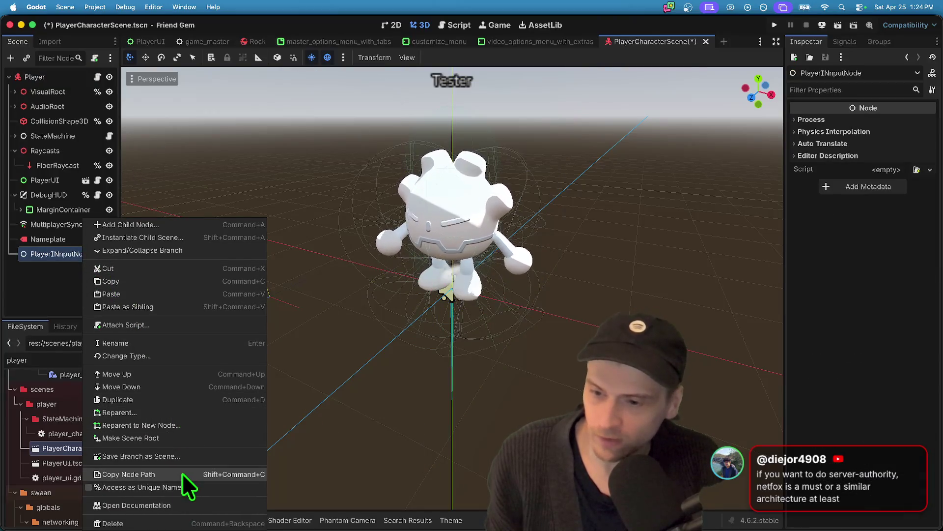
- Attach a new built-in GDScript to PlayerINnputNode and clear the placeholder _ready body
click(138, 324)
click(418, 226)
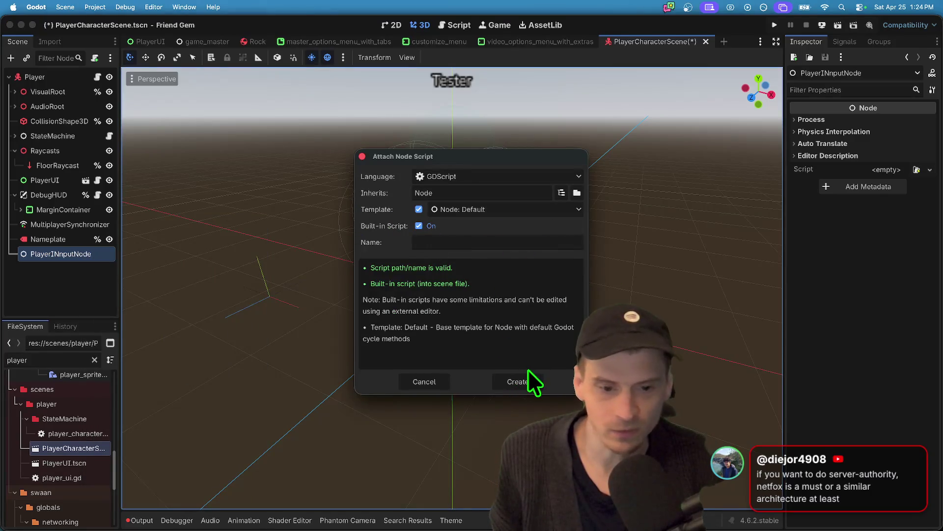
click(525, 378)
key(super+BackSpace)
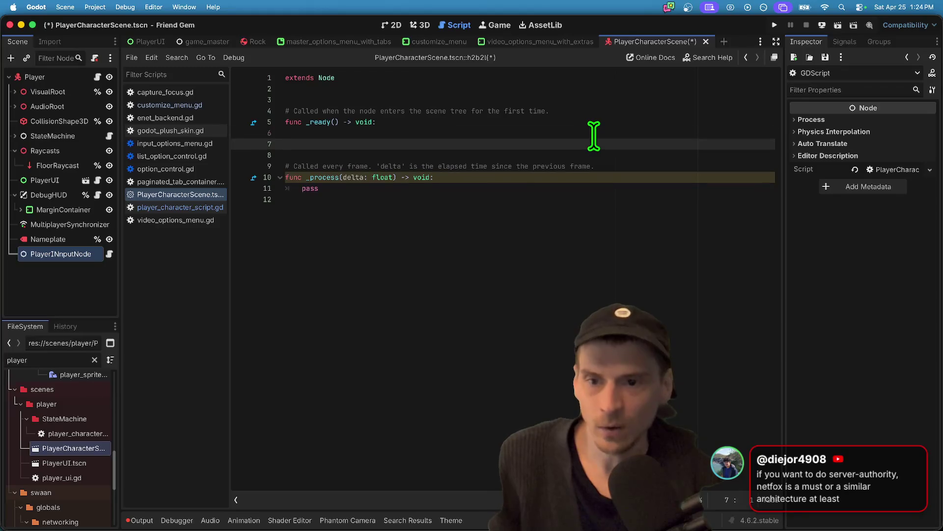
- Add a new _enter_tree function to the built-in script
key(super+shift+k)
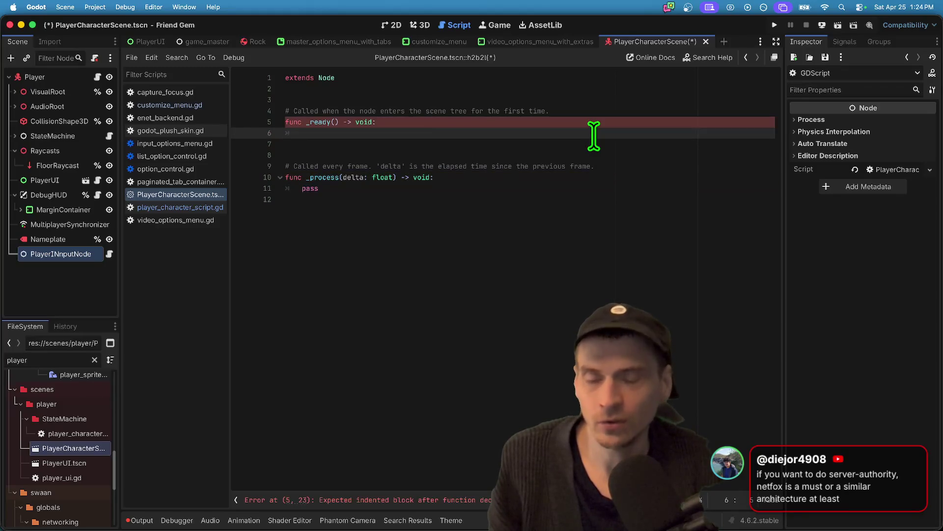
key(super+z)
key(super+z)
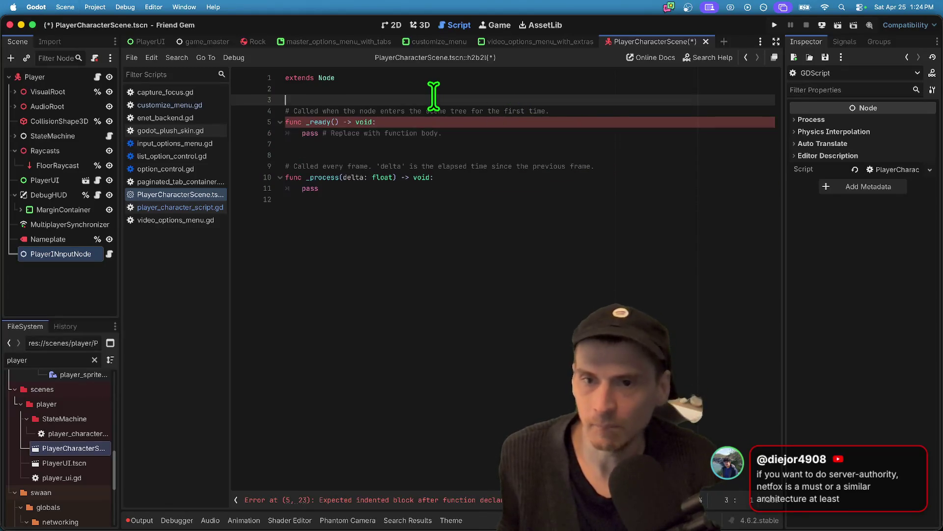
click(432, 96)
key(Return)
text(func)
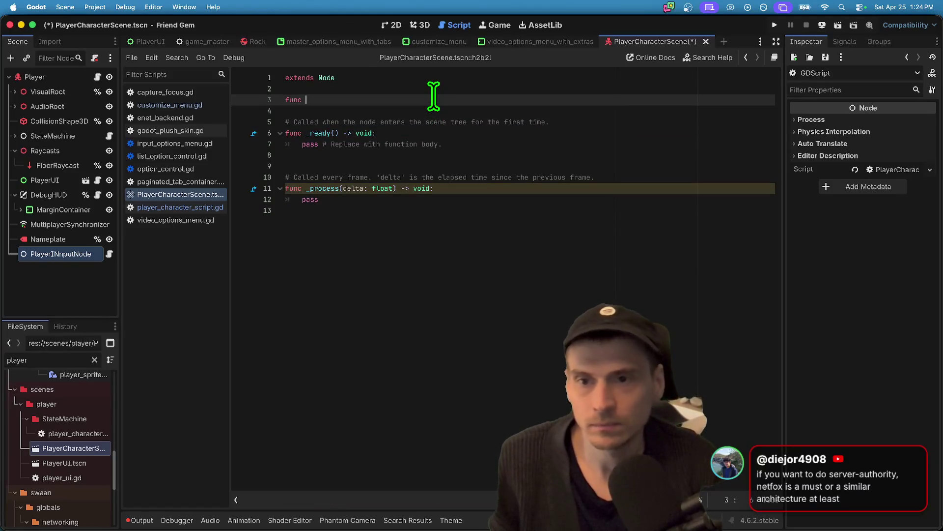
text( _on)
key(BackSpace)
key(BackSpace)
text(en)
key(Return)
- Make _enter_tree call set_multiplayer_authority with get_parent().name
key(Return)
text(set_mul)
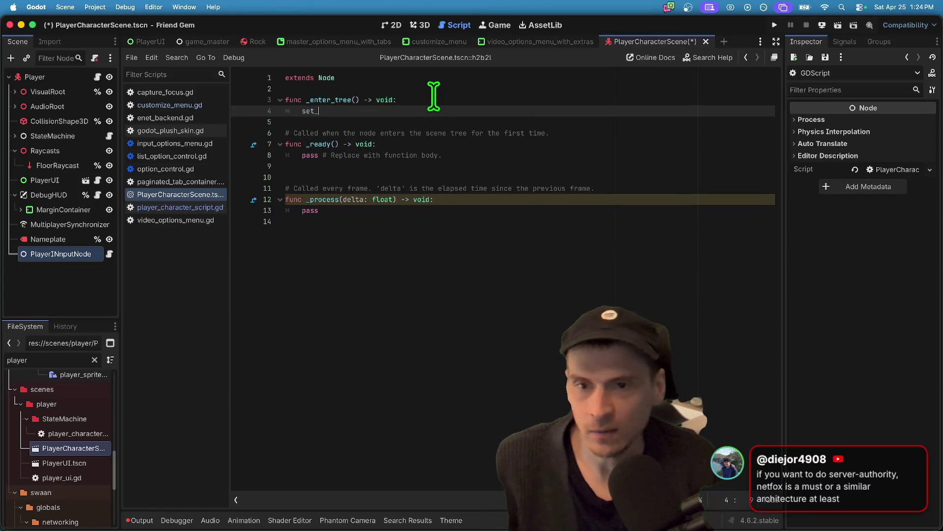
key(Return)
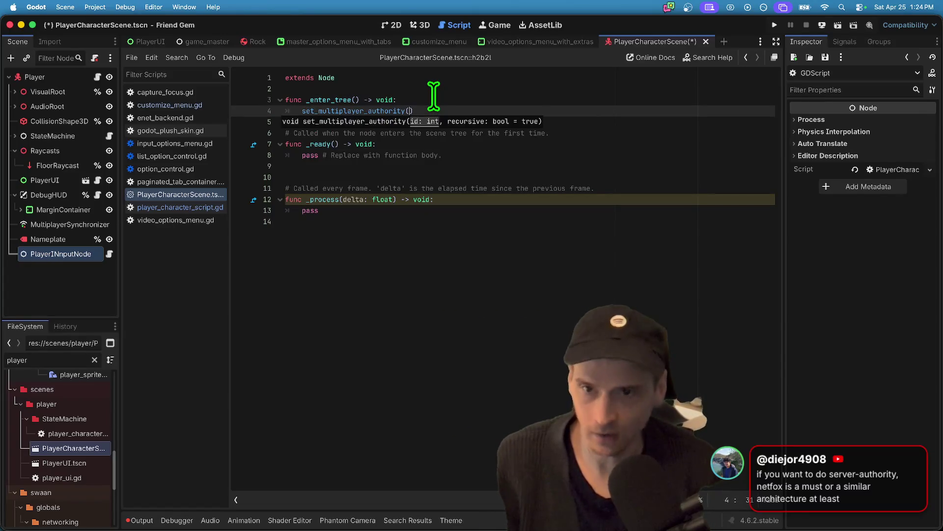
text(peer_id)
key(BackSpace)
key(BackSpace)
key(BackSpace)
text(name)
key(BackSpace)
key(BackSpace)
key(BackSpace)
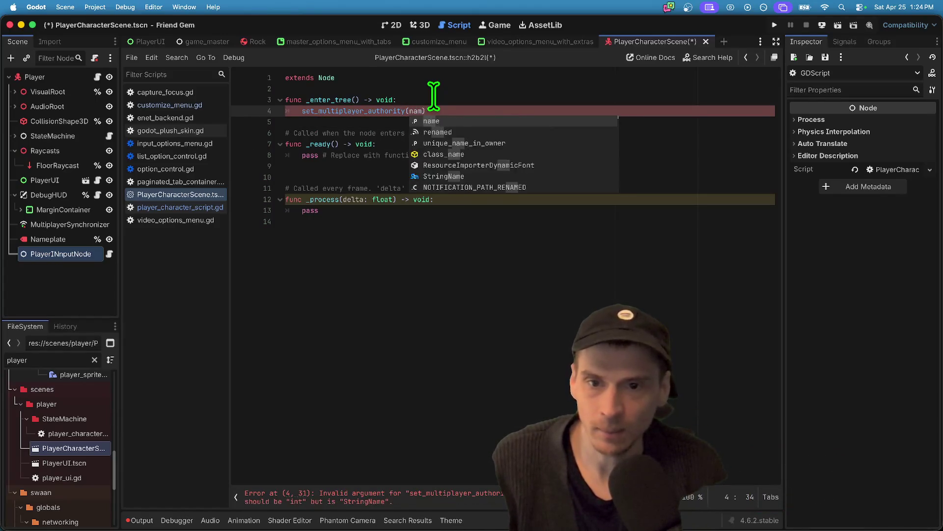
text(get_parent)
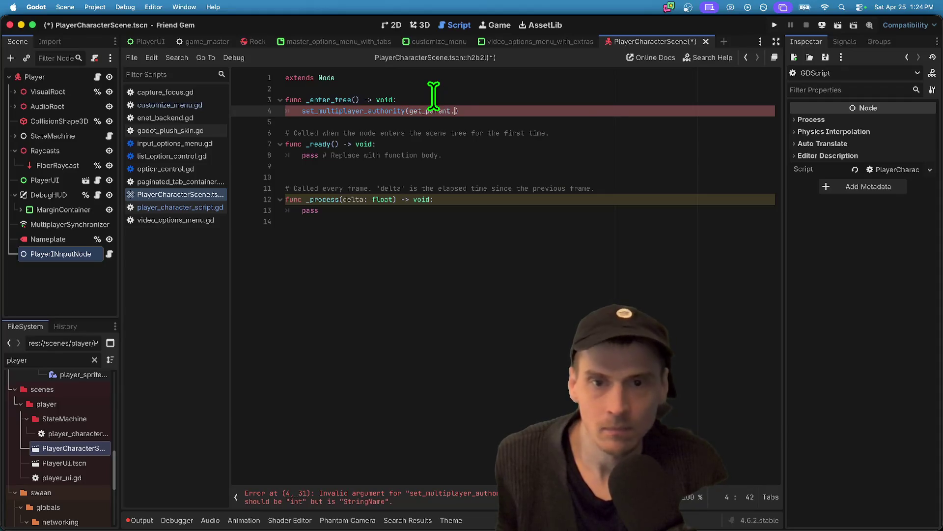
text(.)
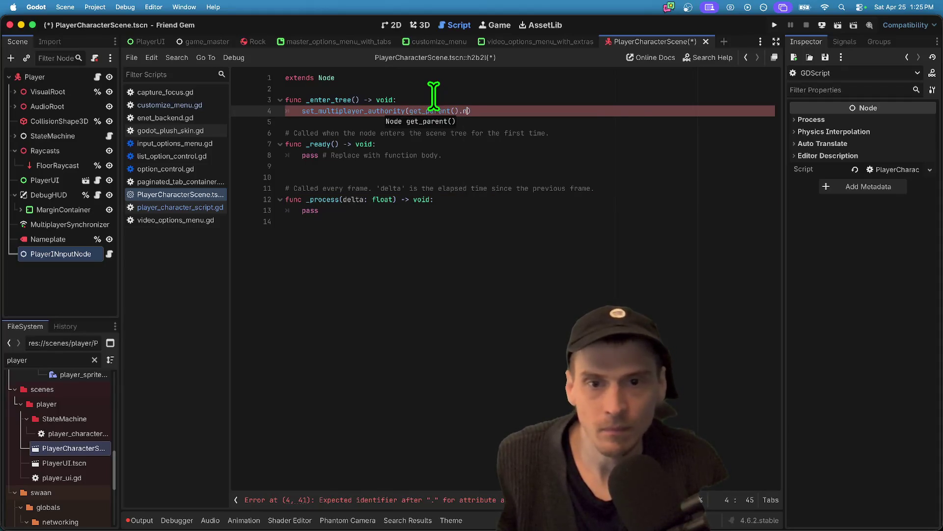
text(ame))
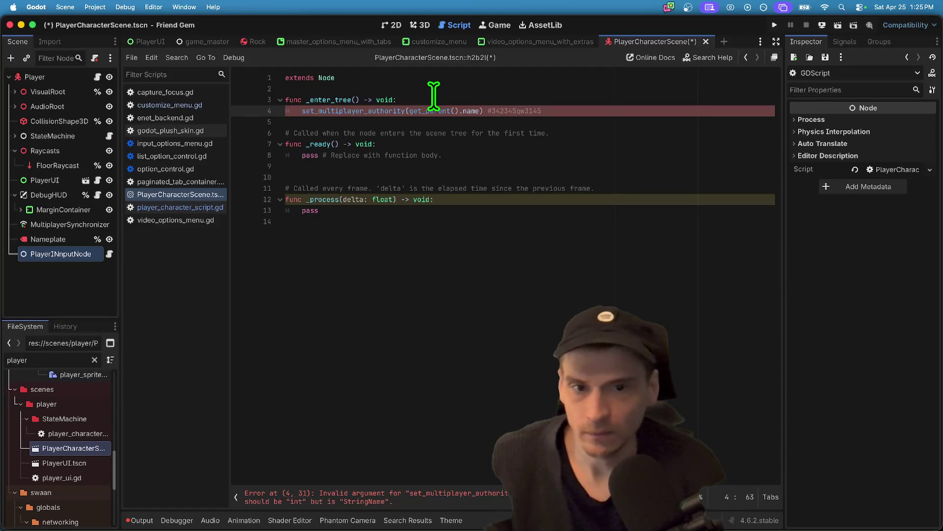
- Delete the default _ready and _process functions and their leftover comment and blank lines
mouse_move(295, 222)
mouse_down()
mouse_move(282, 120)
mouse_move(275, 130)
mouse_up()
key(BackSpace)
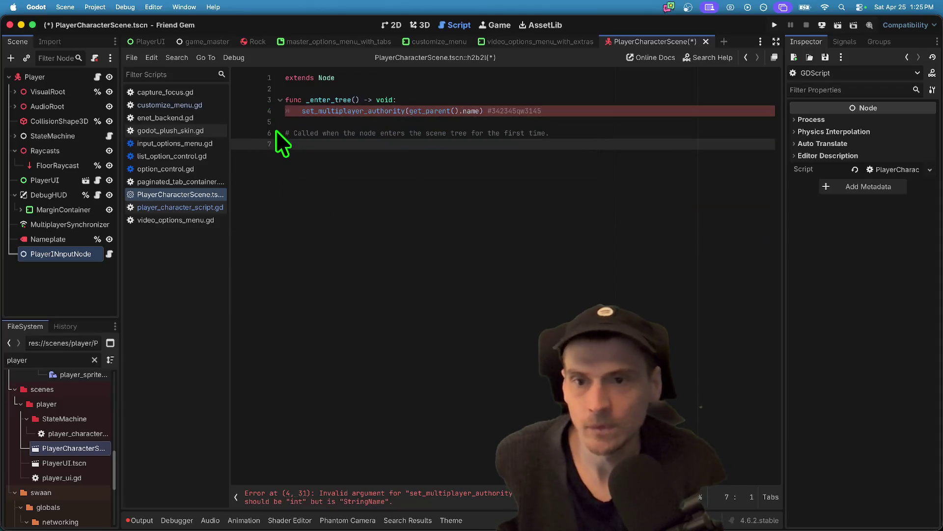
key(shift+Down)
key(shift+Down)
key(Delete)
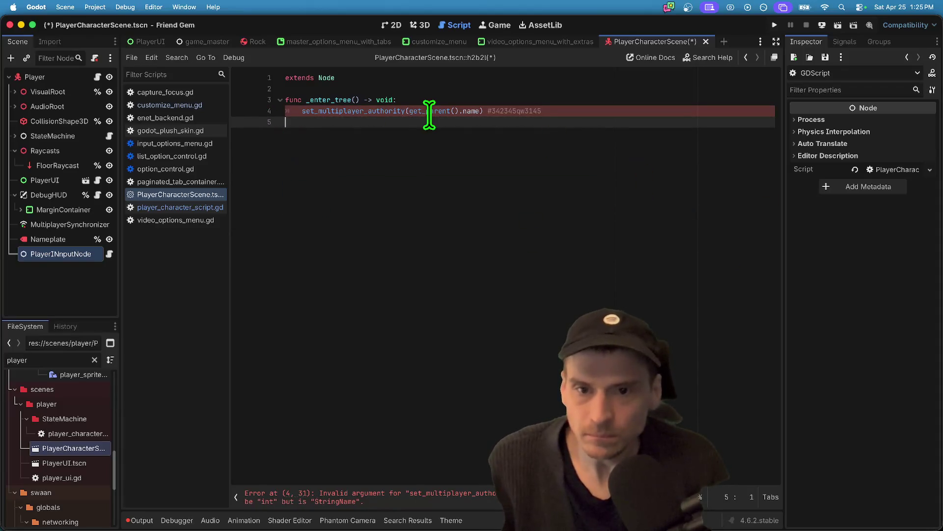
- Wrap get_parent().name in int() so the authority call reads set_multiplayer_authority(int(get_parent().name))
click(431, 112)
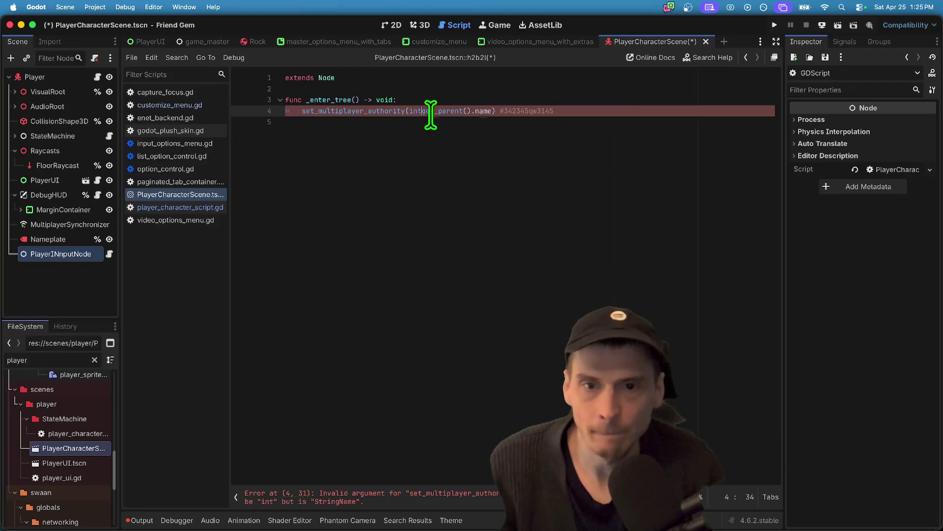
double_click(479, 112)
key(End)
key(Delete)
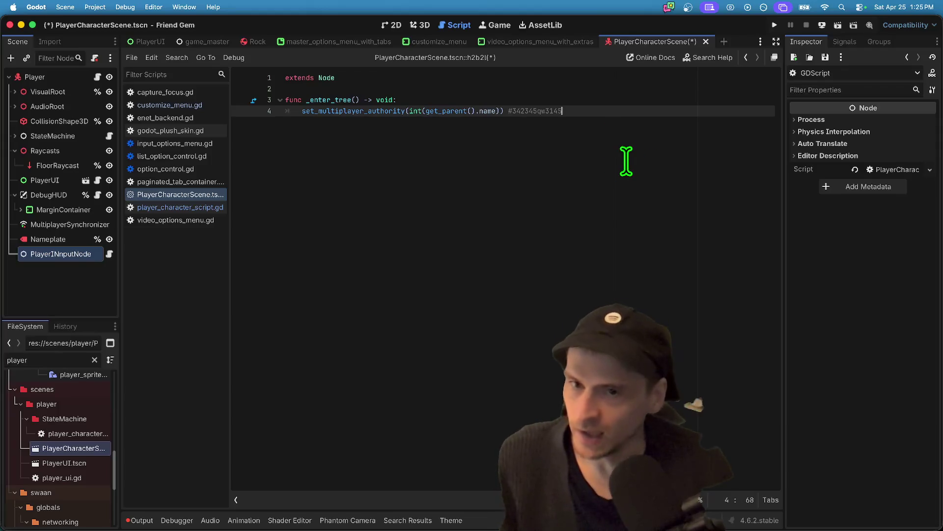
- Add an empty _process(delta: float) declaration below _enter_tree
key(Return)
key(Return)
key(Return)
text(fu)
key(shift+Tab)
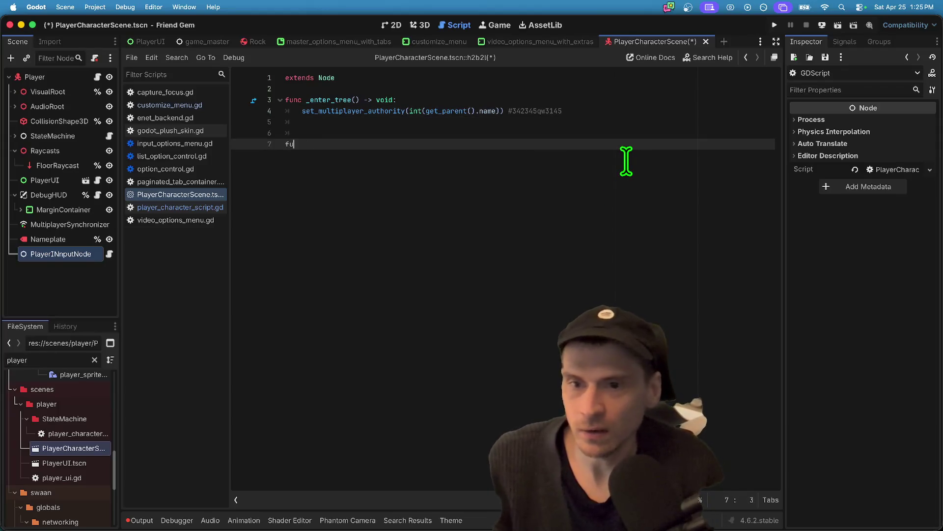
text(_pro)
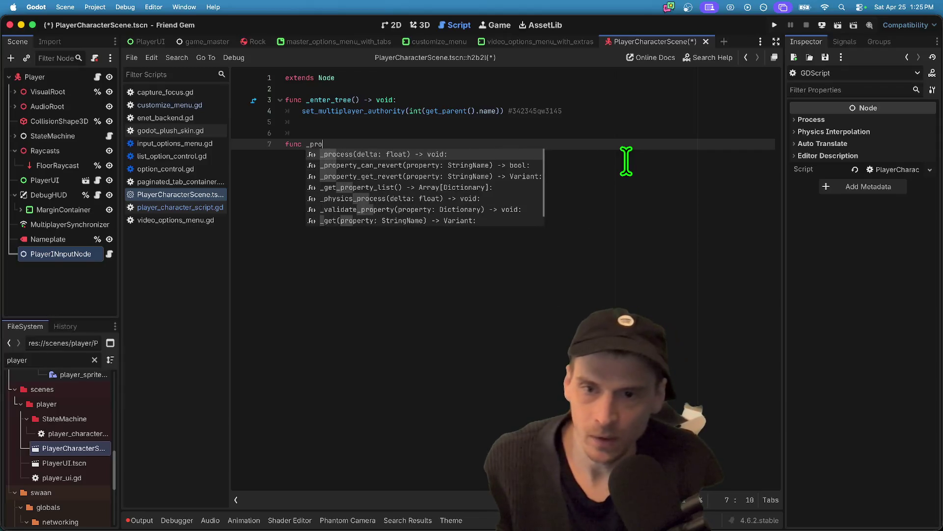
key(Return)
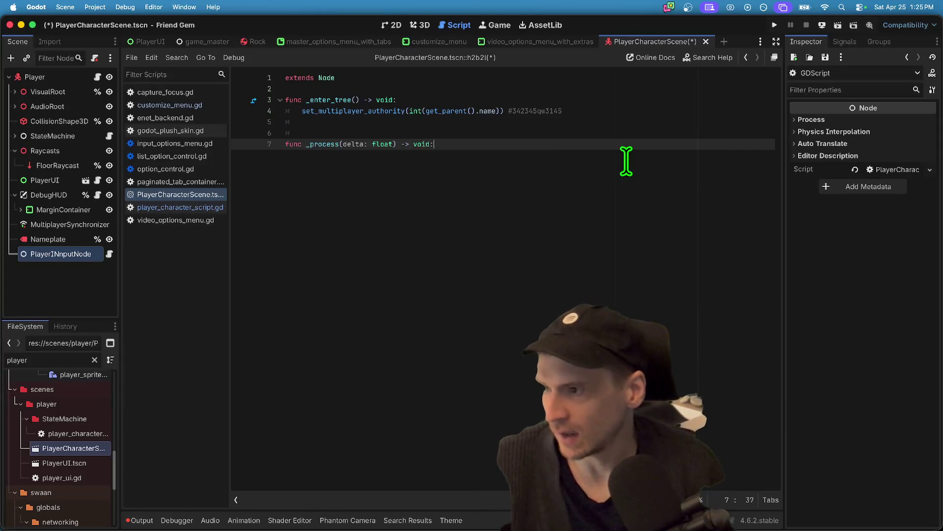
click(49, 224)
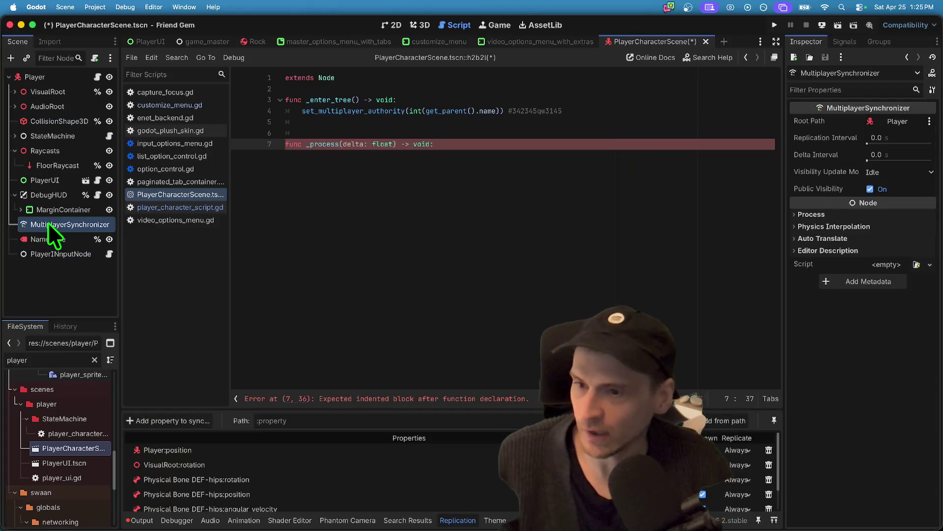
- Add a MultiplayerSynchronizer child under PlayerINnputNode, leaving its synchronized node unset
click(92, 254)
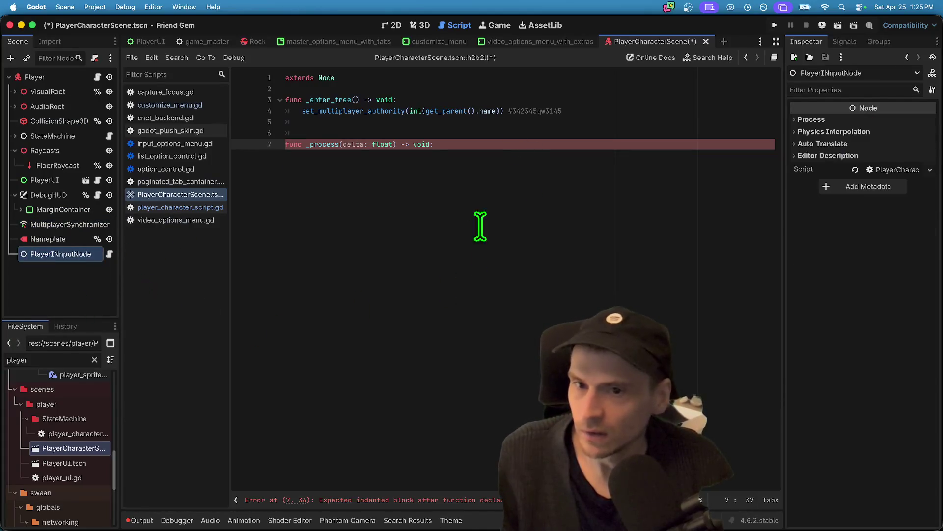
right_click(75, 259)
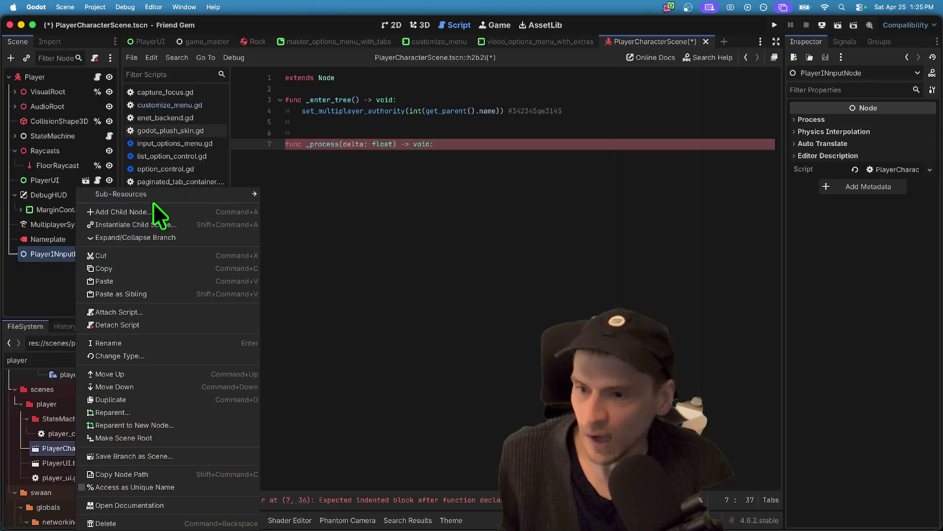
click(153, 207)
text(mult)
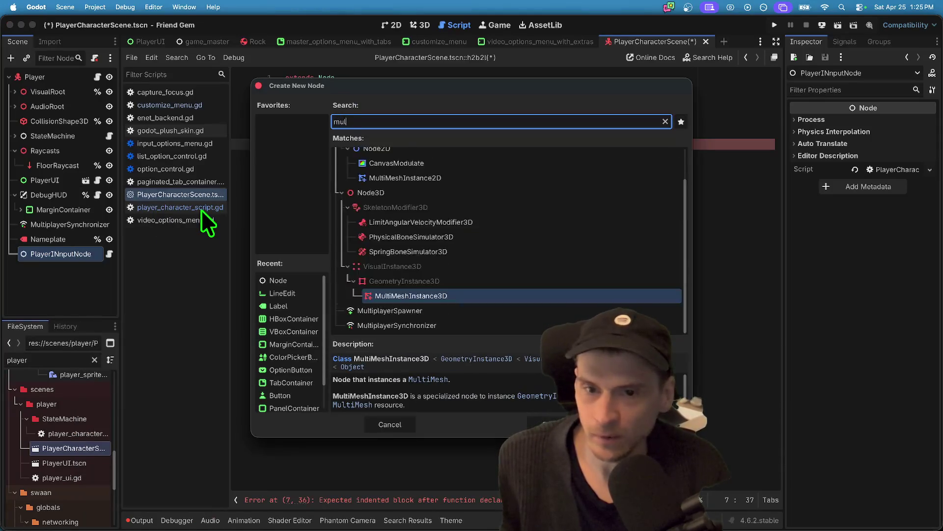
key(Down)
key(Down)
key(Down)
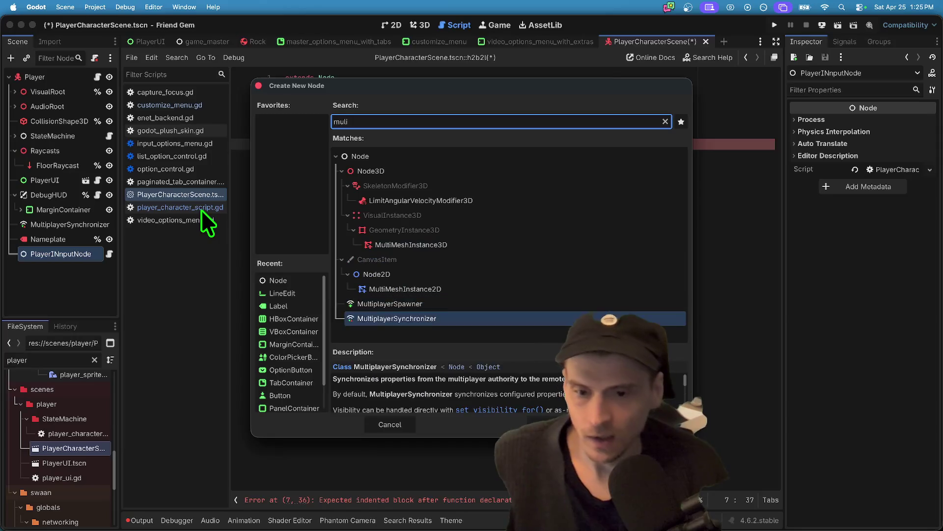
key(Return)
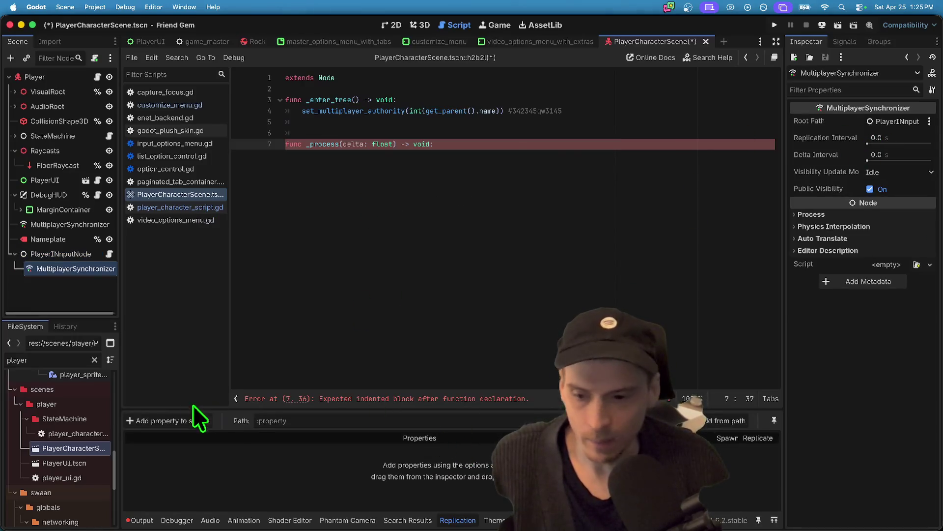
click(193, 419)
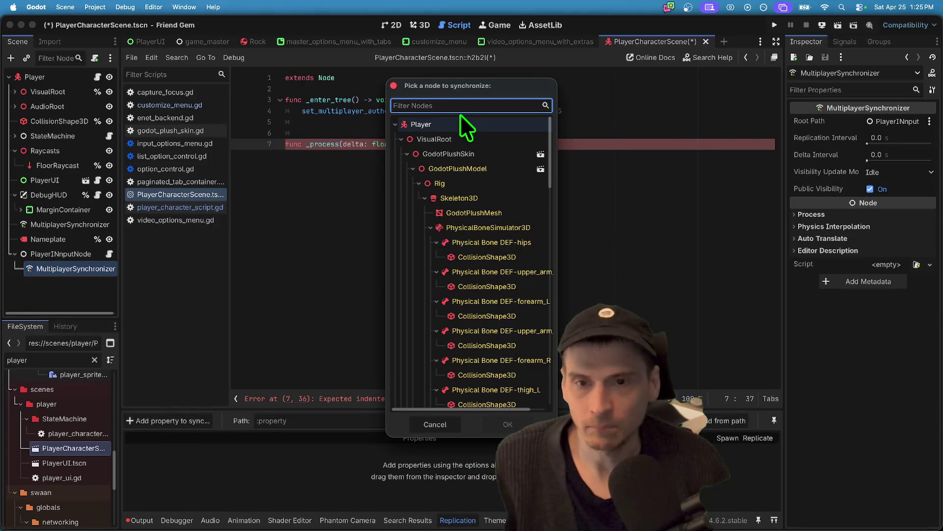
key(Escape)
click(506, 87)
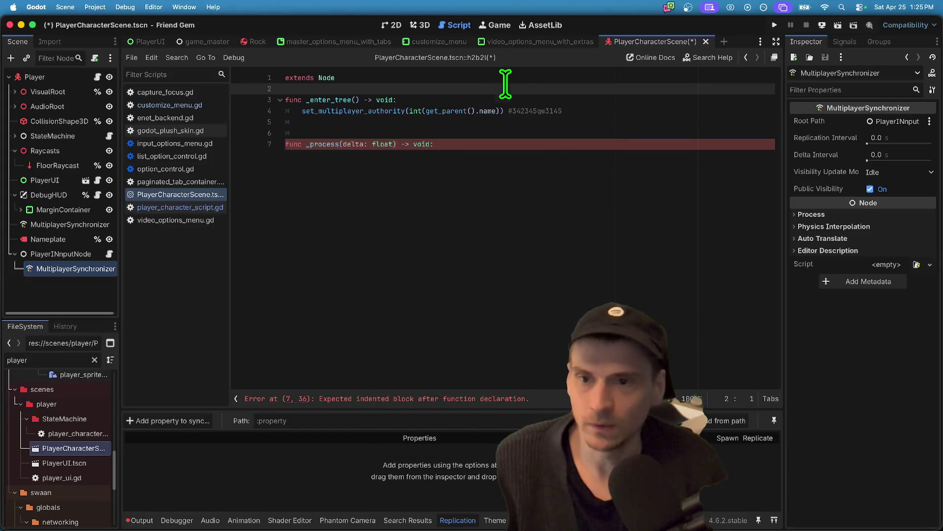
- Remove the unfinished _process declaration and declare an exported is_forward_pressed variable at the top
key(Return)
key(ctrl+shift+k)
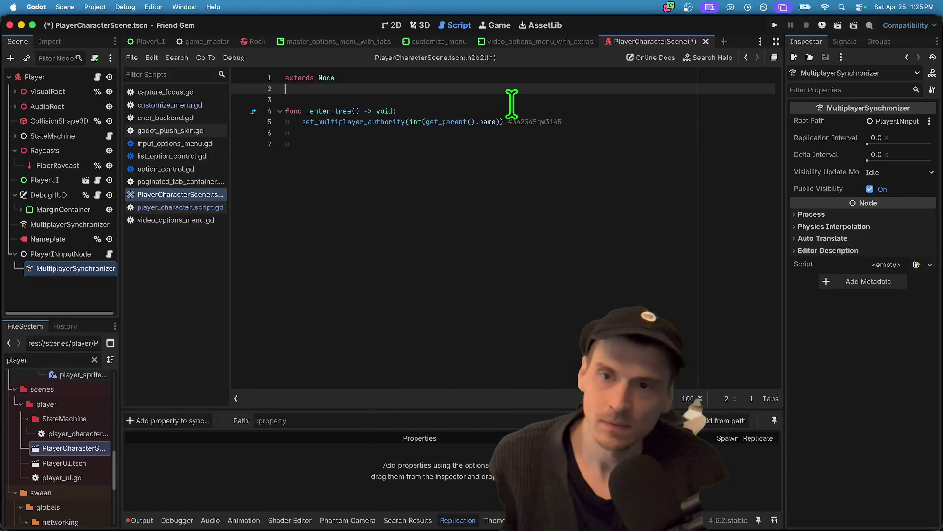
key(Return)
text(@)
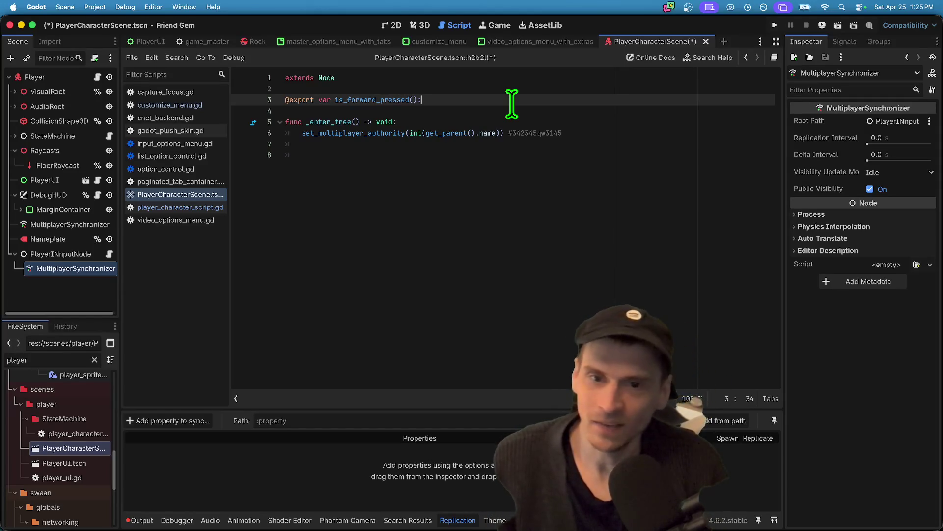
key(Down)
key(Down)
key(Down)
key(Return)
text(frpc()
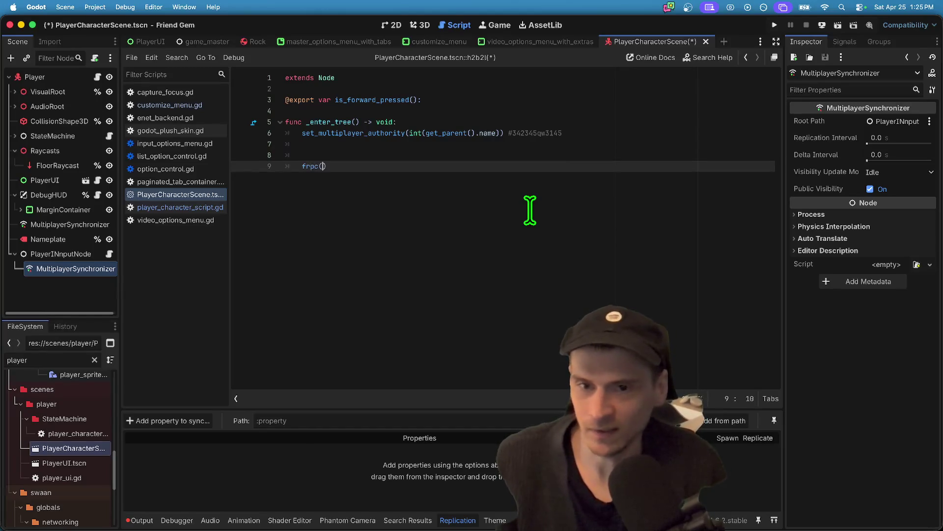
- Default is_forward_pressed to false and remove the stray half-typed lines in _enter_tree
click(597, 99)
key(Left)
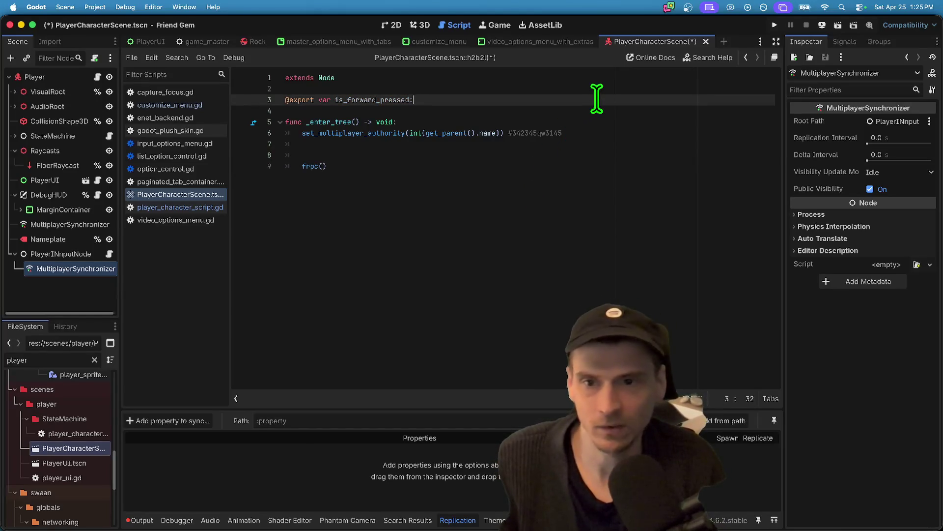
text(false)
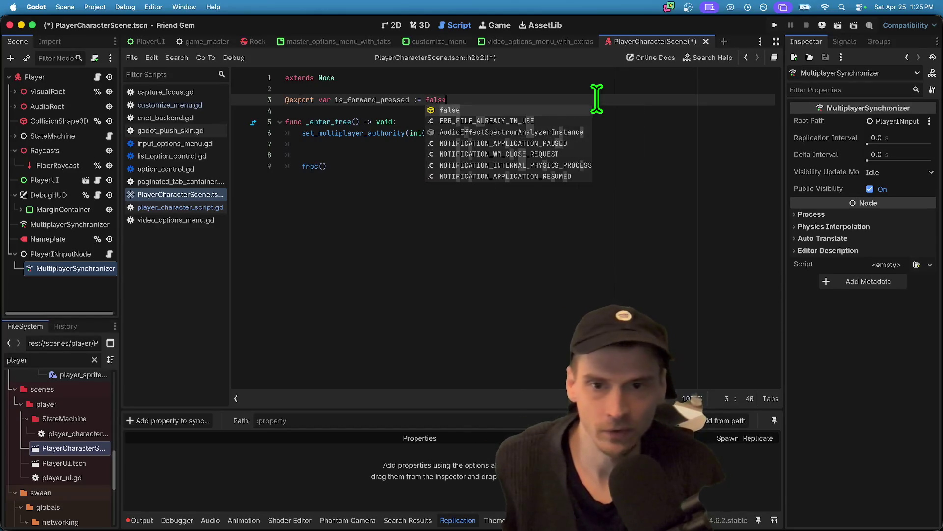
click(567, 193)
key(ctrl+z)
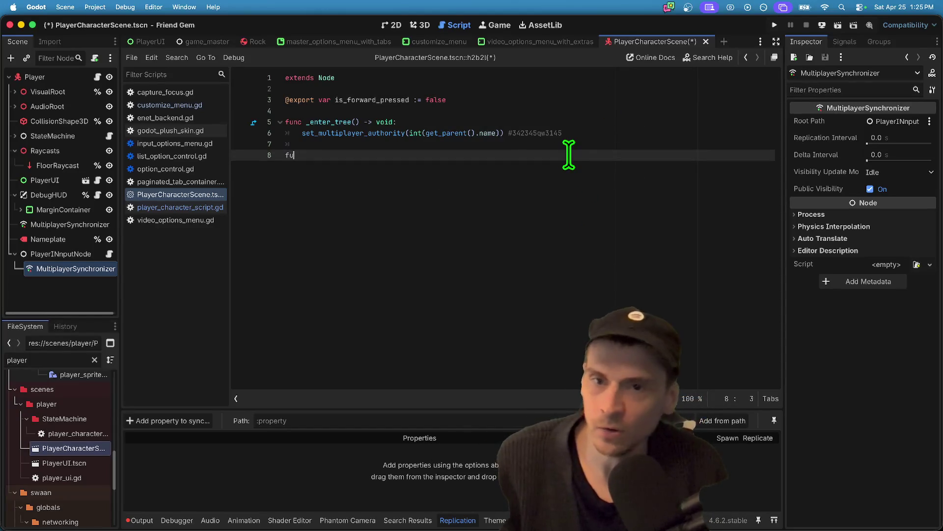
key(BackSpace)
key(BackSpace)
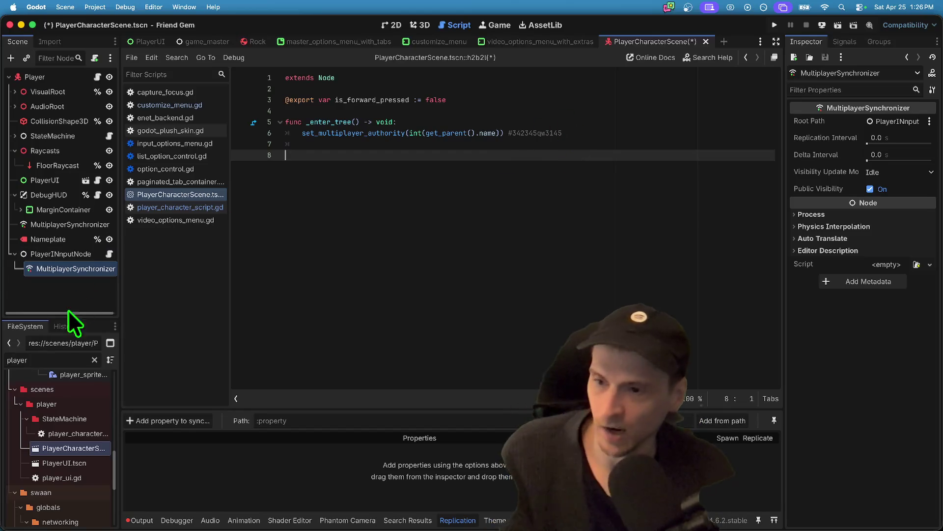
- Check PlayerINnputNode's exported is_forward_pressed flag in the Inspector, then select the Player node
click(70, 252)
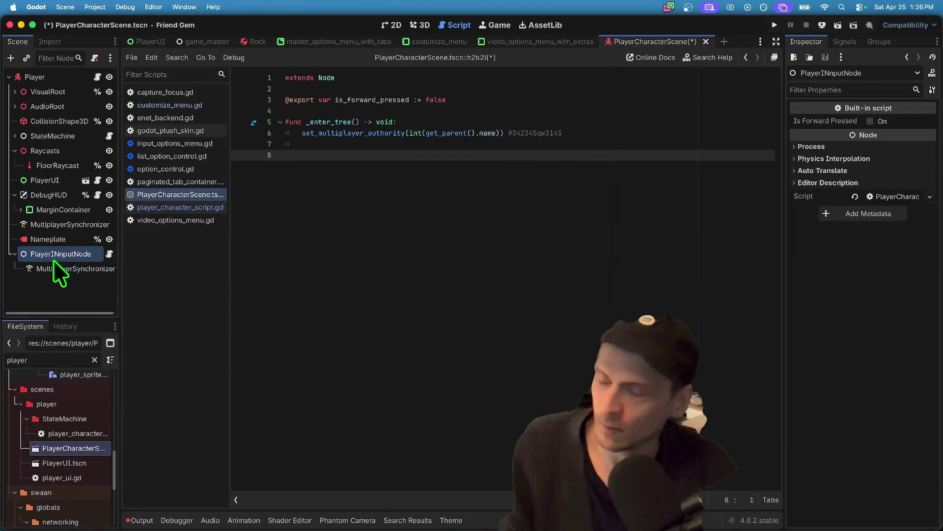
key(super+a)
click(425, 222)
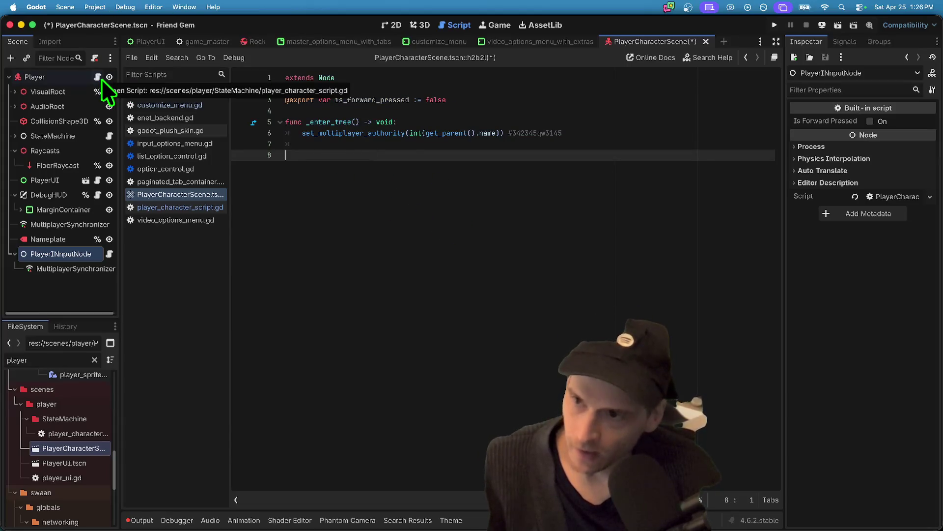
click(59, 76)
- Insert blank lines above _enter_tree in the built-in script
click(471, 78)
key(Down)
key(Down)
key(Down)
key(Return)
key(Return)
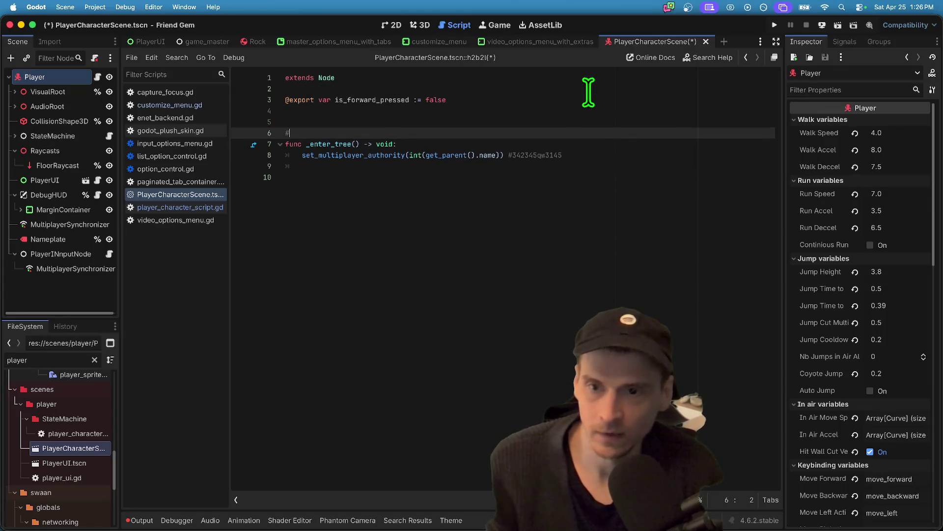
key(Return)
key(Return)
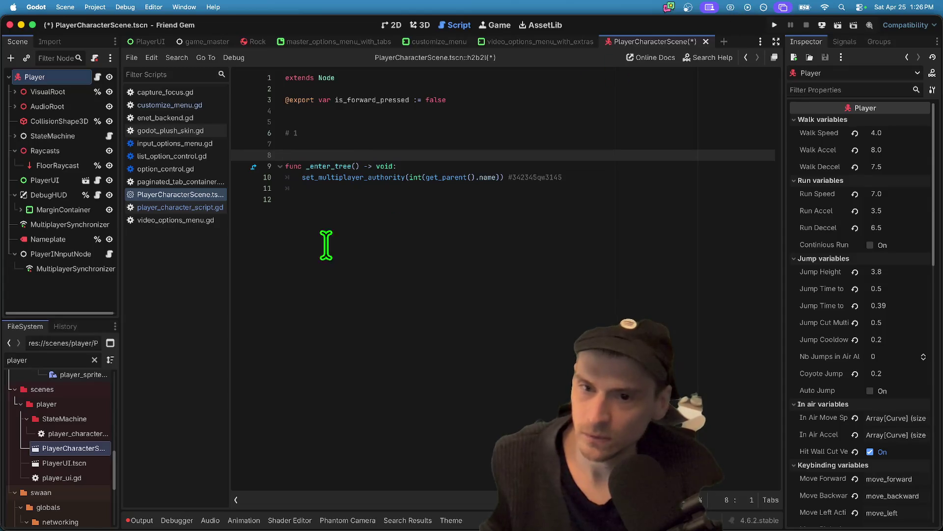
- Open player_character_script.gd at its _enter_tree, which sets multiplayer authority to 1
click(97, 77)
scroll(496, 196, up, 10)
scroll(496, 196, up, 10)
scroll(496, 197, down, 9)
scroll(495, 197, down, 5)
click(513, 263)
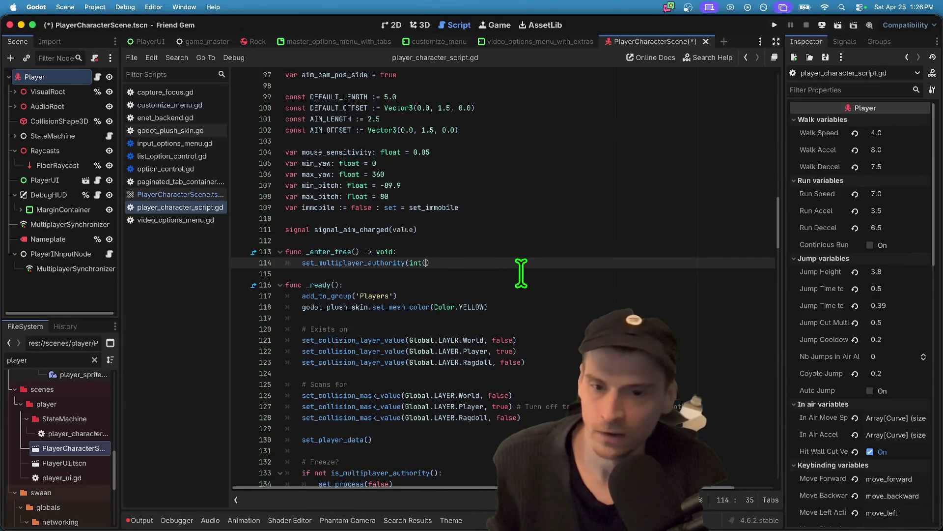
click(521, 273)
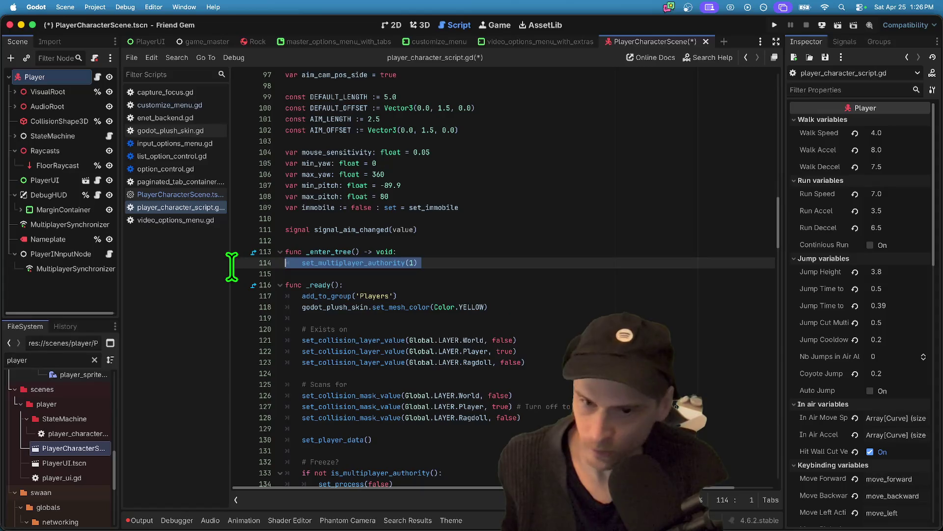
- Comment out _enter_tree lines 113-114 and undo it, then switch to the GitHub README in Firefox
drag(234, 273, 234, 255)
key(super+c)
key(ctrl+k)
click(685, 209)
key(ctrl+z)
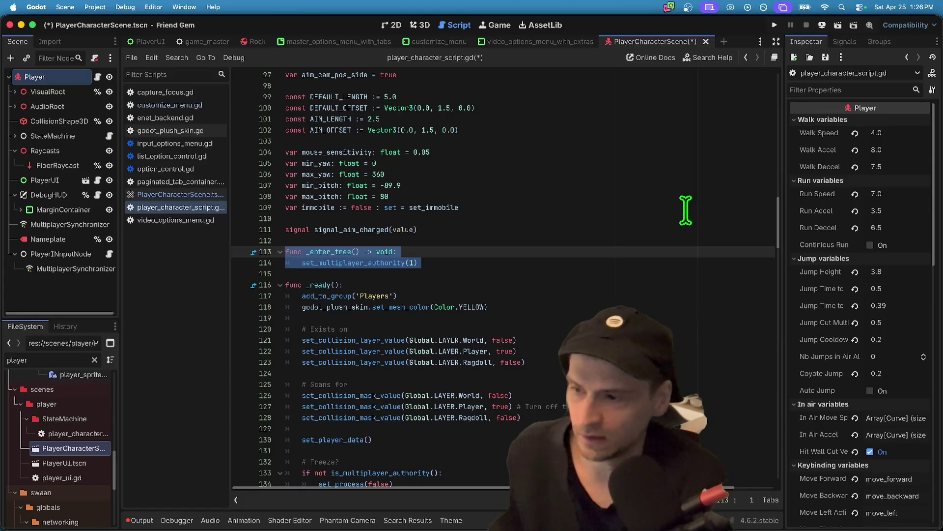
key(super+Tab)
scroll(684, 217, down, 6)
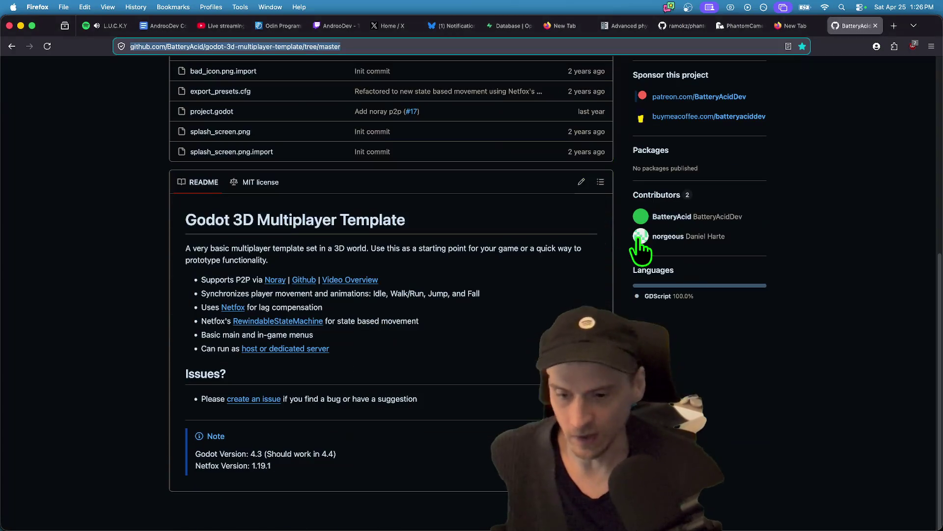
- Select the 'Uses Netfox for lag compensation' bullet in the README, then return to Godot
mouse_move(315, 335)
mouse_down()
mouse_move(331, 302)
mouse_move(189, 270)
mouse_up()
drag(323, 307, 175, 314)
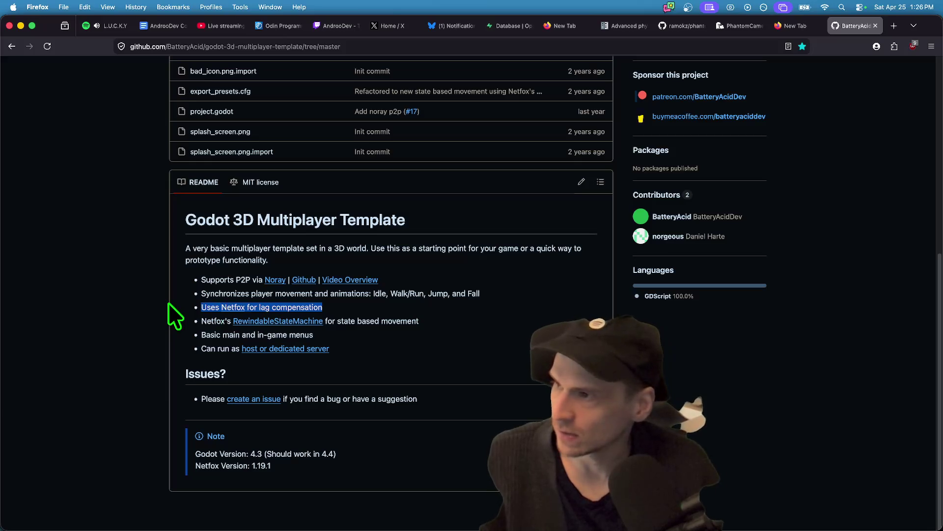
key(super+Tab)
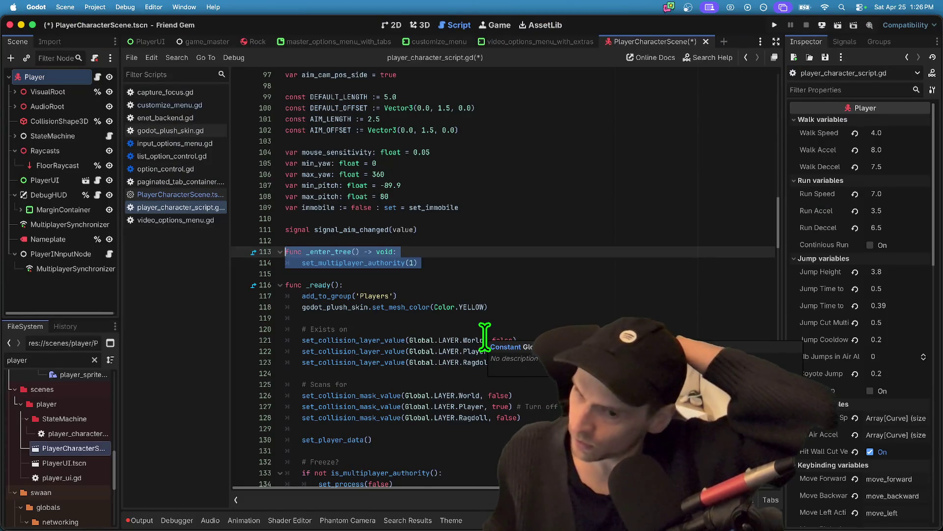
- Paste set_multiplayer_authority(int(name)) into _enter_tree and save player_character_script.gd
key(super+v)
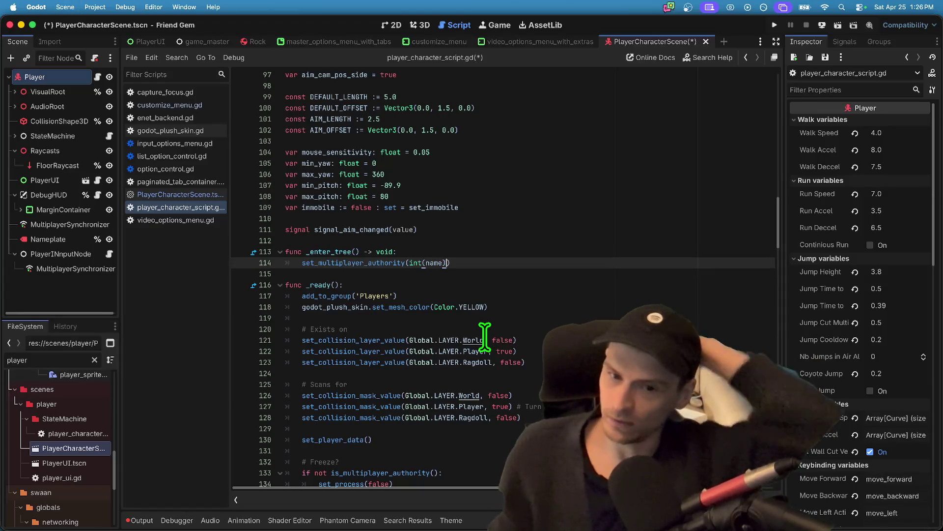
key(super+s)
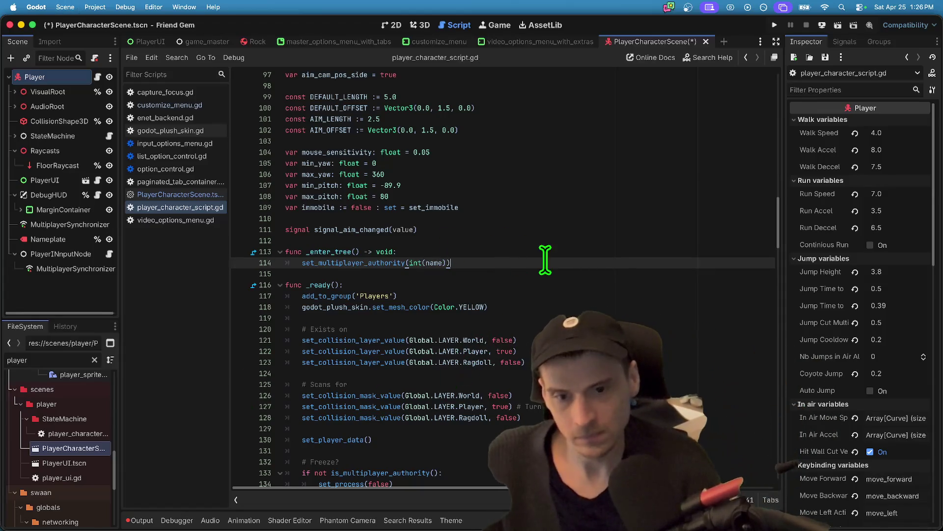
drag(543, 253, 205, 240)
shift+click(472, 263)
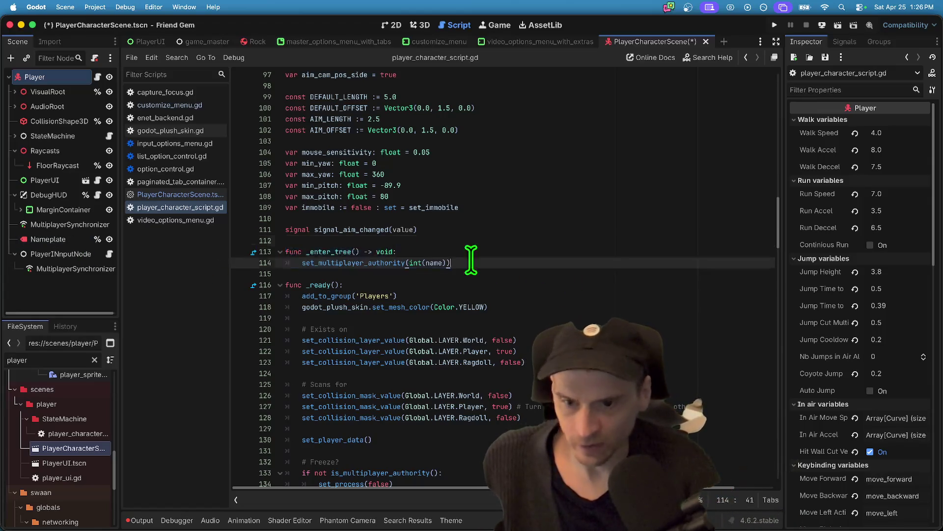
- Delete PlayerINnputNode from the player scene, save the scene, and run the project
click(67, 250)
right_click(68, 249)
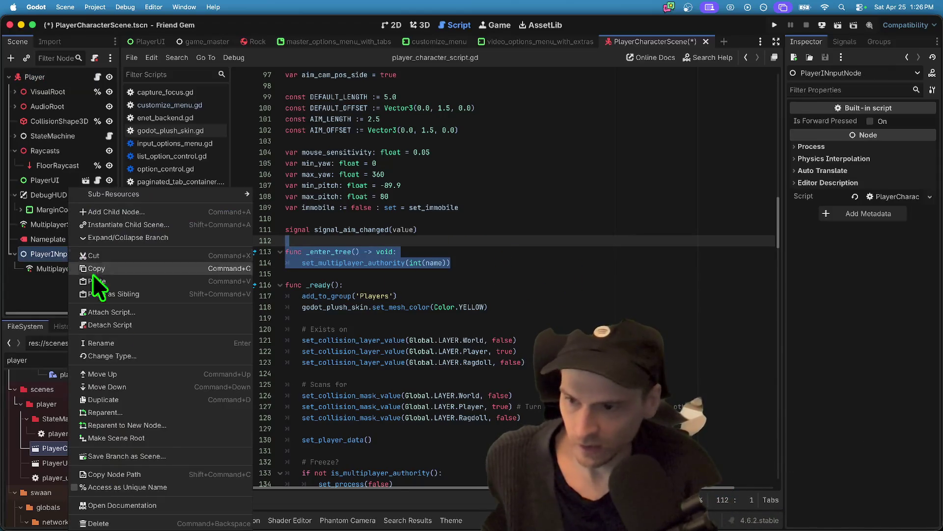
click(145, 523)
click(502, 274)
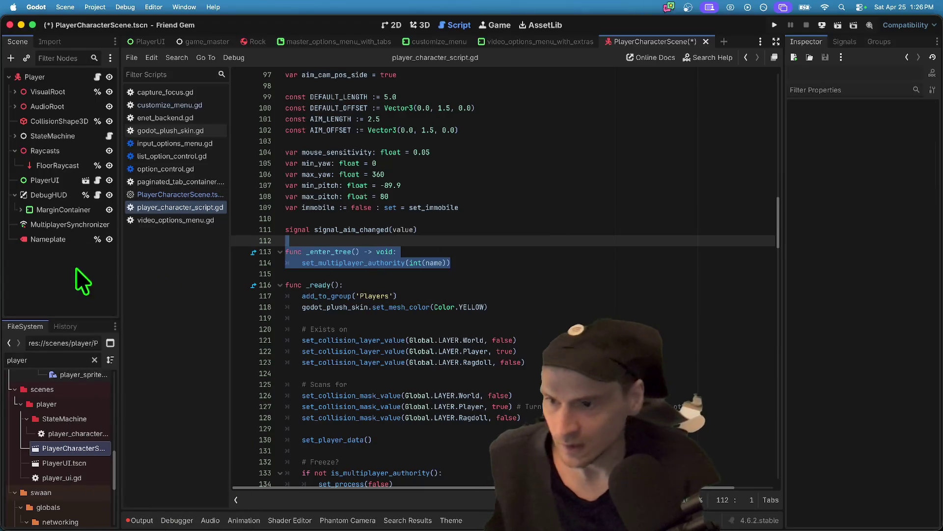
click(557, 184)
click(641, 307)
key(super+s)
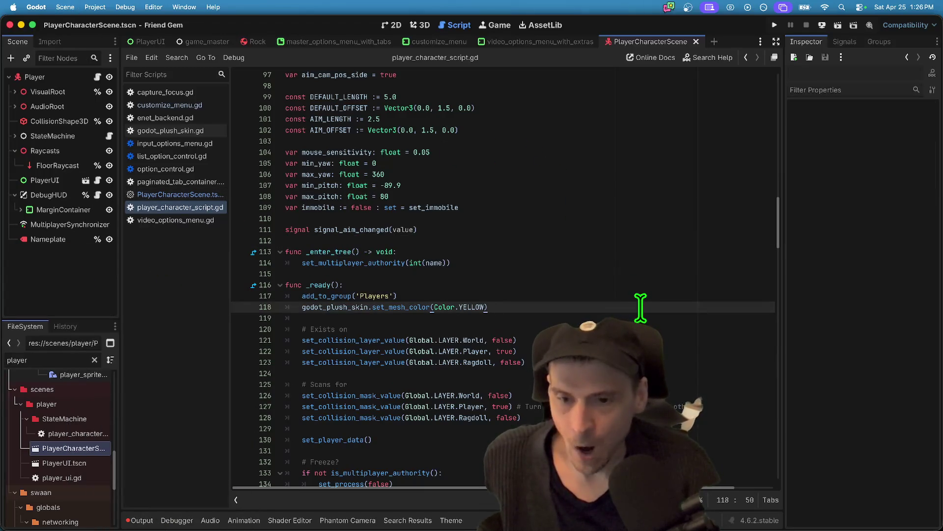
key(super+b)
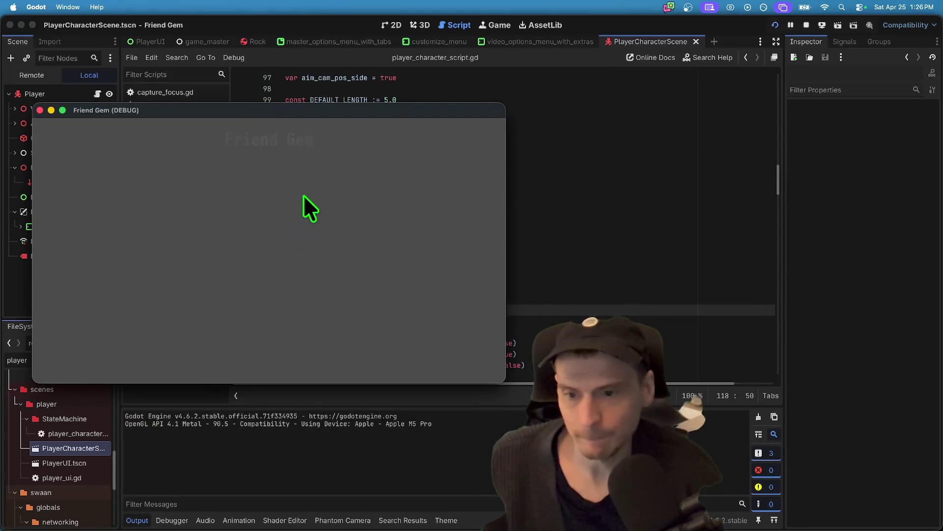
- Host a game in the first window and join 'Awesome Game' from the second window
click(266, 255)
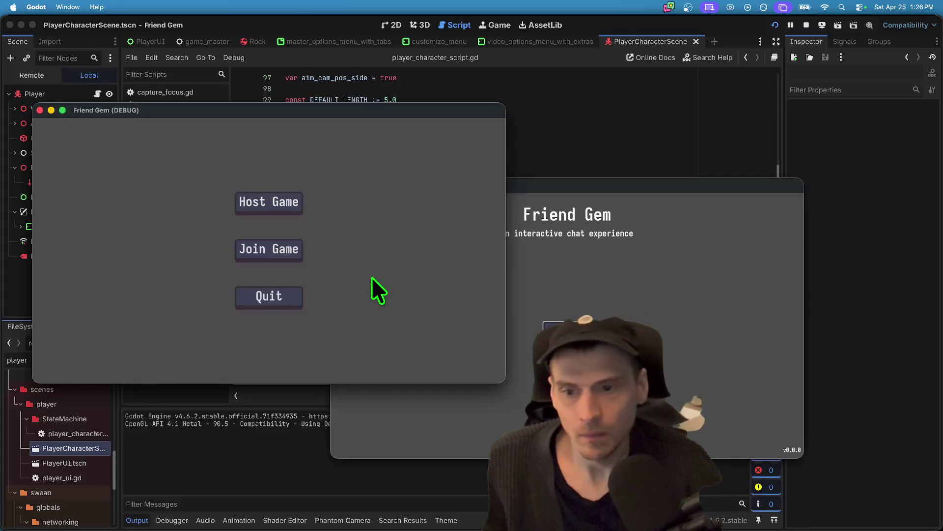
click(282, 214)
click(235, 322)
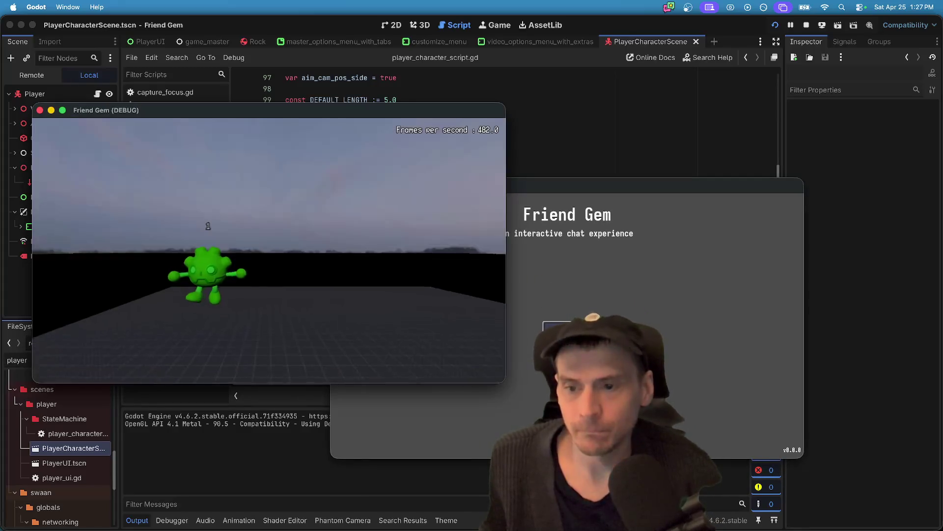
click(427, 274)
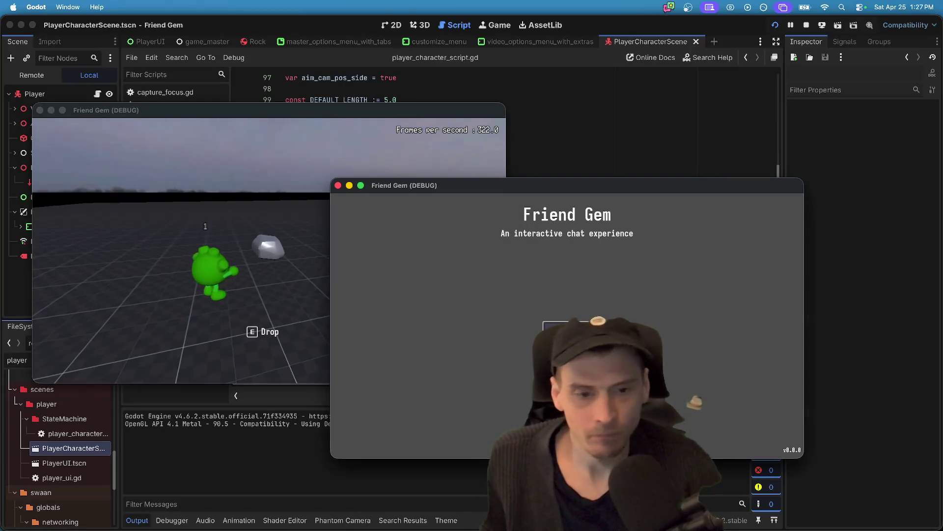
click(566, 326)
click(569, 322)
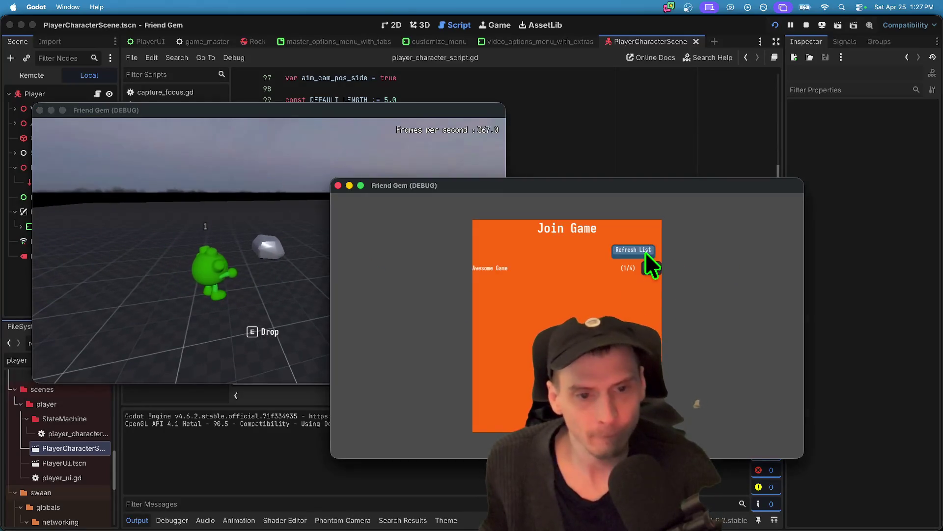
click(651, 266)
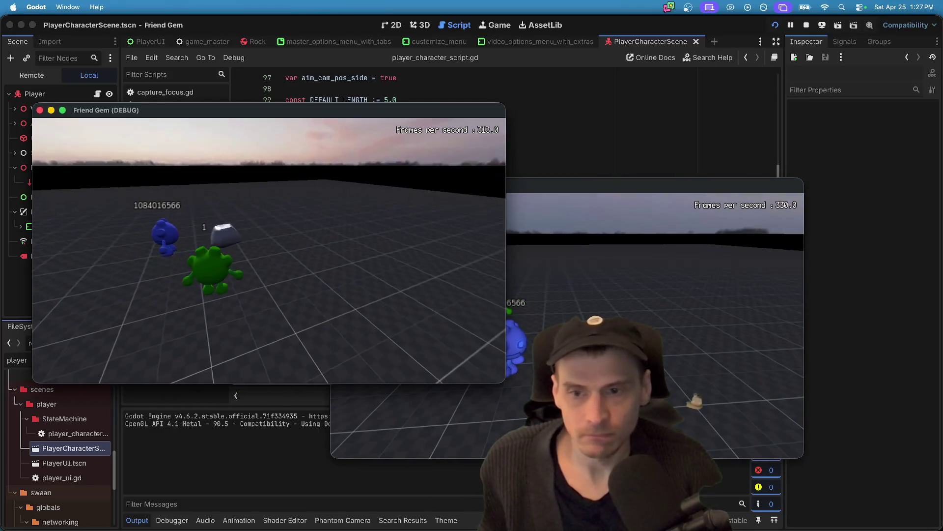
- Move and jump the blue player, quit the game, and open Project Settings
click(614, 245)
key(w)
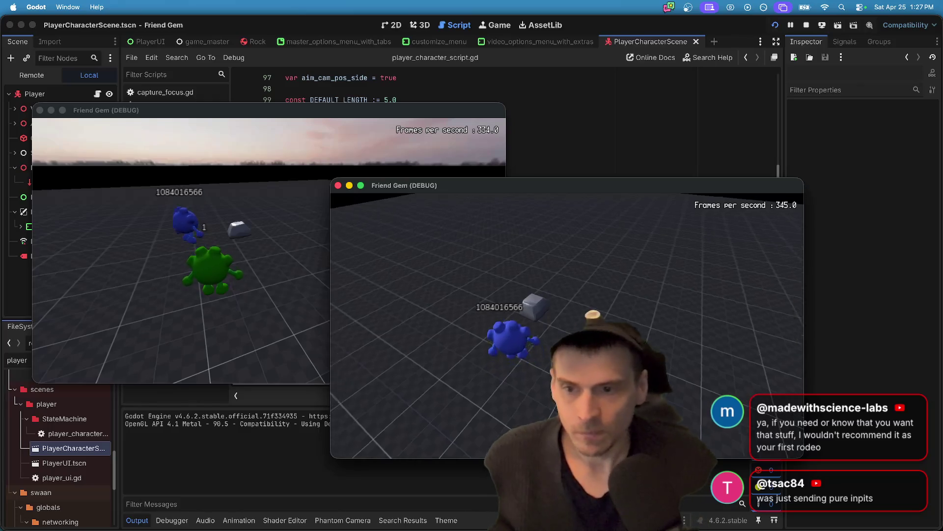
key(space)
key(space)
key(cmd+q)
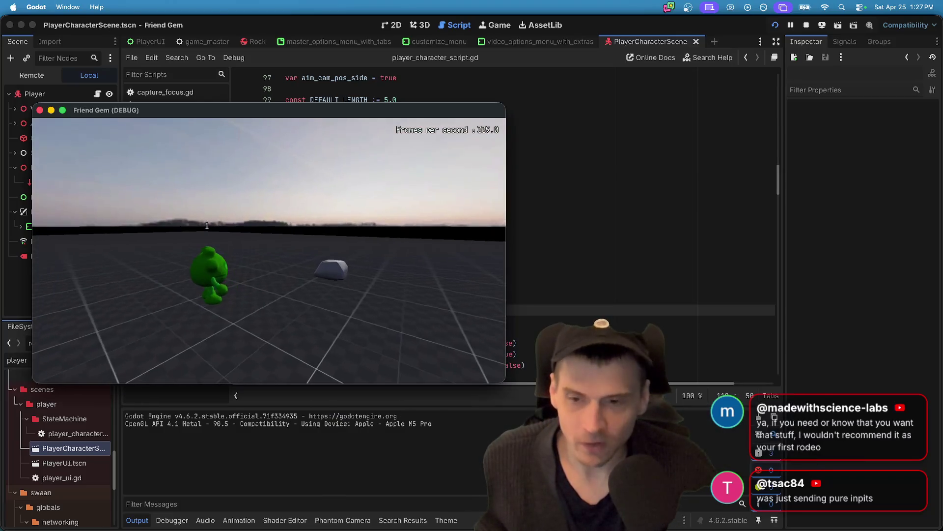
click(64, 8)
click(105, 18)
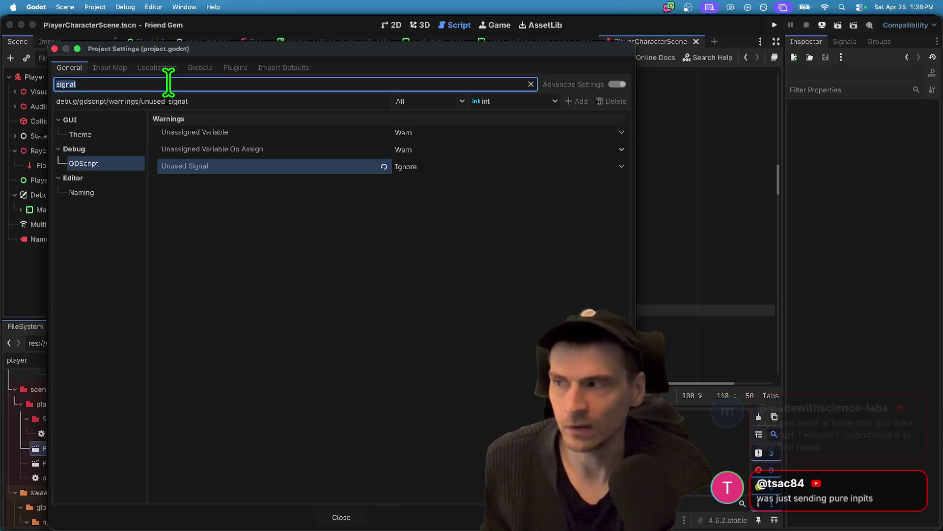
text(field)
click(125, 131)
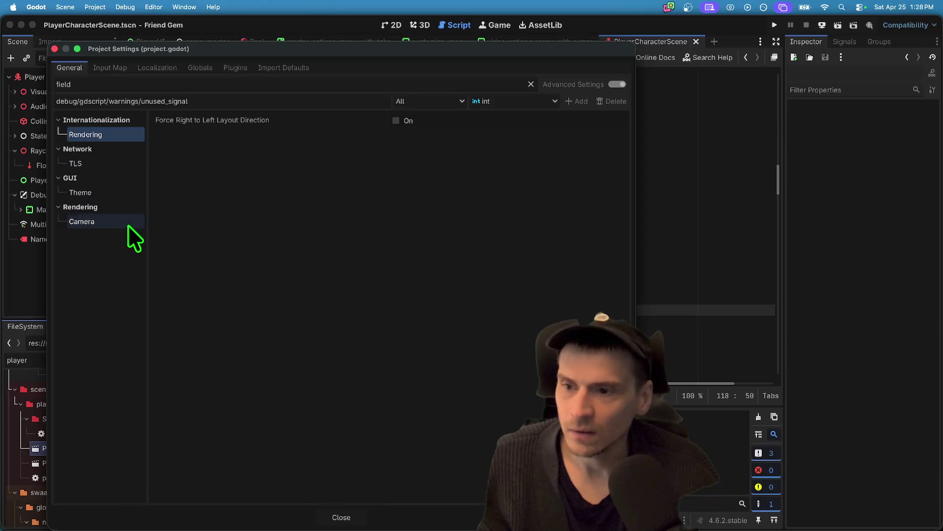
click(103, 221)
click(126, 84)
key(BackSpace)
key(BackSpace)
key(BackSpace)
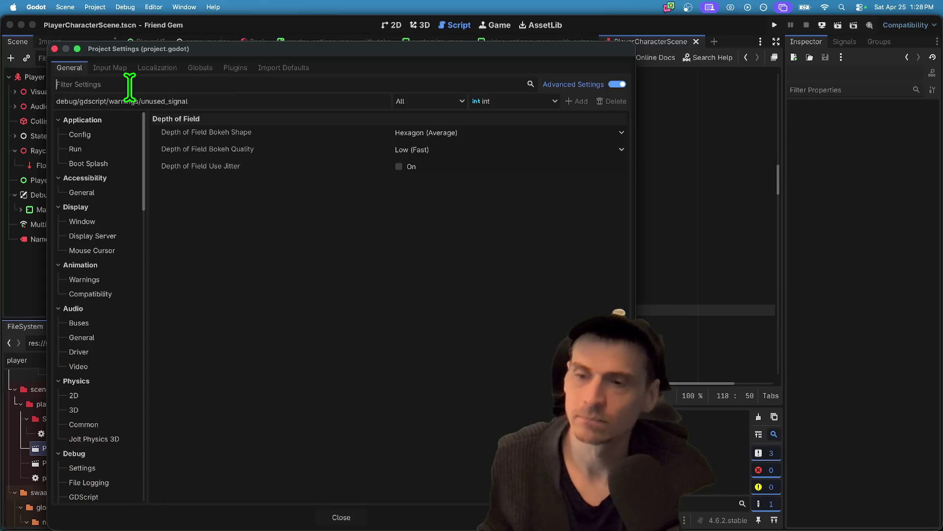
text(font)
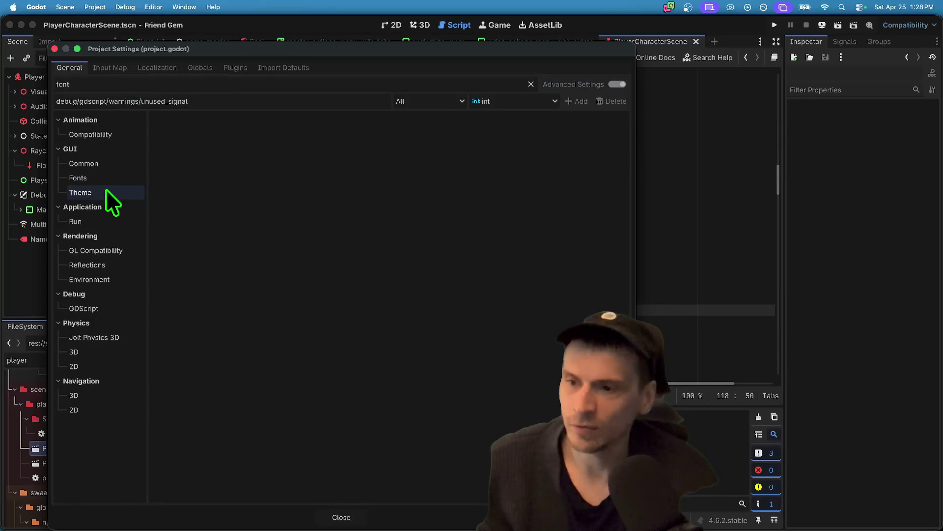
click(109, 249)
click(110, 262)
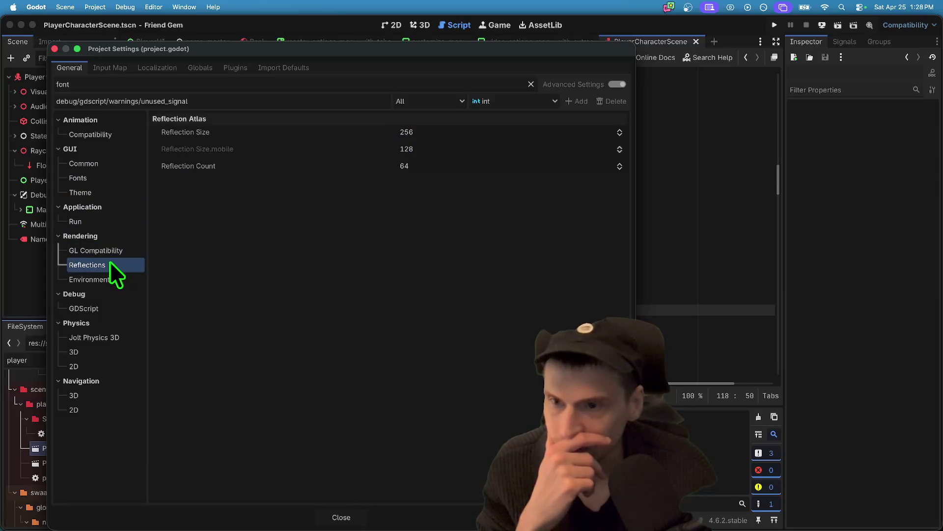
click(109, 279)
click(114, 308)
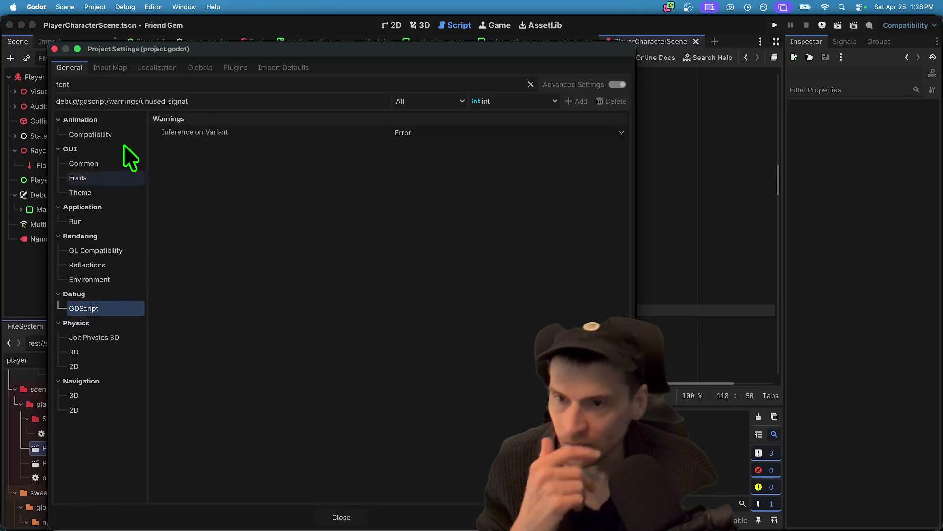
click(108, 84)
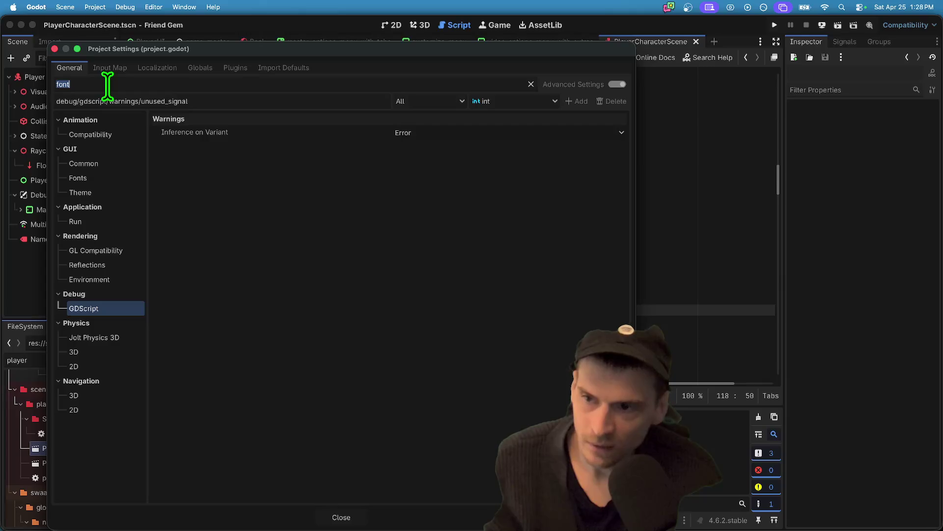
text(text)
click(116, 206)
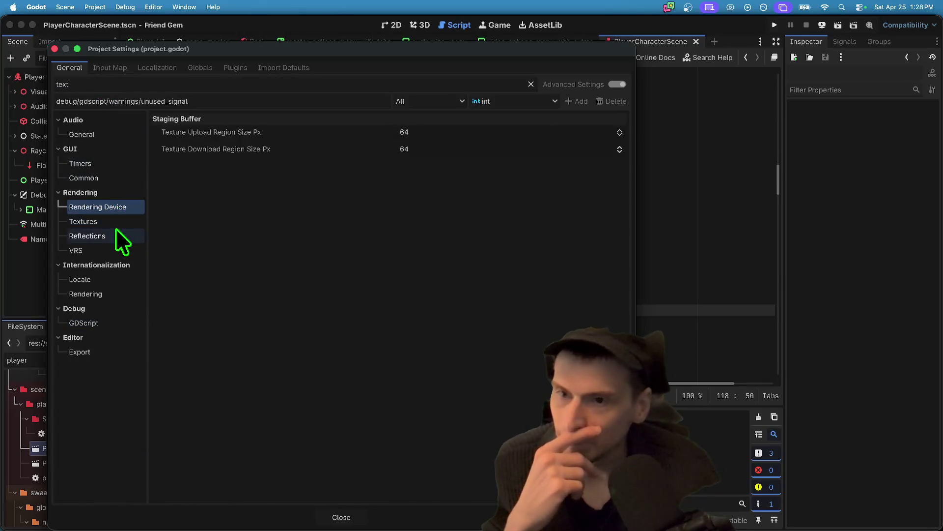
click(116, 222)
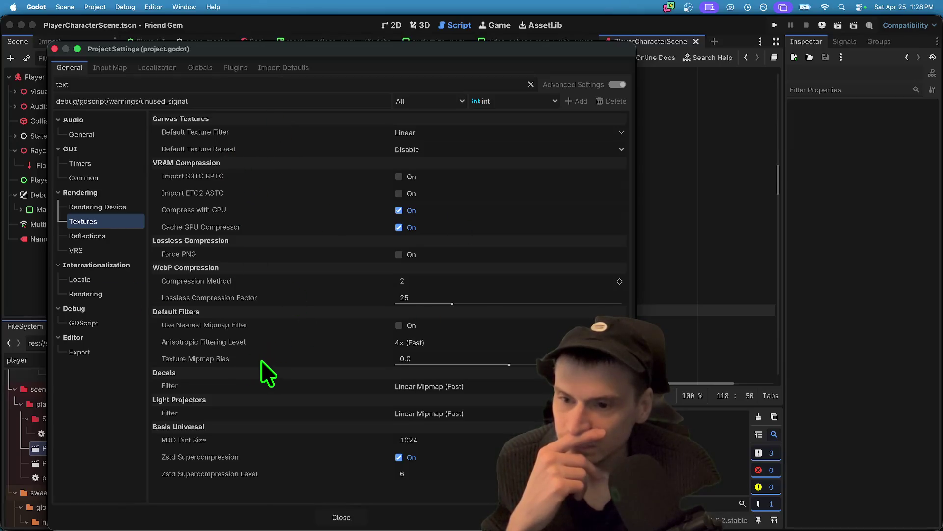
click(105, 235)
click(104, 250)
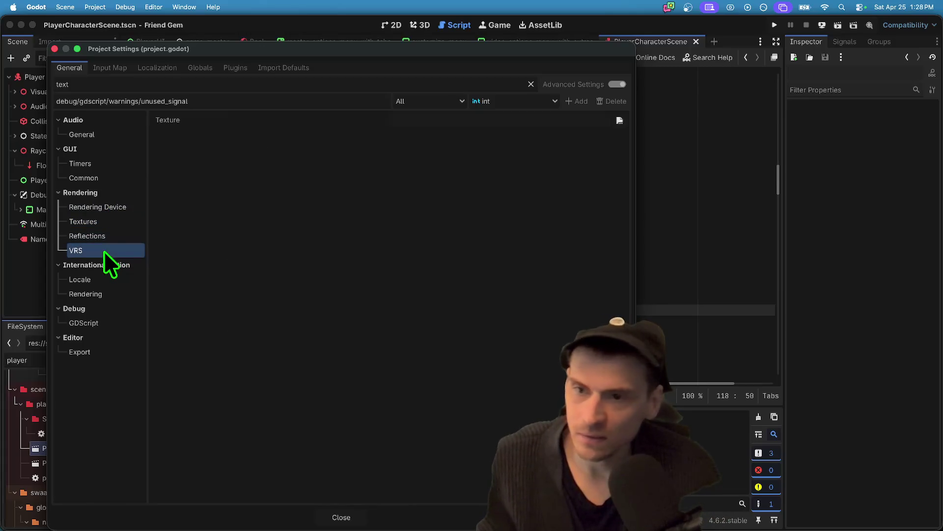
click(104, 209)
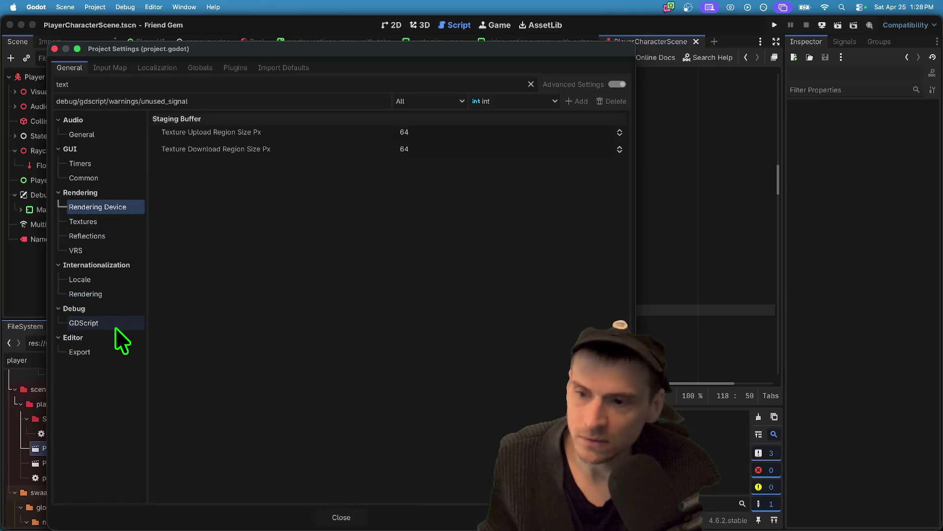
click(117, 176)
click(121, 137)
click(113, 180)
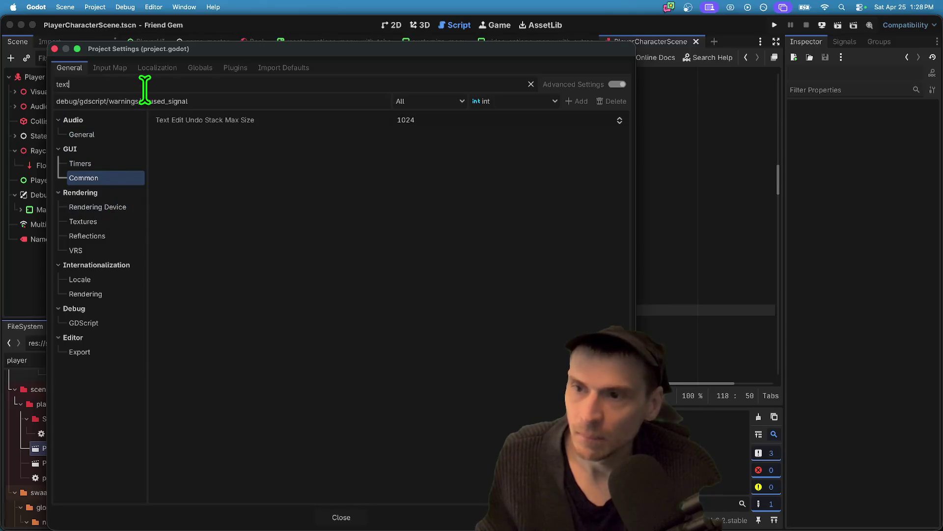
key(BackSpace)
key(BackSpace)
key(BackSpace)
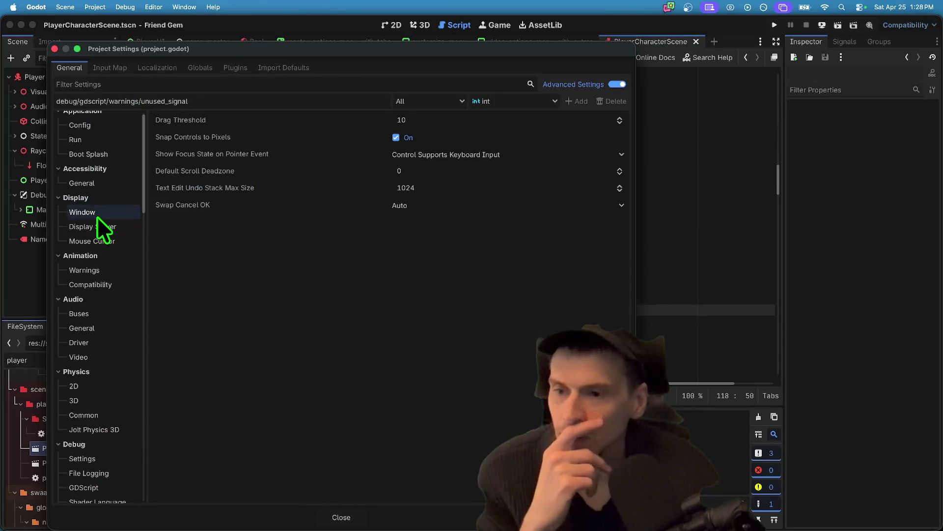
- Browse the Display Window, Display Server, Mouse Cursor and Physics 3D settings pages
click(97, 216)
scroll(316, 201, down, 5)
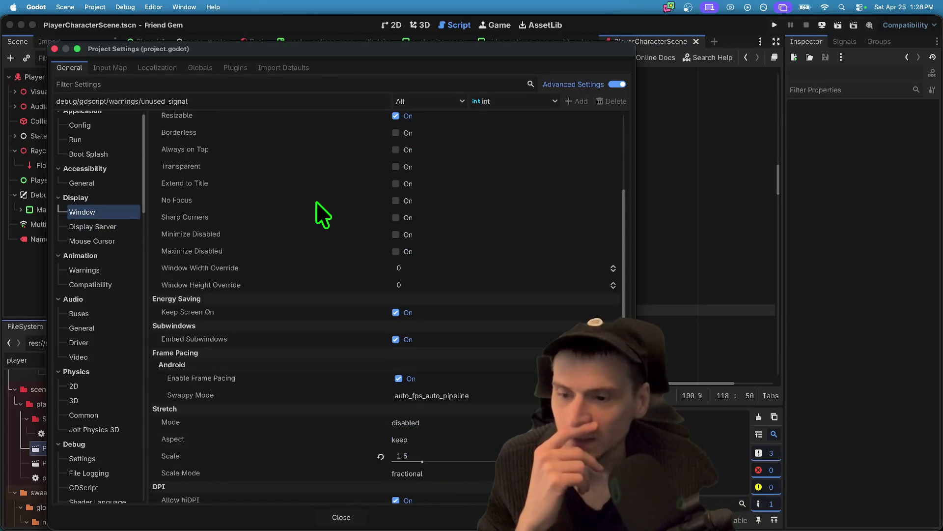
click(119, 228)
click(118, 239)
scroll(117, 344, down, 4)
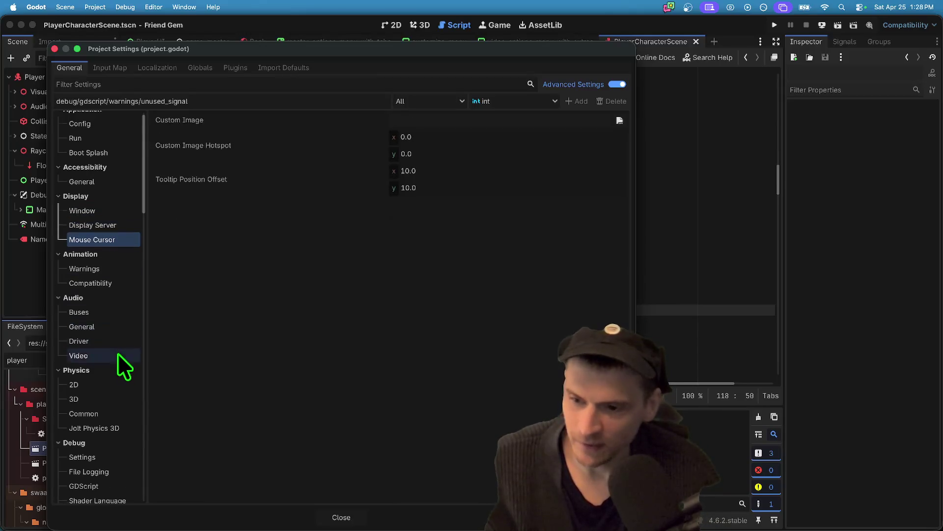
click(117, 343)
scroll(113, 354, down, 5)
scroll(110, 363, down, 5)
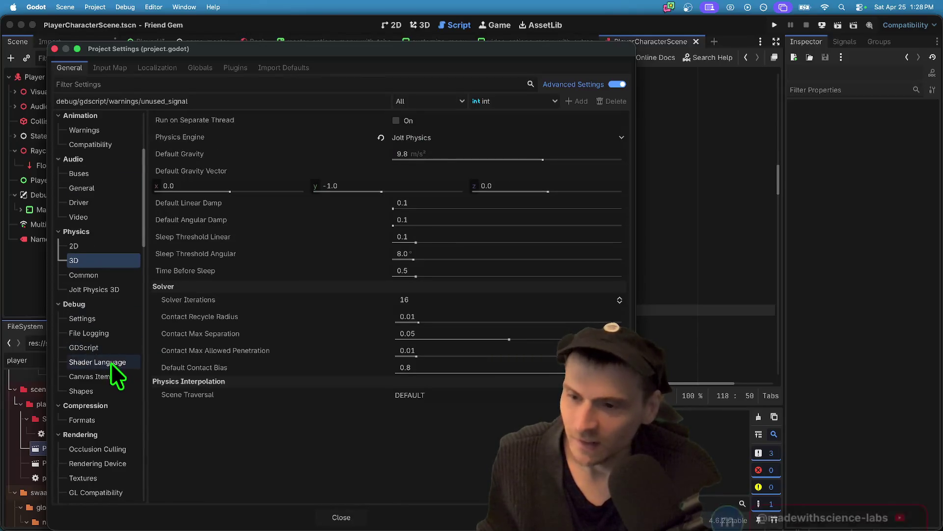
scroll(110, 364, down, 2)
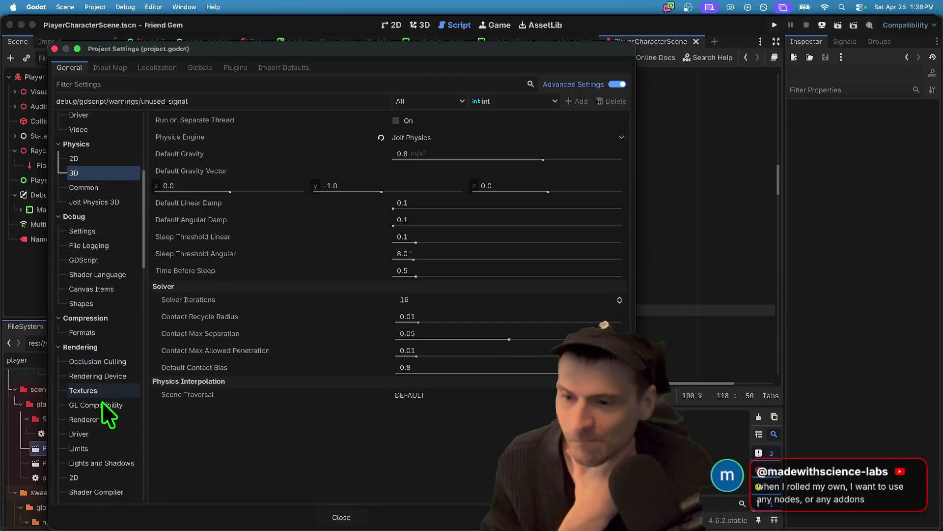
- Look through rendering Textures, Renderer, Driver, Limits, Viewport, Anti Aliasing and Environment settings
click(105, 393)
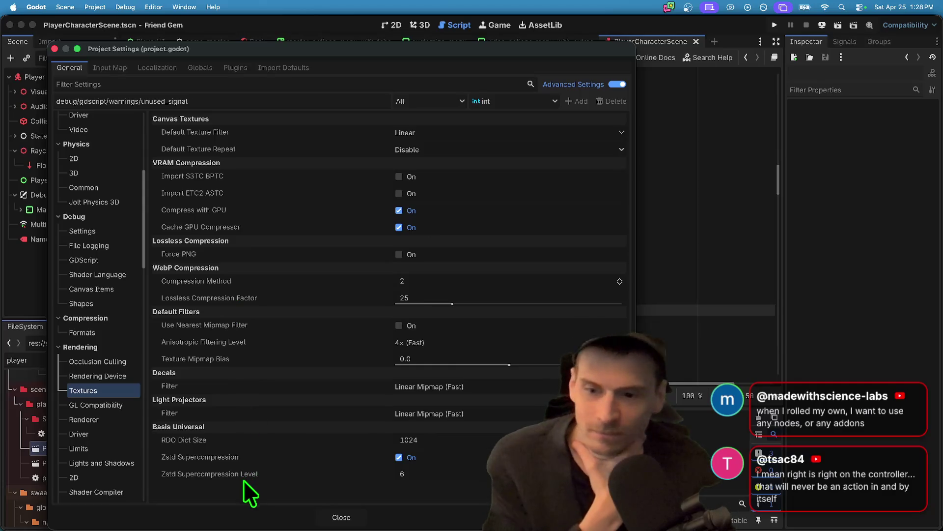
click(129, 419)
click(116, 434)
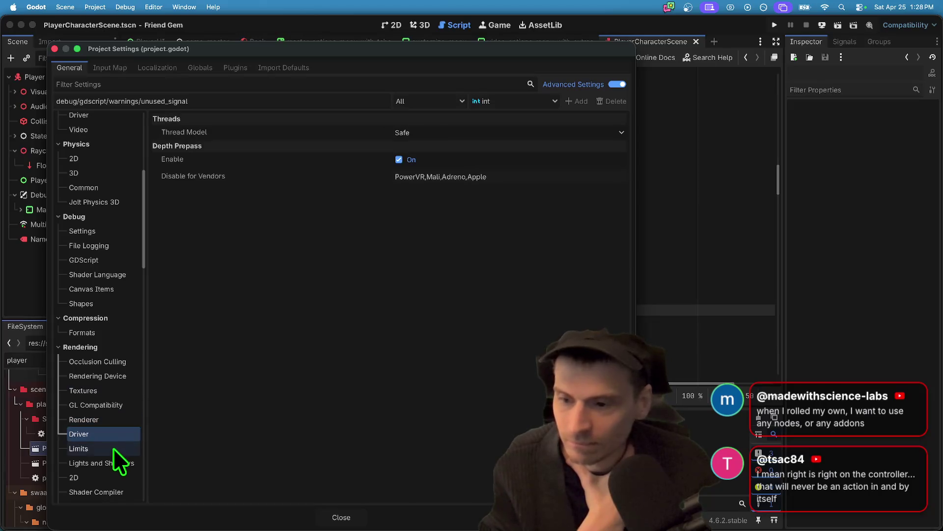
click(113, 449)
scroll(114, 464, down, 5)
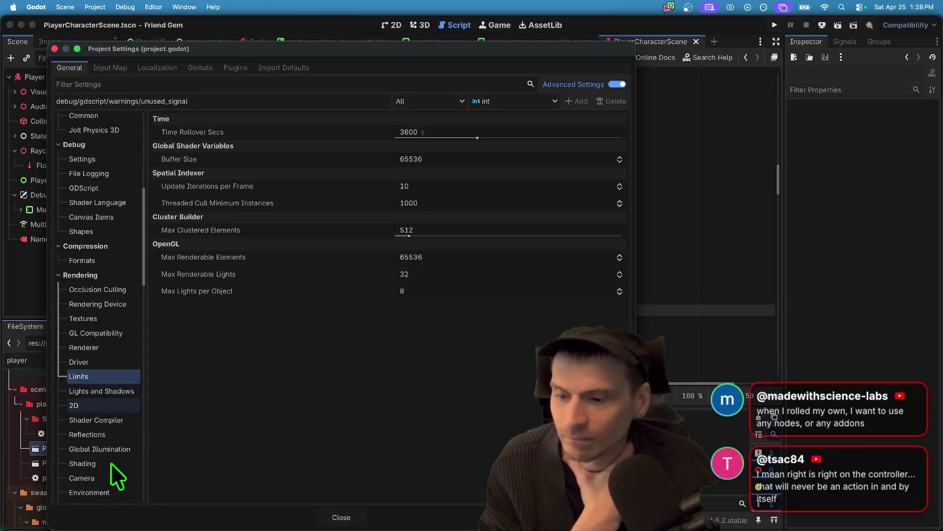
click(111, 450)
click(113, 465)
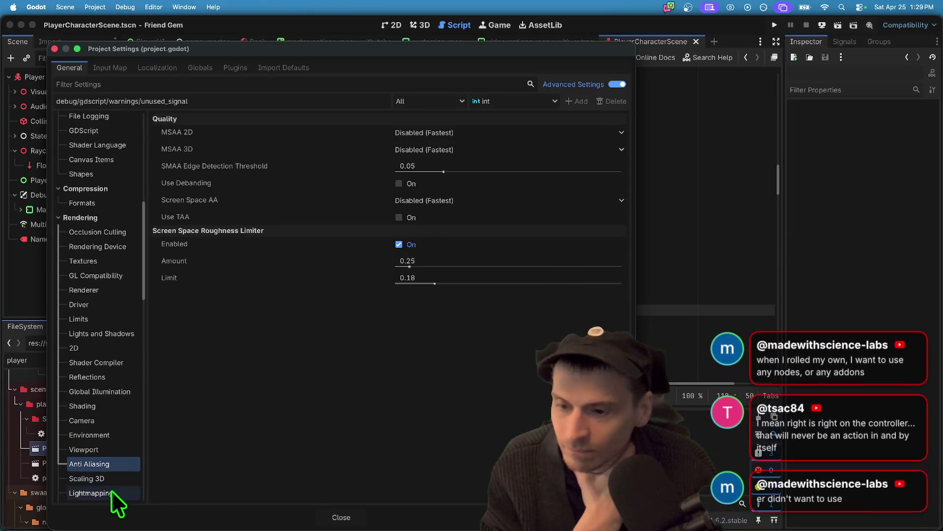
click(119, 449)
click(122, 432)
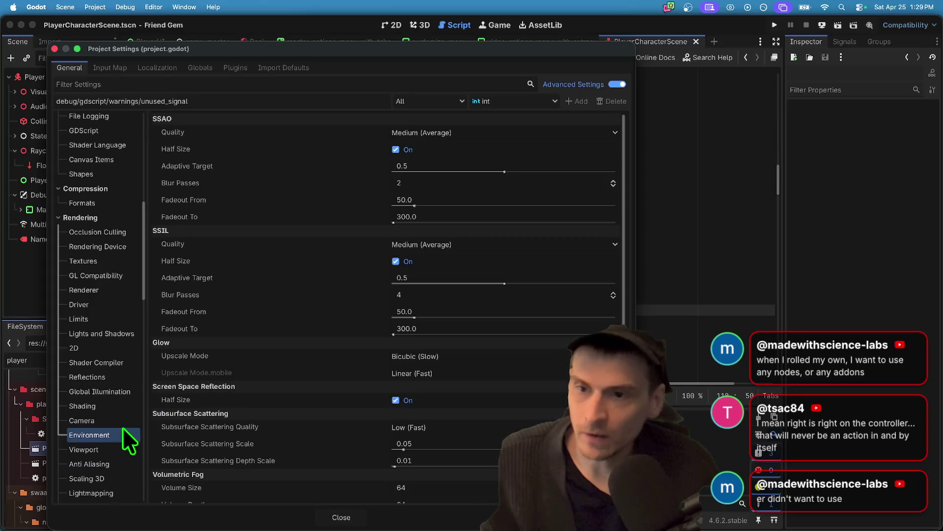
scroll(344, 435, down, 3)
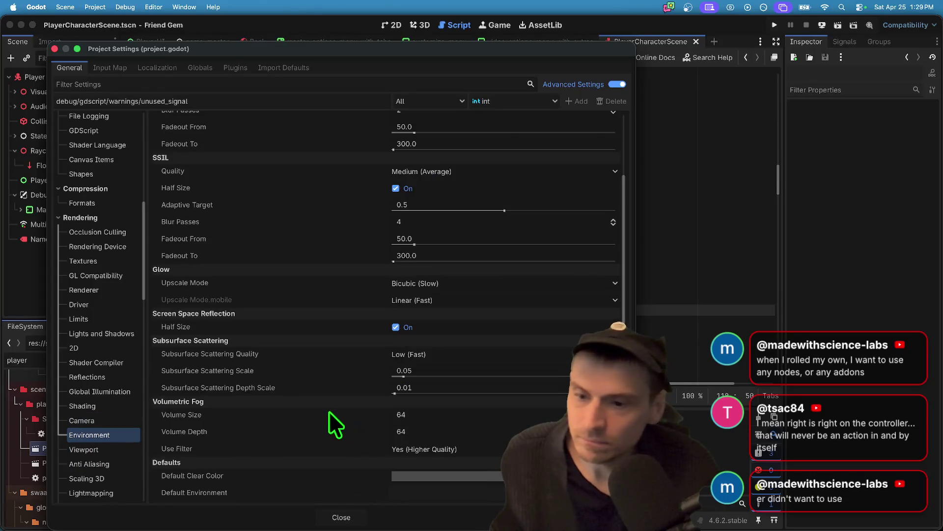
- Review rendering Camera, Shading, Global Illumination, Reflections, 2D, Lights and Shadows, and Occlusion Culling settings
click(102, 415)
click(105, 408)
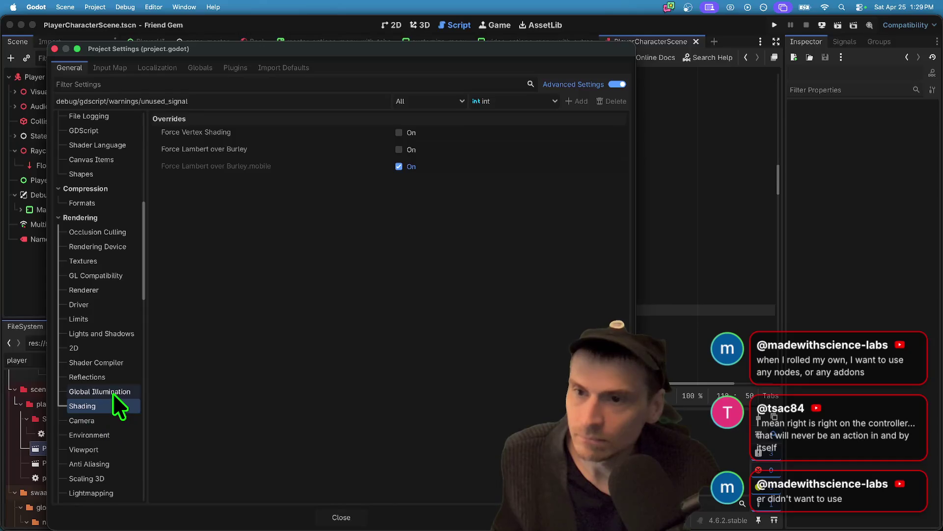
click(113, 392)
click(93, 376)
click(101, 348)
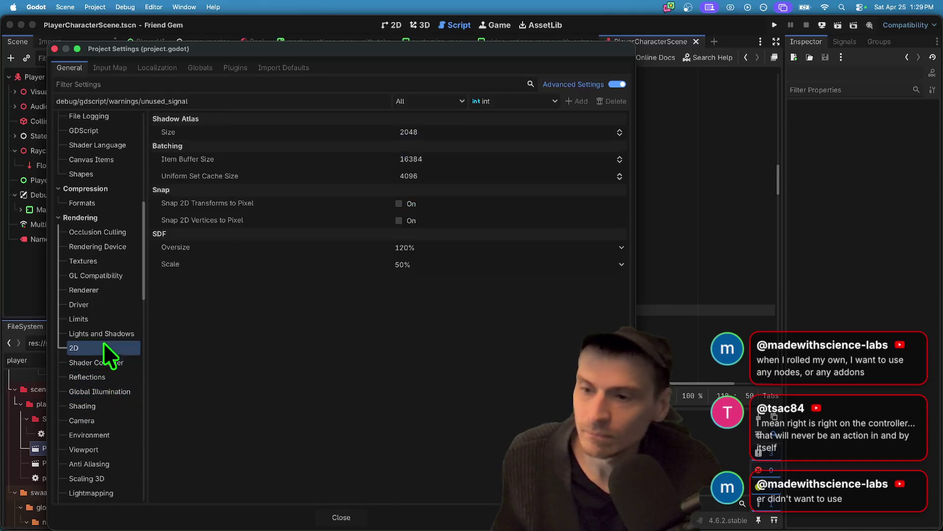
click(109, 334)
click(109, 318)
click(110, 302)
click(111, 289)
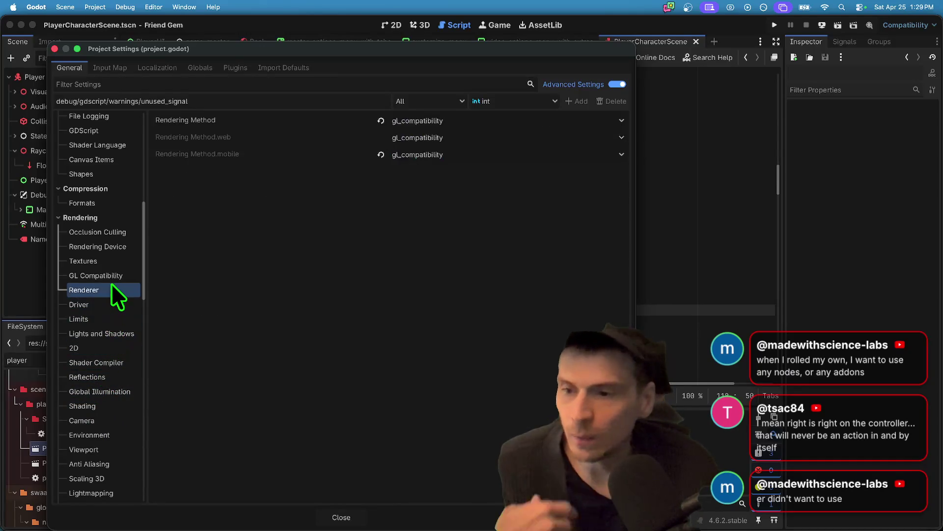
click(114, 262)
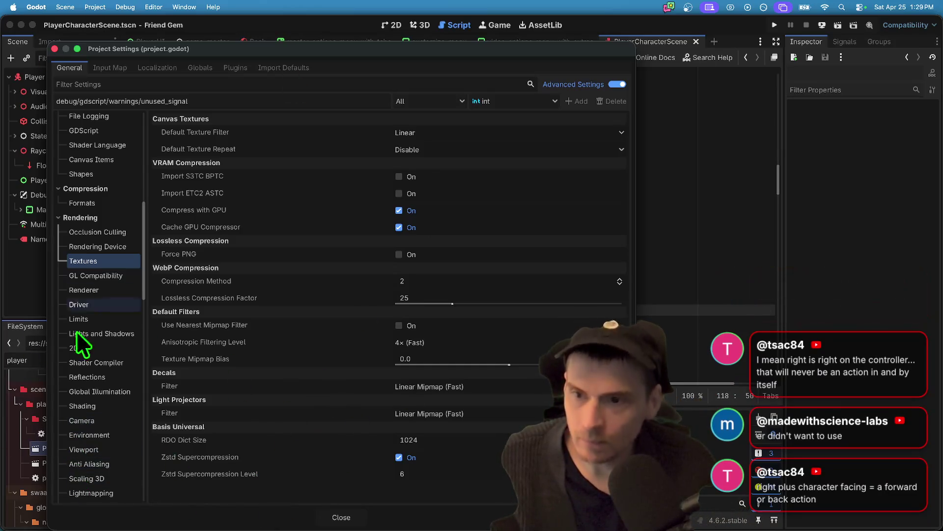
click(81, 248)
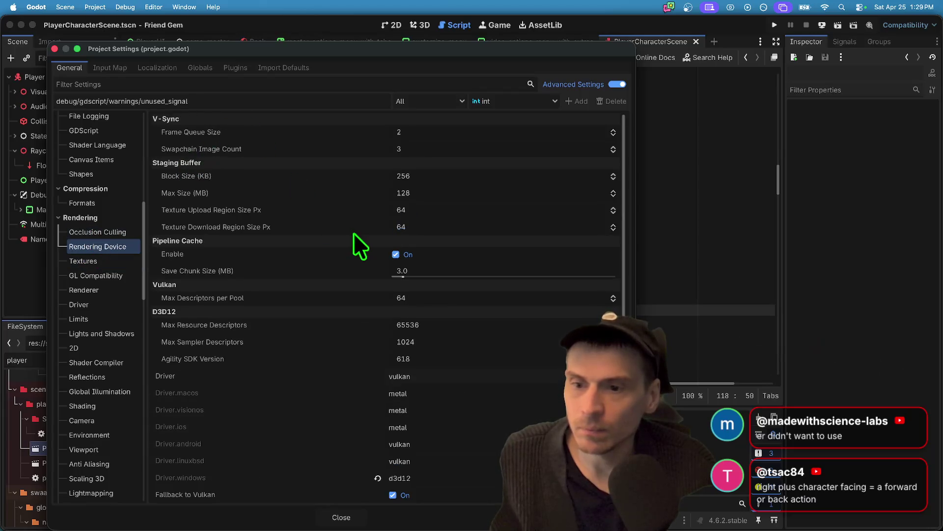
click(111, 232)
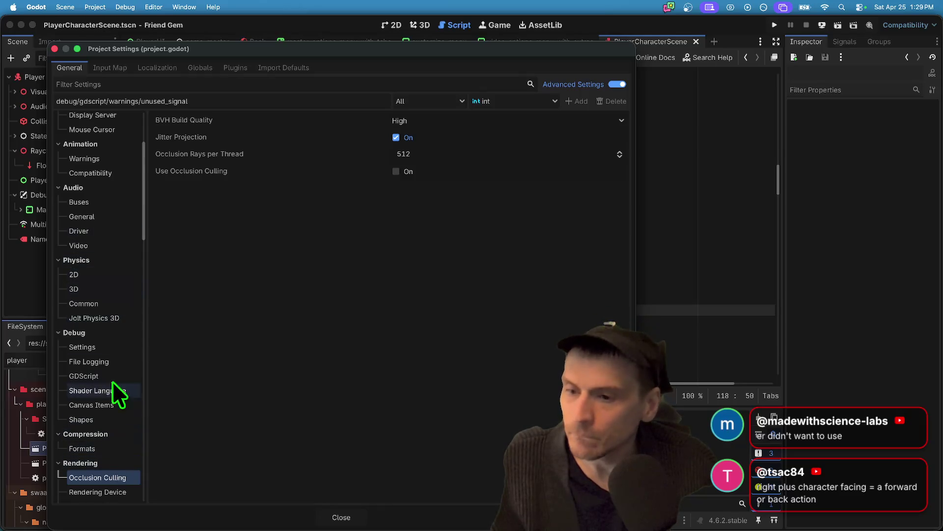
- Revisit Run, Accessibility, Display and Animation settings, then switch to a new Firefox tab
scroll(101, 206, up, 5)
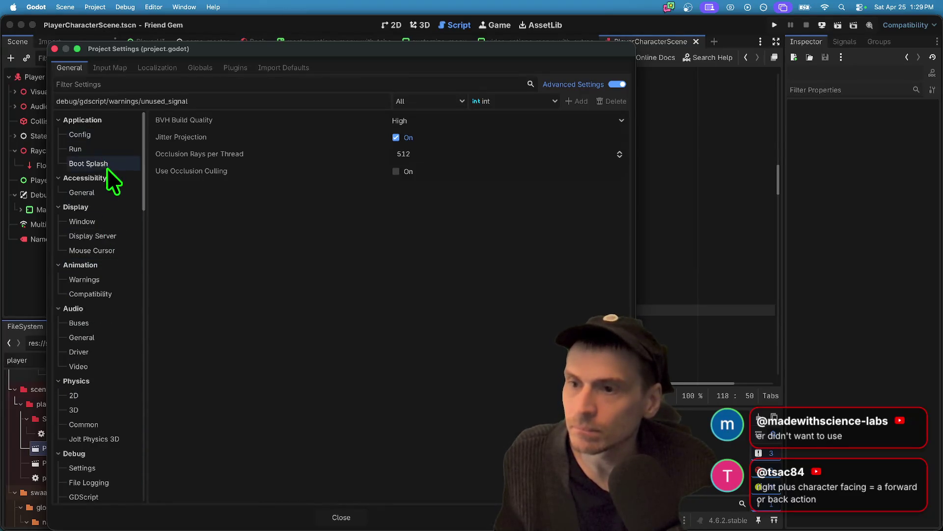
click(112, 150)
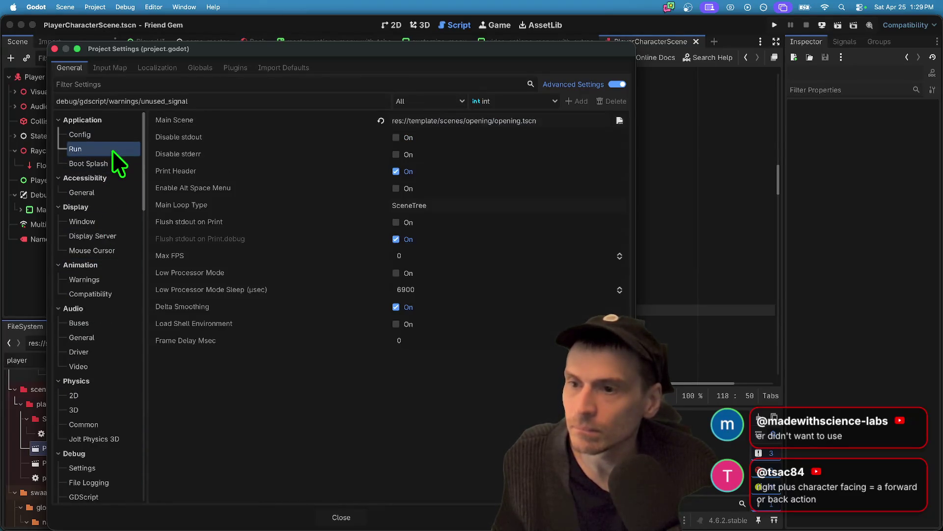
click(119, 193)
click(125, 217)
scroll(270, 153, down, 10)
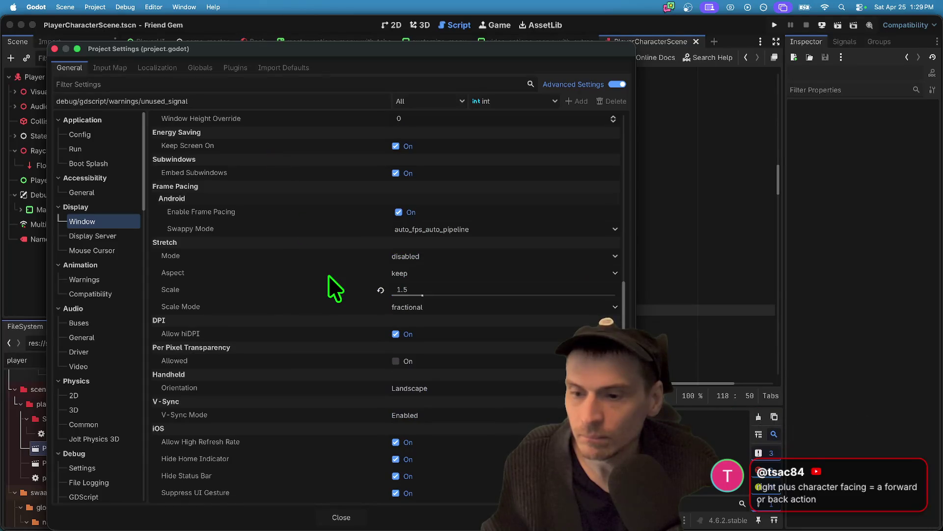
scroll(328, 273, up, 10)
scroll(328, 272, down, 10)
scroll(248, 383, up, 10)
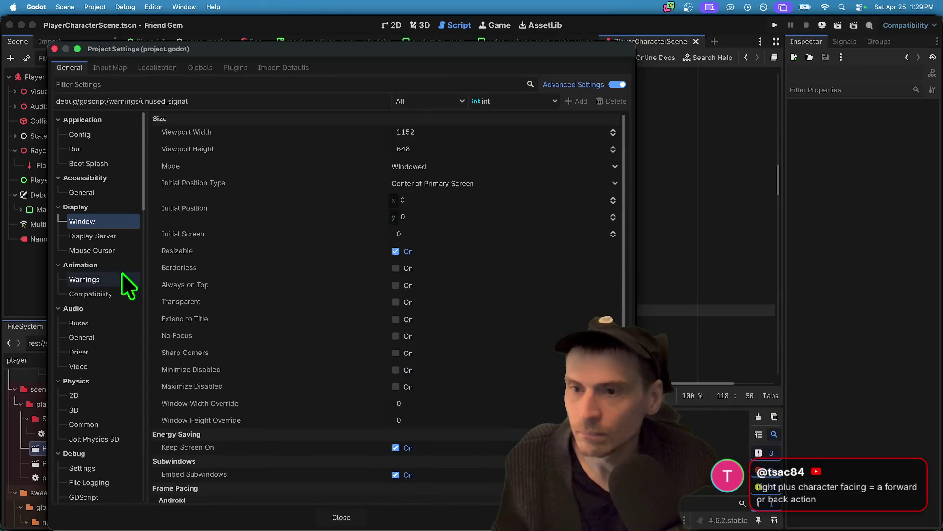
click(116, 239)
click(112, 252)
click(109, 294)
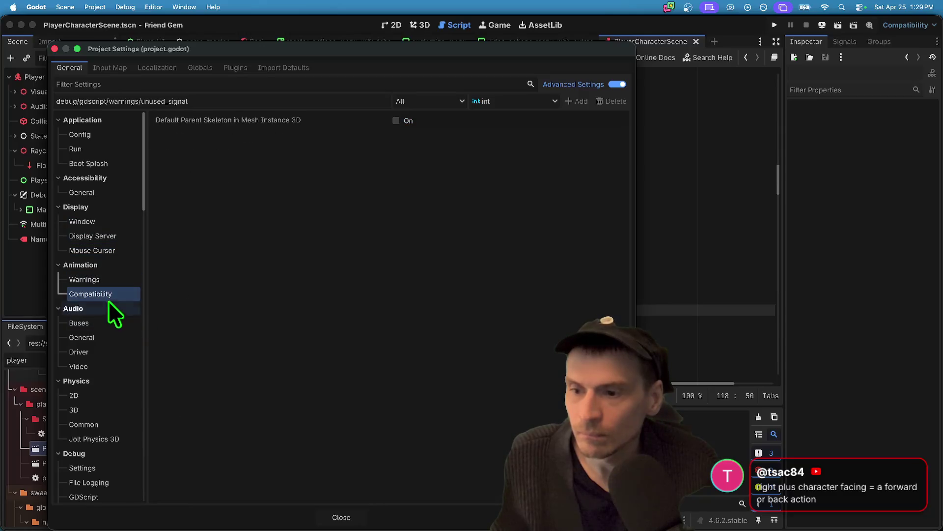
click(114, 308)
key(super+Tab)
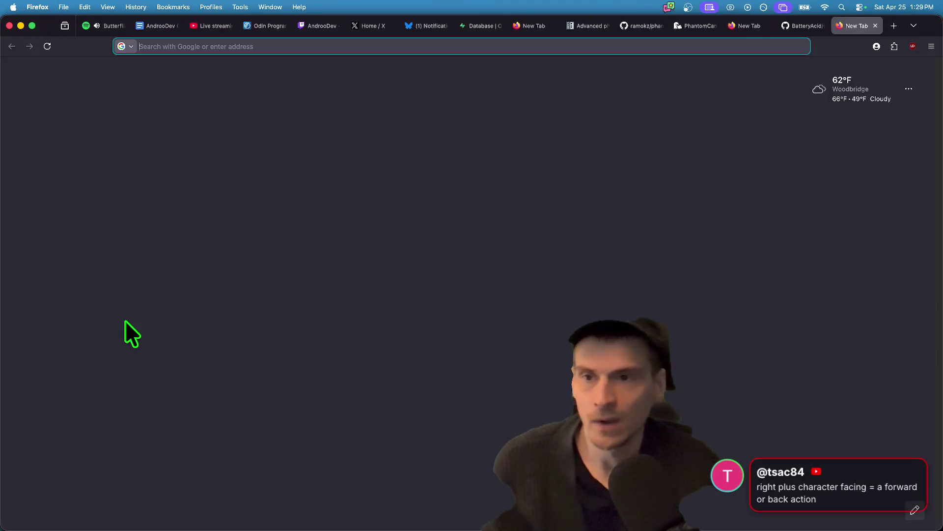
- Search Google for 'crisp font godot' and scroll through the results
text(crisp fon)
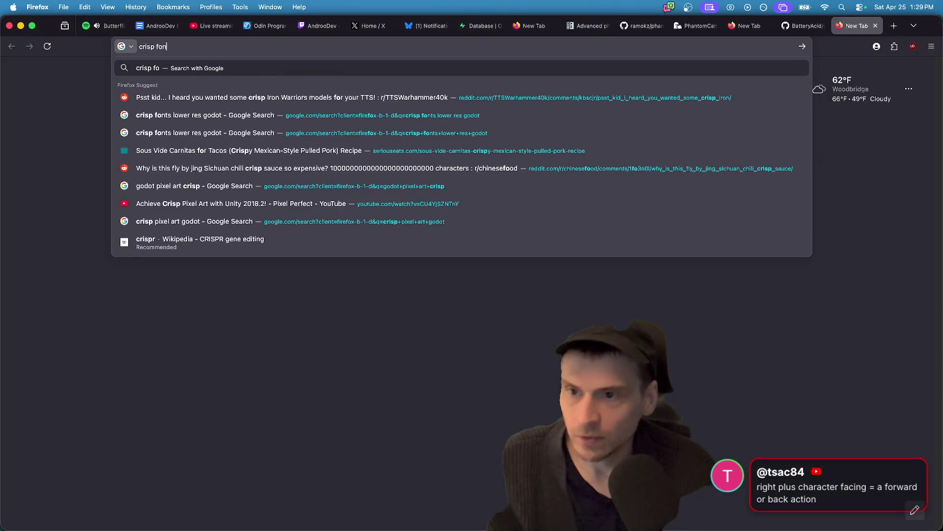
text(t godot)
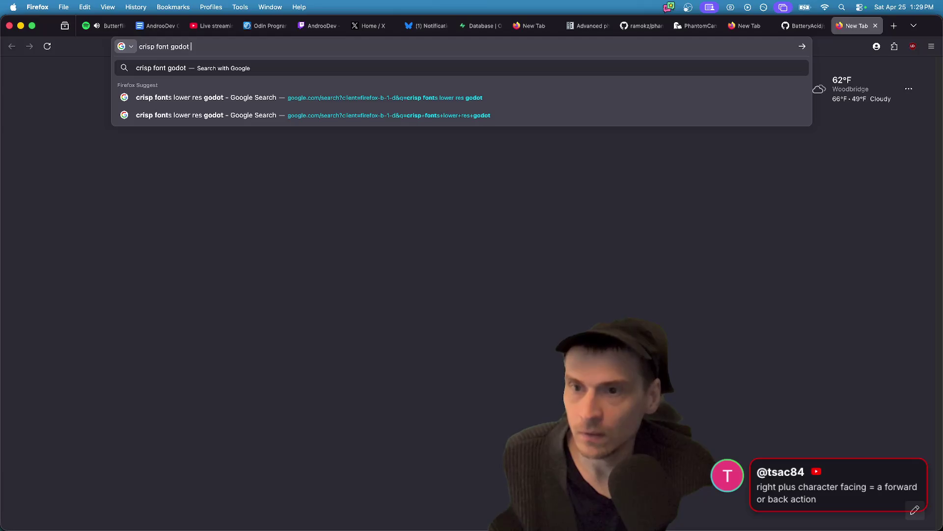
key(BackSpace)
key(BackSpace)
key(BackSpace)
text(t)
key(Return)
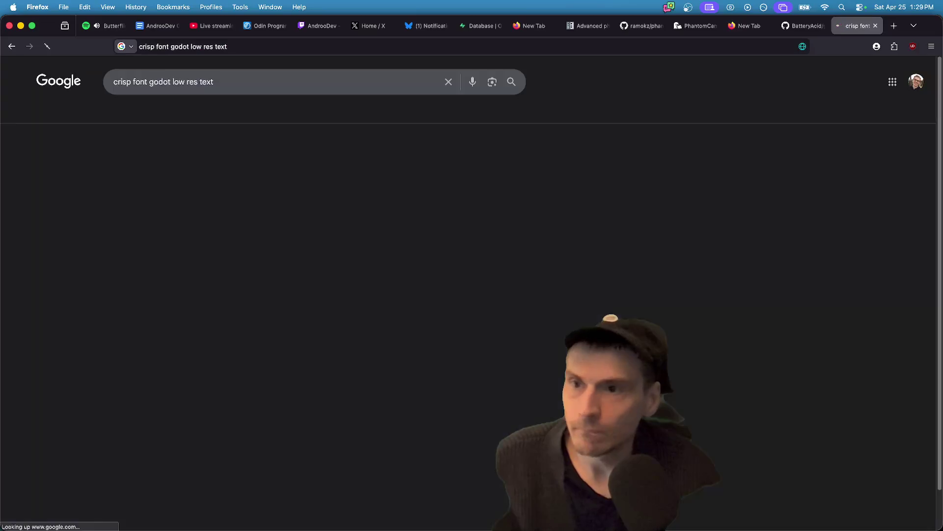
scroll(411, 431, down, 5)
scroll(414, 427, down, 5)
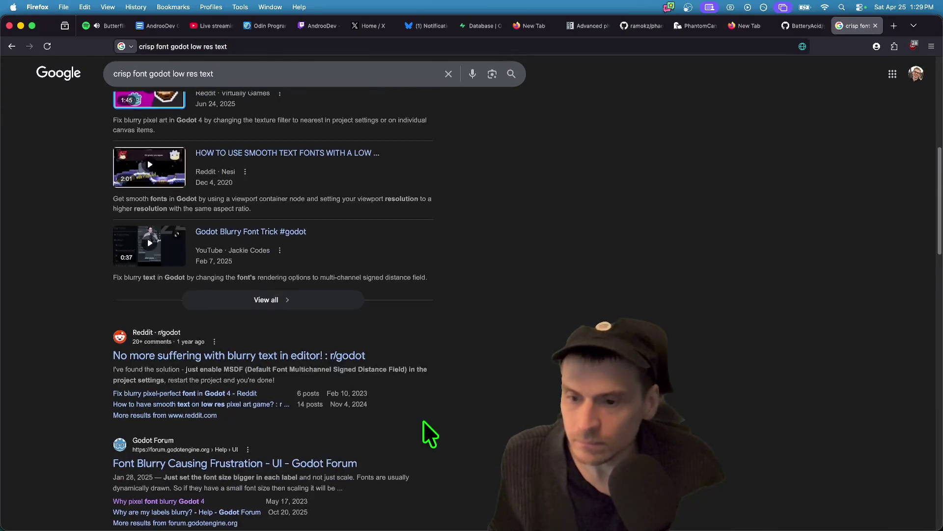
- Read the 'Why pixel font blurry Godot 4' forum thread, return to results, then back to Godot
click(189, 418)
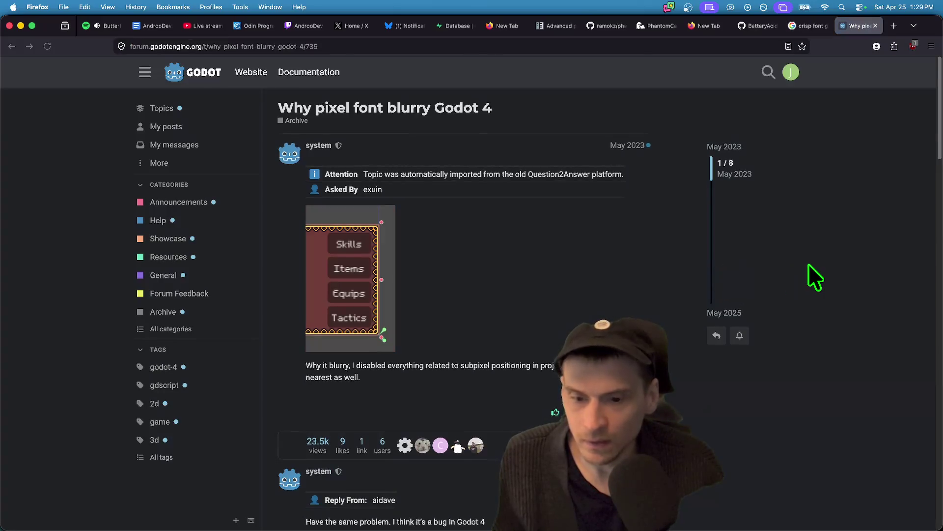
scroll(814, 272, down, 5)
scroll(811, 266, up, 2)
scroll(811, 267, down, 5)
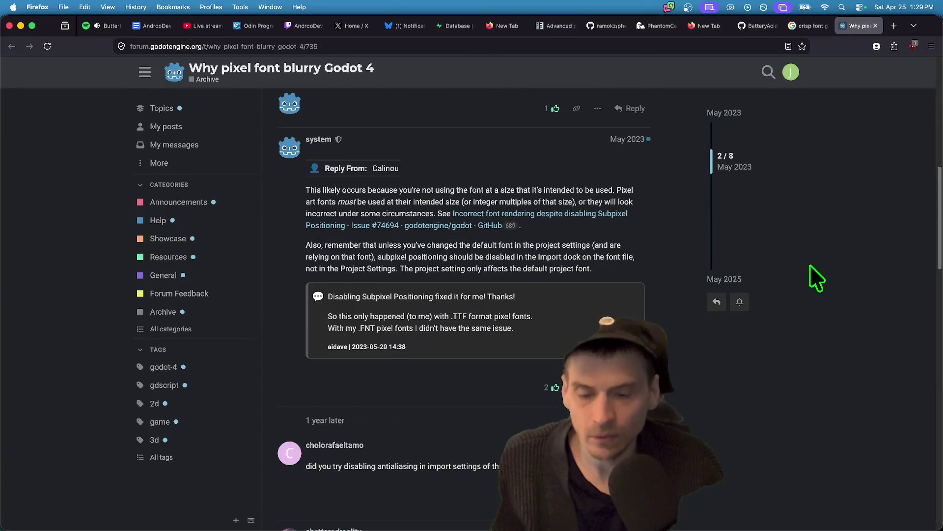
key(ctrl+shift+Tab)
scroll(646, 252, up, 15)
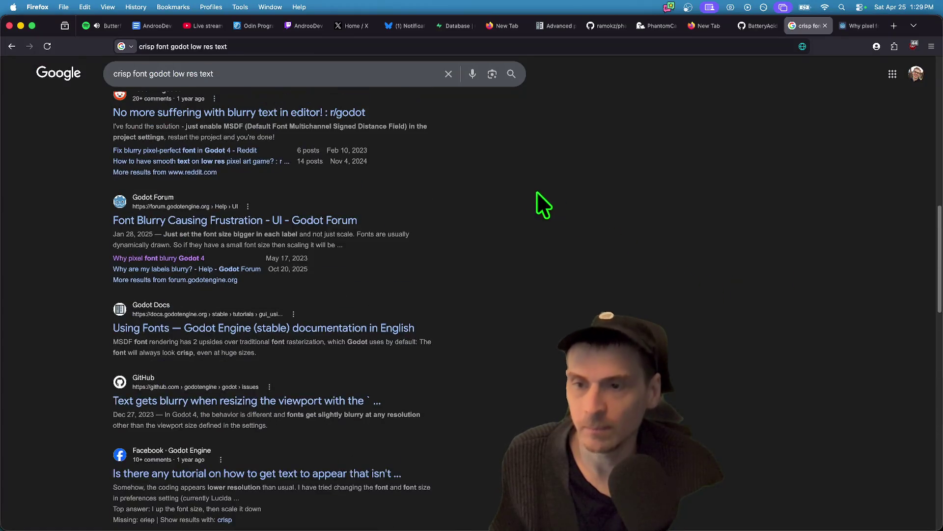
scroll(477, 284, up, 6)
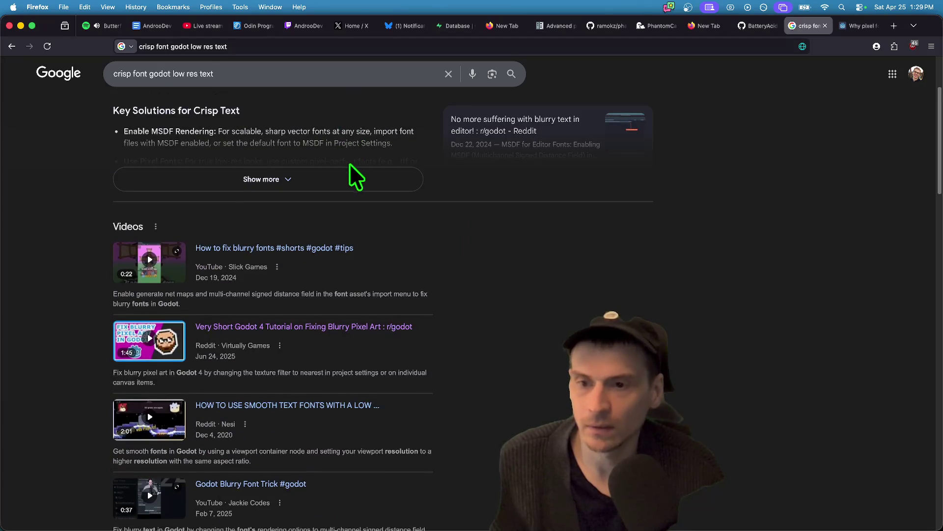
scroll(351, 166, up, 2)
key(super+Tab)
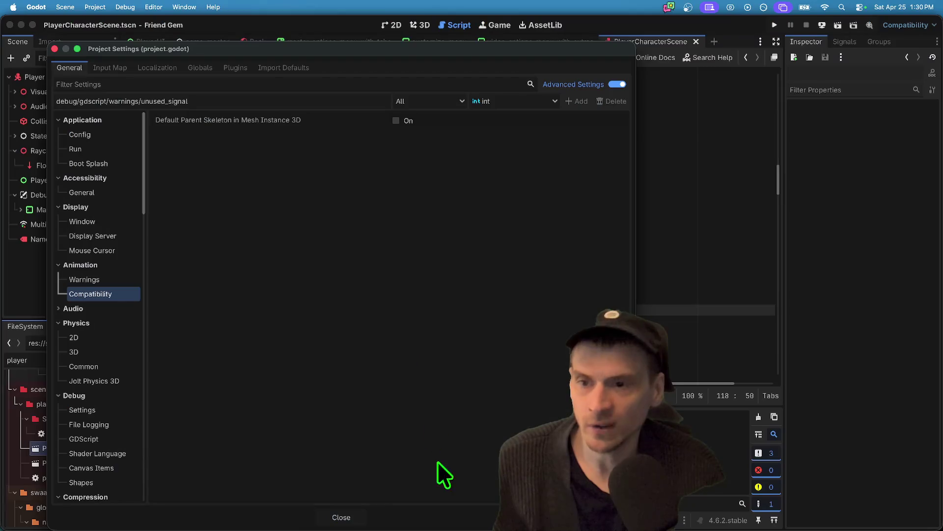
- Filter settings by 'signed', open GUI > Theme, and enable Default Font Multichannel Signed Distance Field
text(signed)
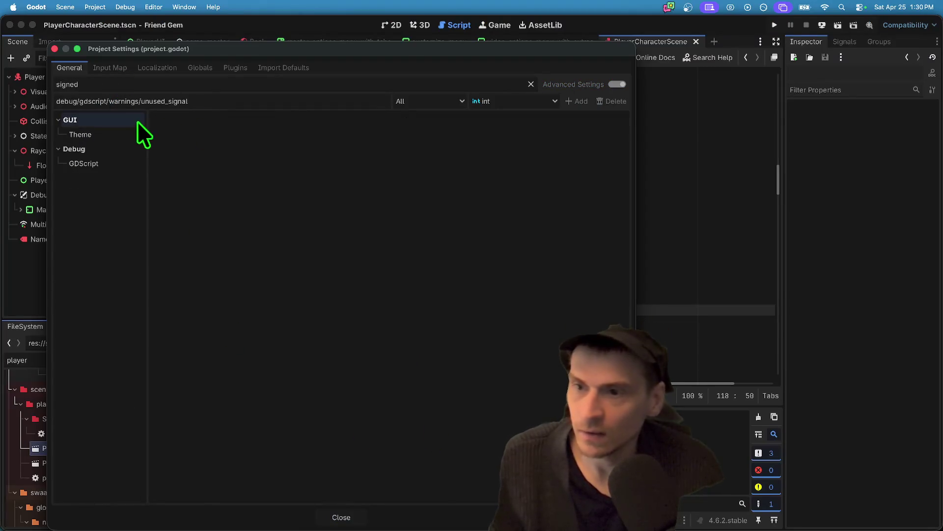
click(131, 134)
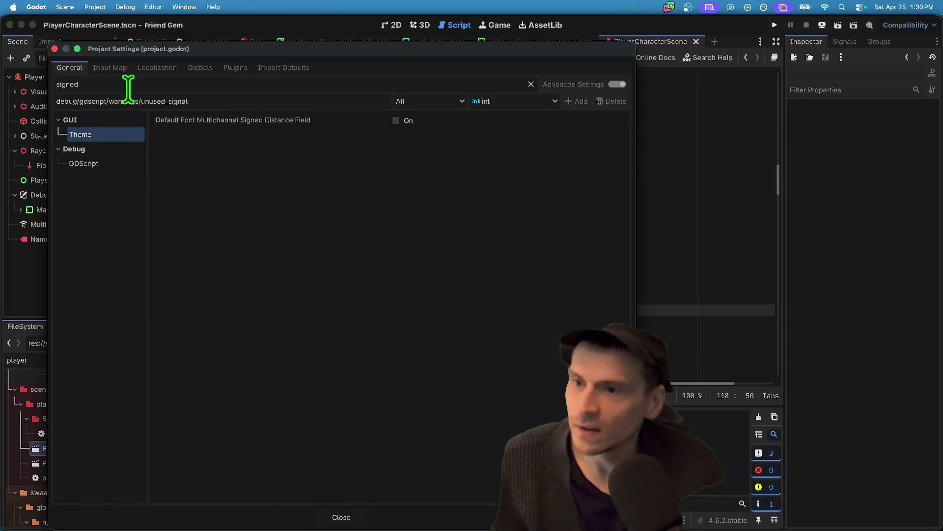
key(BackSpace)
scroll(117, 335, down, 15)
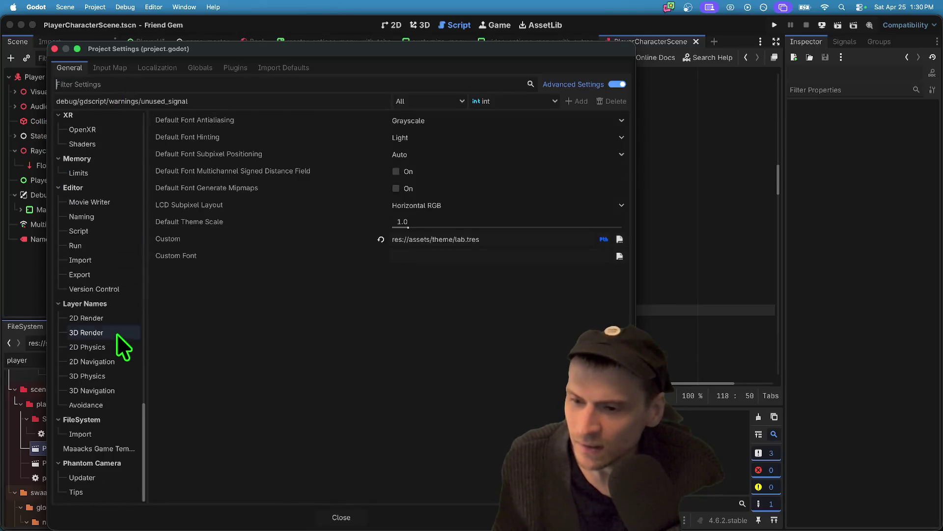
scroll(117, 335, up, 10)
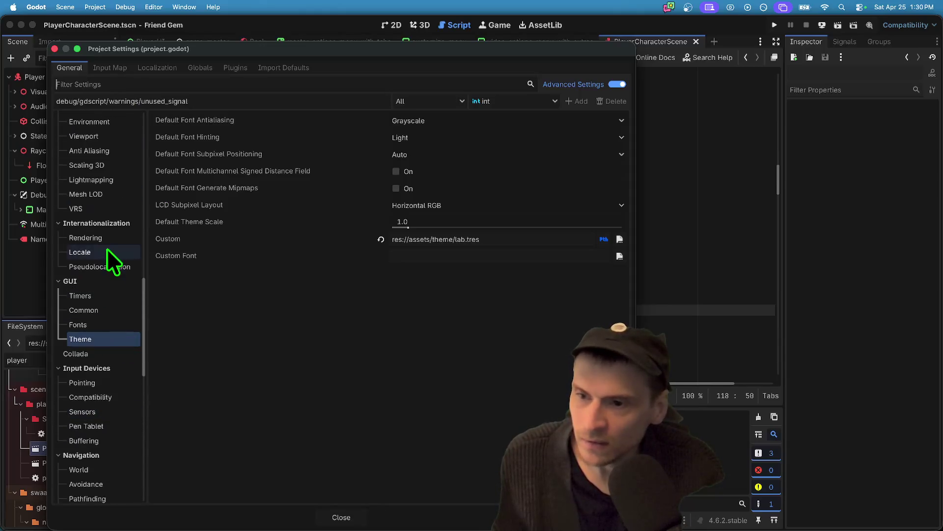
click(99, 352)
click(96, 281)
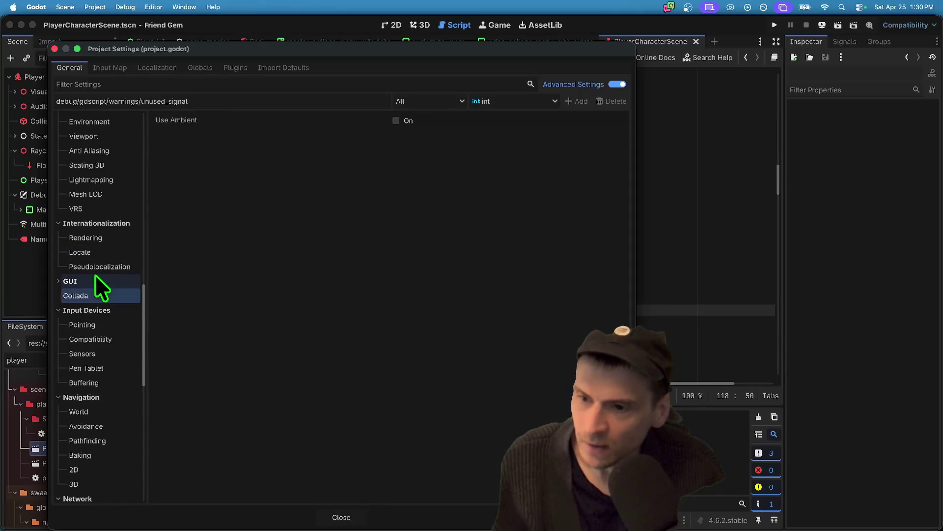
click(104, 352)
click(101, 279)
click(100, 338)
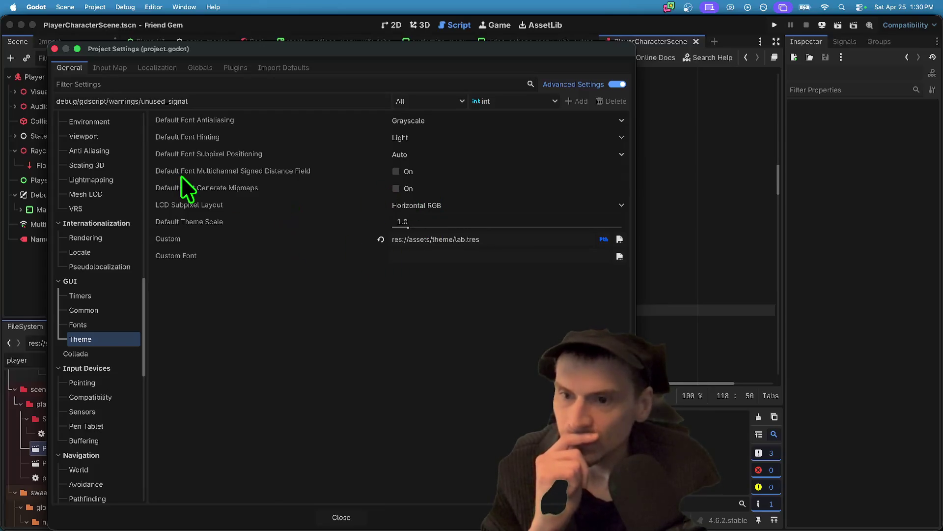
mouse_move(222, 173)
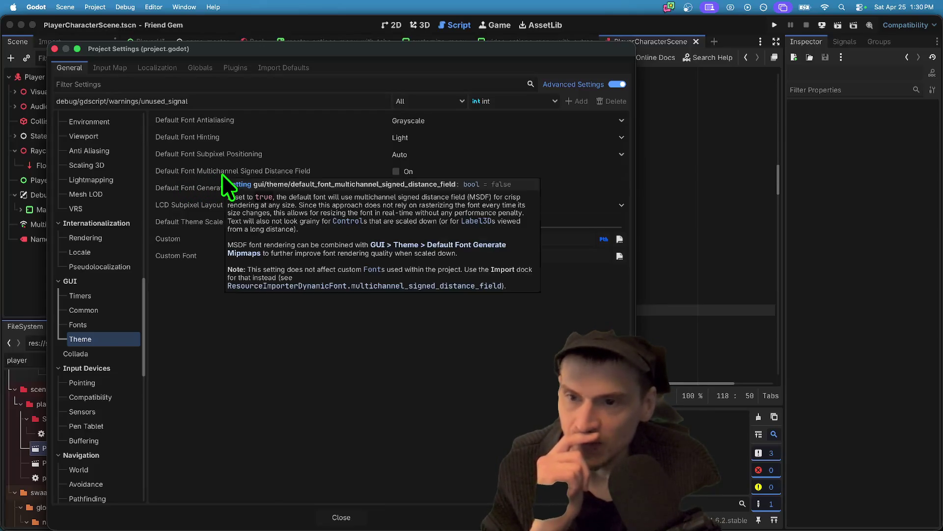
click(455, 172)
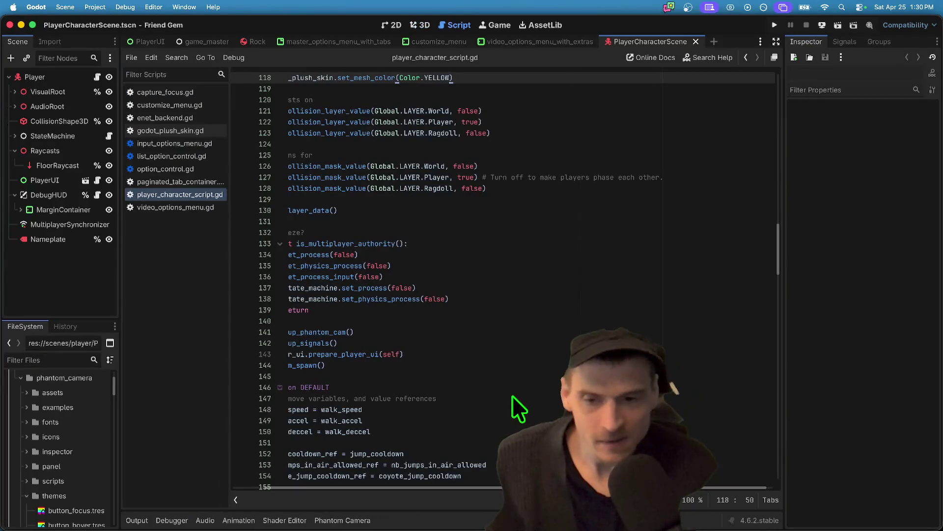
- Run the project, enlarge the first game window, and host a multiplayer game in it
key(super+b)
drag(554, 189, 238, 141)
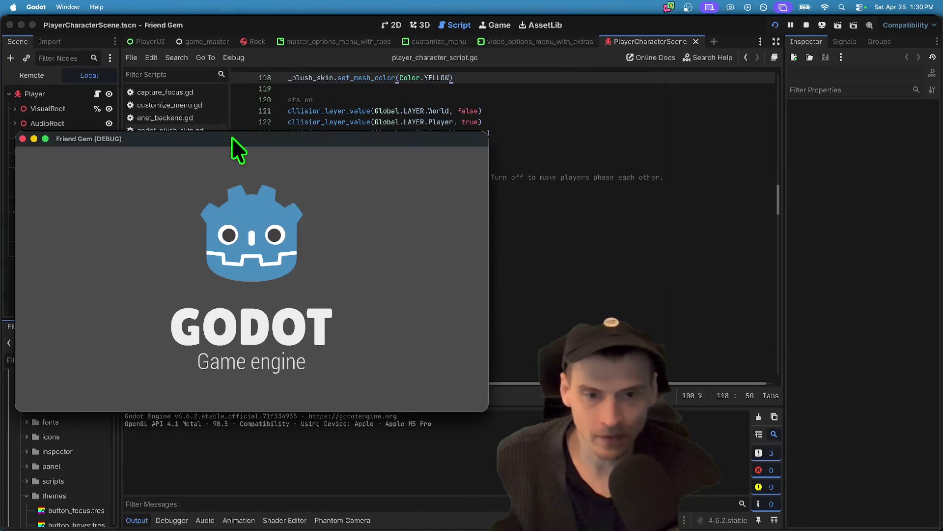
click(251, 280)
click(253, 230)
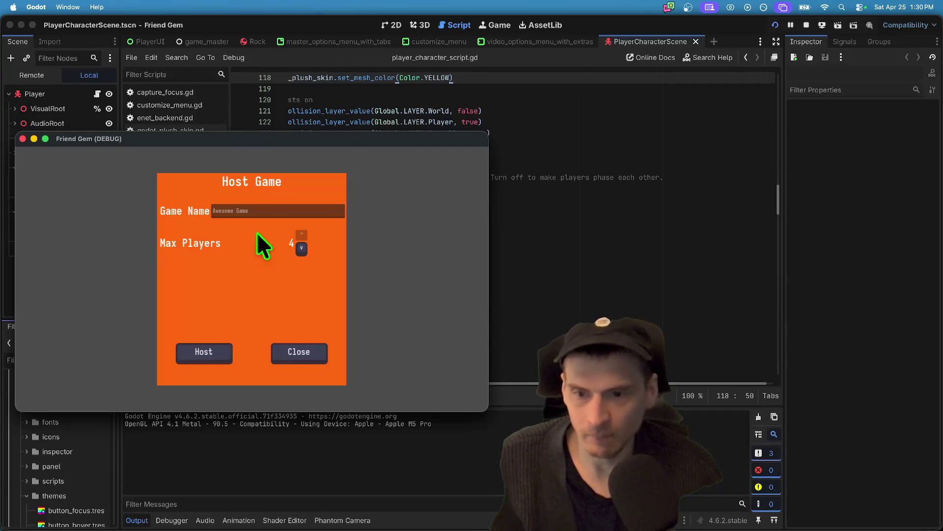
click(200, 354)
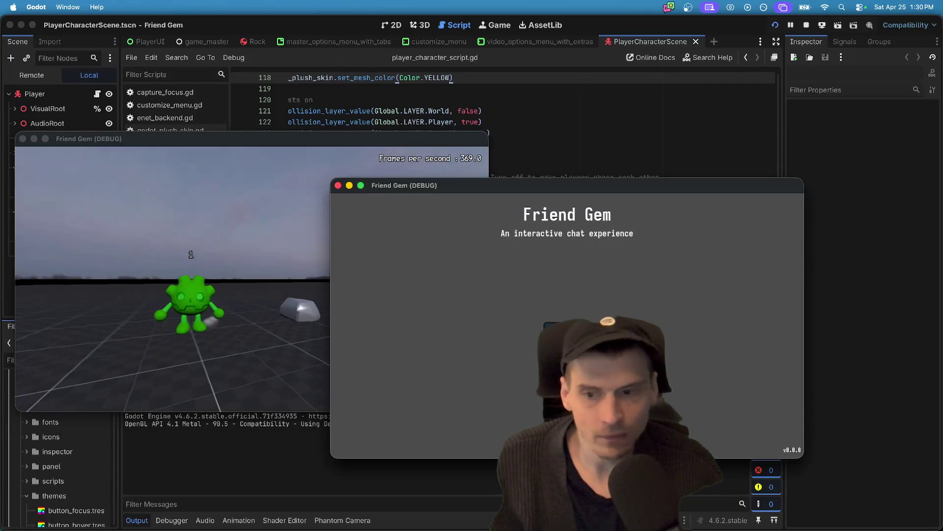
- Join the hosted game from the second window, then close both game windows
click(567, 326)
click(567, 324)
click(639, 255)
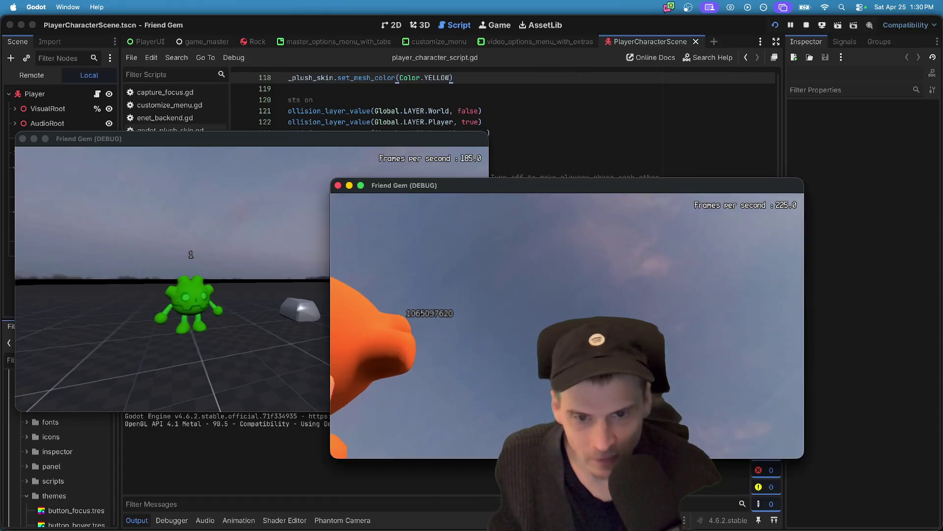
key(super+grave)
key(super+grave)
key(super+q)
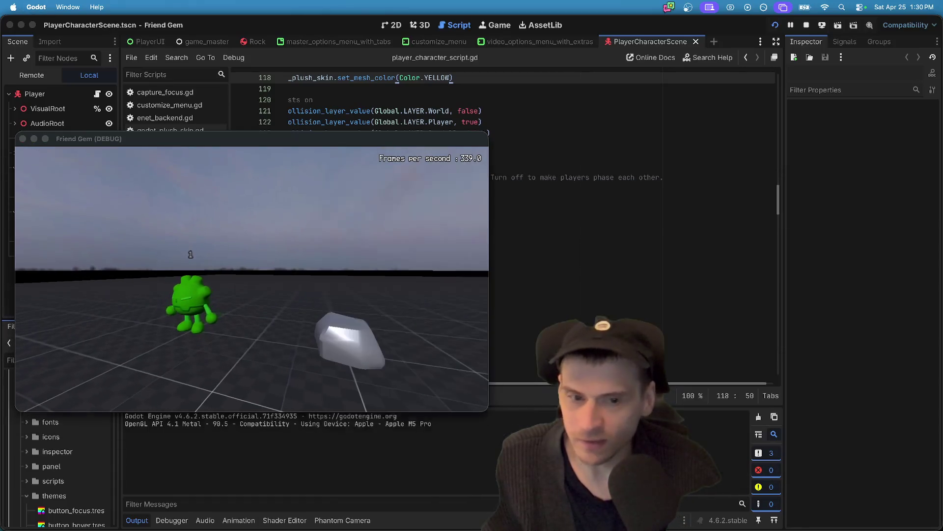
key(super+q)
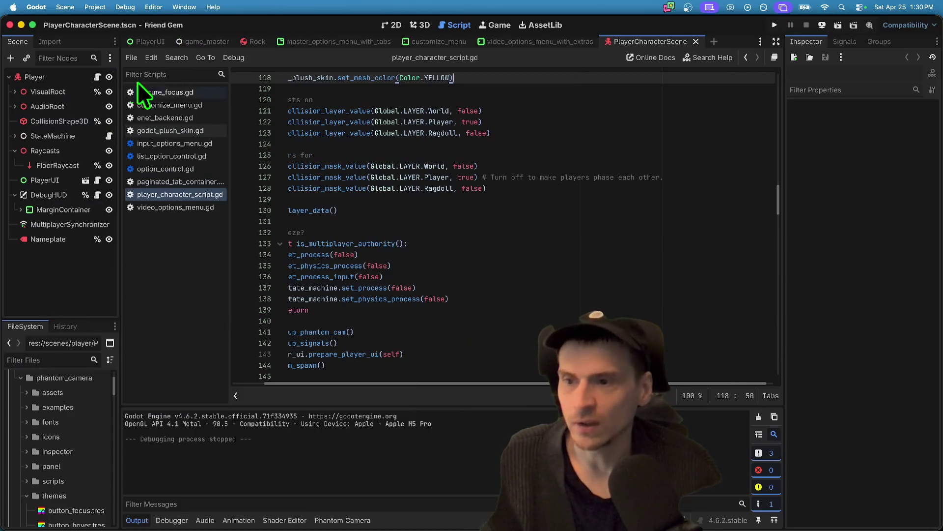
- Select Nameplate, reset texture filter and render priorities, disable fixed size, keep billboard enabled
scroll(390, 157, up, 5)
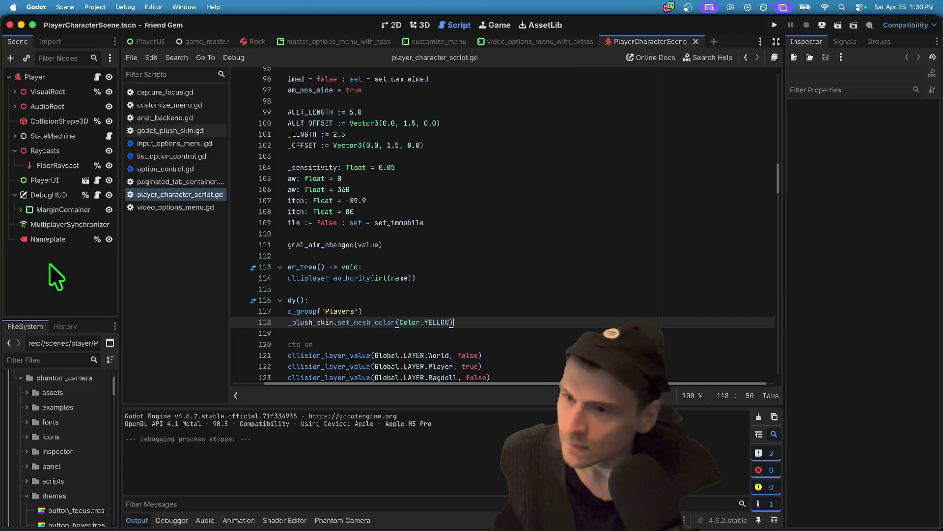
double_click(57, 243)
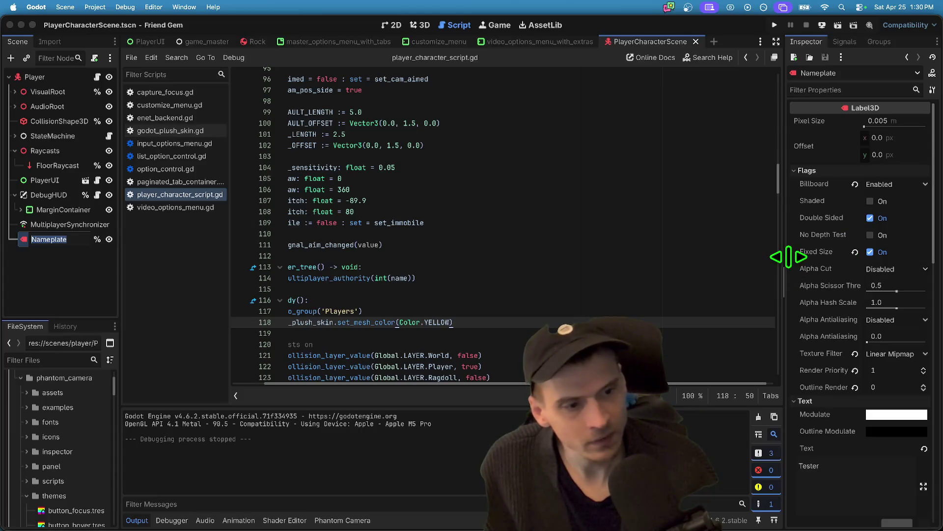
key(Escape)
click(855, 354)
click(855, 370)
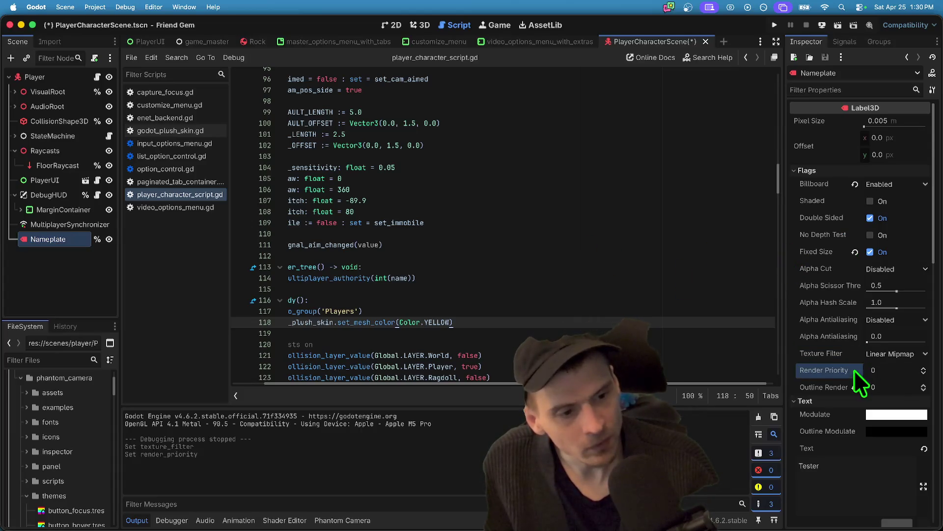
click(855, 387)
click(856, 252)
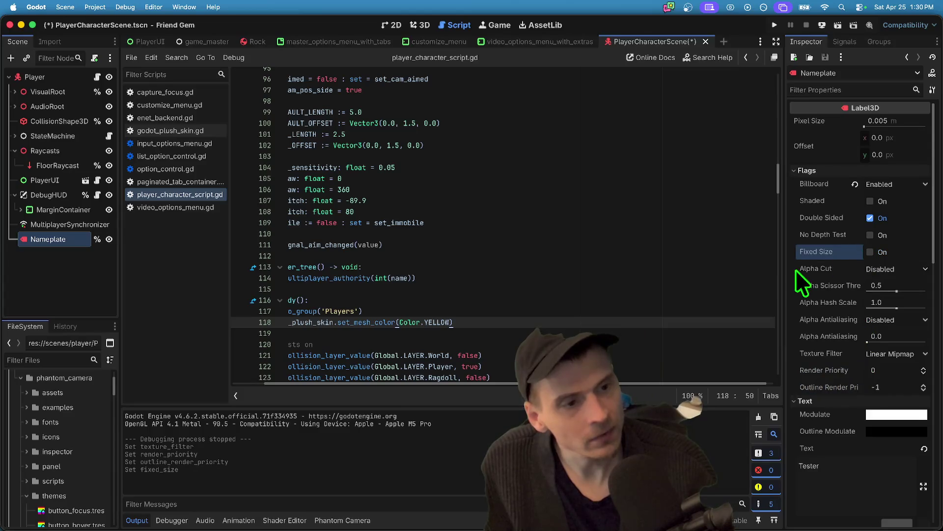
drag(783, 269, 668, 263)
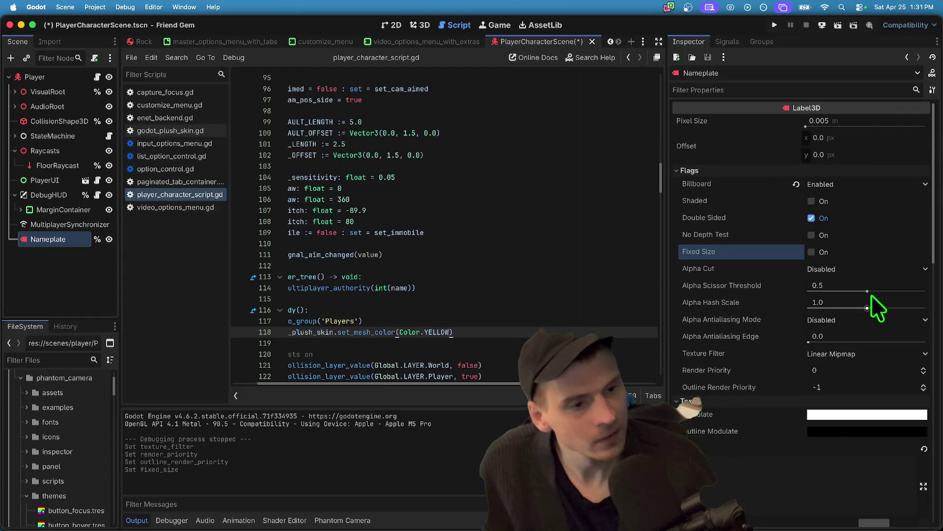
click(876, 186)
click(880, 210)
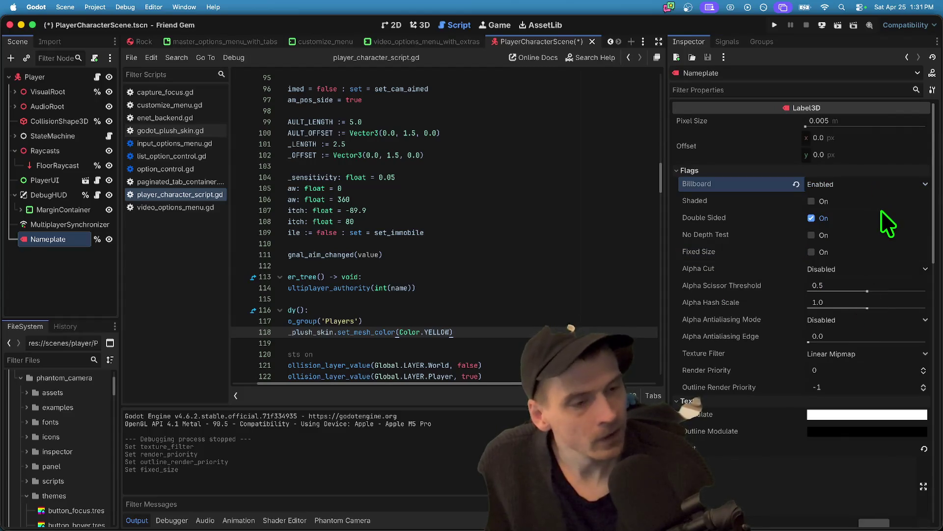
- Revert the Nameplate font, font size (32 px) and outline size (12 px) to defaults
scroll(840, 295, down, 5)
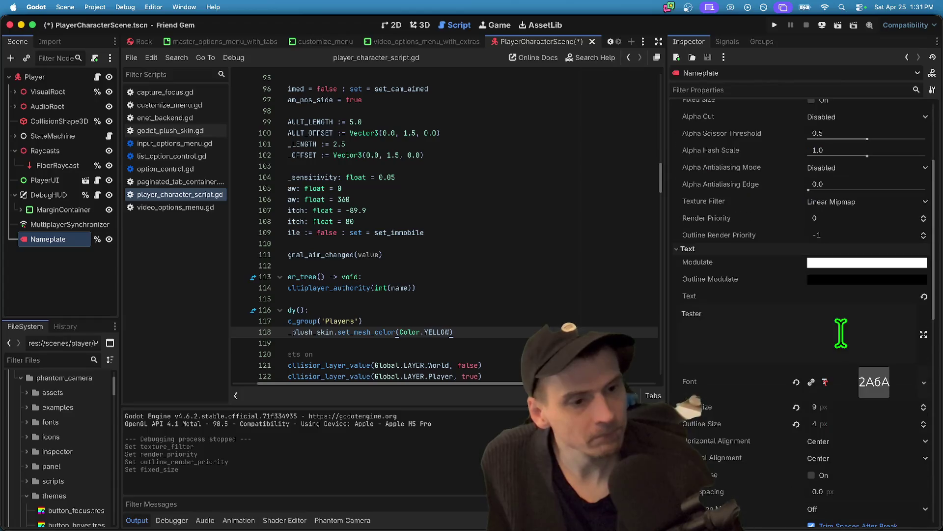
click(797, 371)
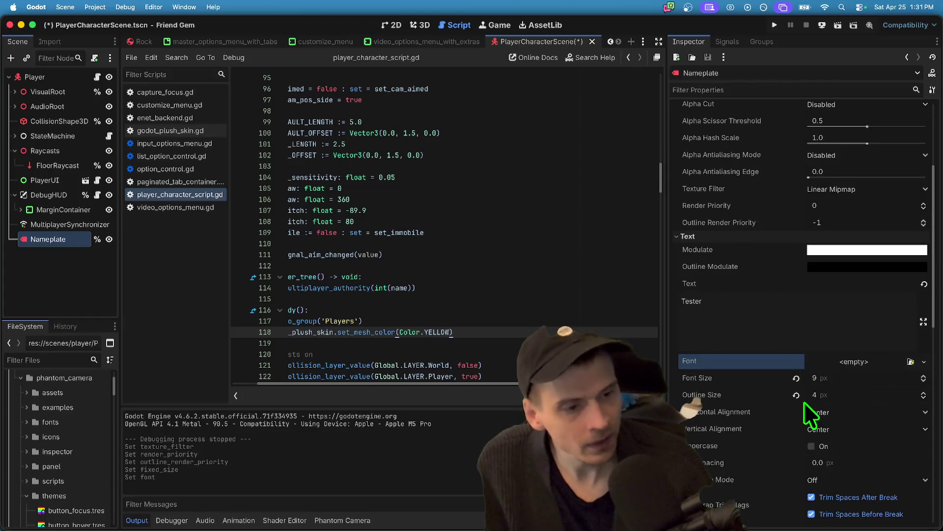
click(797, 378)
click(795, 395)
scroll(838, 432, down, 3)
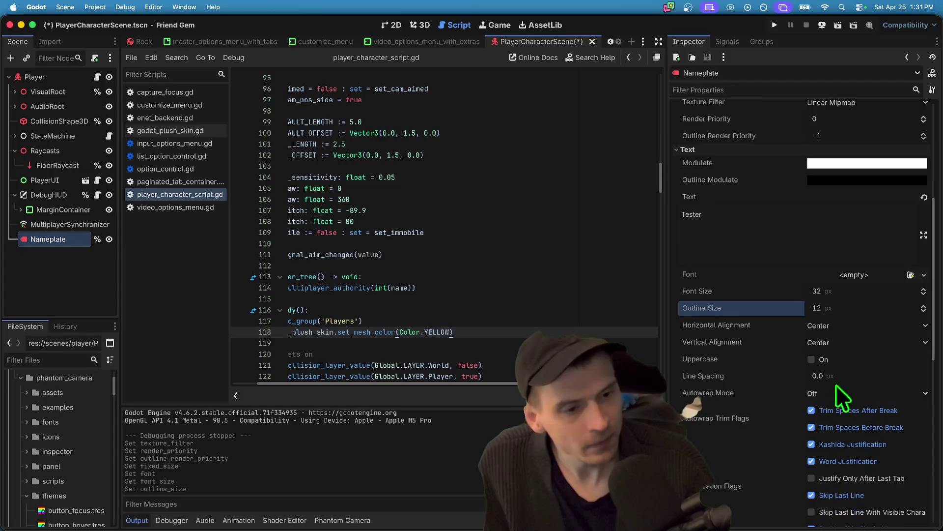
click(835, 311)
scroll(863, 421, down, 1)
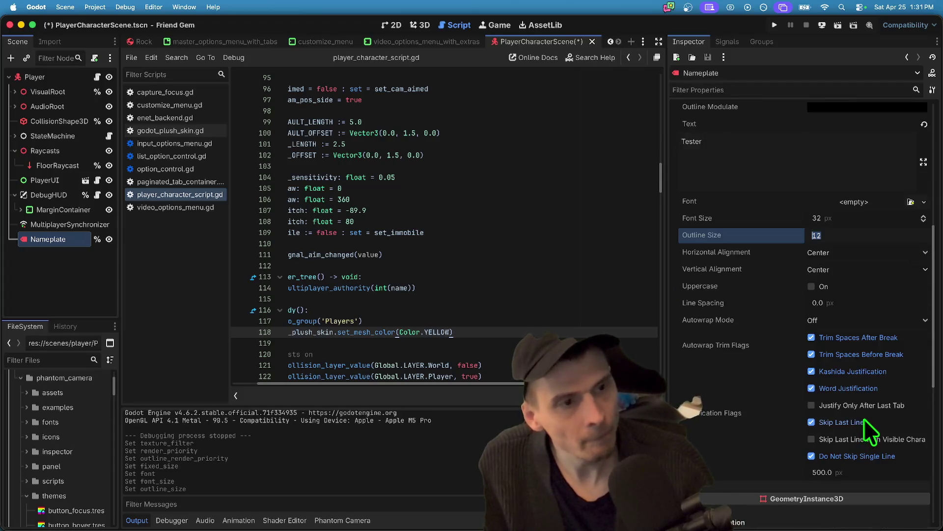
- Switch to the player scene's 3D view and select the Nameplate node
click(392, 25)
click(421, 27)
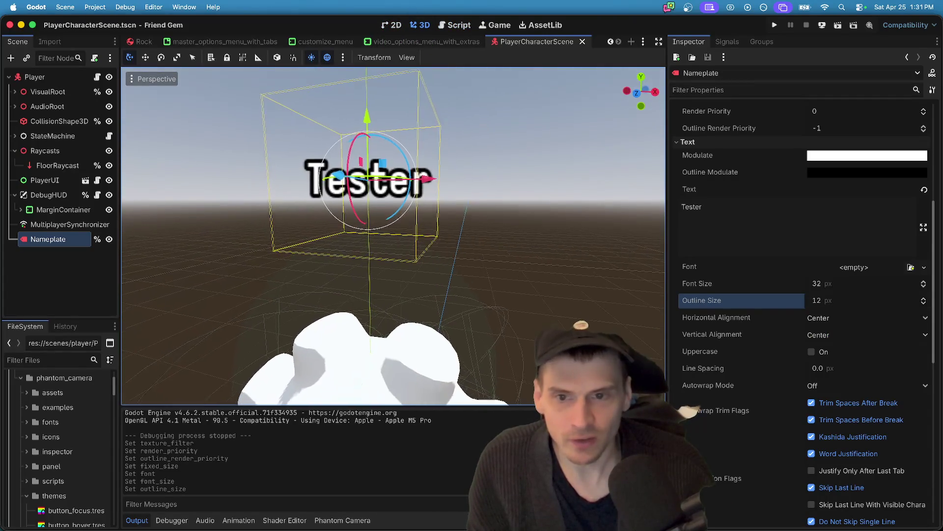
click(476, 222)
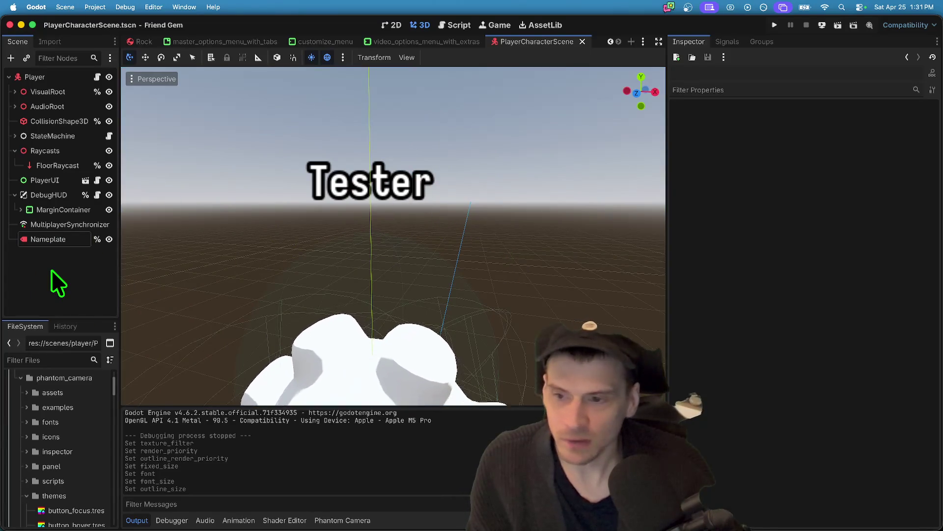
click(54, 240)
scroll(817, 383, down, 10)
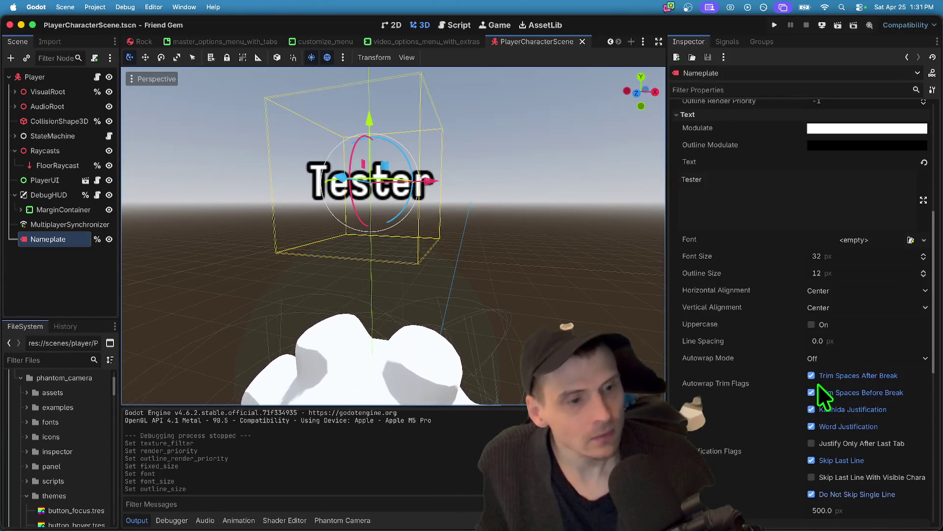
- Run the game, host a session, and move the player with W
key(super+b)
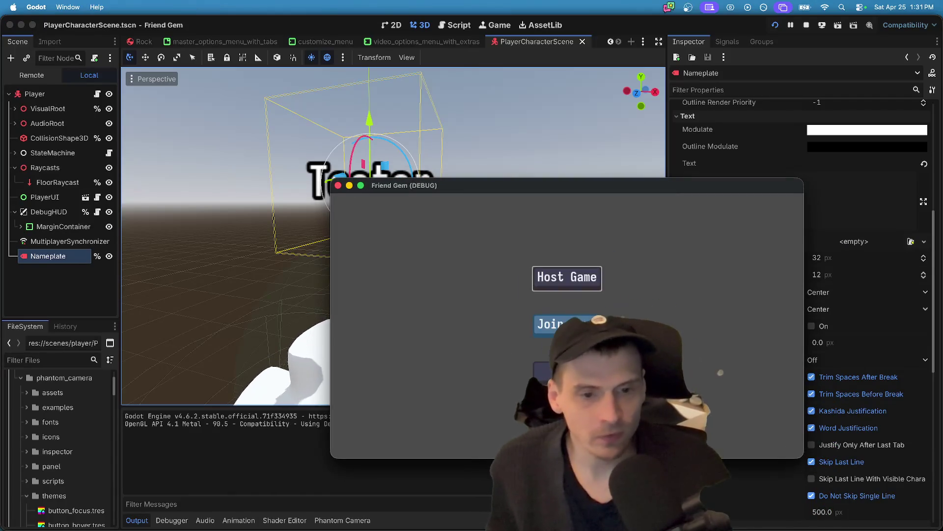
click(567, 278)
click(501, 394)
key(w)
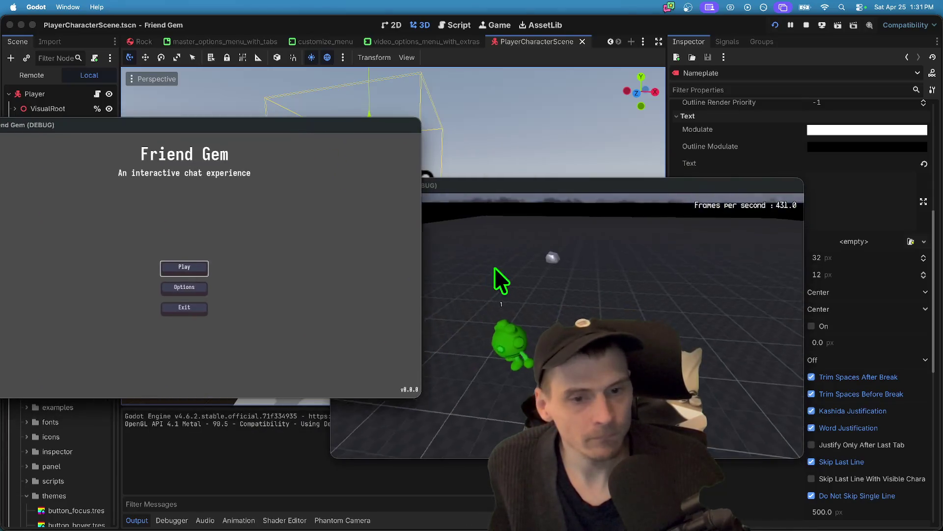
- Set the Nameplate font size to 64 px and outline size to 18 px
click(183, 270)
click(854, 230)
click(850, 257)
text(64)
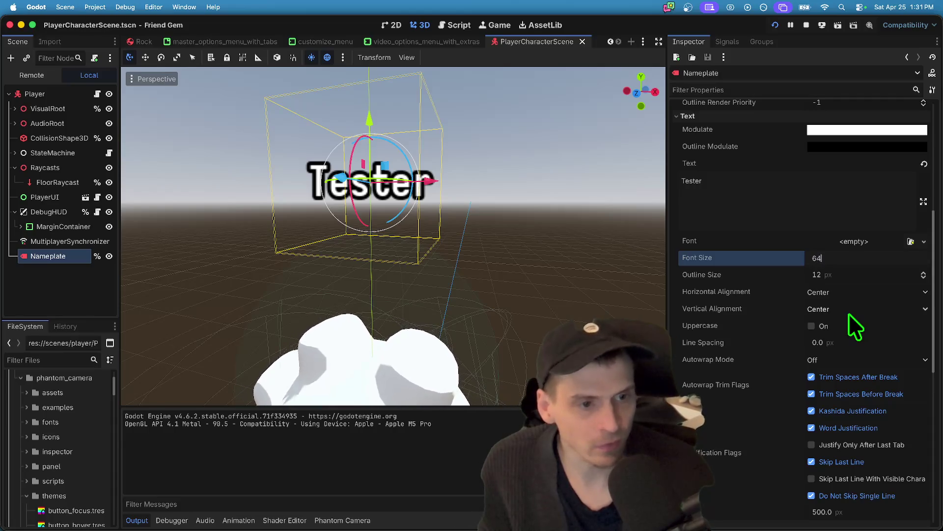
key(Tab)
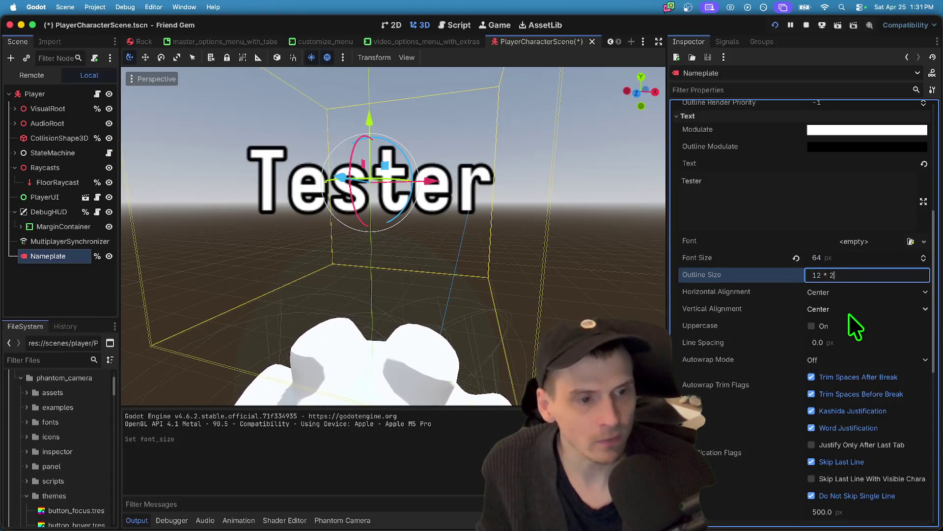
key(Return)
- Run two game instances, join the hosted game as a second player, then close them
key(super+b)
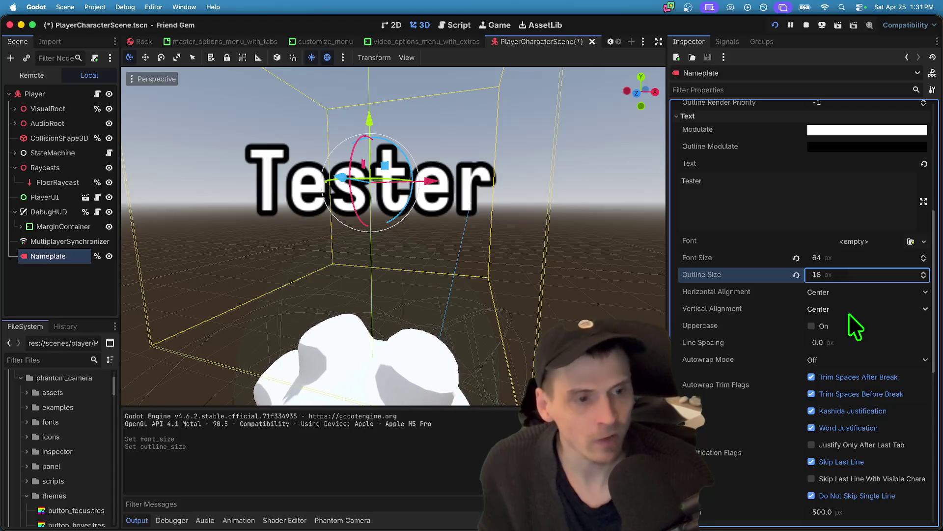
key(Return)
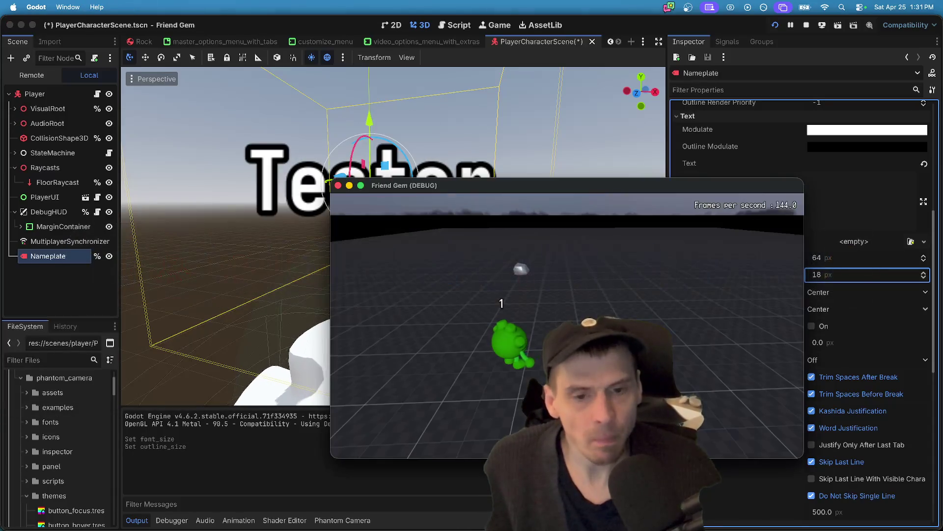
key(super+b)
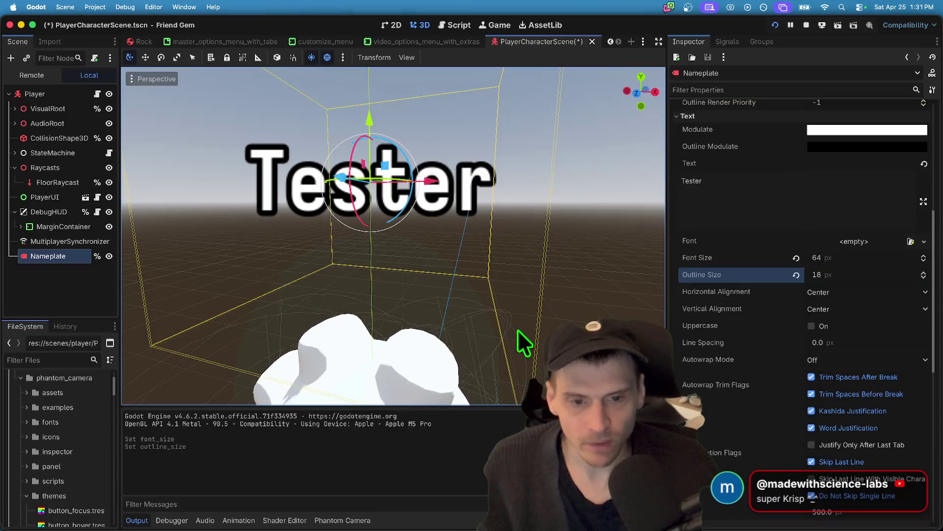
click(194, 260)
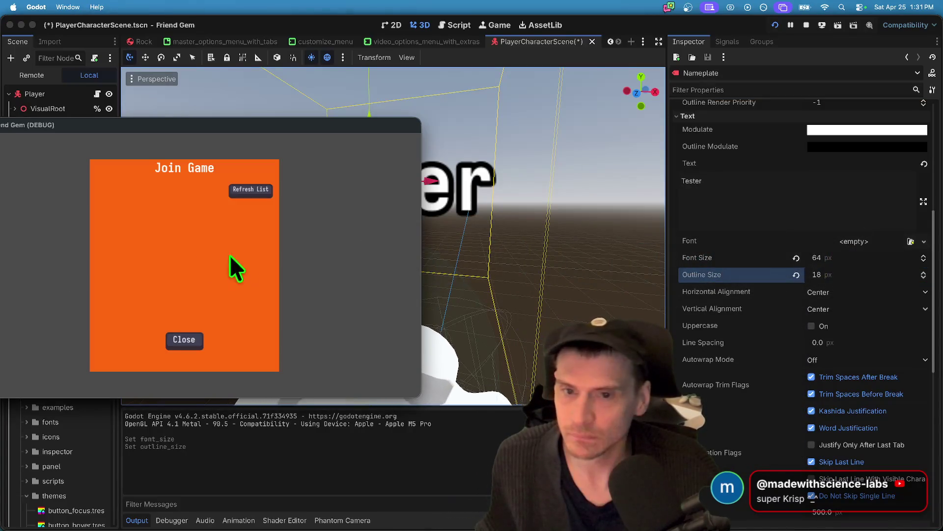
click(273, 206)
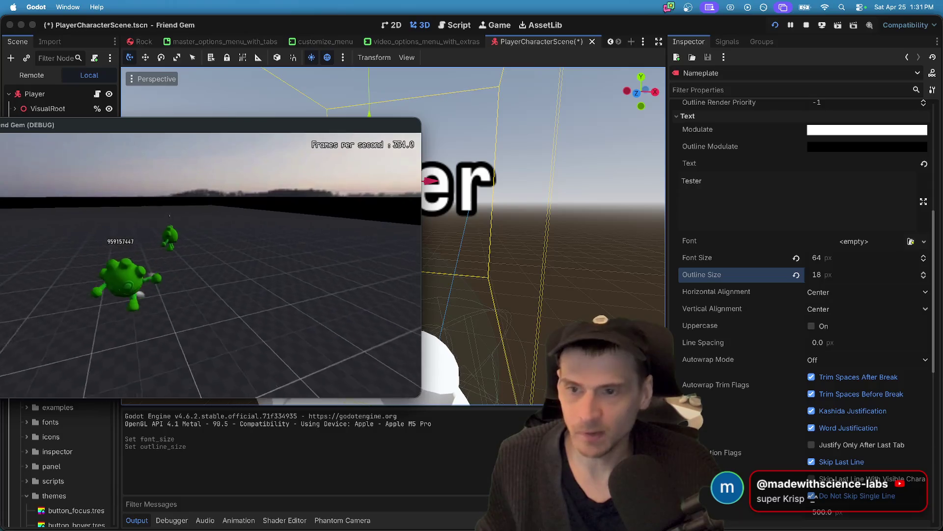
key(super+Tab)
key(super+Tab)
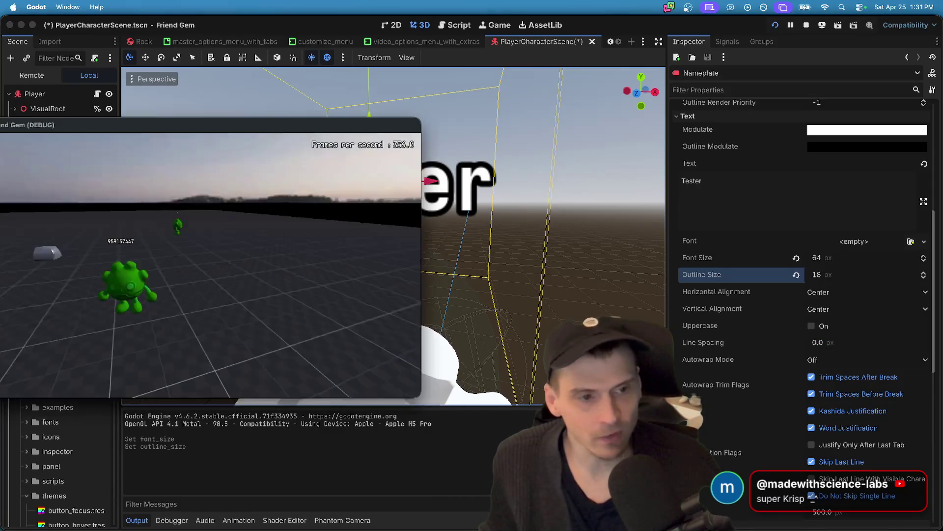
key(super+Tab)
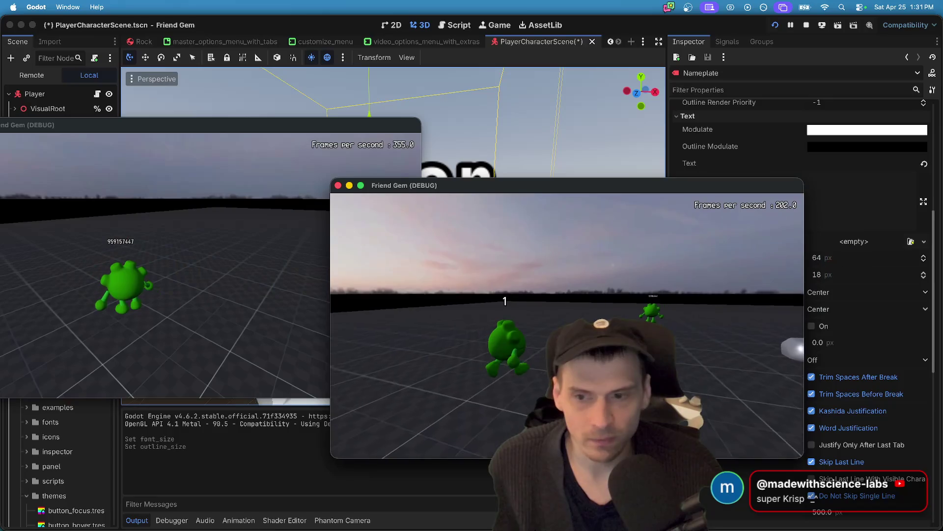
key(super+q)
key(super+q)
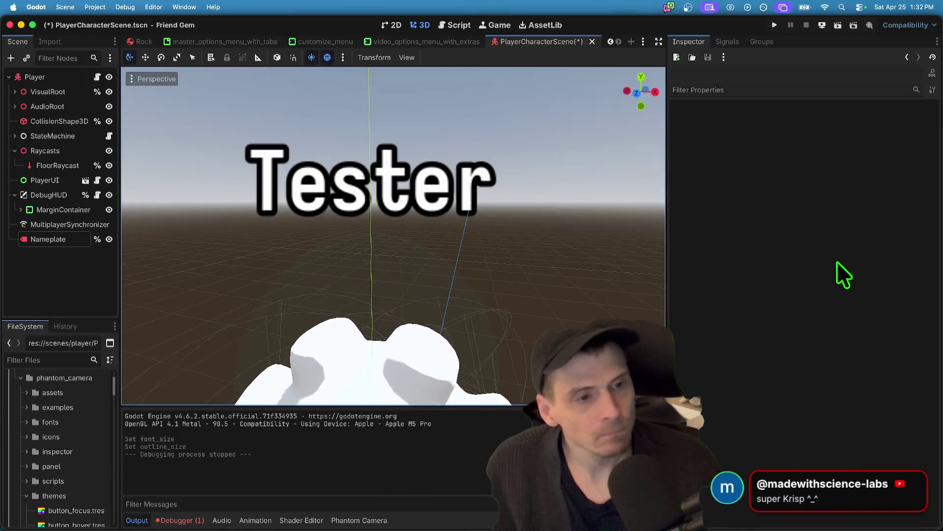
- Set the Nameplate font size to 96 px (64*1.5) and outline to 27 px (18*1.5)
click(50, 239)
click(887, 255)
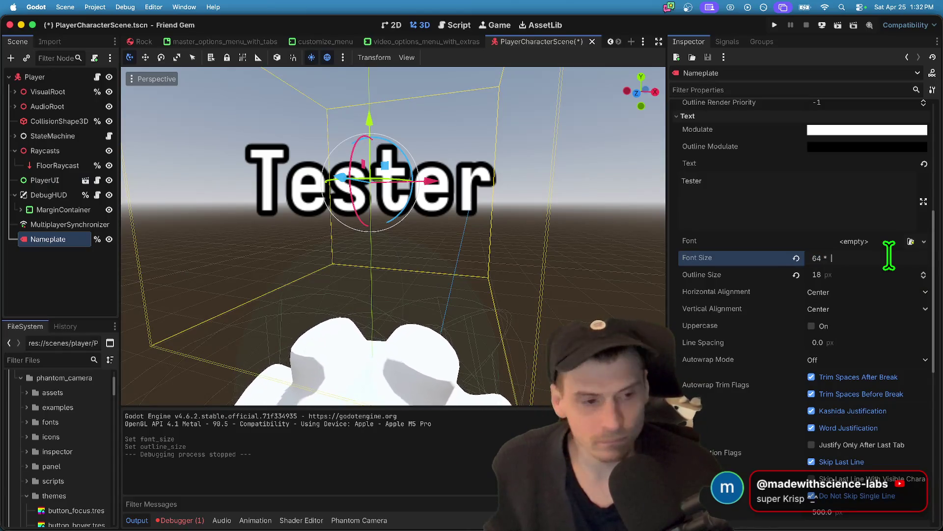
text(5)
key(Return)
key(Tab)
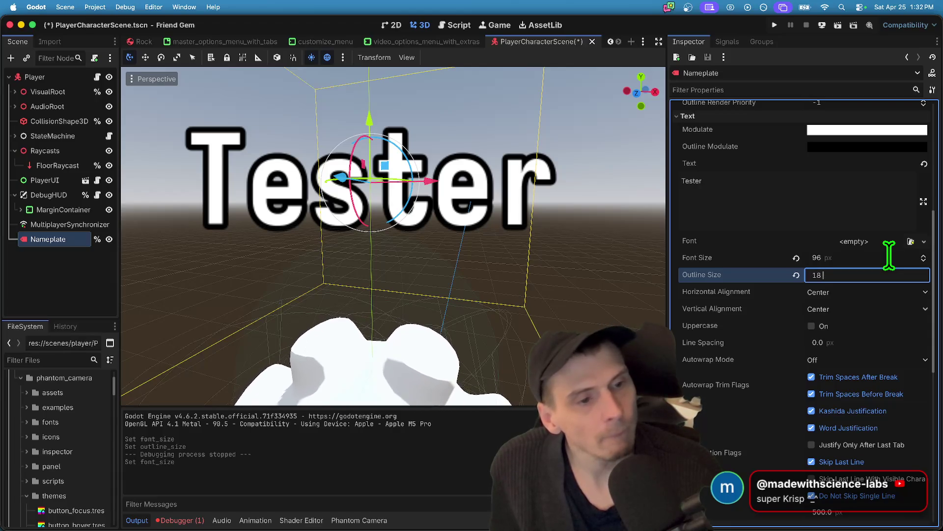
text(1.5)
key(Return)
- Deselect in the 3D view, save the player scene, and relaunch the game
scroll(505, 305, down, 5)
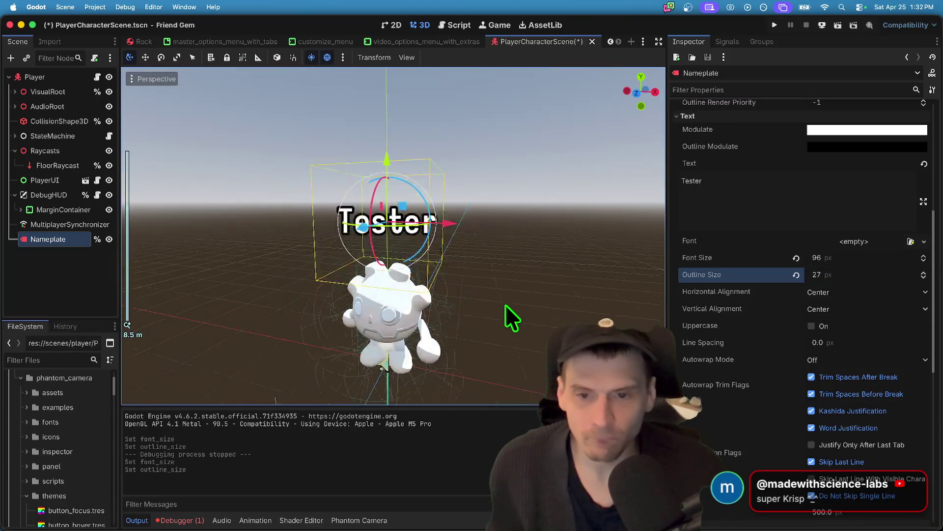
click(505, 304)
key(super+s)
key(super+b)
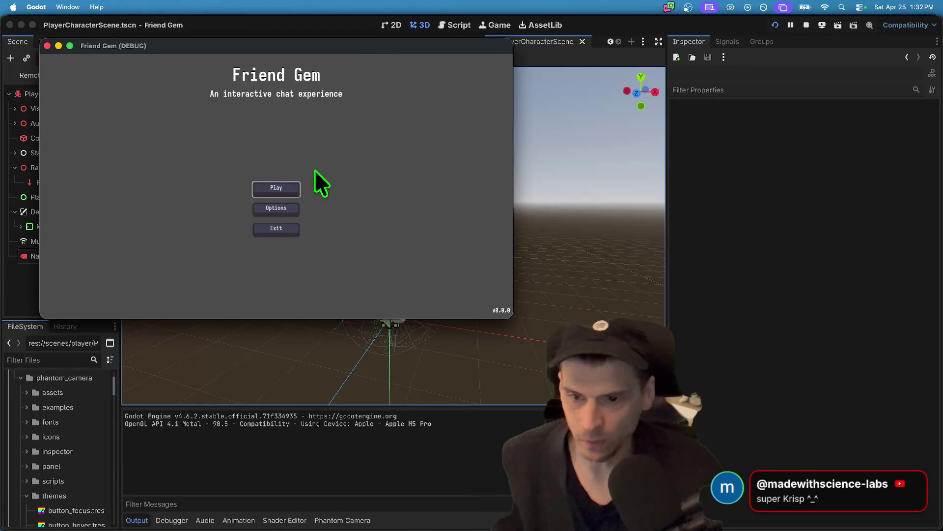
- Host a game in the first window and join it from the second game window
click(276, 187)
click(277, 140)
click(230, 266)
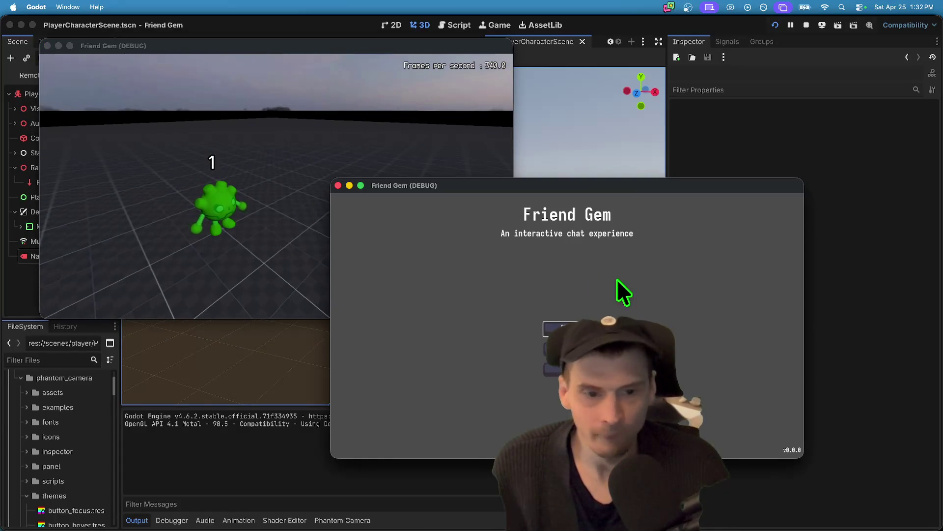
click(558, 328)
click(565, 322)
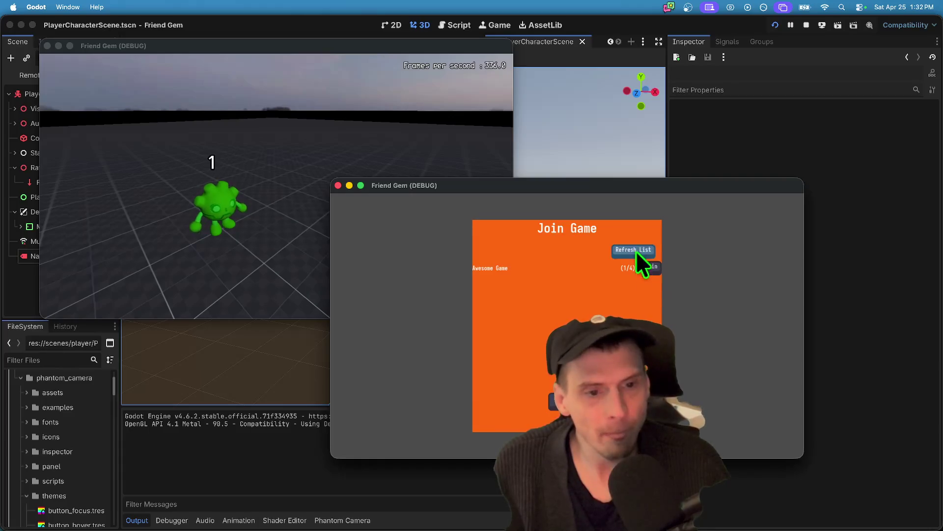
click(651, 268)
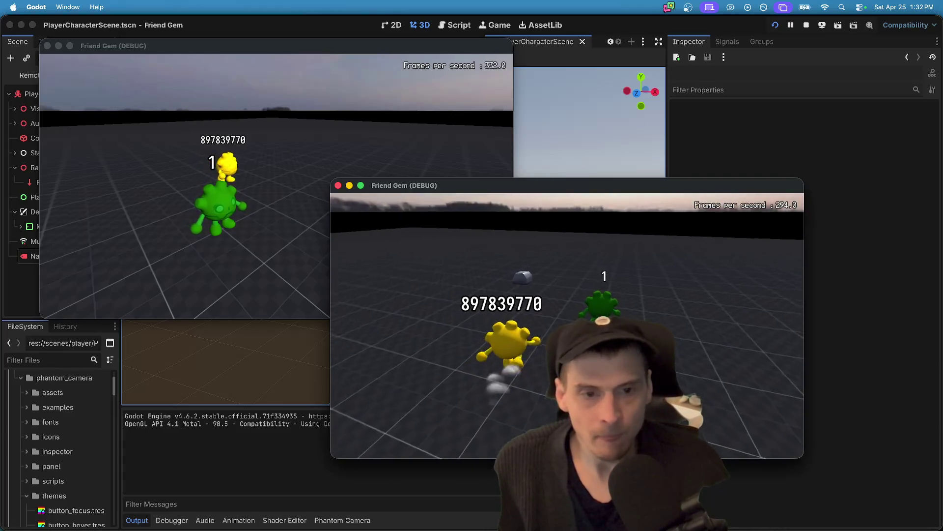
- Walk the yellow and green players together to compare their enlarged nameplates
key(w)
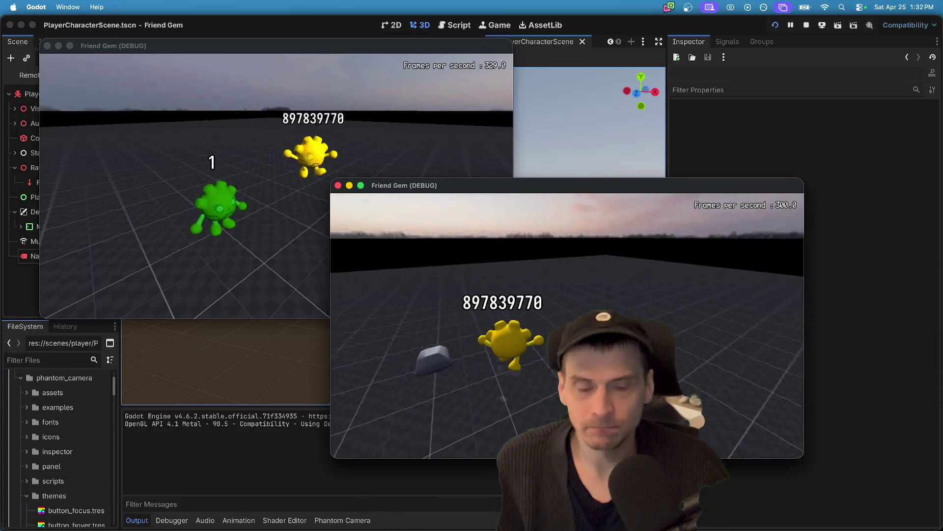
key(super+grave)
key(w)
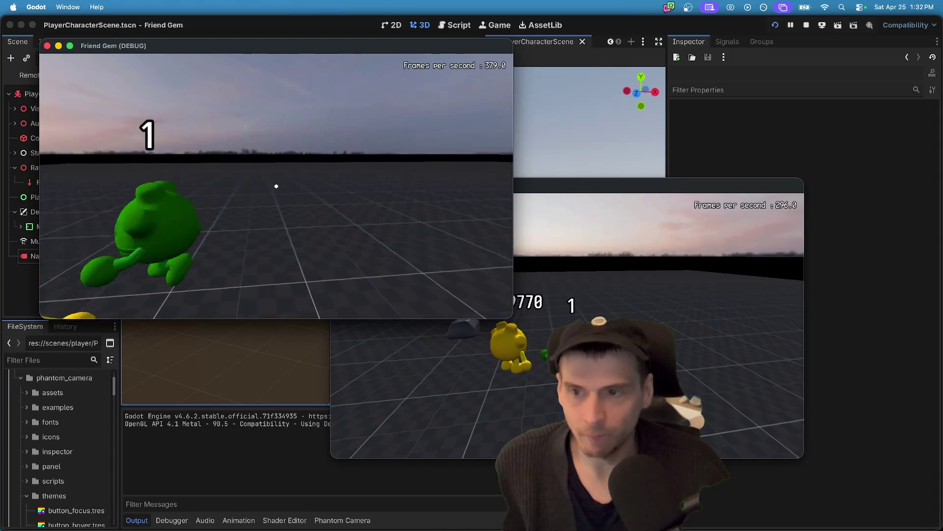
key(w)
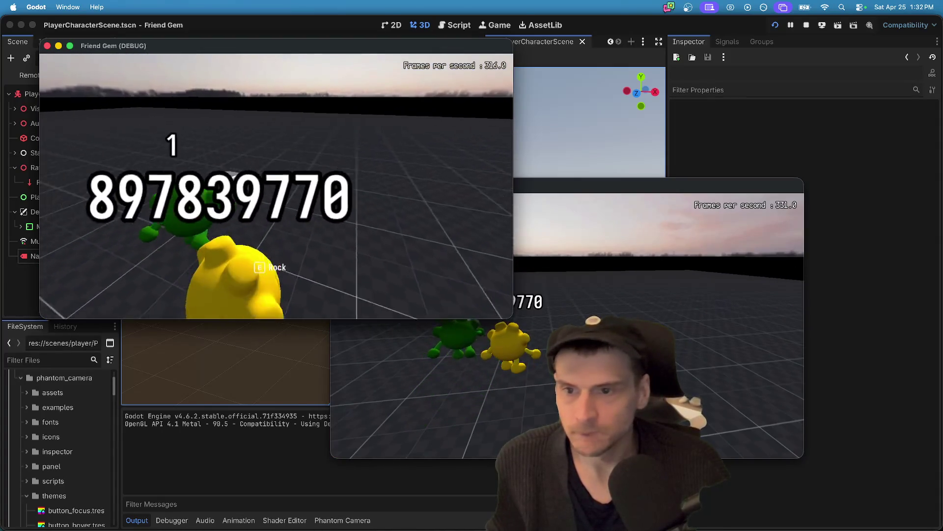
key(alt+Tab)
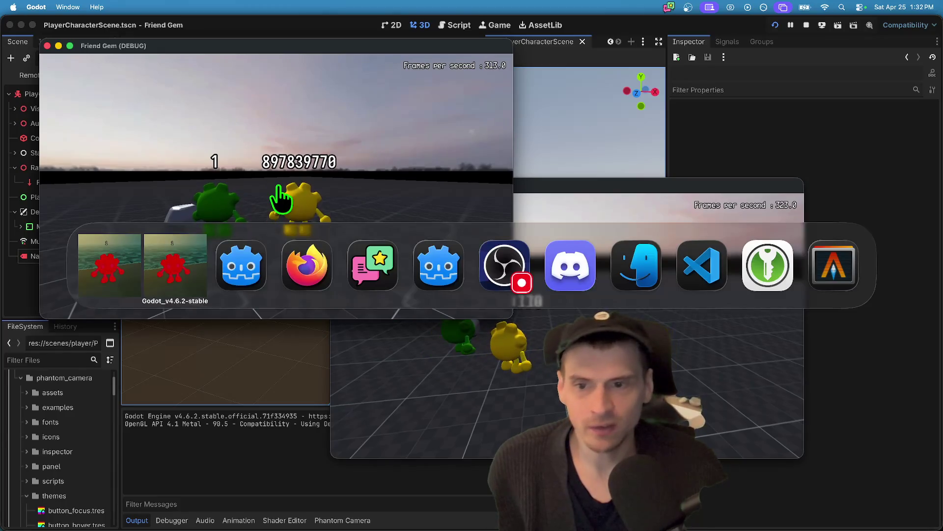
- Cycle through the search results, terminal and both game windows, then quit the running game
key(alt+Tab)
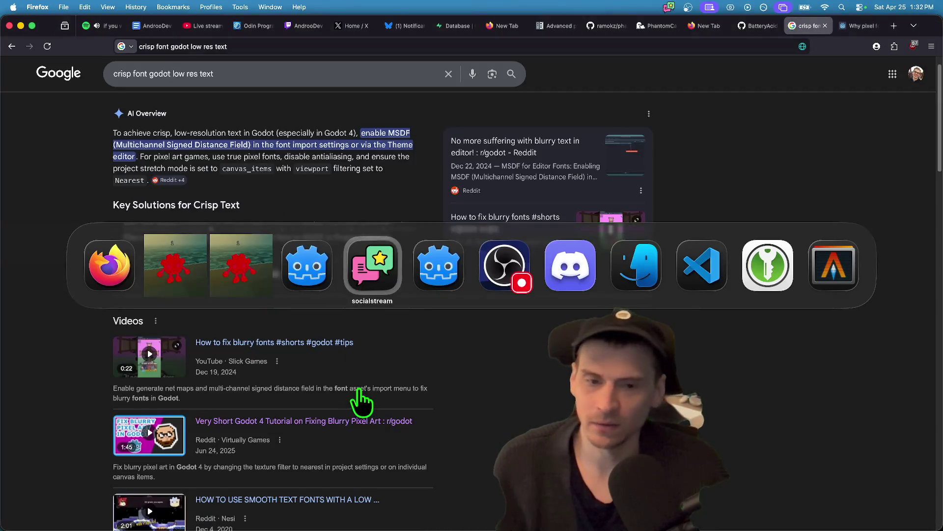
key(alt+Tab)
key(alt+Tab)
key(alt+Tab)
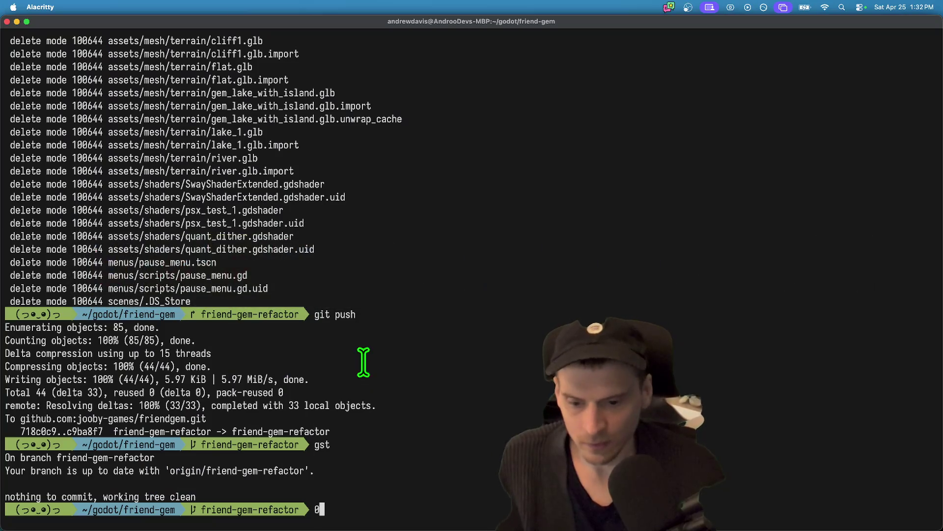
key(alt+Tab)
key(alt+Tab)
key(alt+Tab)
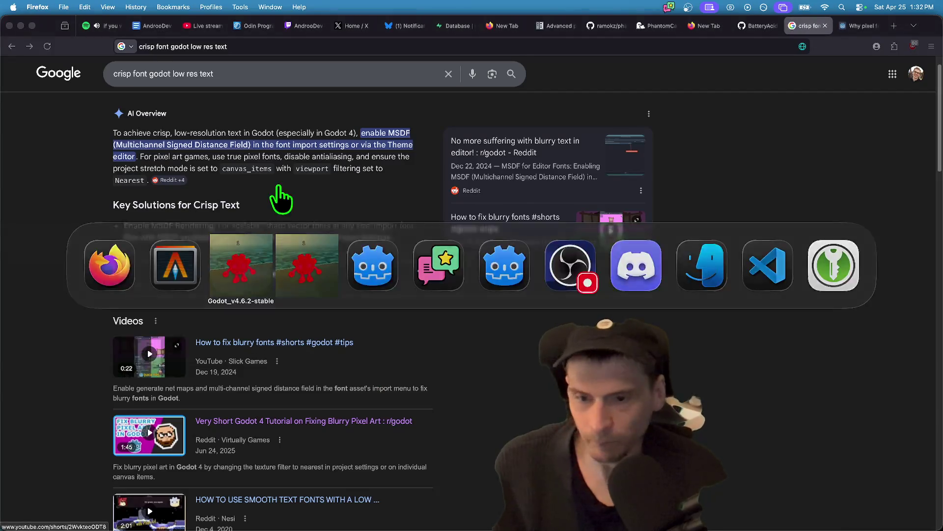
key(alt+Tab)
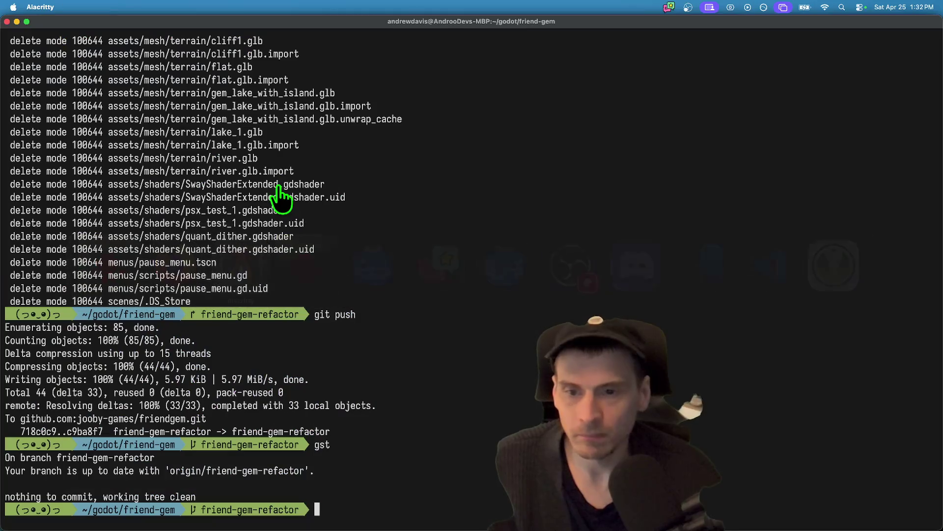
key(alt+Tab)
key(alt+Tab)
key(alt+Tab)
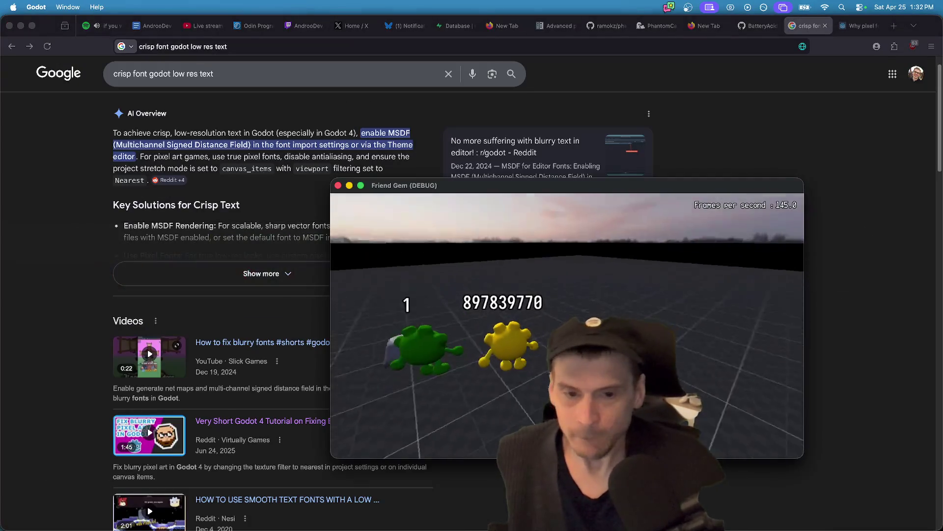
key(alt+Tab)
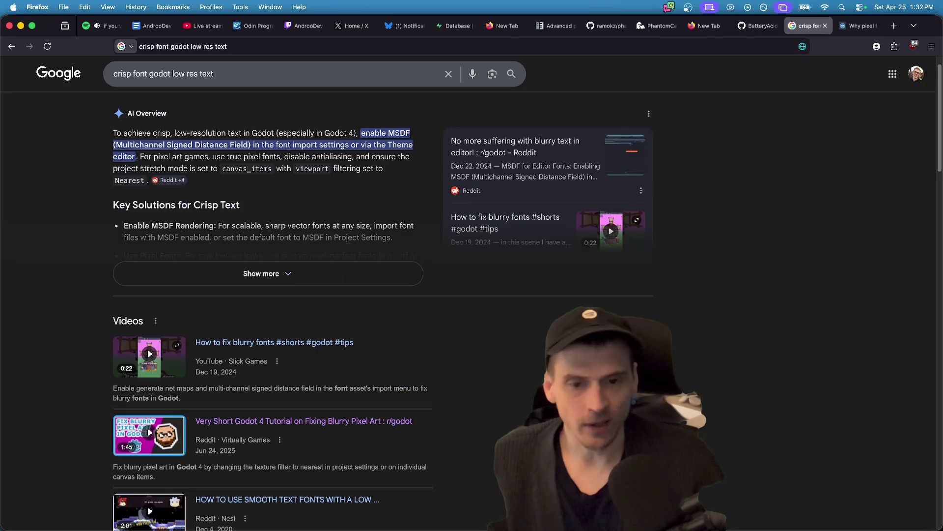
key(alt+Tab)
key(super+q)
key(alt+Tab)
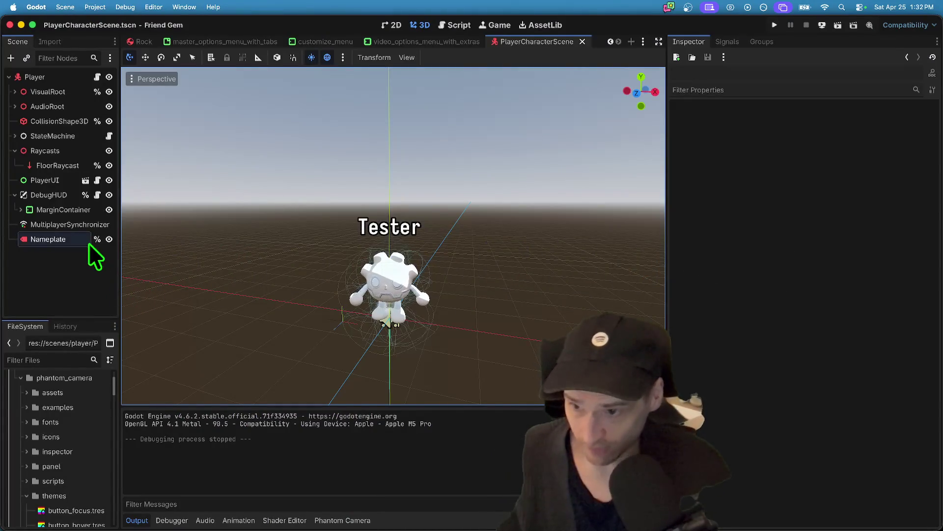
- Filter the FileSystem for 'plush' and open godot_plush_skin.gd
drag(125, 304, 157, 303)
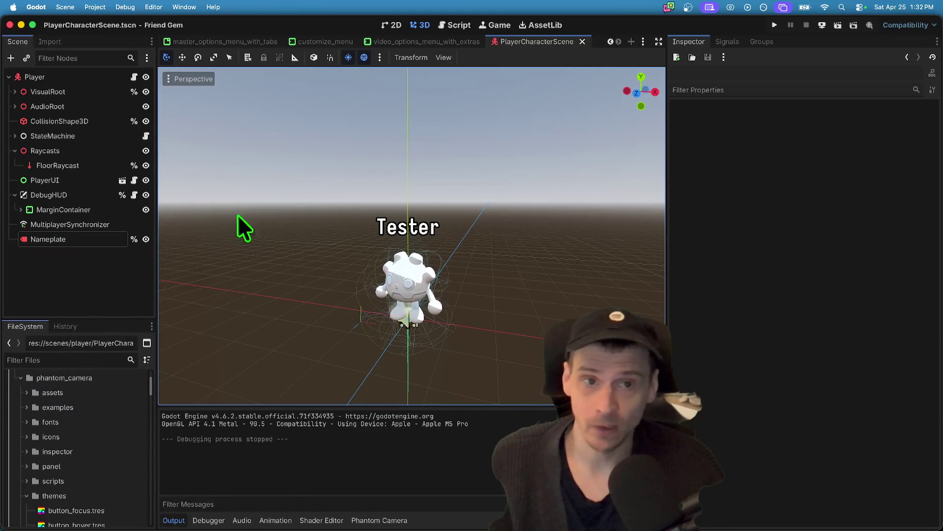
click(261, 41)
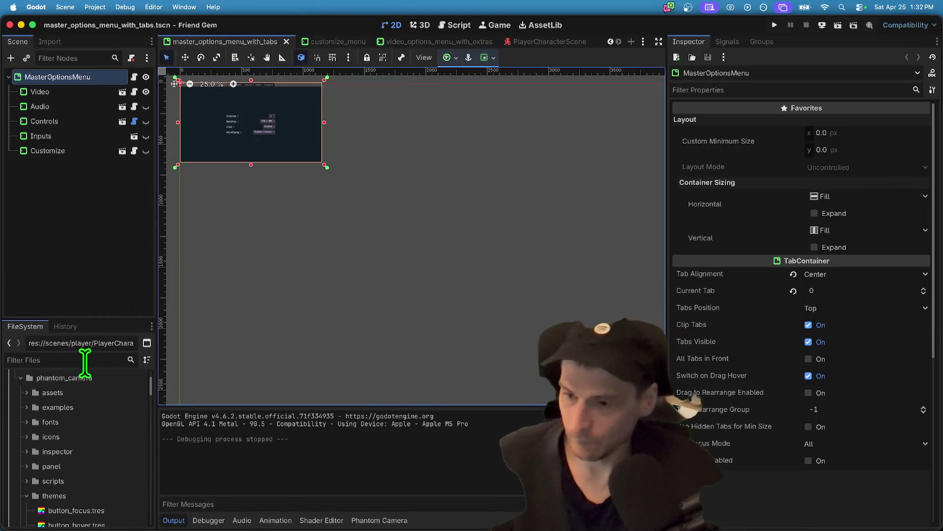
click(85, 362)
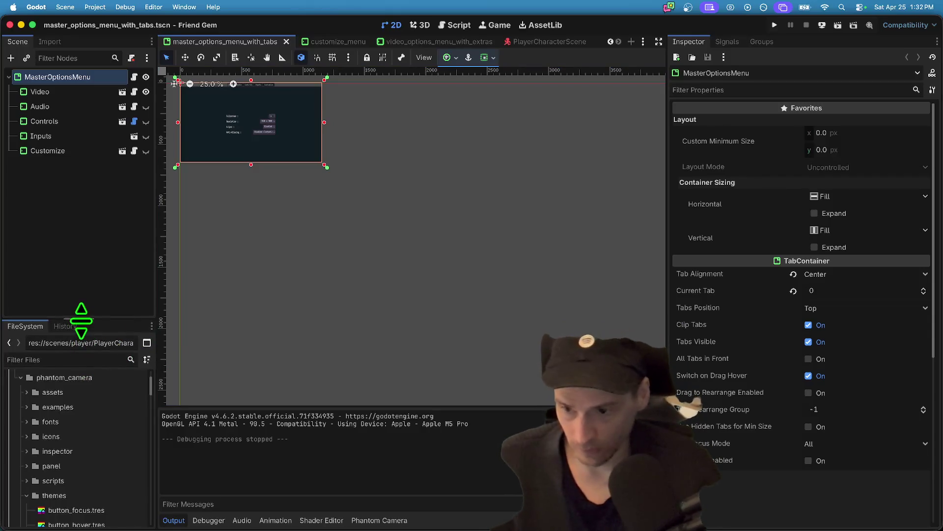
drag(81, 320, 98, 197)
text(plush)
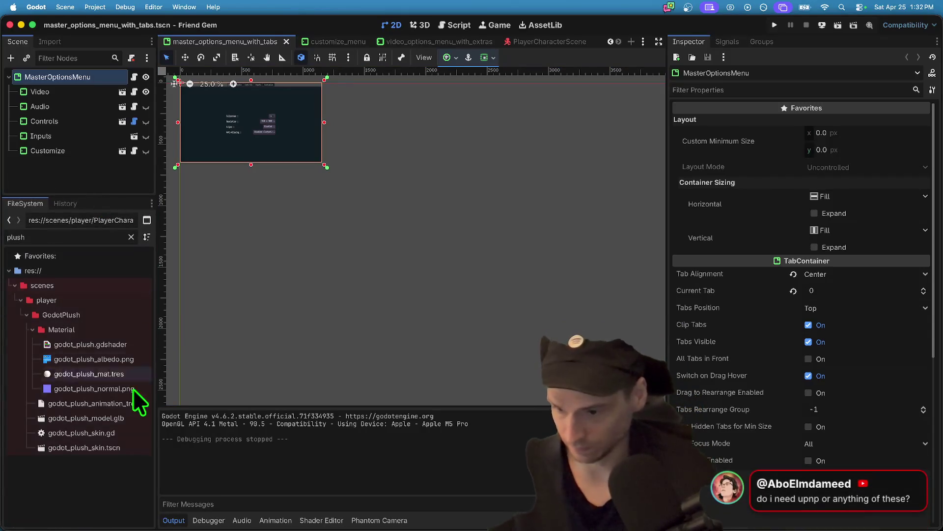
click(118, 434)
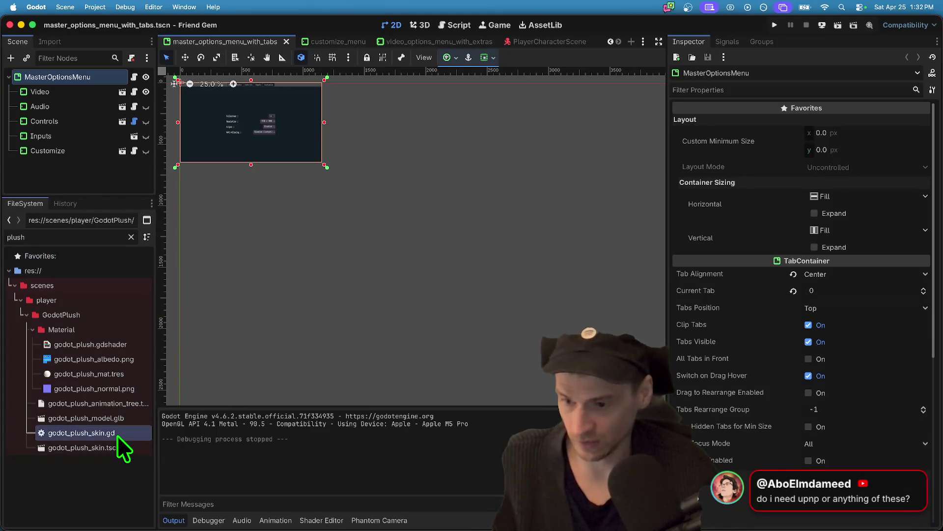
double_click(118, 432)
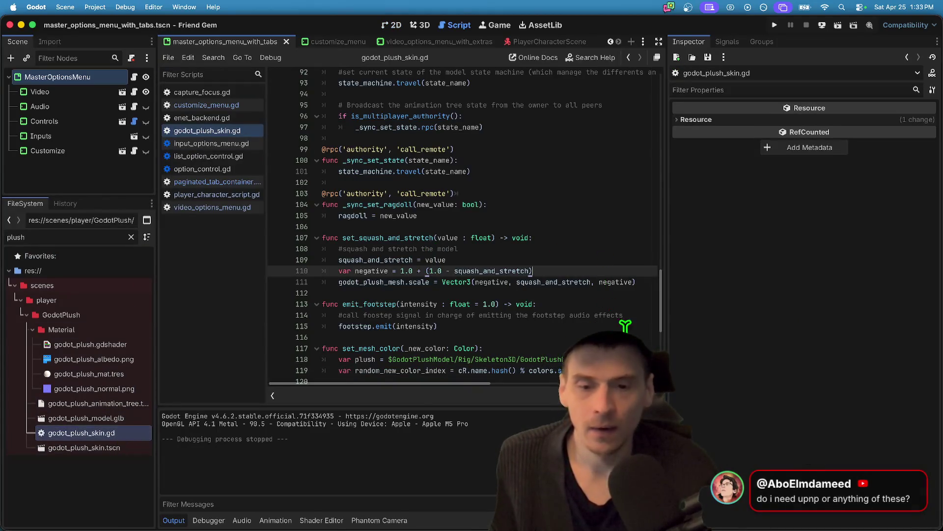
- Select the word 'colors' and jump through its uses, widening the code area
scroll(553, 295, up, 15)
scroll(554, 295, up, 5)
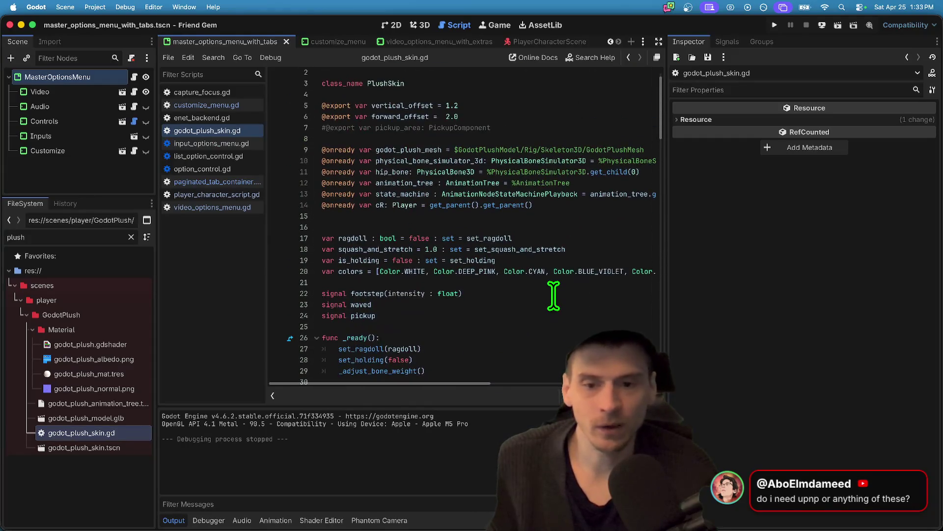
triple_click(562, 273)
click(564, 285)
triple_click(559, 271)
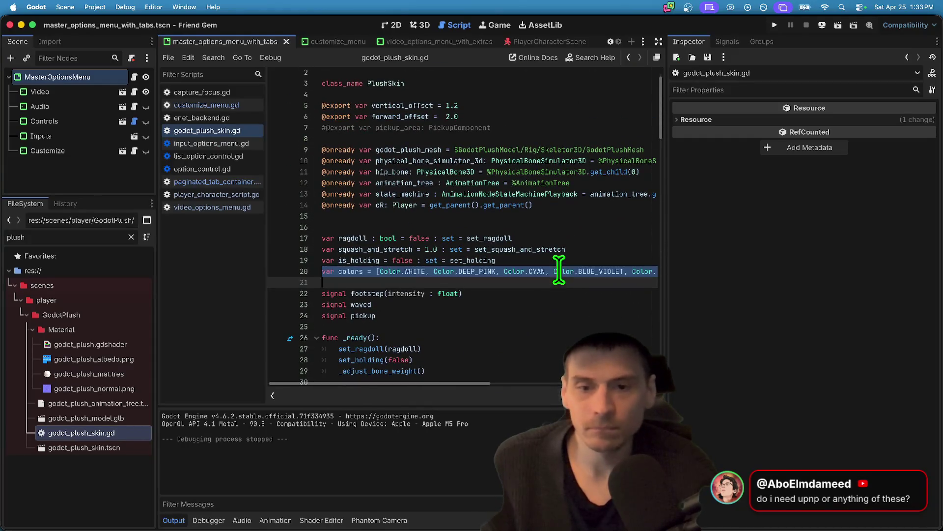
double_click(357, 273)
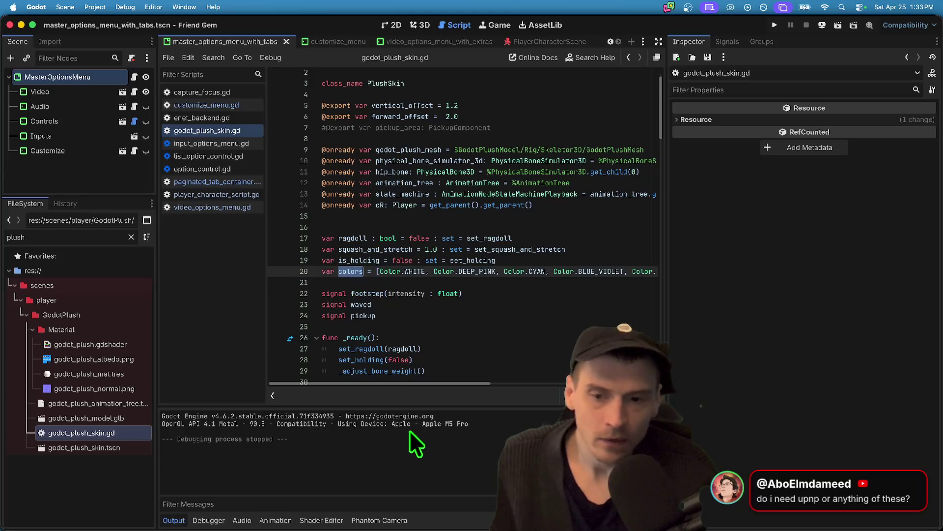
key(super+g)
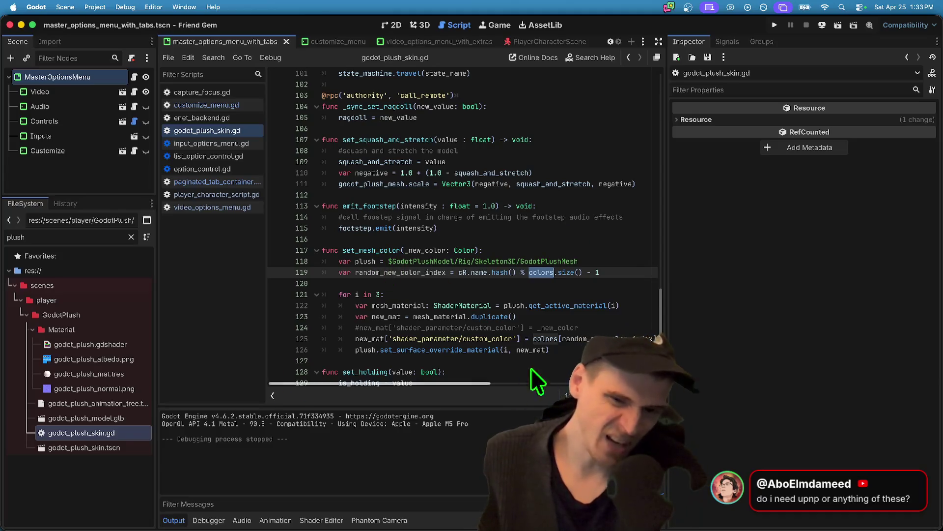
key(super+g)
scroll(531, 353, down, 2)
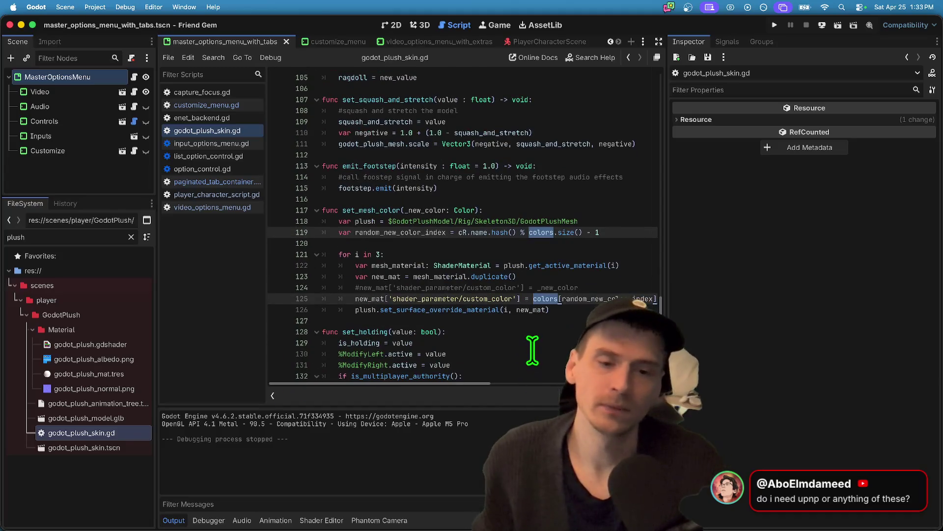
mouse_move(668, 276)
mouse_down()
mouse_move(846, 252)
mouse_move(786, 255)
mouse_up()
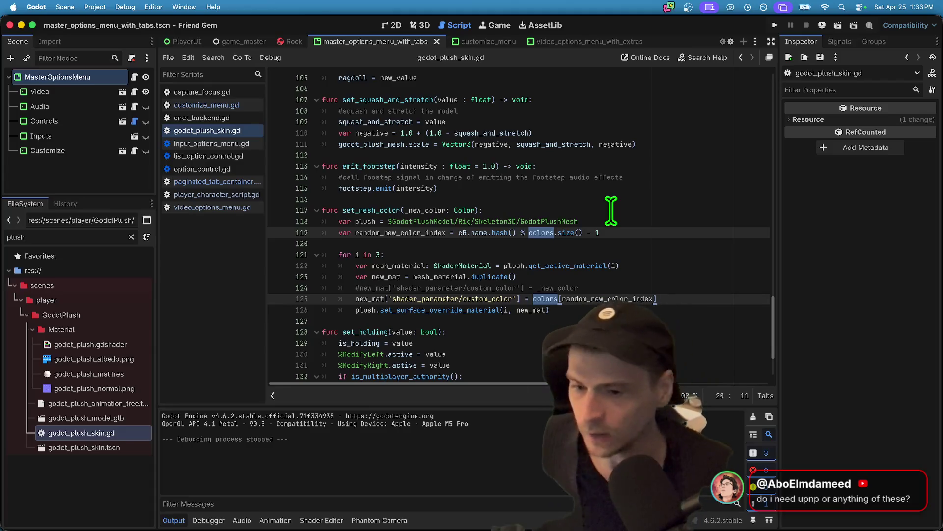
key(super+Tab)
key(super+Tab)
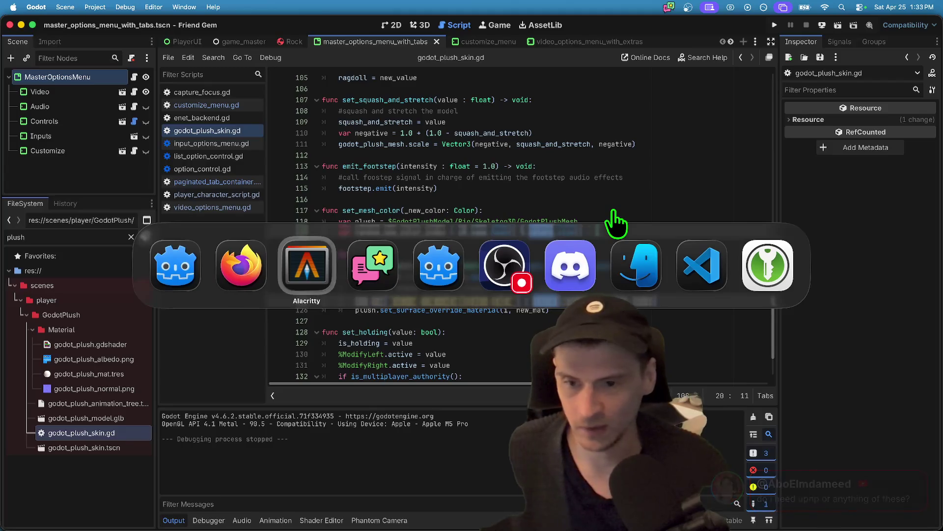
- Load androodev.itch.io in a new tab and open the co-op sample game page
key(super+shift+Tab)
key(super+t)
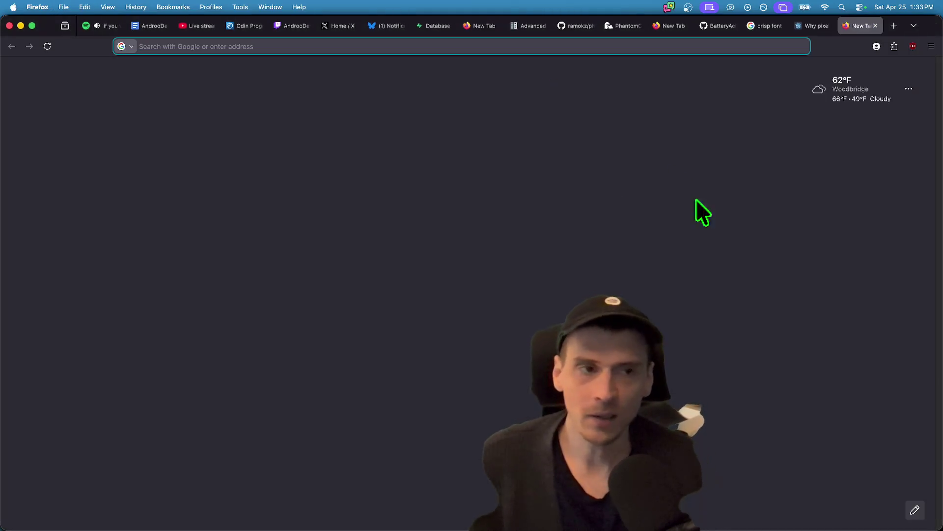
text(in)
click(442, 153)
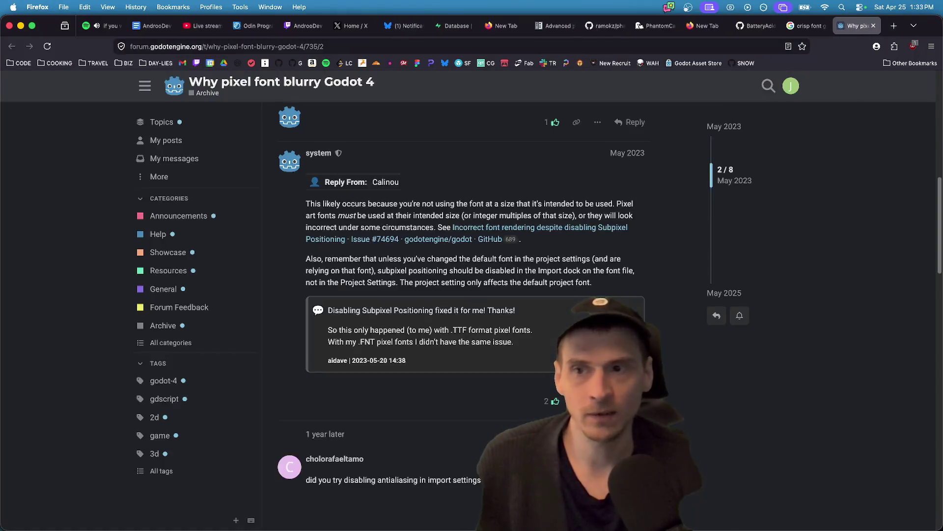
key(super+t)
text(androodev.itch.io)
key(Return)
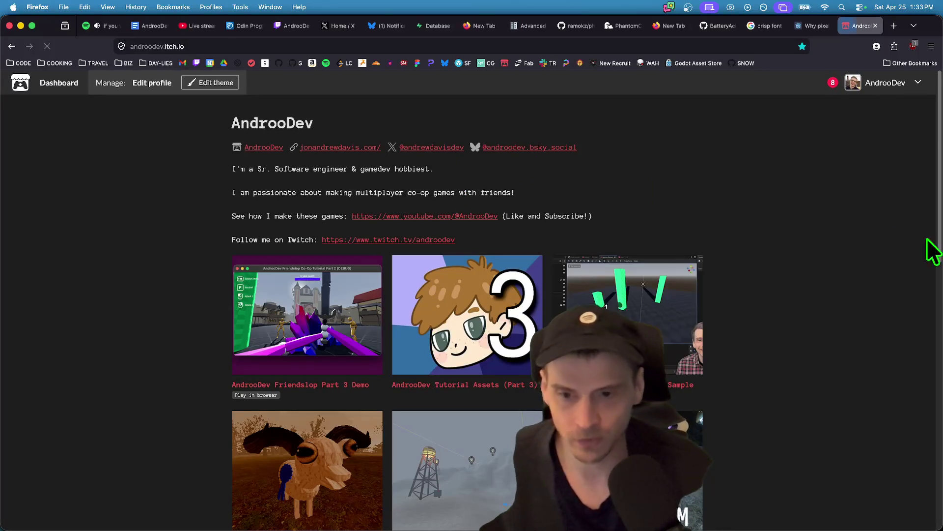
click(652, 315)
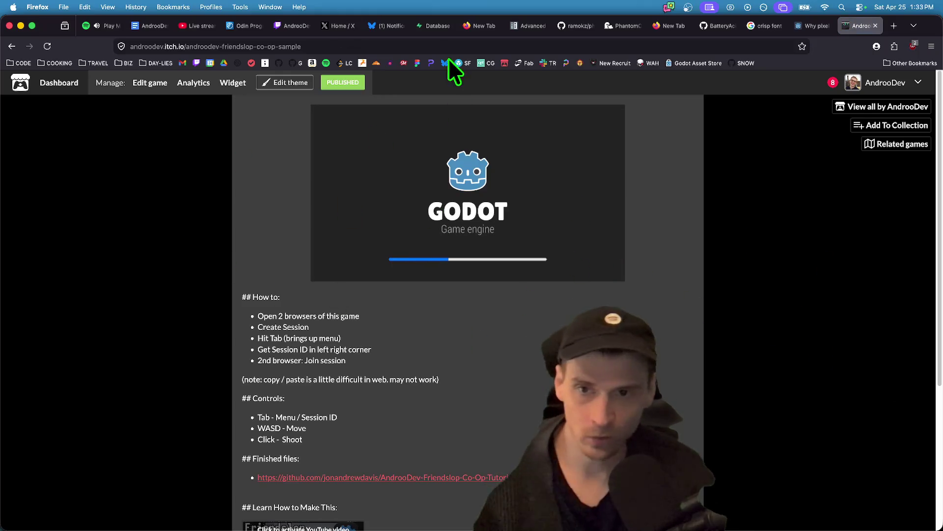
- Copy the itch.io page address and launch Chrome
click(421, 47)
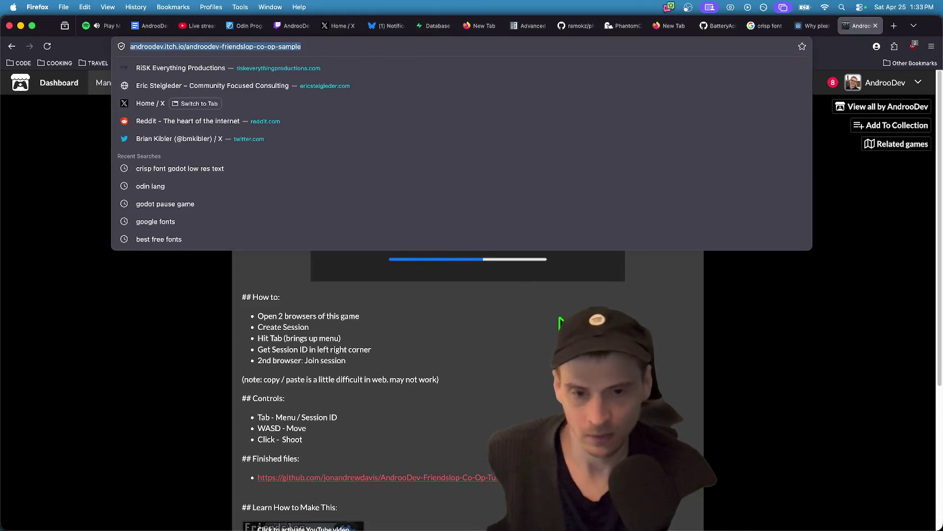
key(Escape)
key(super+Tab)
key(super+space)
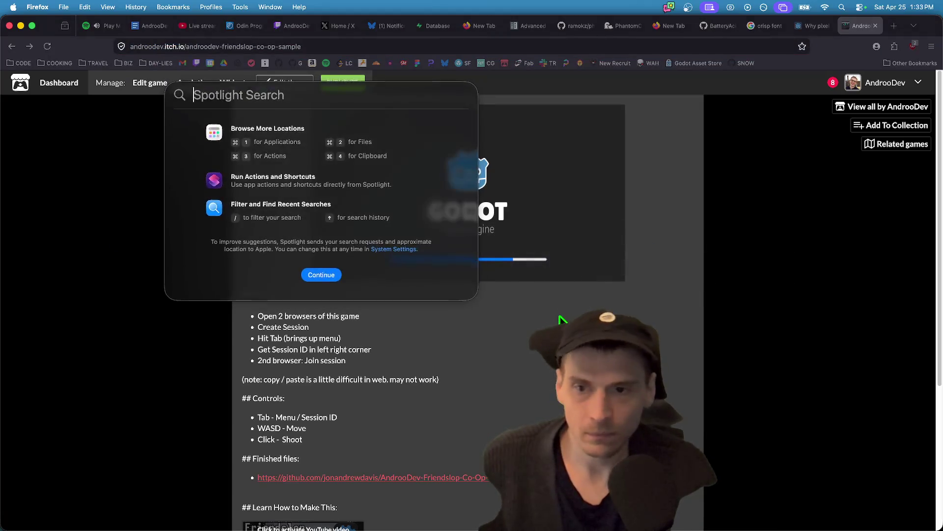
text(ch)
key(Return)
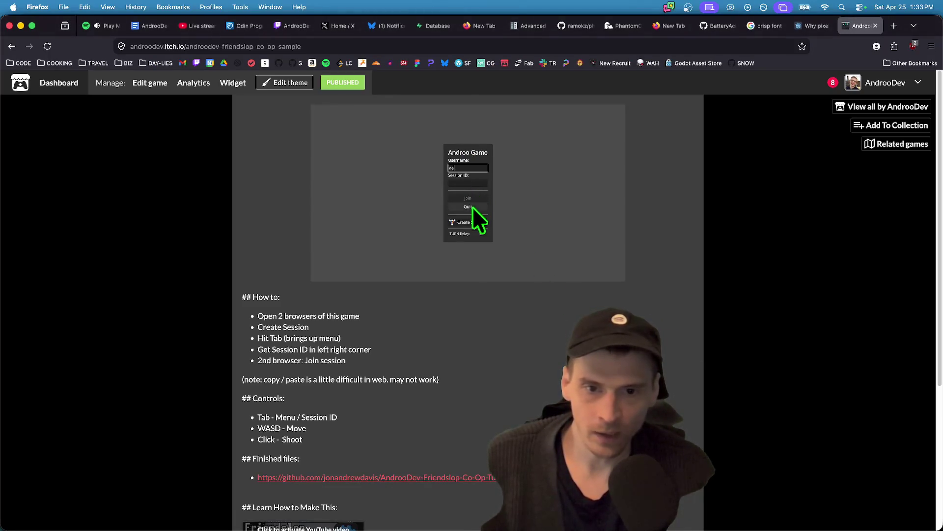
- Enter session ID 21FTS in Chrome and check it against the Firefox game's session menu
click(473, 219)
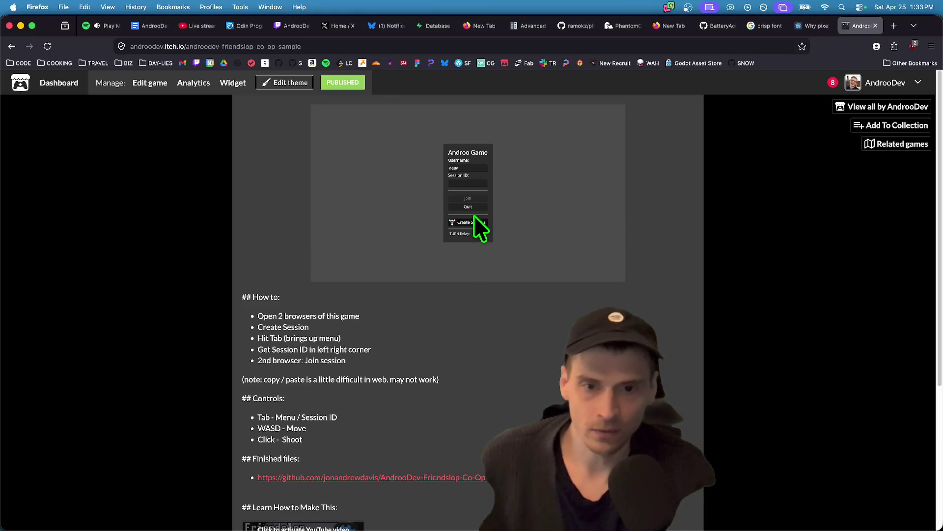
text(21FTS)
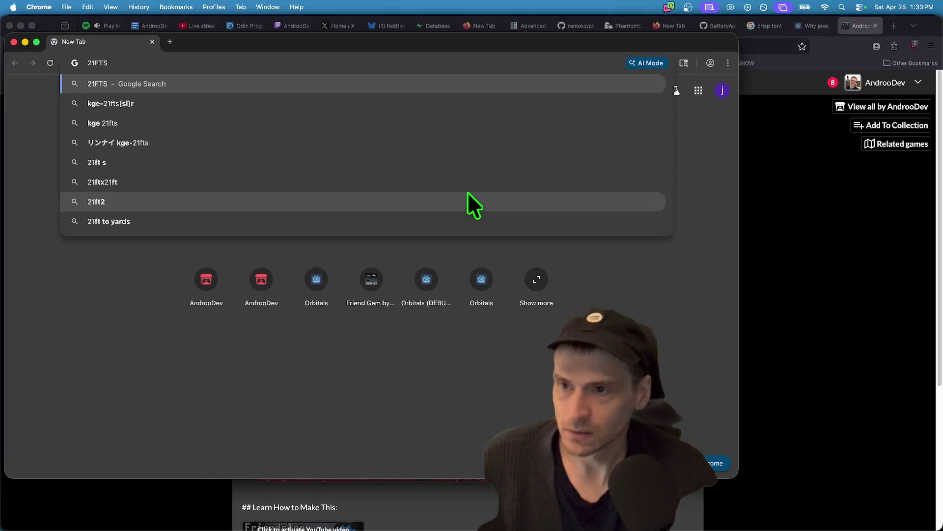
click(400, 212)
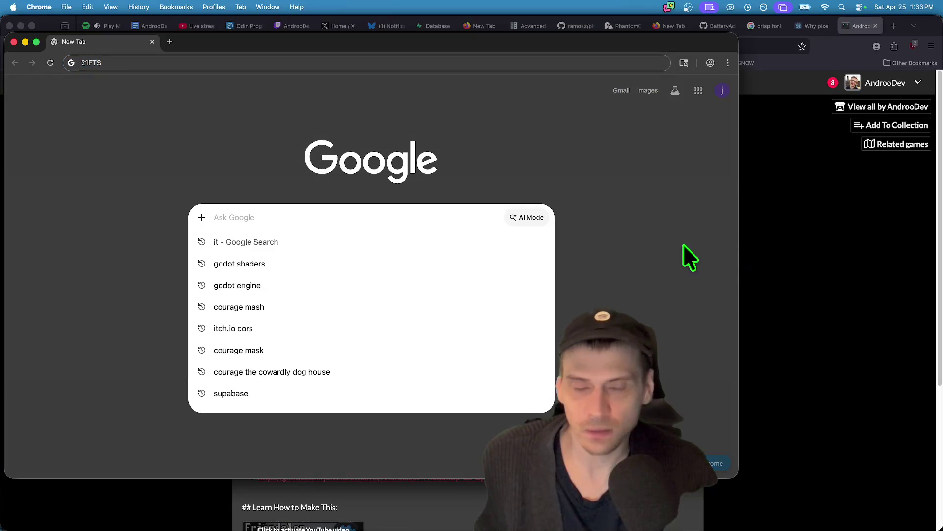
key(super+Tab)
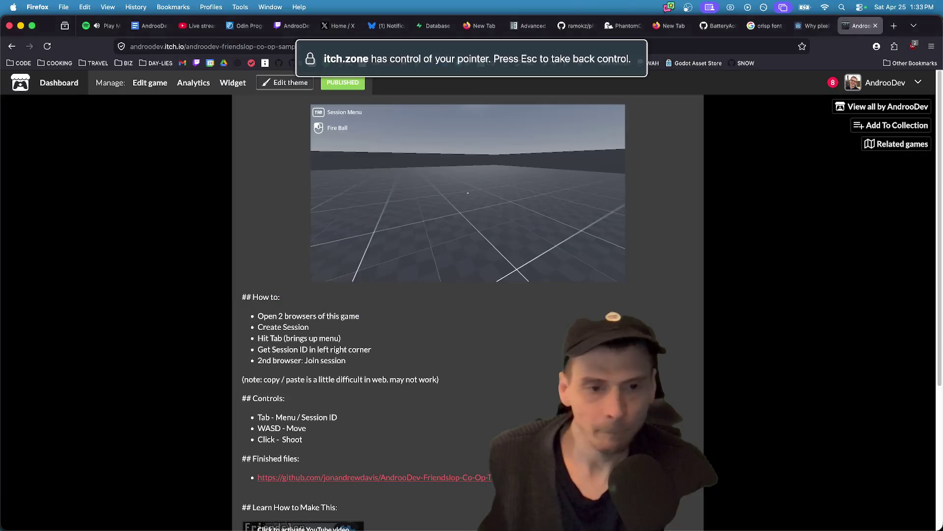
key(Tab)
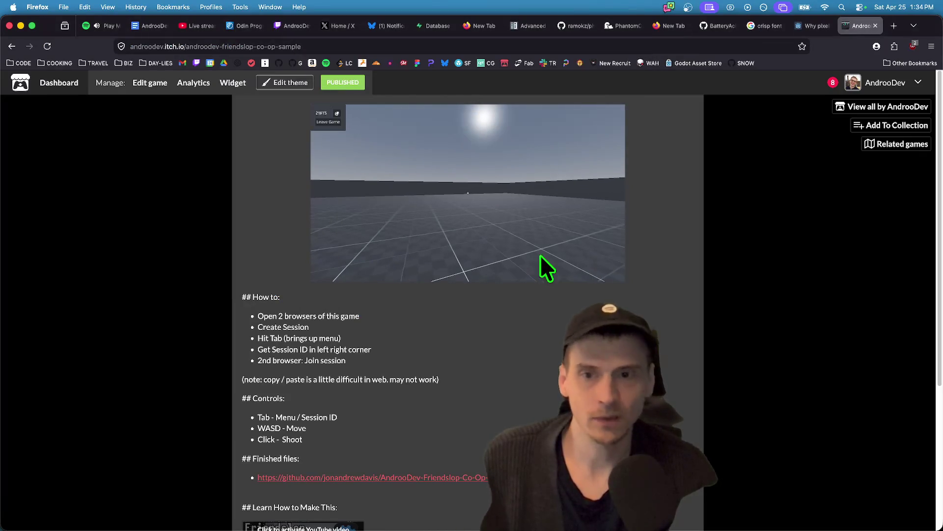
click(511, 210)
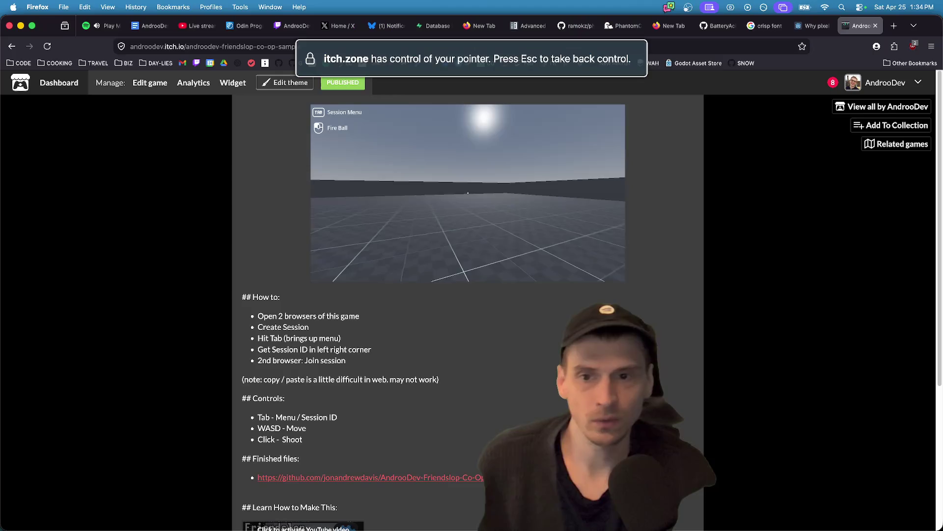
key(Escape)
- Shrink the Chrome window, paste the session ID and join from Chrome
key(super+Tab)
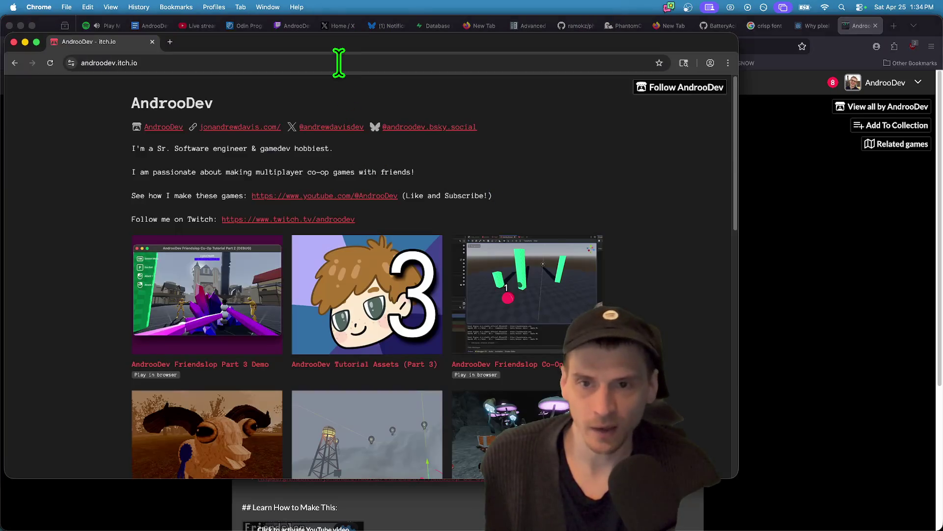
drag(389, 87, 419, 170)
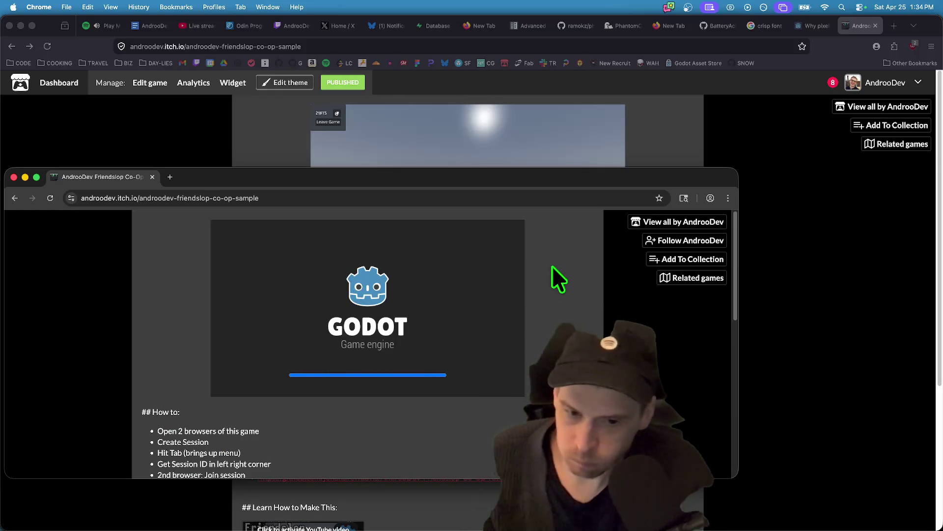
click(379, 284)
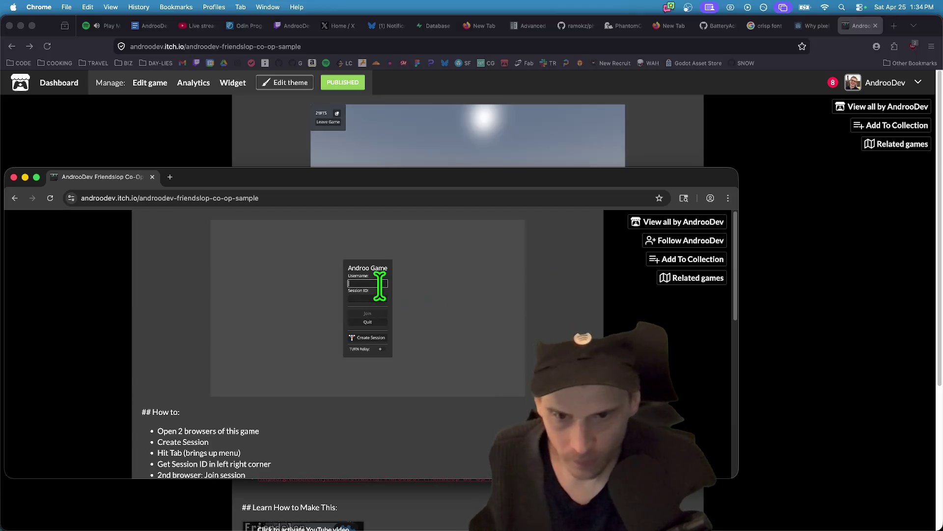
right_click(377, 296)
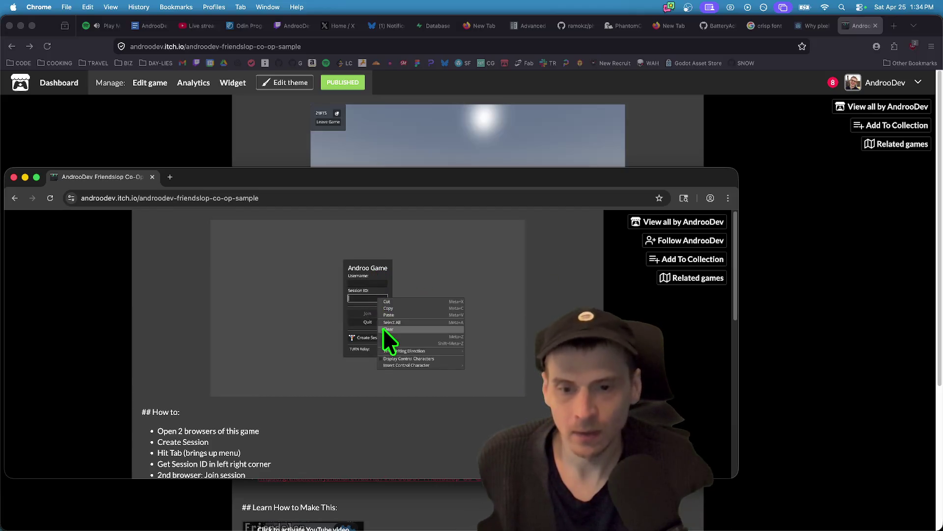
click(387, 317)
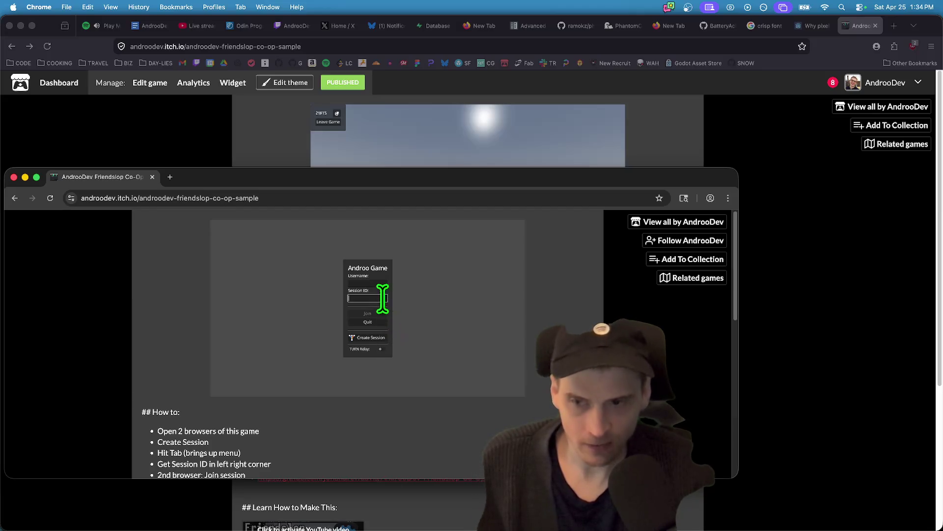
key(super+v)
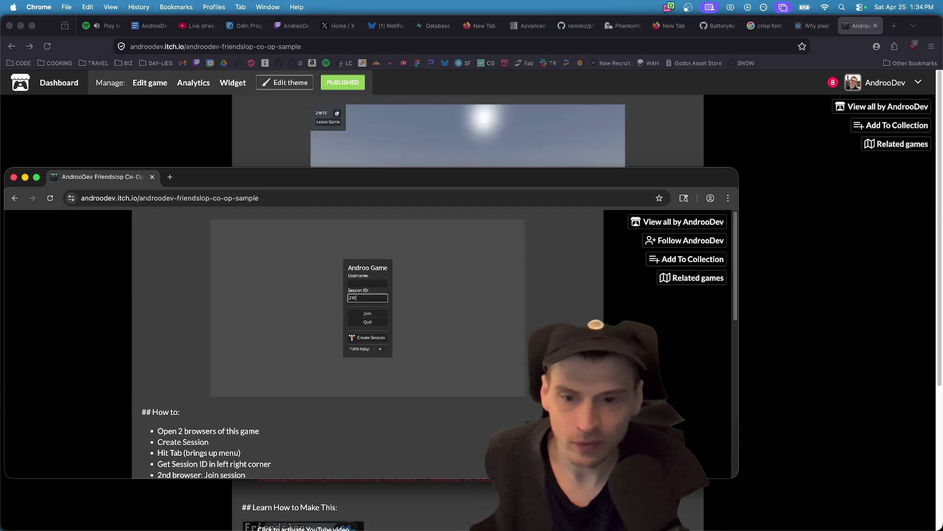
click(376, 283)
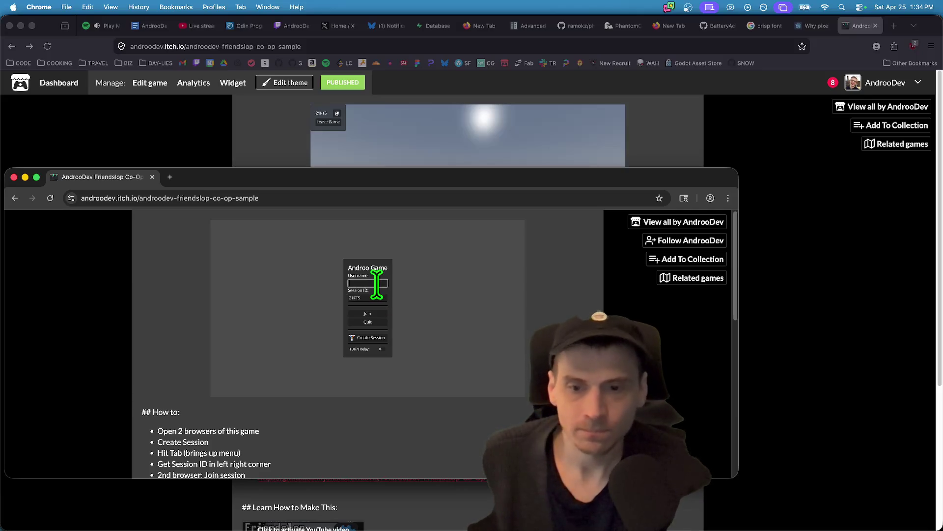
click(373, 312)
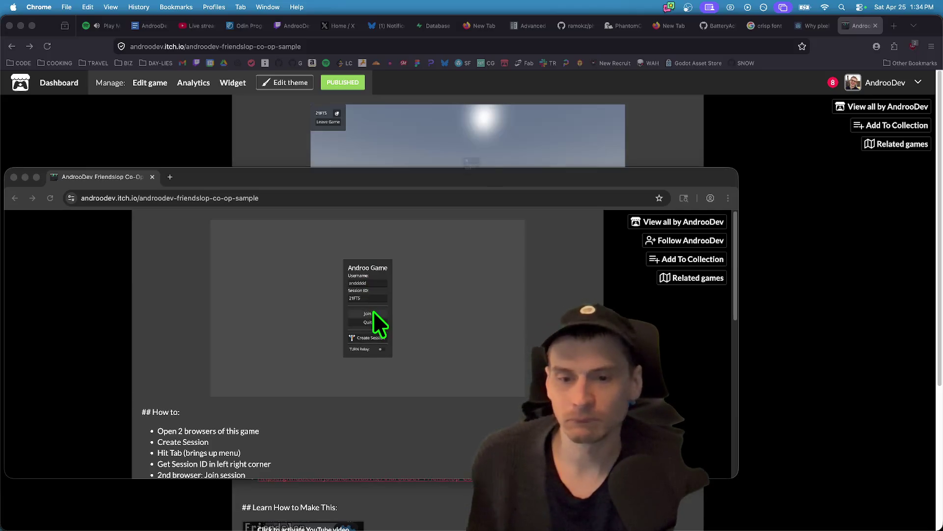
- Allow local network access in Firefox and Chrome, then narrow Chrome beside the Firefox game
key(super+Tab)
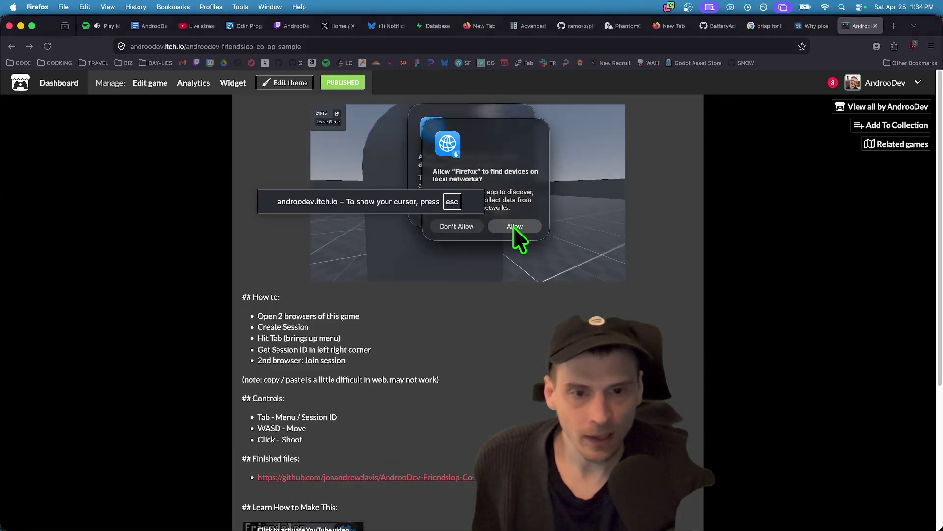
click(514, 226)
click(514, 205)
key(super+Tab)
key(super+Tab)
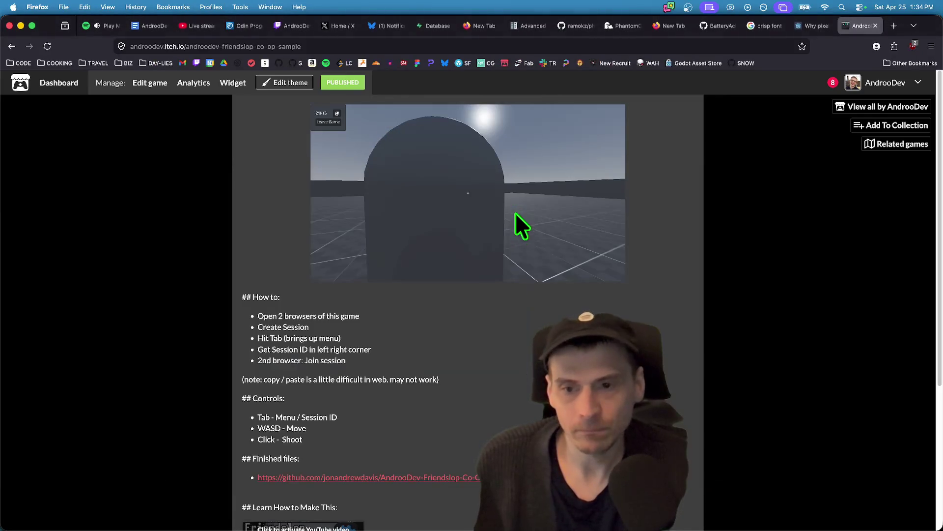
key(super+Tab)
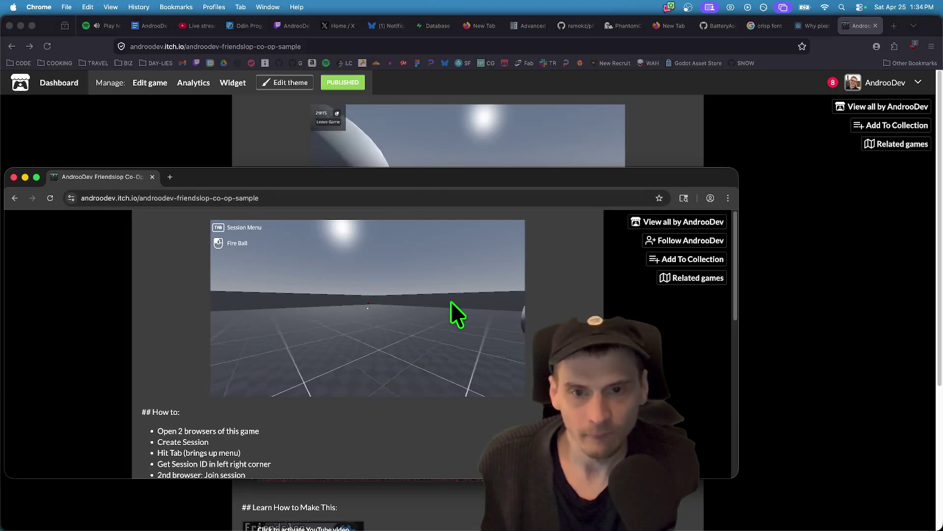
key(super+Tab)
key(super+Tab)
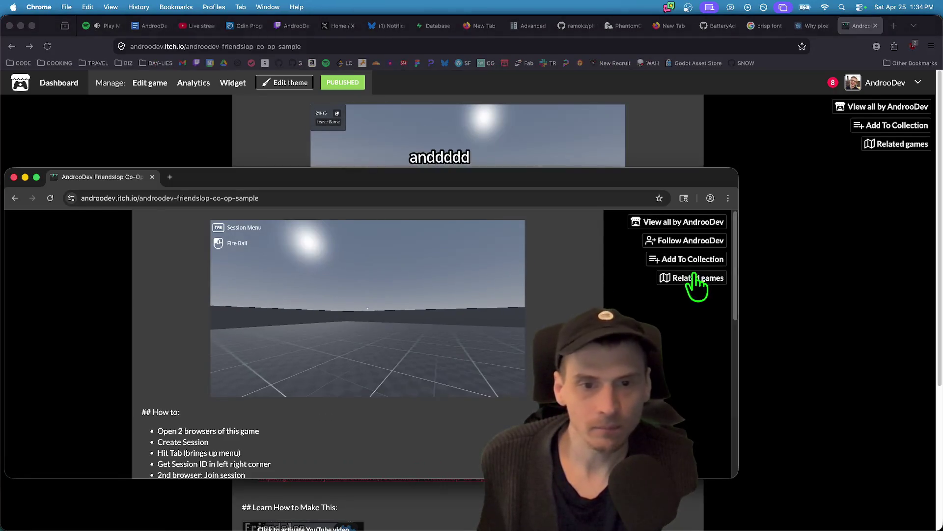
drag(417, 499, 390, 484)
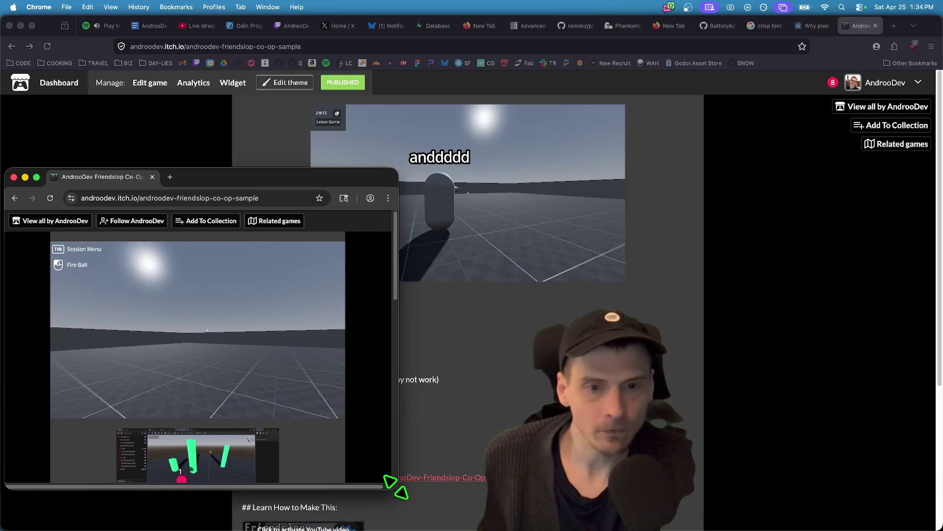
- Shoot fireballs and walk toward the other player in the Chrome game
click(211, 317)
mouse_move(205, 330)
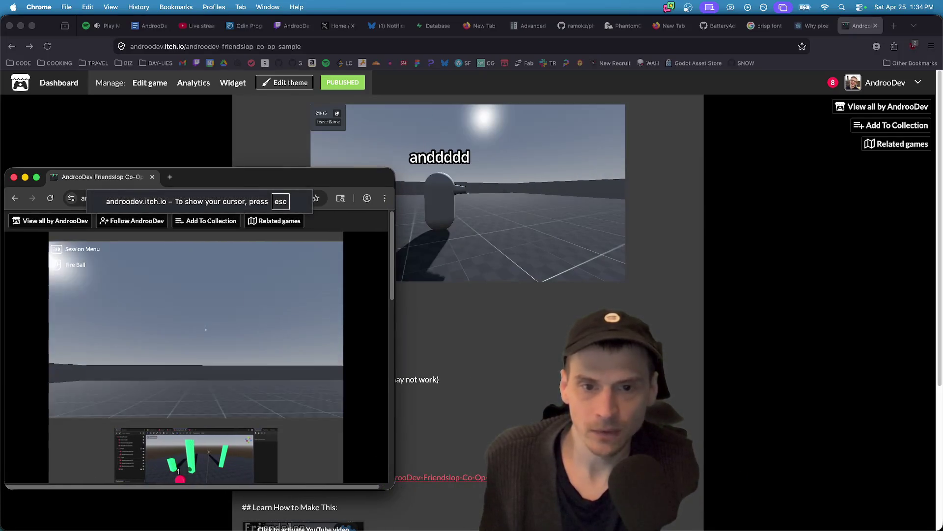
click(206, 330)
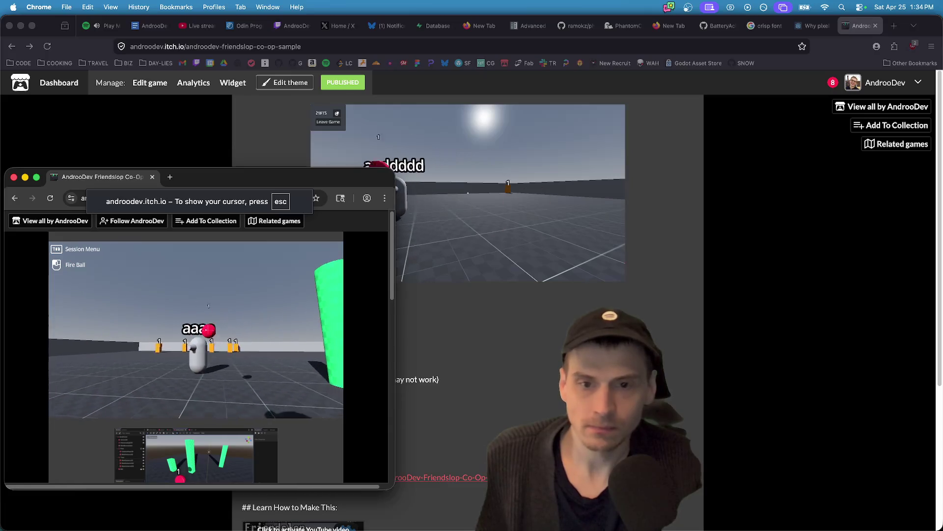
click(206, 329)
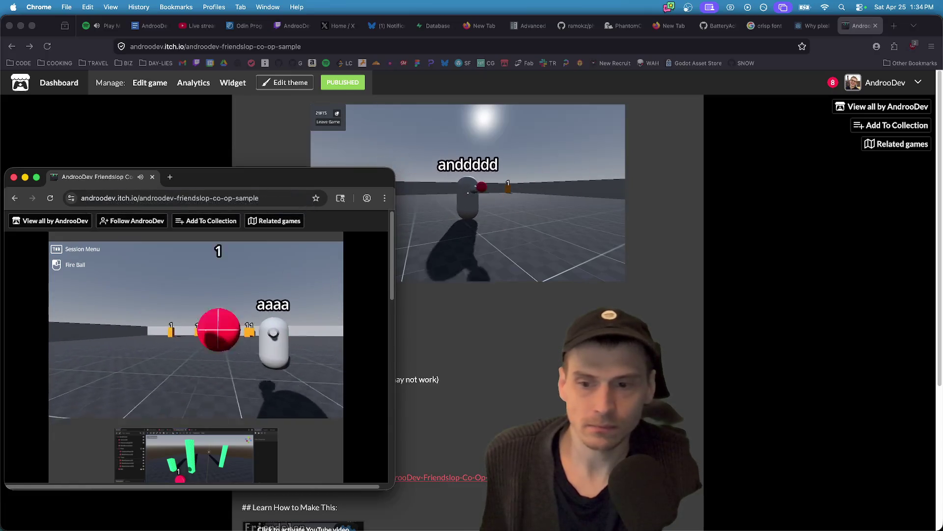
key(w)
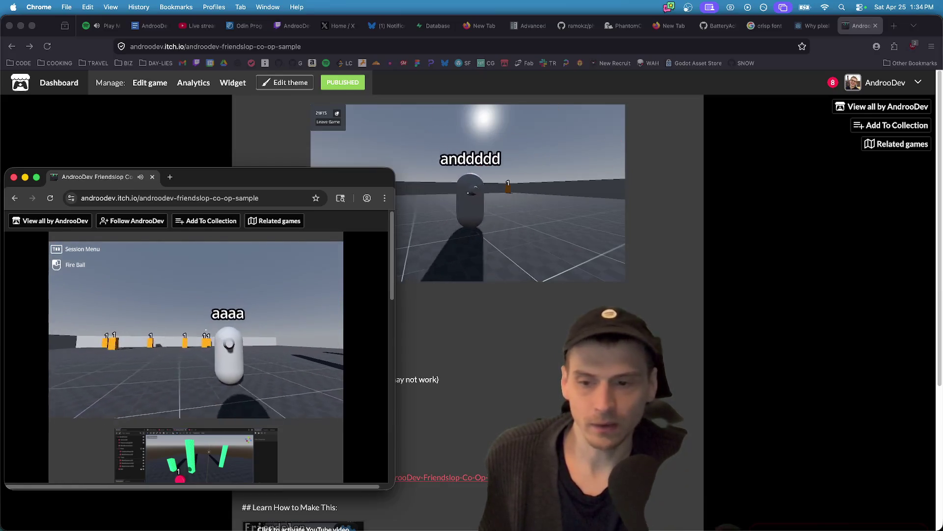
click(206, 330)
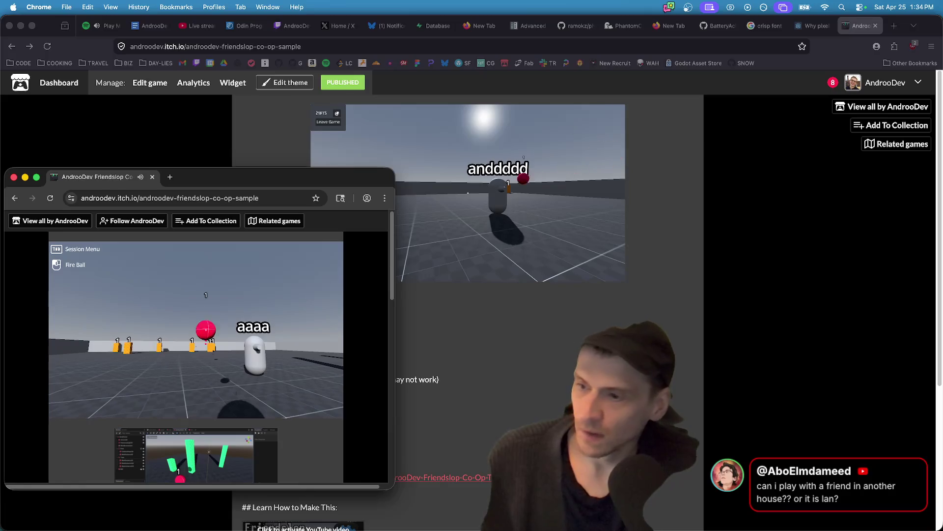
key(a)
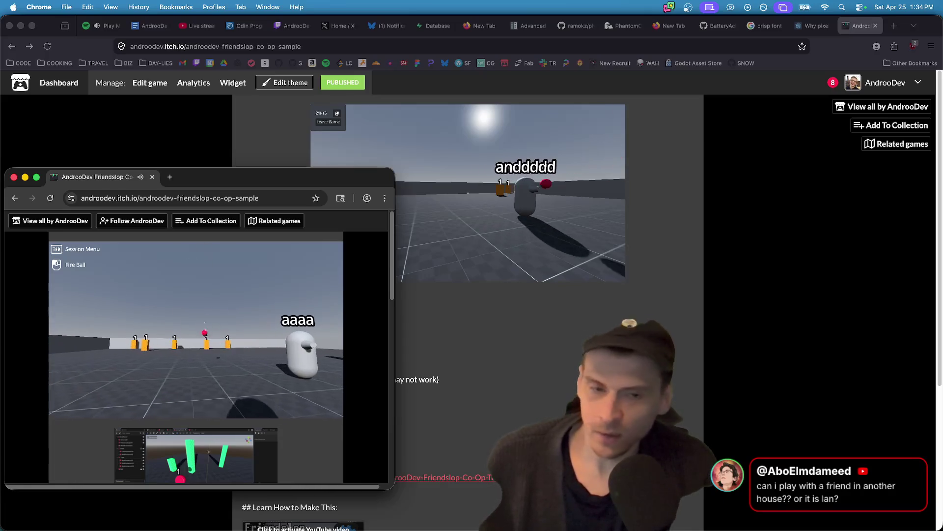
click(206, 330)
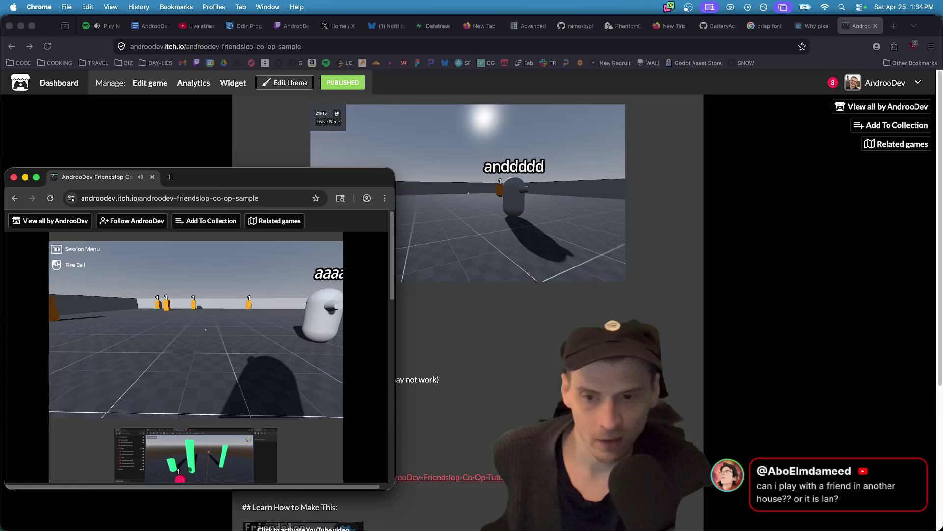
- Keep firing at the orange players, then leave the match to the main menu
click(206, 329)
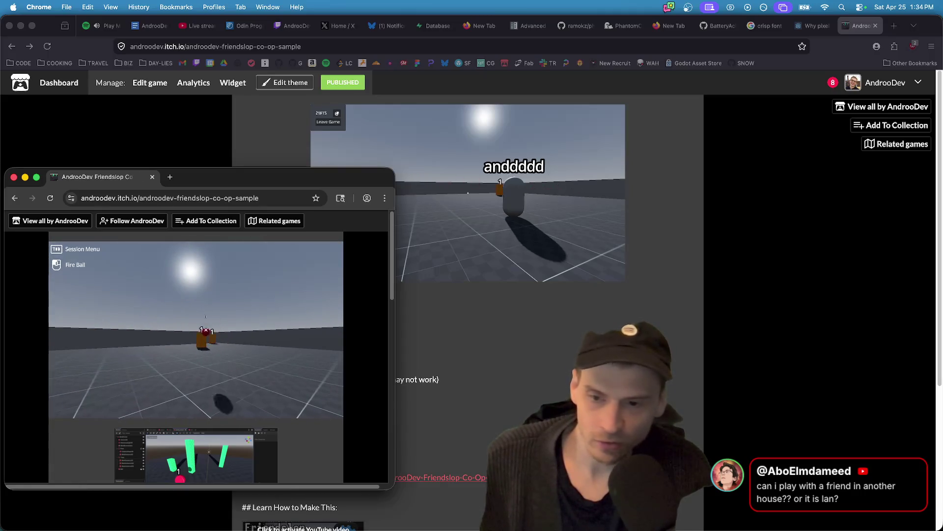
key(w)
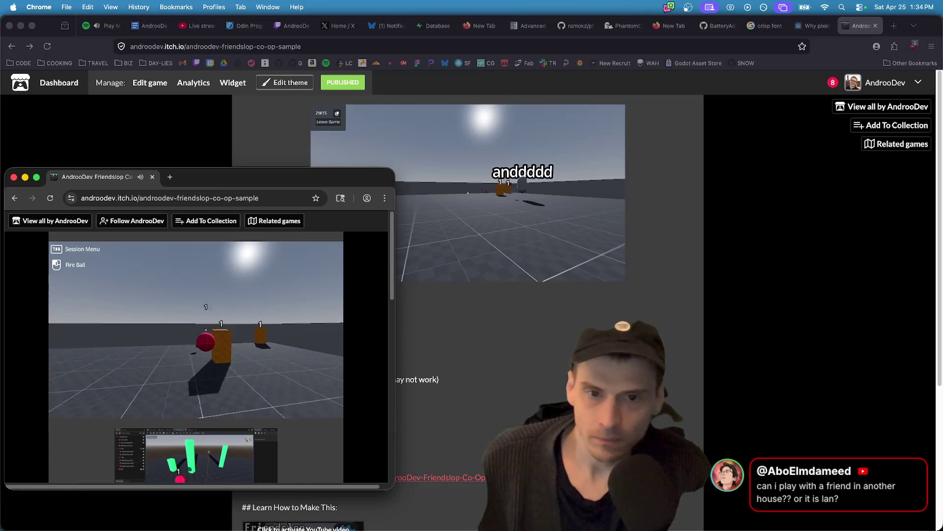
click(206, 329)
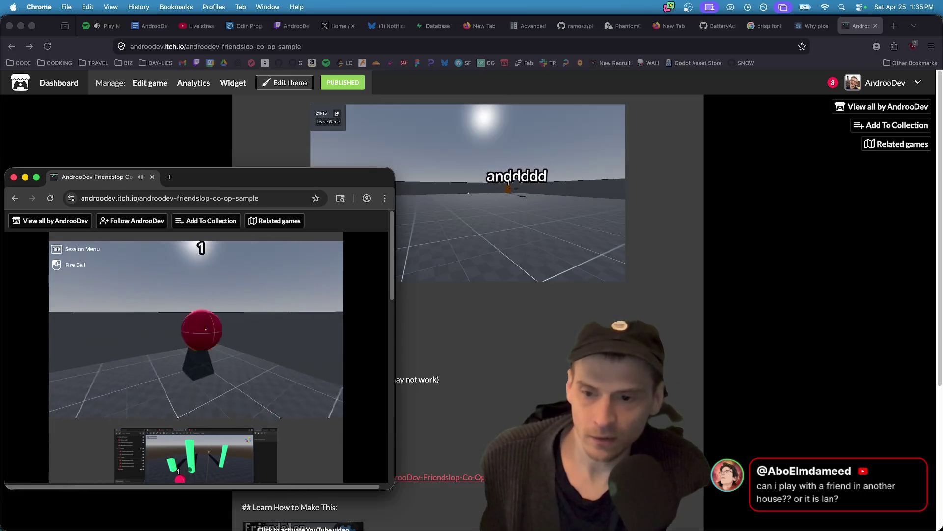
key(w)
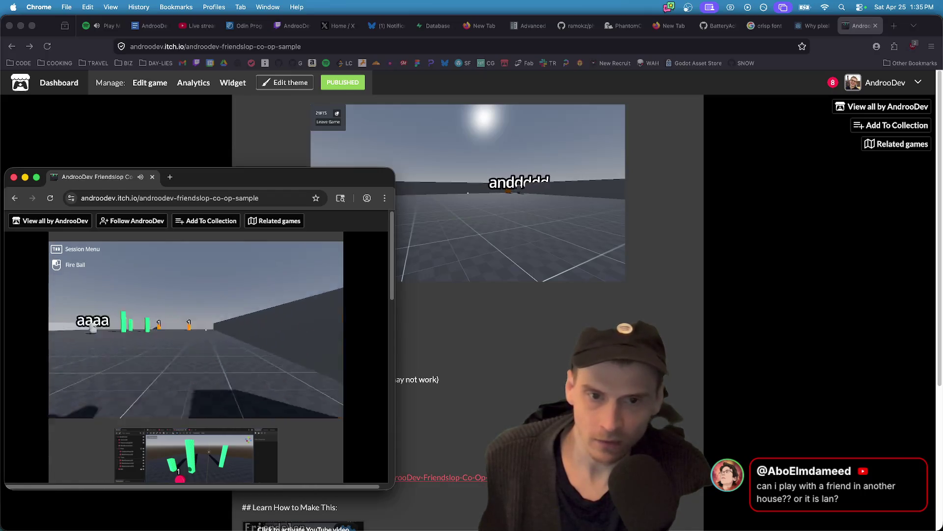
click(206, 330)
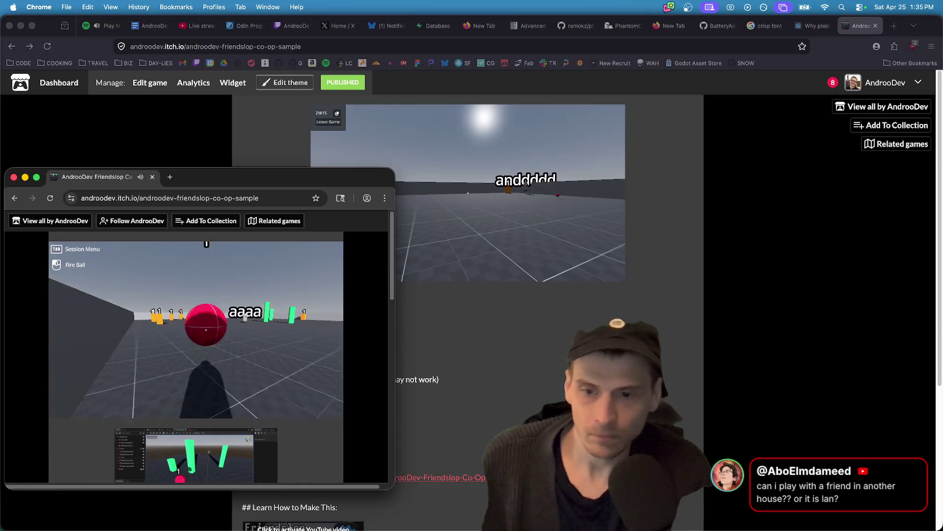
key(Tab)
click(68, 259)
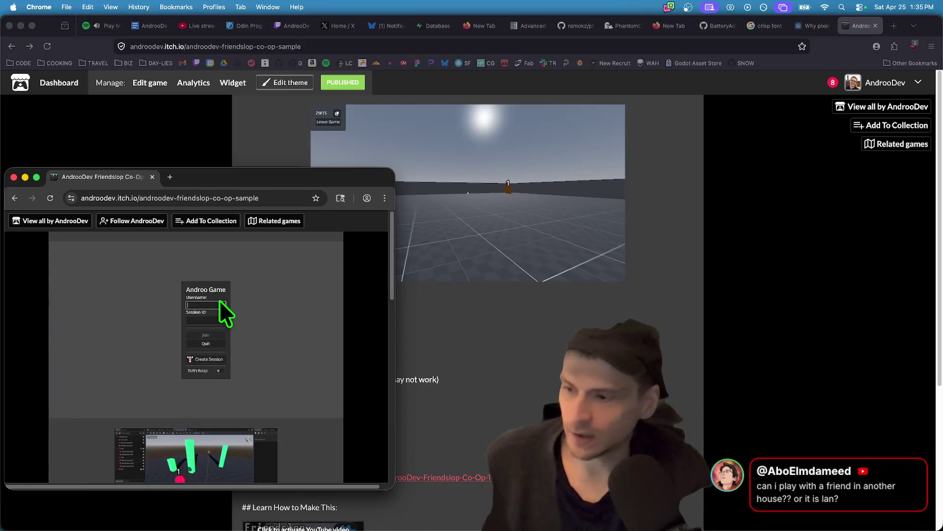
- Rejoin session 21FTS with a username, shoot at the other player, then close Chrome's game
text(abc)
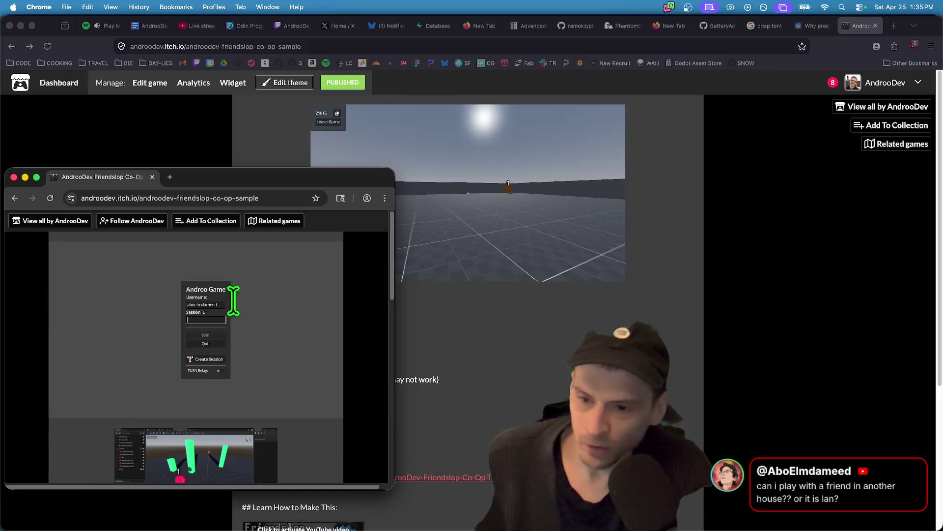
text(21FTS)
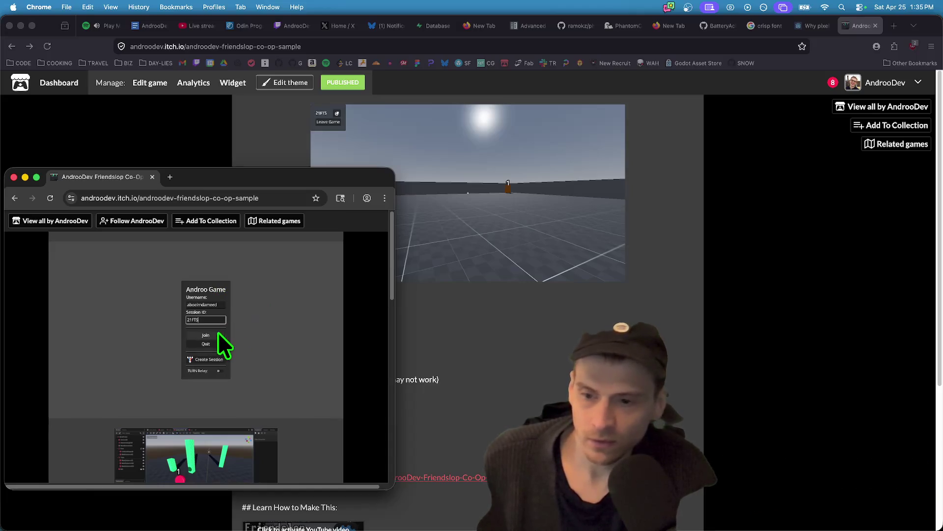
click(218, 333)
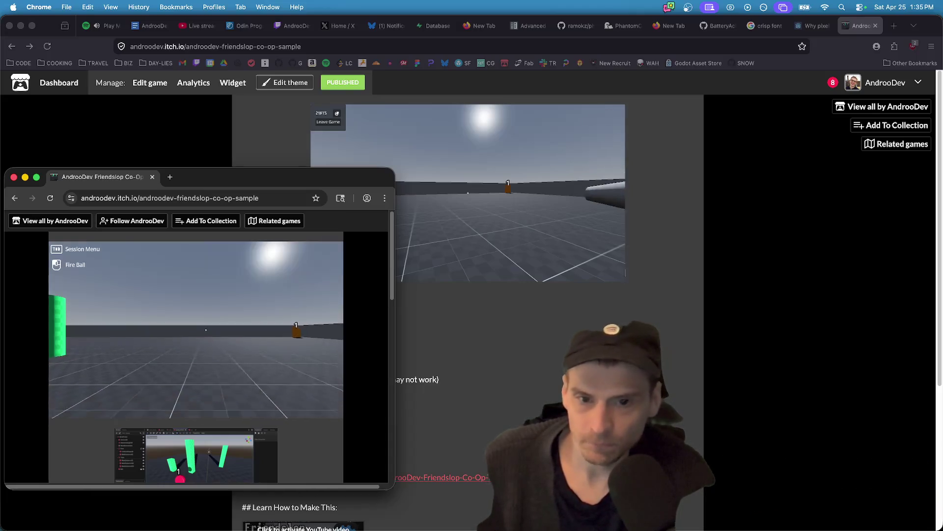
click(206, 329)
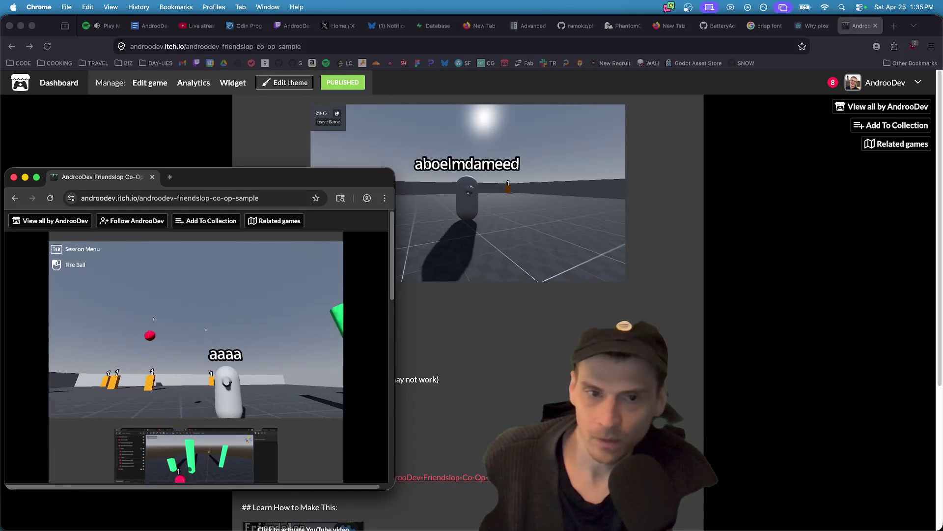
click(206, 329)
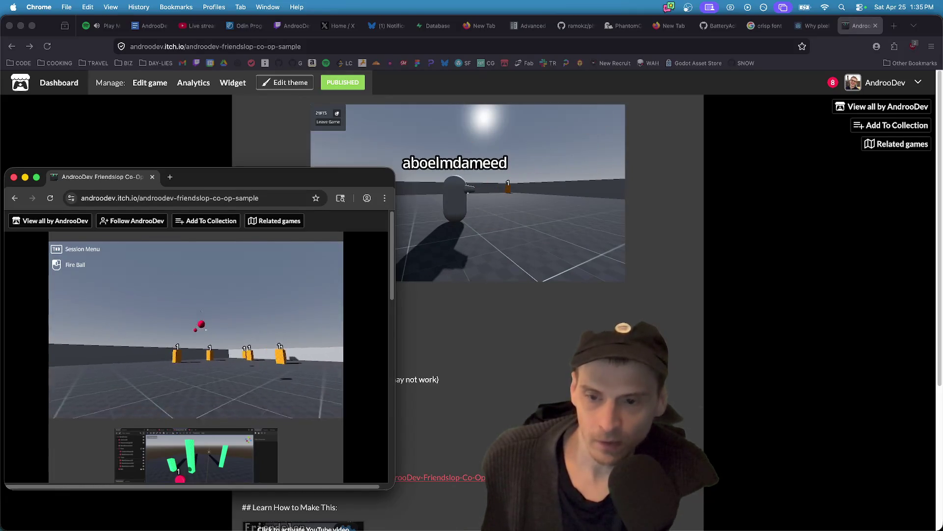
click(205, 330)
click(206, 330)
click(206, 330)
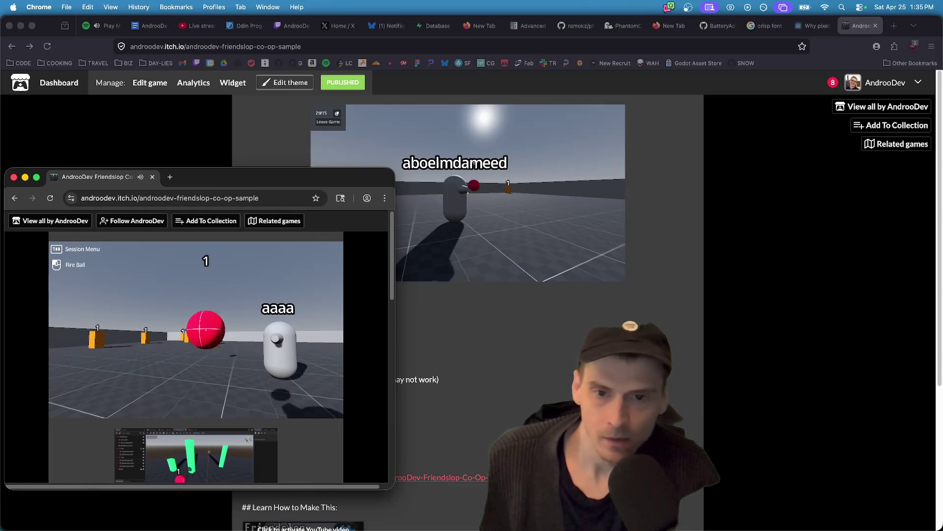
key(super+w)
key(super+w)
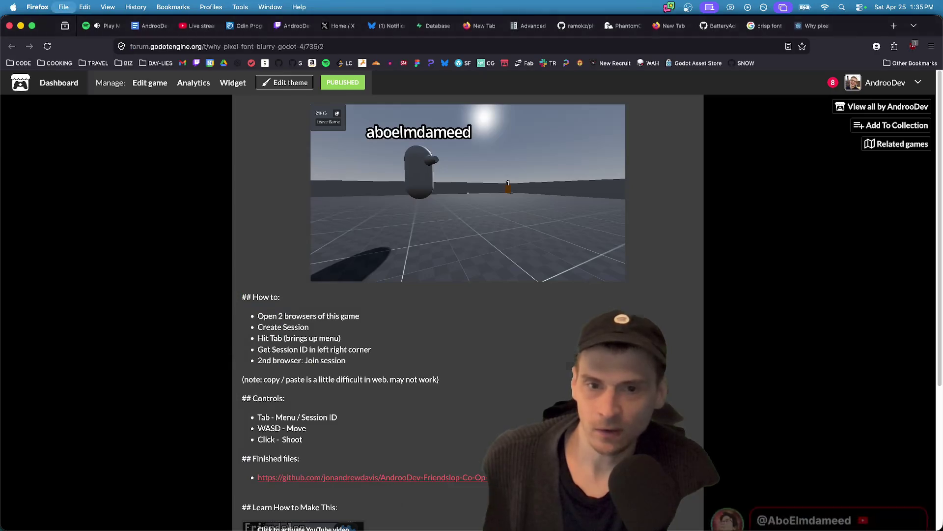
key(super+Tab)
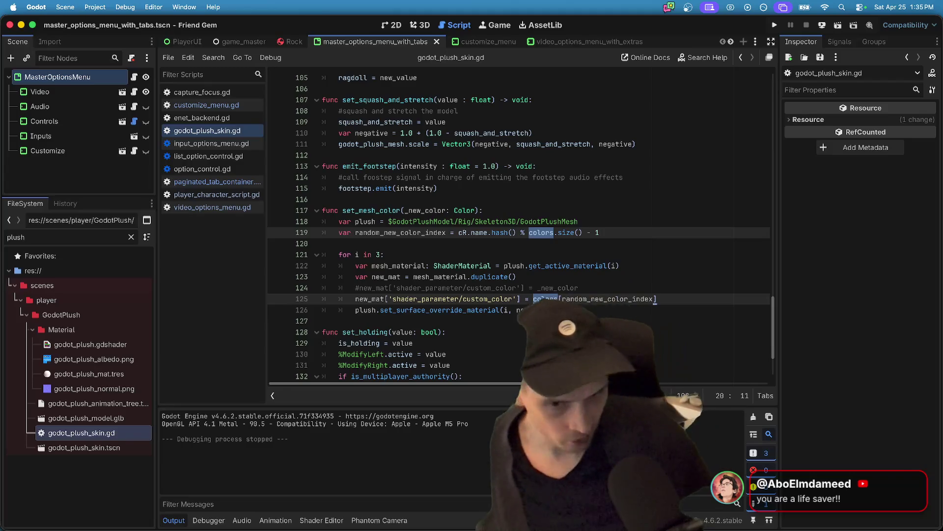
- Save the scene, return to godot_plush_skin.gd, and widen the script list and scene tree
key(Escape)
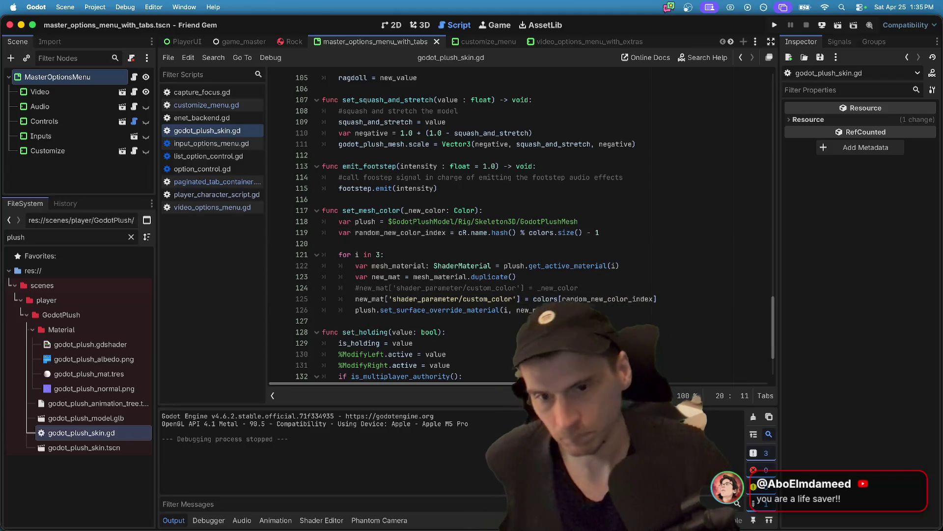
key(super+s)
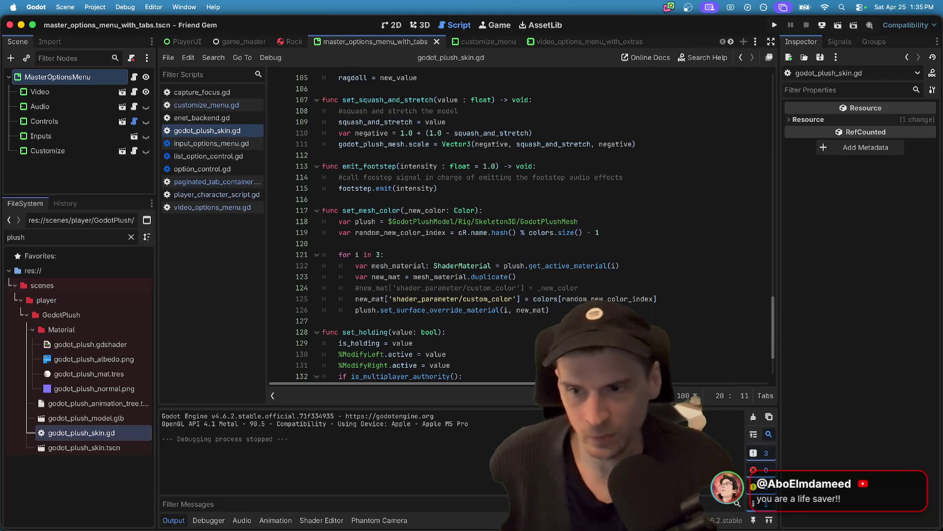
click(422, 26)
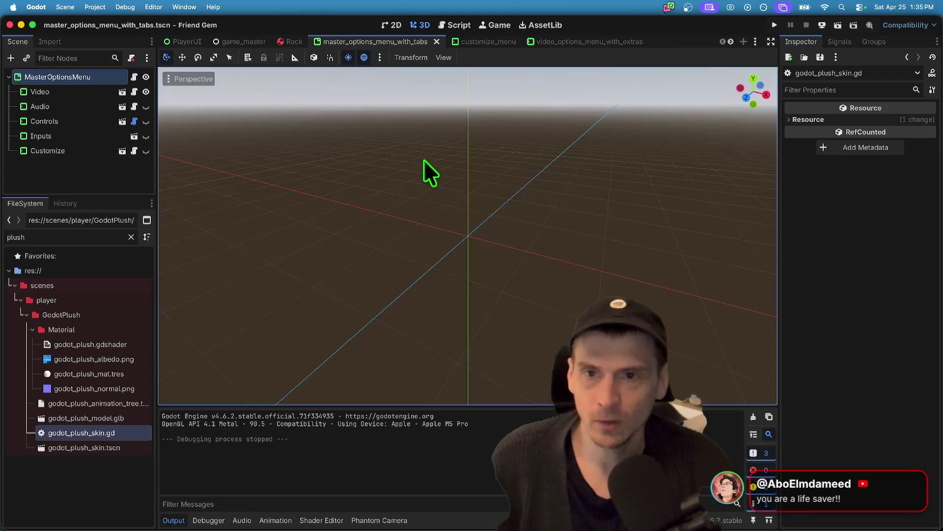
click(451, 27)
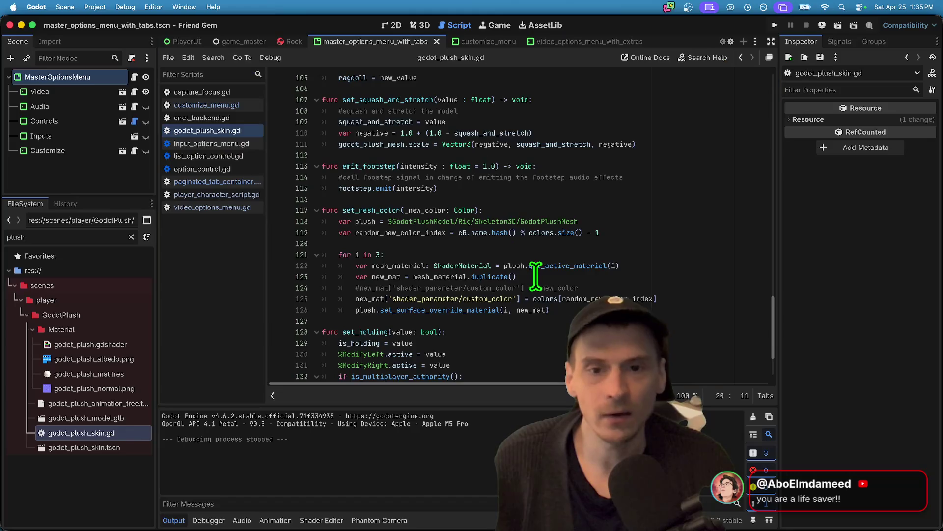
drag(268, 280, 318, 304)
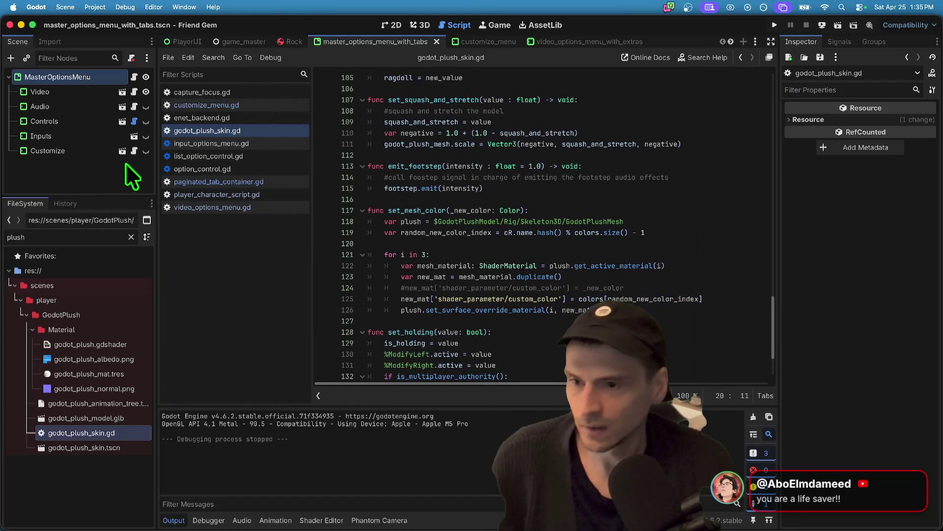
mouse_move(82, 197)
mouse_down()
mouse_move(82, 285)
mouse_move(84, 243)
mouse_up()
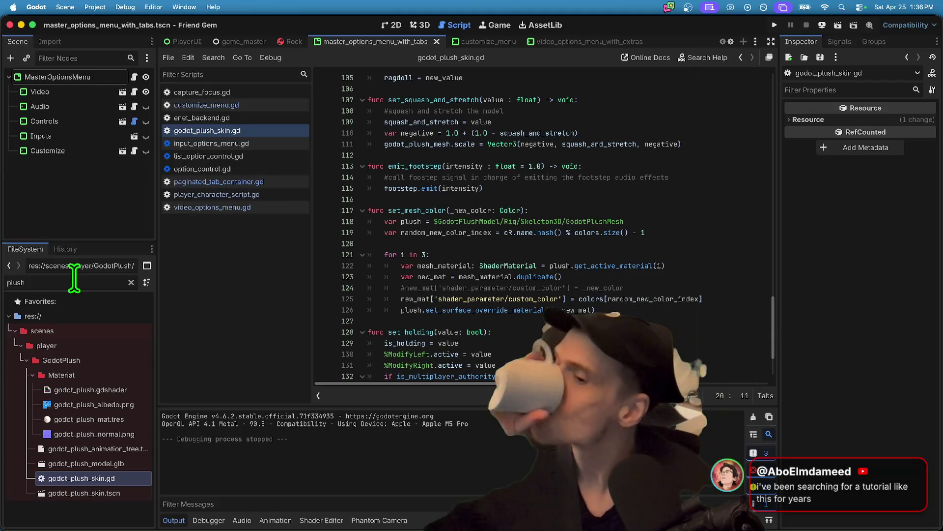
scroll(467, 238, down, 3)
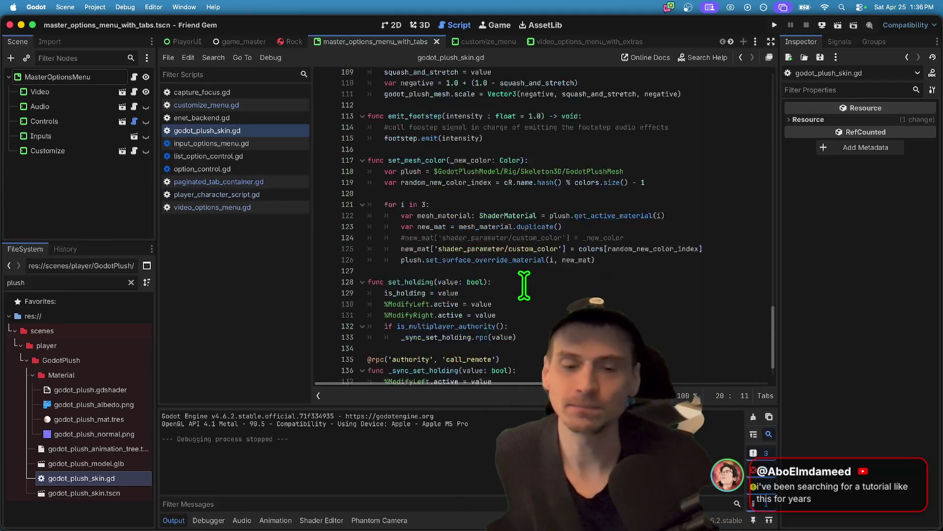
- Type 21FTS into the plush script, close two unused scripts and open video_options_menu.gd
click(523, 337)
click(368, 369)
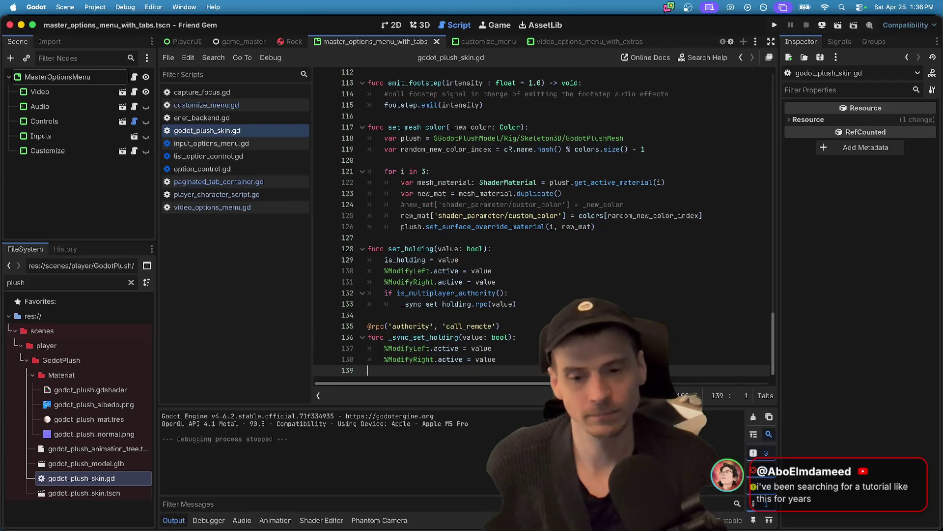
click(368, 315)
text(21FTS)
key(Down)
key(Down)
key(Down)
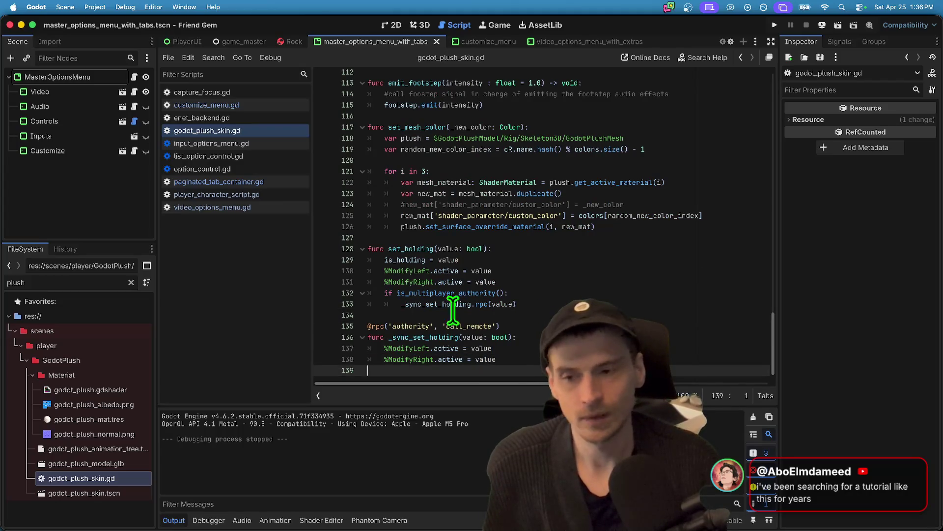
middle_click(249, 153)
middle_click(248, 153)
middle_click(257, 141)
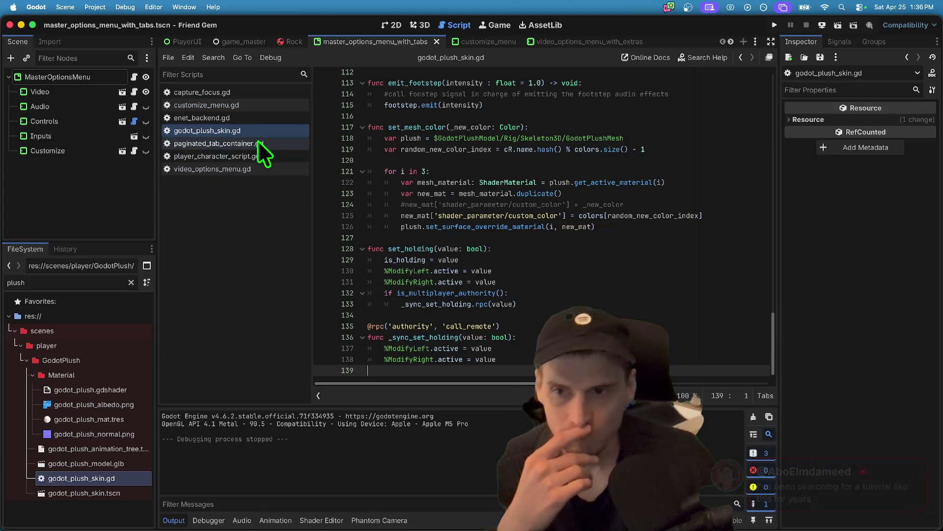
click(264, 168)
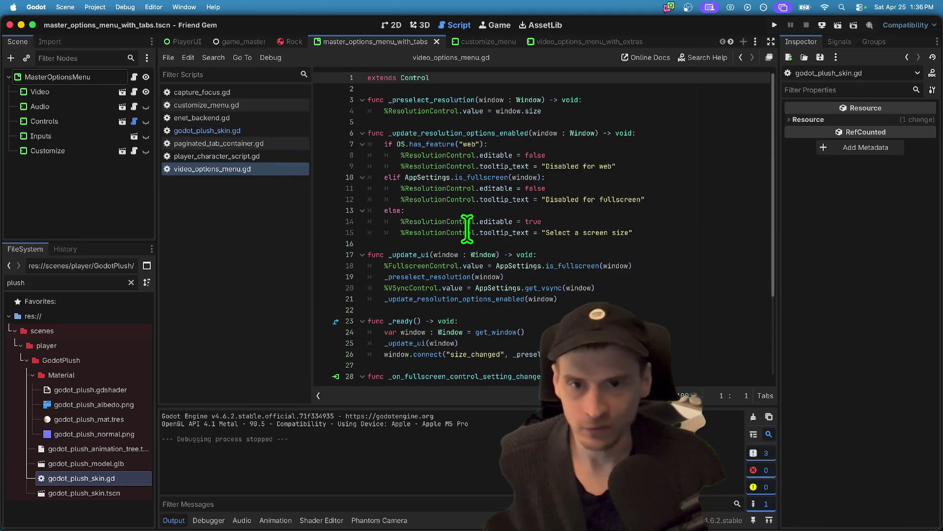
- Close video_options_menu.gd, godot_plush_skin.gd and other scripts, leaving customize_menu.gd shown
click(582, 88)
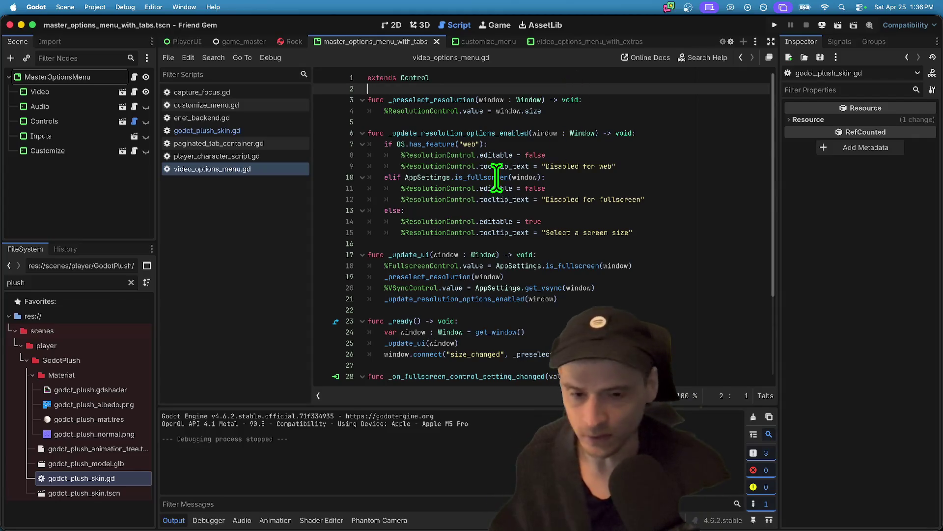
scroll(491, 206, down, 5)
click(448, 376)
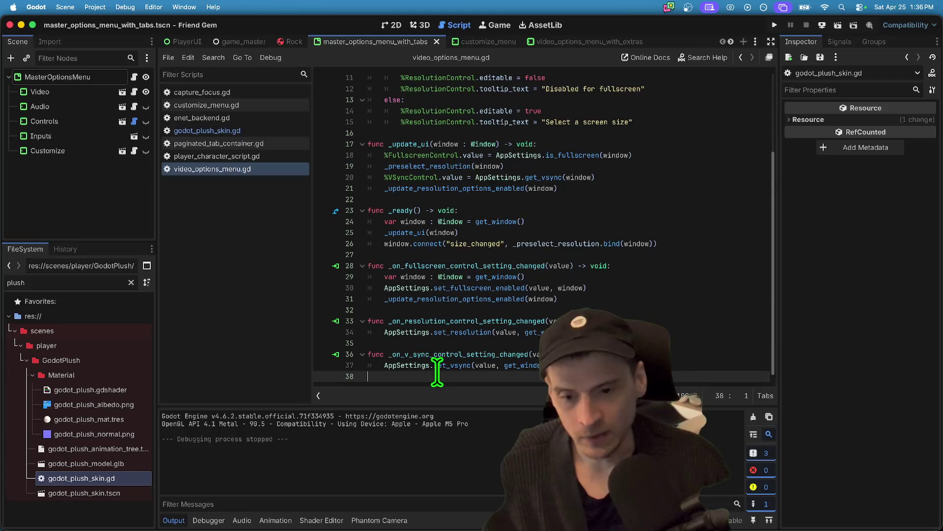
middle_click(246, 170)
middle_click(255, 156)
middle_click(258, 143)
middle_click(261, 119)
middle_click(262, 117)
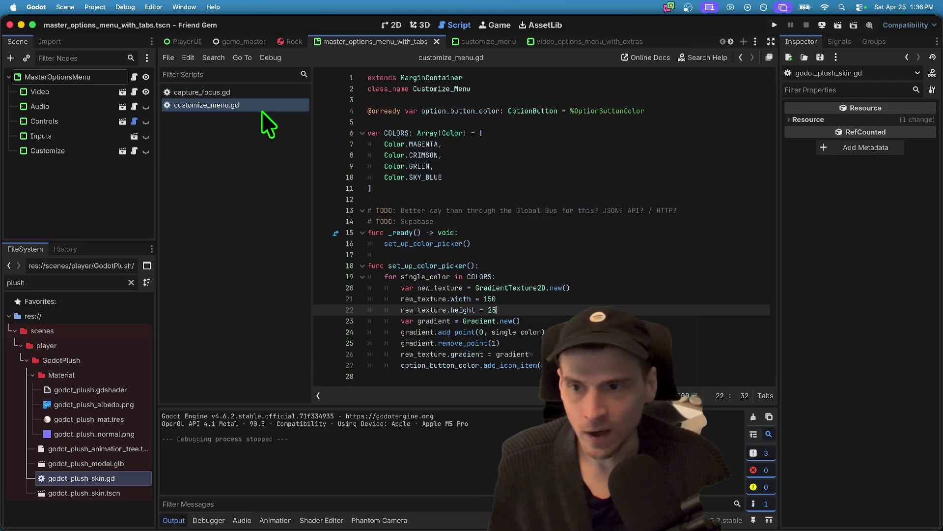
click(585, 287)
click(587, 210)
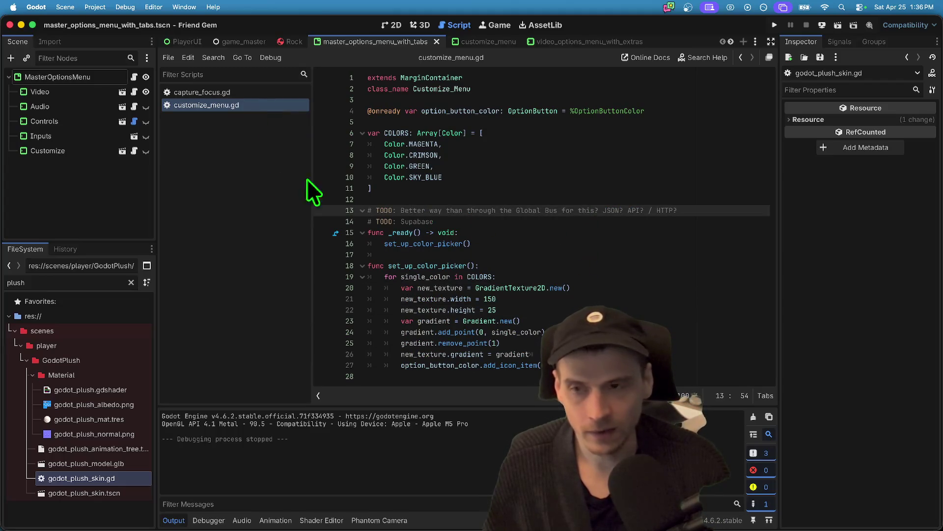
click(372, 198)
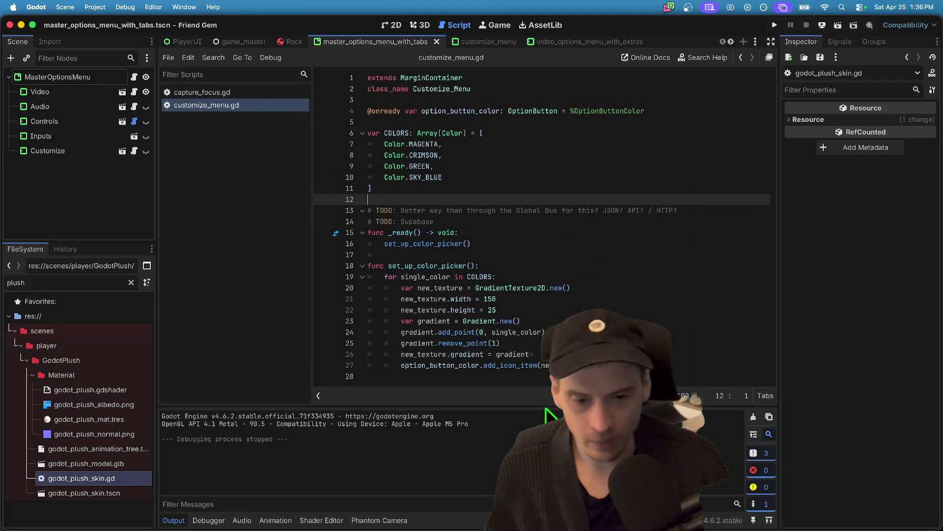
click(551, 377)
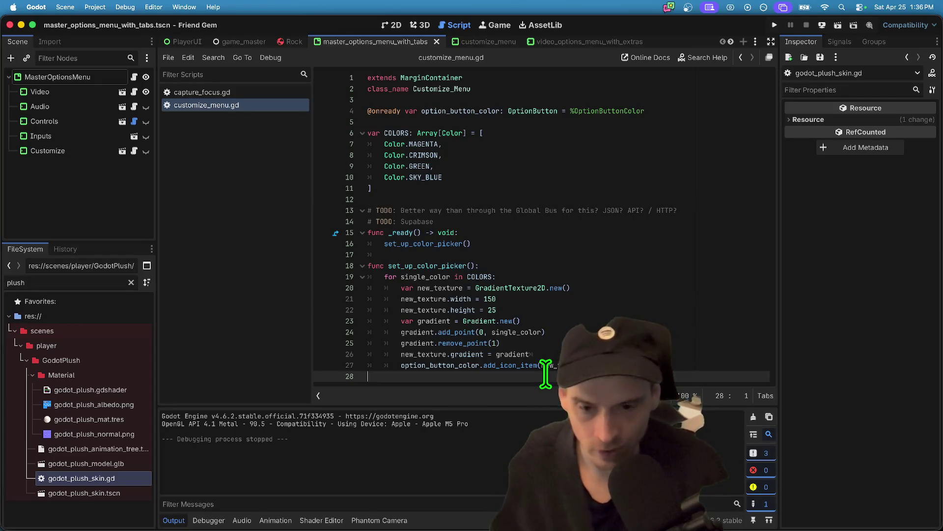
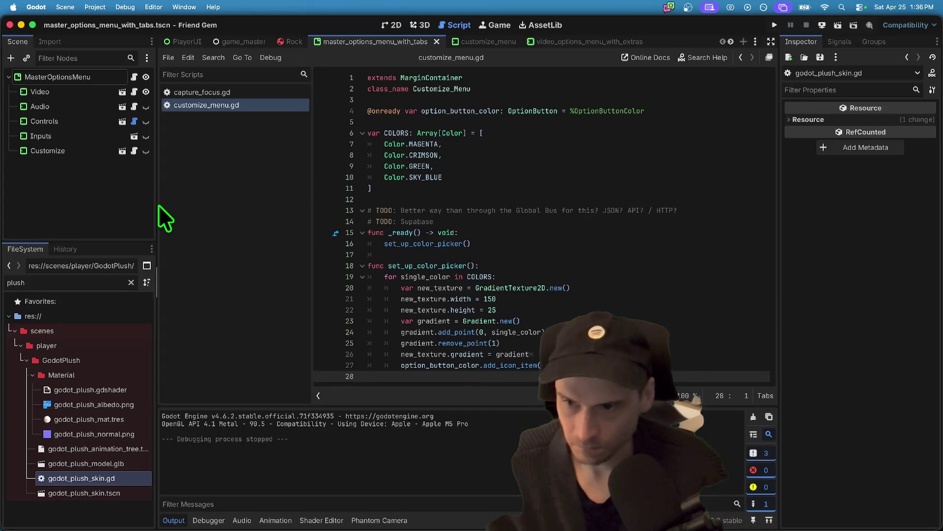
- Switch to the customize_menu scene in the 2D view
drag(161, 204, 163, 205)
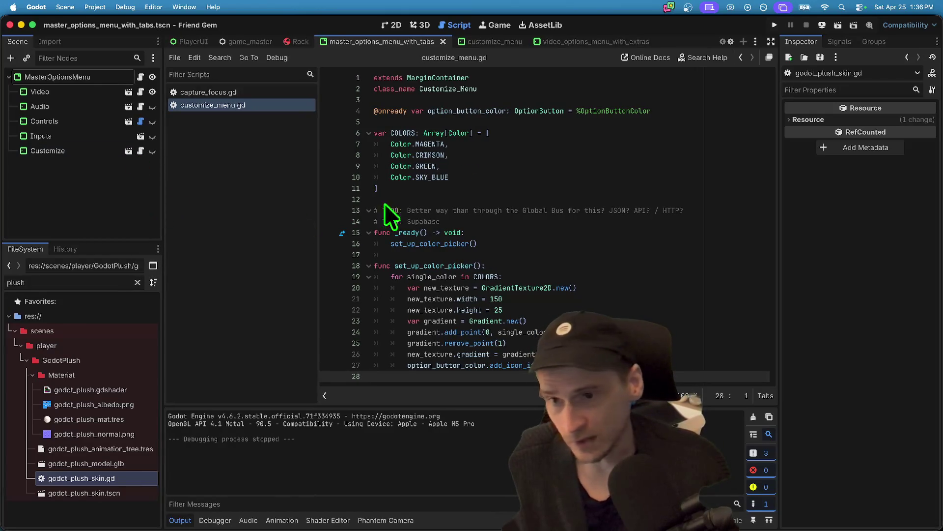
click(398, 27)
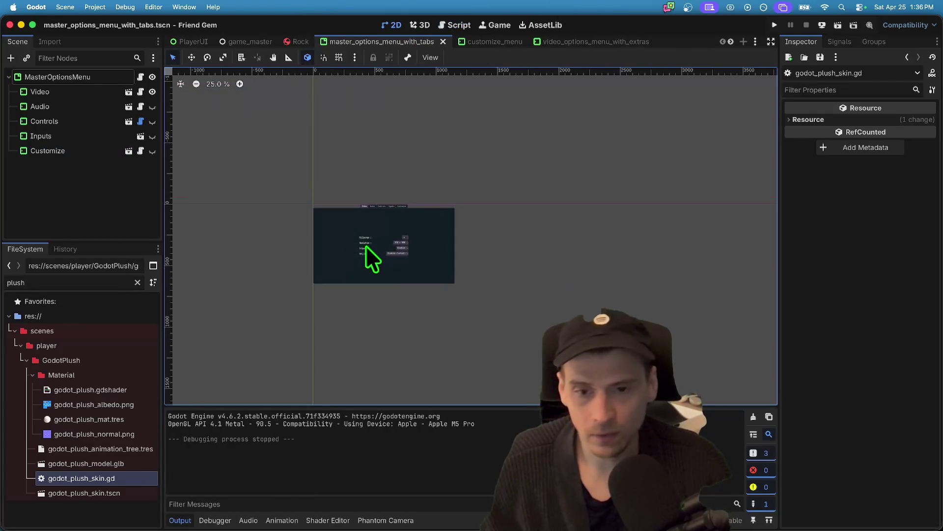
click(496, 41)
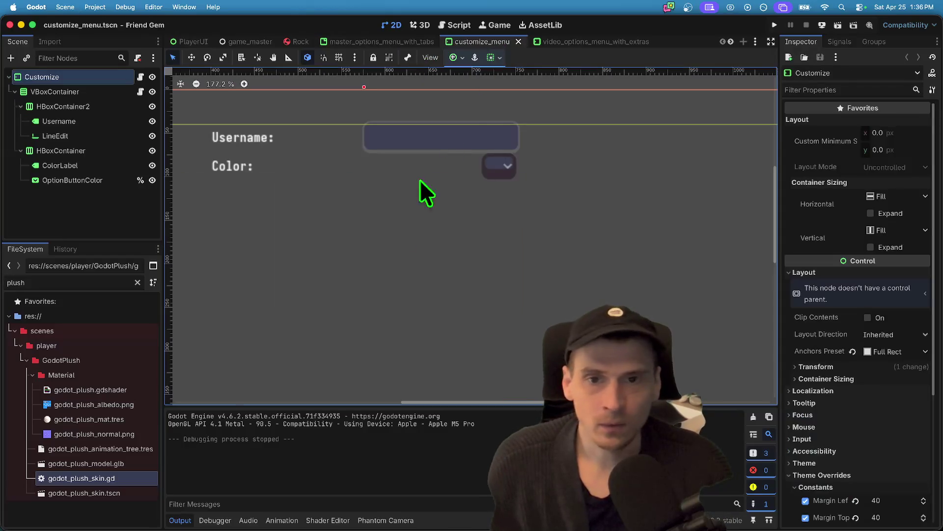
- Open customize_menu.gd at the end of line 10, then open godot_plush_skin.gd
click(435, 184)
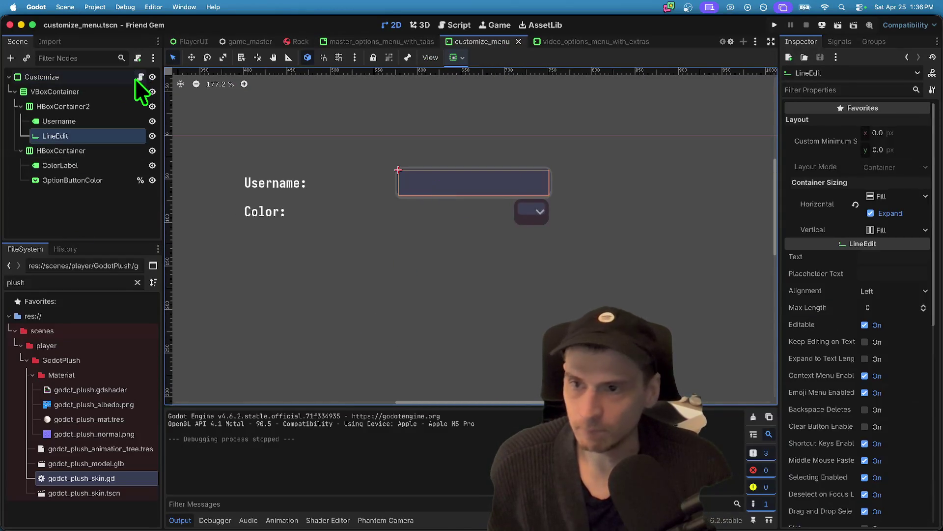
click(140, 78)
click(566, 175)
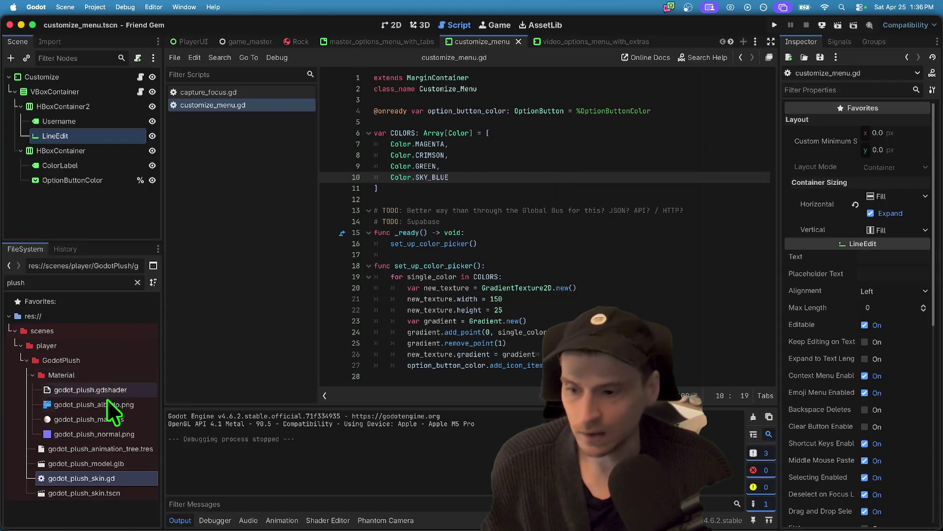
double_click(99, 476)
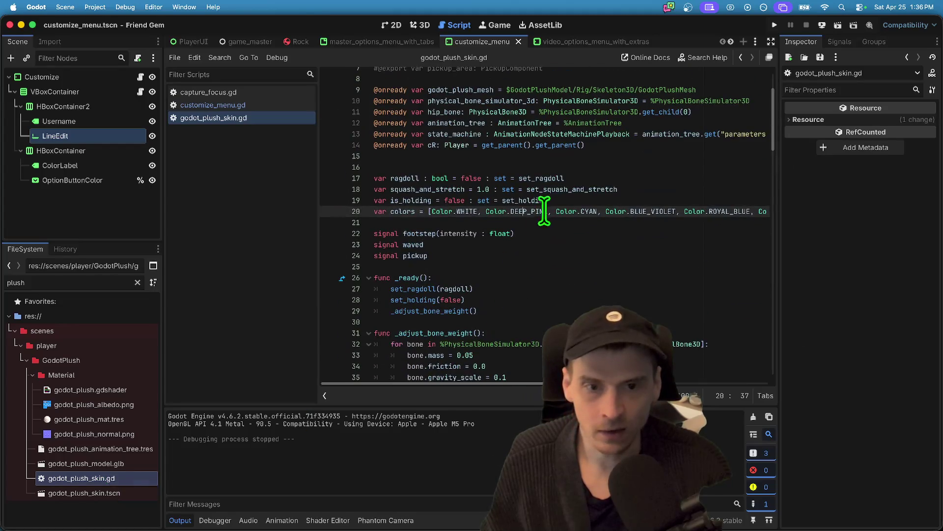
- Cut the line-20 colors declaration from godot_plush_skin.gd, save, and return to customize_menu.gd
triple_click(548, 211)
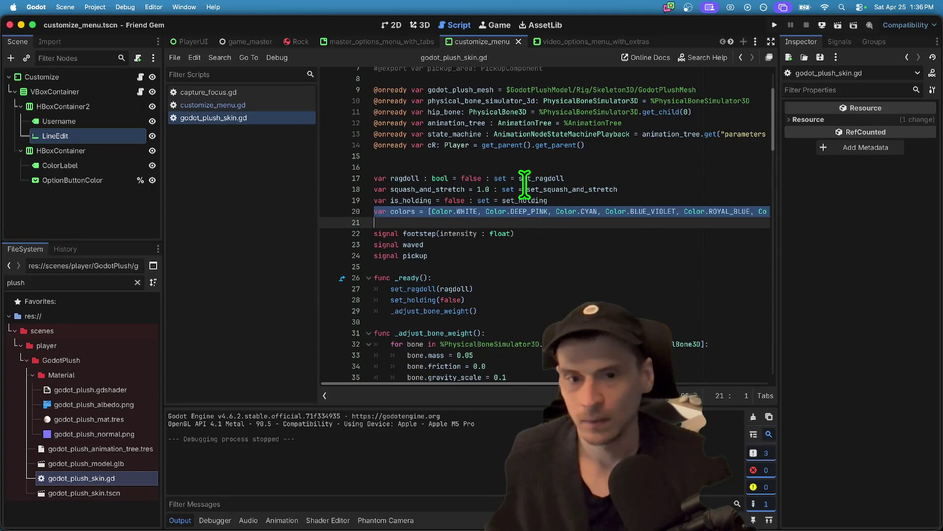
key(super+x)
key(super+f)
text(colors)
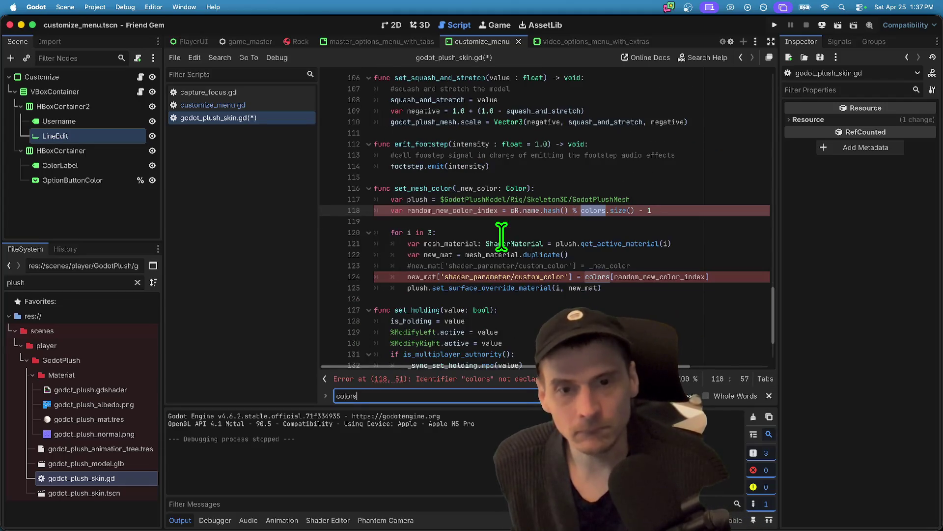
key(Escape)
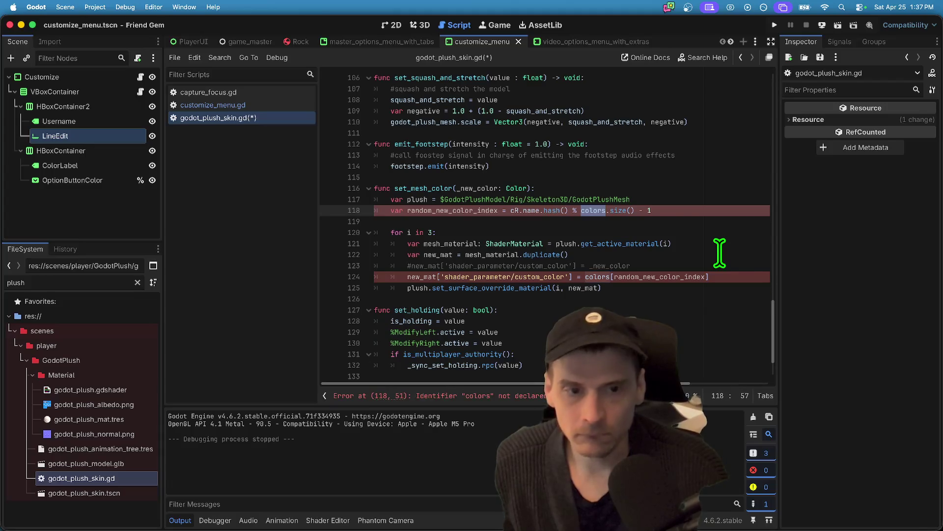
key(super+z)
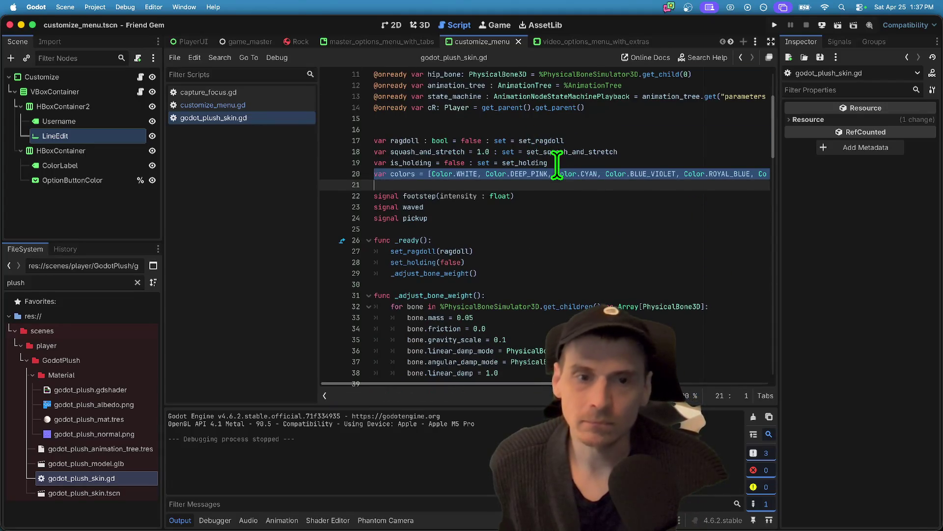
key(super+s)
click(293, 104)
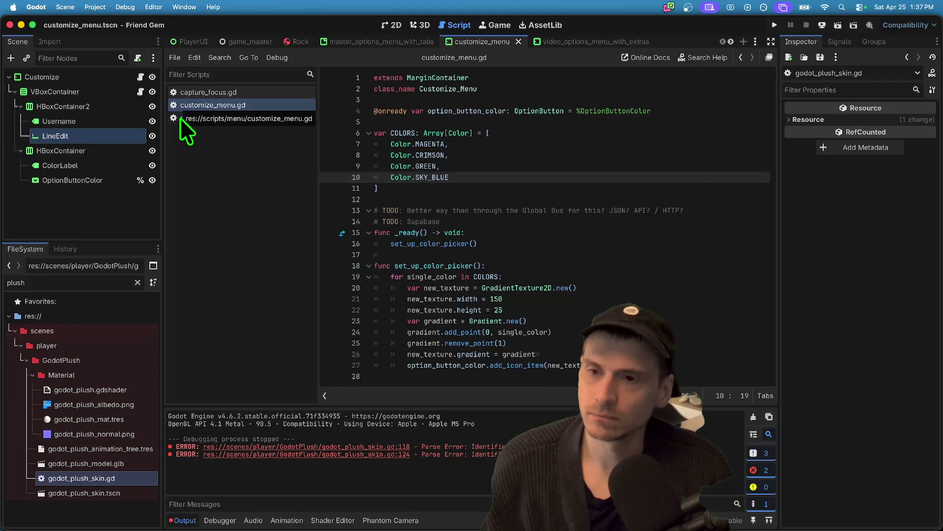
- Paste the cut colors declaration below the COLORS array in customize_menu.gd
click(209, 122)
click(216, 105)
mouse_move(541, 188)
mouse_down()
mouse_move(564, 116)
mouse_move(272, 134)
mouse_up()
click(548, 199)
key(Return)
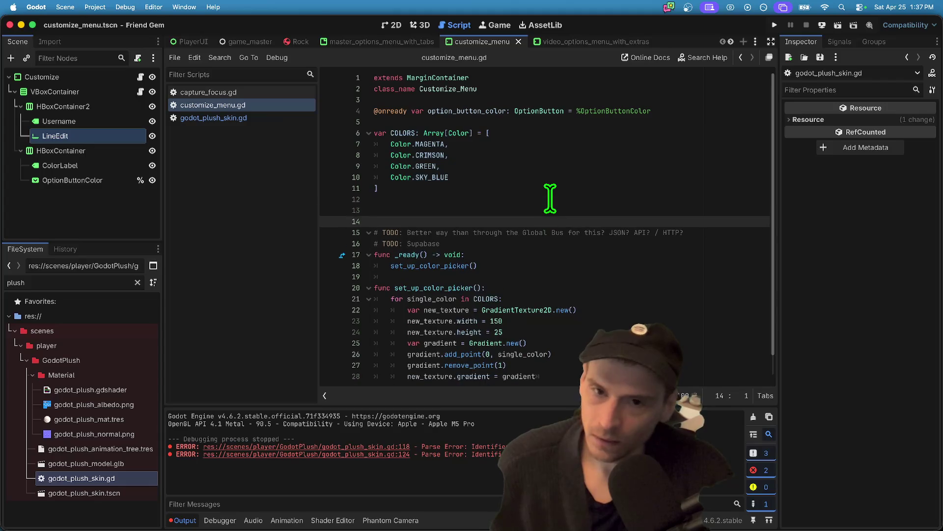
key(super+v)
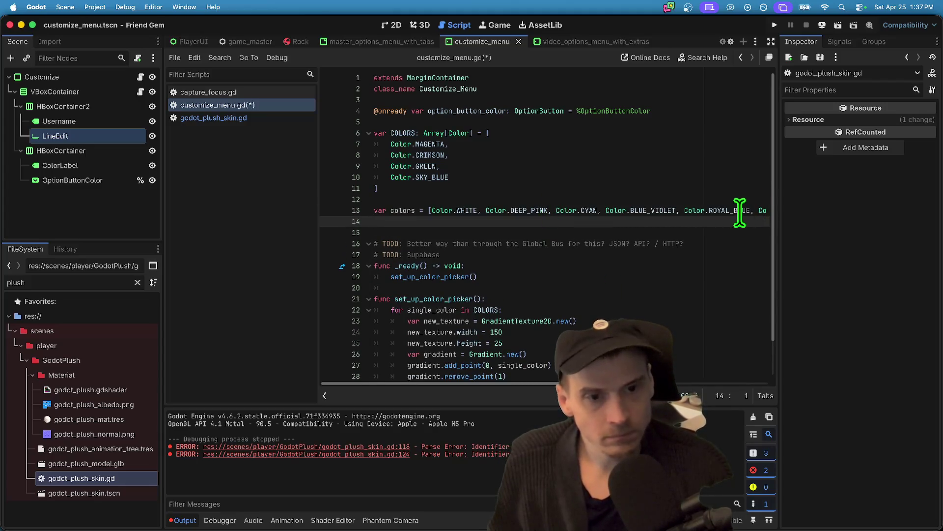
- Move its colour list into COLORS, replacing the four old entries, and delete the leftover line
mouse_move(431, 210)
mouse_down()
mouse_move(785, 206)
mouse_move(300, 211)
mouse_up()
key(BackSpace)
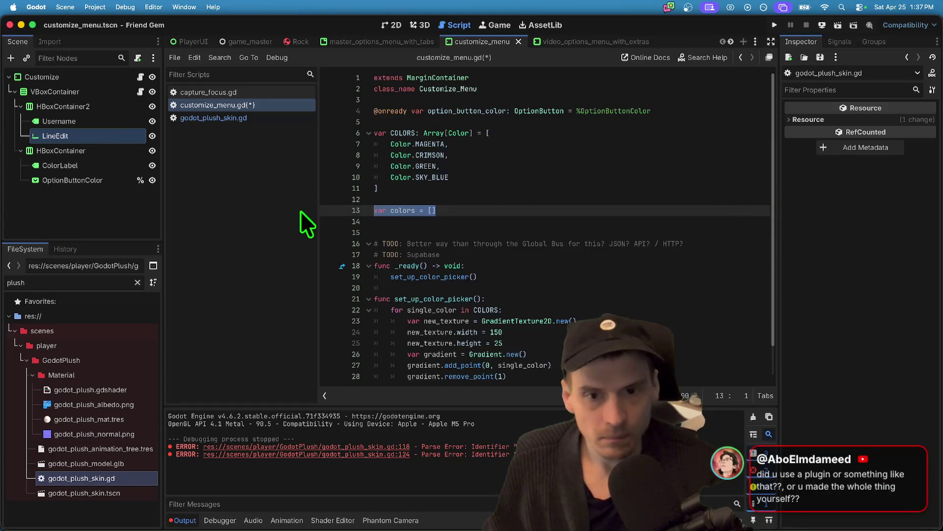
key(BackSpace)
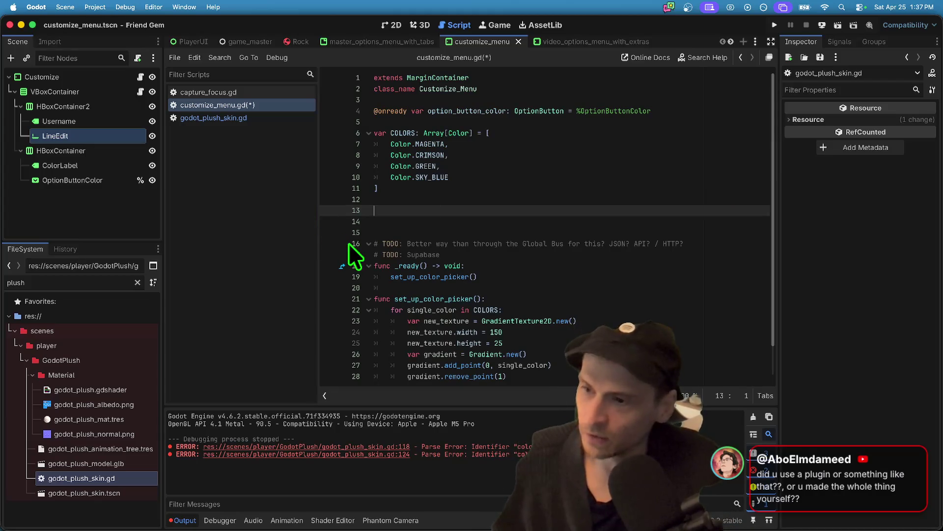
drag(441, 177, 374, 144)
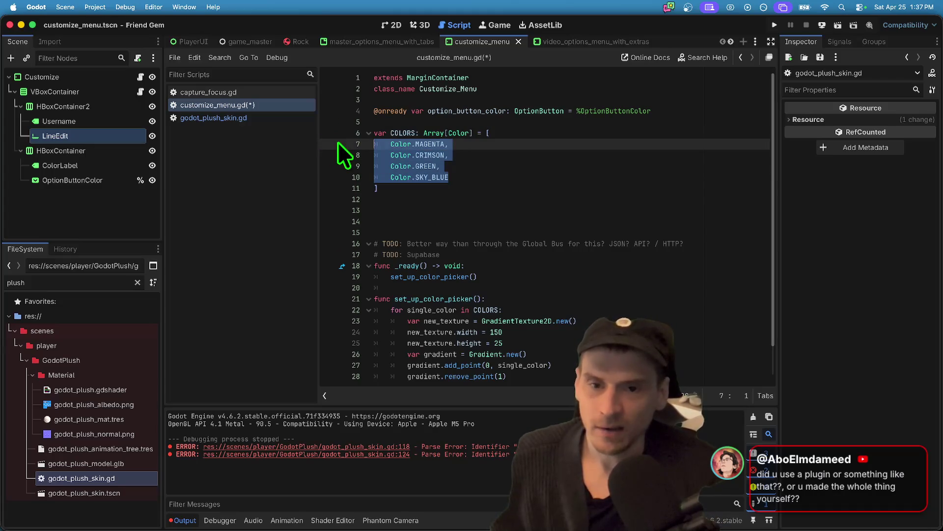
key(super+v)
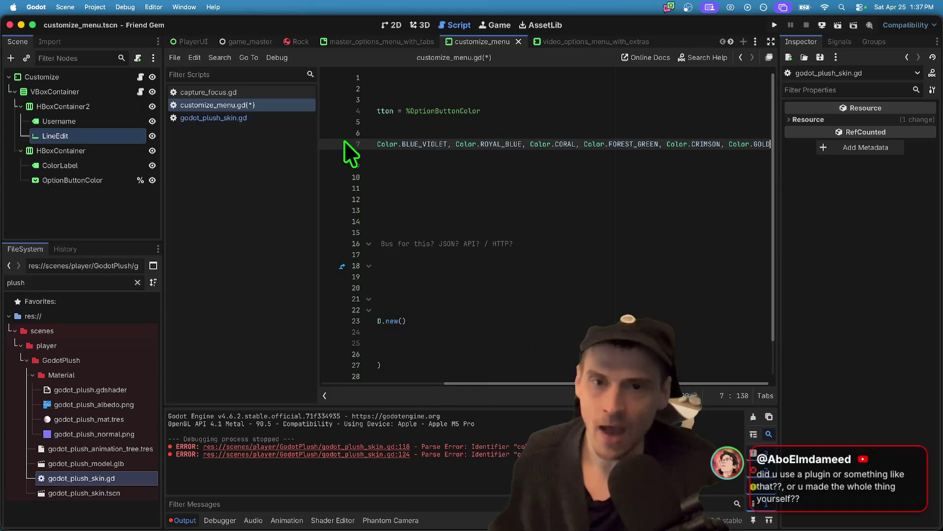
key(Return)
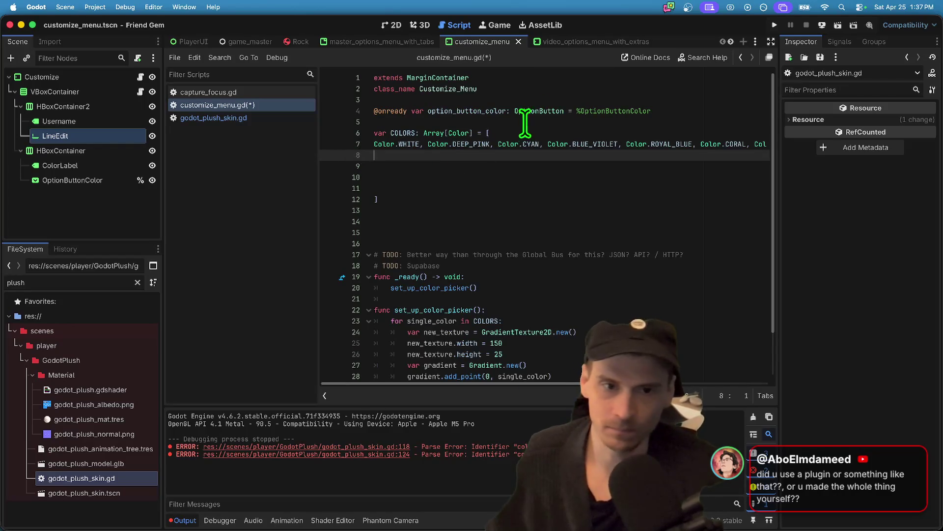
click(556, 25)
- Search AssetLib for 'tube' and review the Tube addon's description and screenshots
click(400, 54)
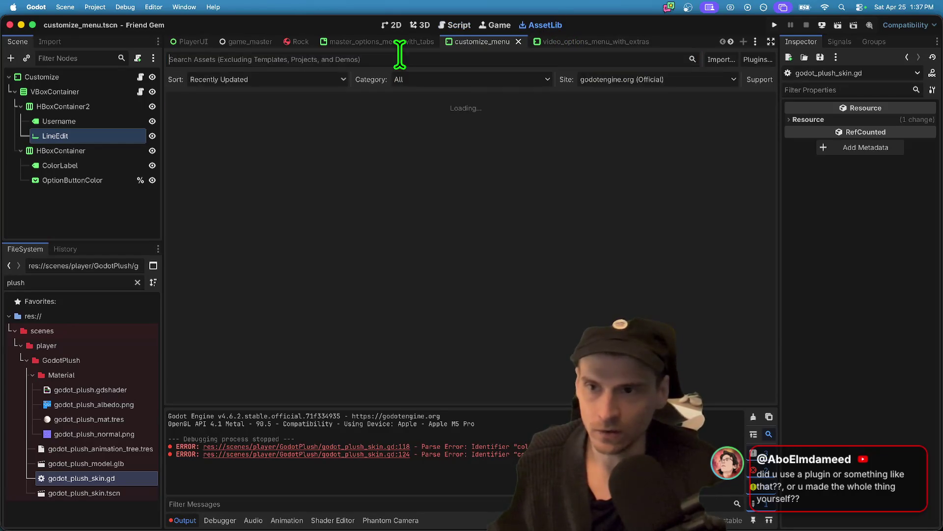
text(tube)
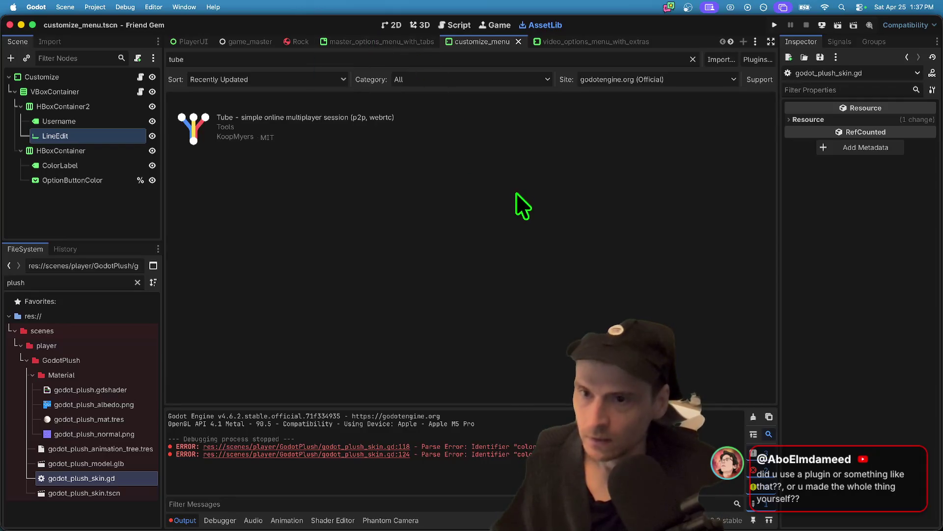
click(369, 122)
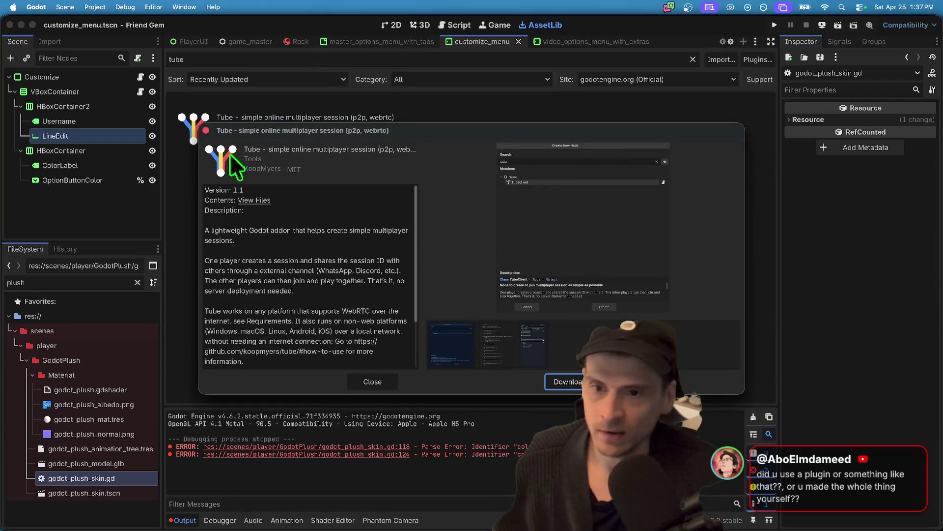
click(531, 353)
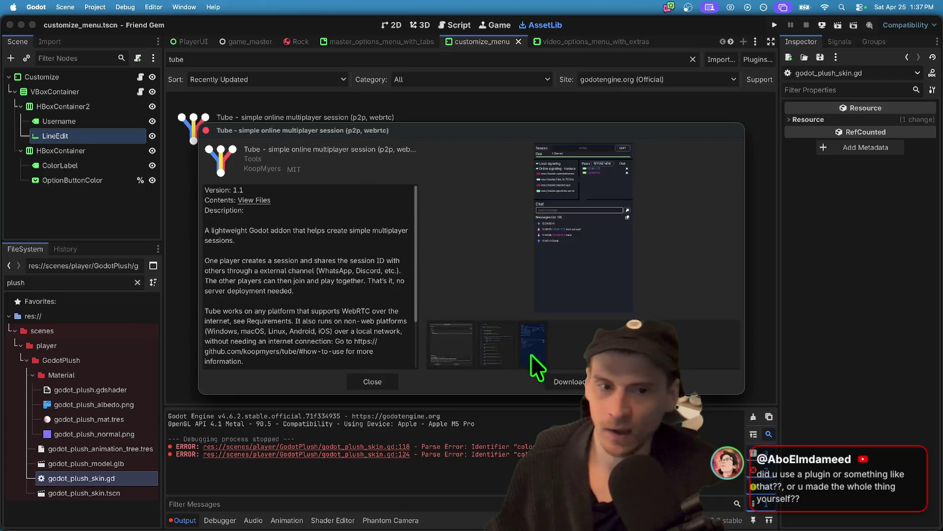
drag(562, 132, 510, 120)
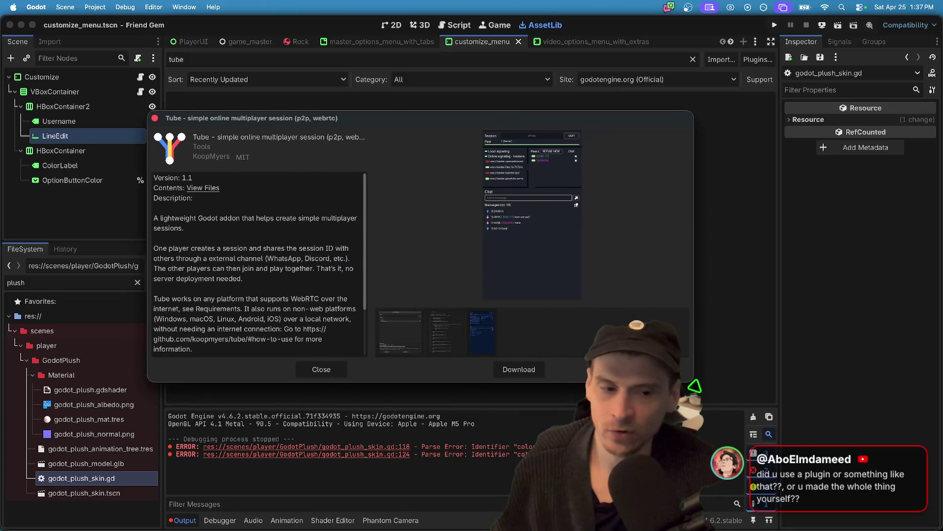
mouse_move(695, 385)
mouse_down()
mouse_move(845, 517)
mouse_move(780, 467)
mouse_move(781, 489)
mouse_move(781, 398)
mouse_move(782, 463)
mouse_up()
mouse_move(511, 116)
mouse_down()
mouse_move(541, 157)
mouse_move(582, 158)
mouse_move(577, 176)
mouse_move(575, 166)
mouse_move(411, 166)
mouse_move(521, 26)
mouse_move(359, 174)
mouse_move(500, 112)
mouse_move(478, 118)
mouse_up()
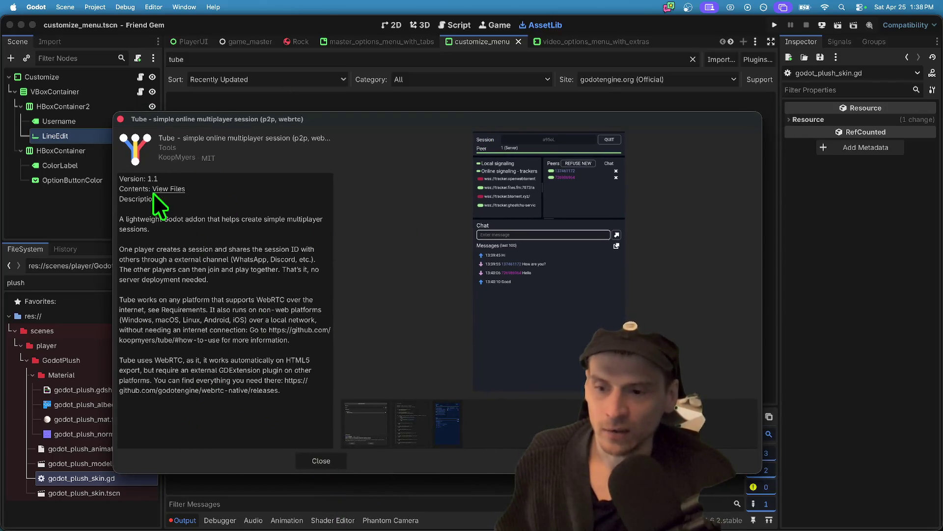
mouse_move(388, 127)
mouse_down()
mouse_move(251, 156)
mouse_move(326, 189)
mouse_up()
key(Escape)
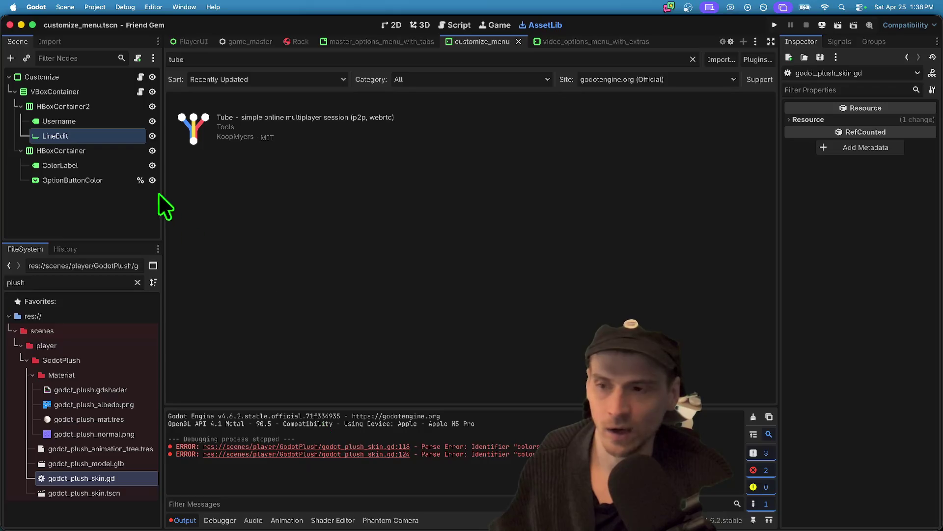
- Cycle between the video options and customize_menu scene tabs, ending on PlayerCharacterScene
key(ctrl+Tab)
key(ctrl+shift+Tab)
key(ctrl+Tab)
key(ctrl+shift+Tab)
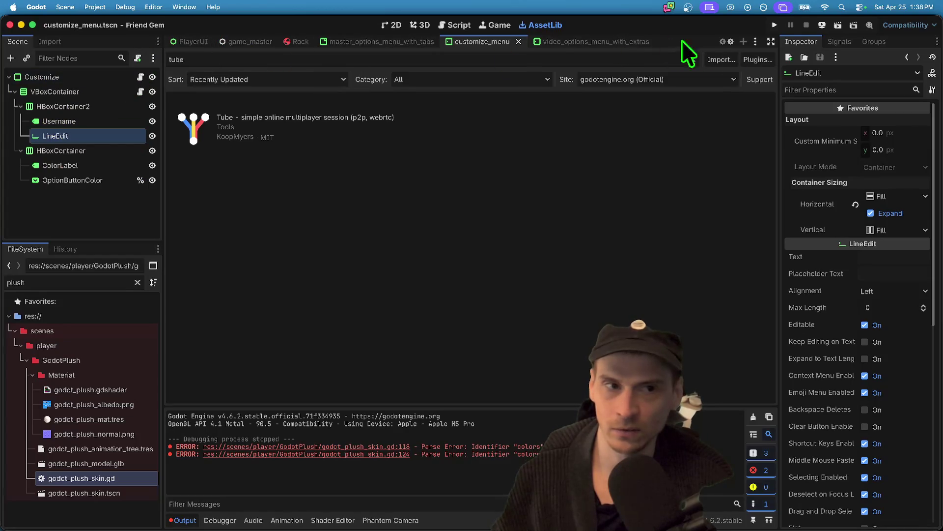
click(576, 43)
- Open the GodotPlushSkin scene from PlayerCharacterScene's VisualRoot and close PlayerCharacterScene
click(490, 46)
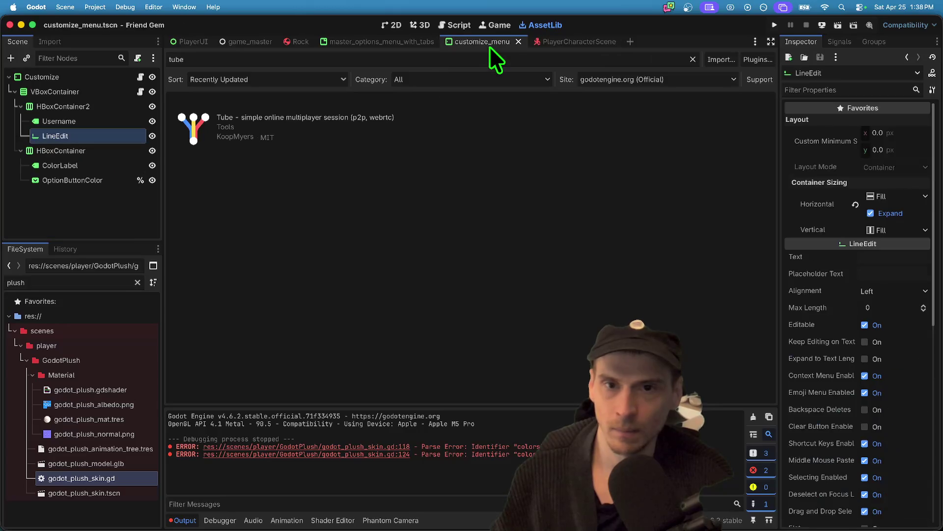
click(569, 43)
scroll(90, 145, up, 1)
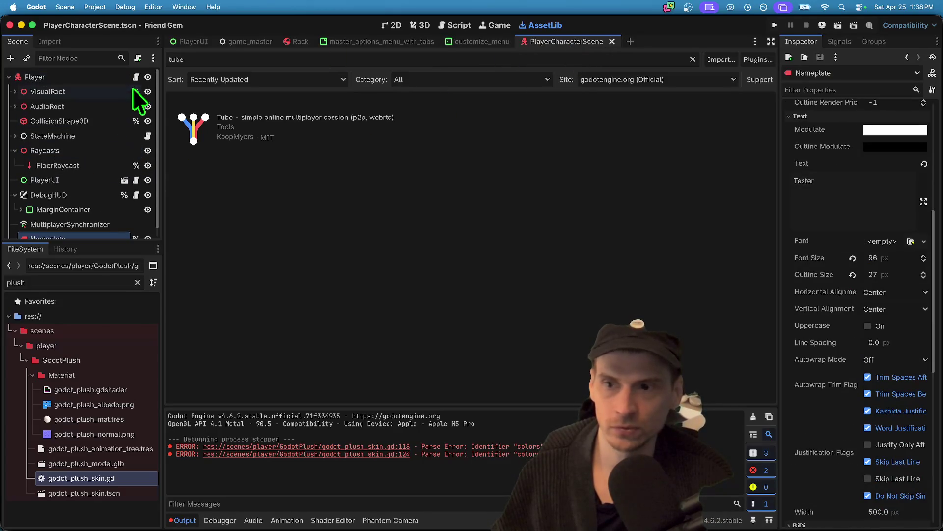
click(14, 91)
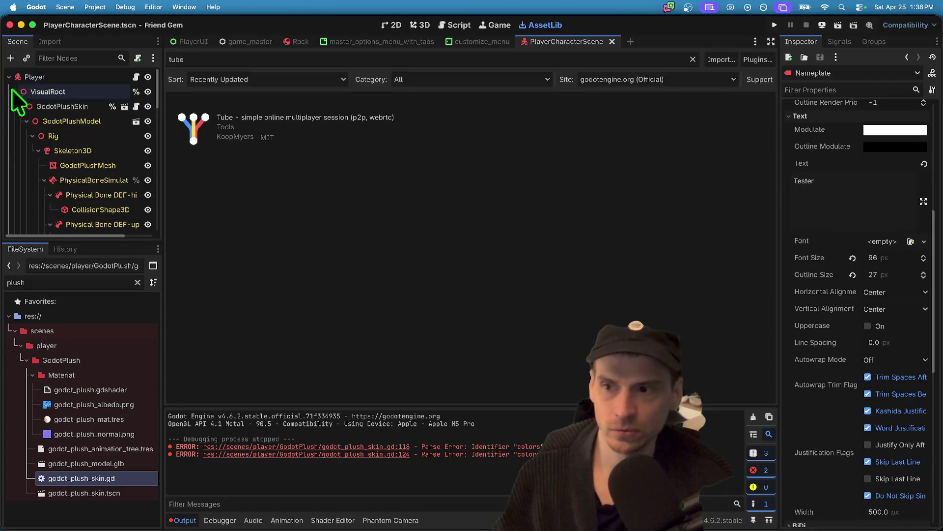
click(125, 106)
middle_click(536, 45)
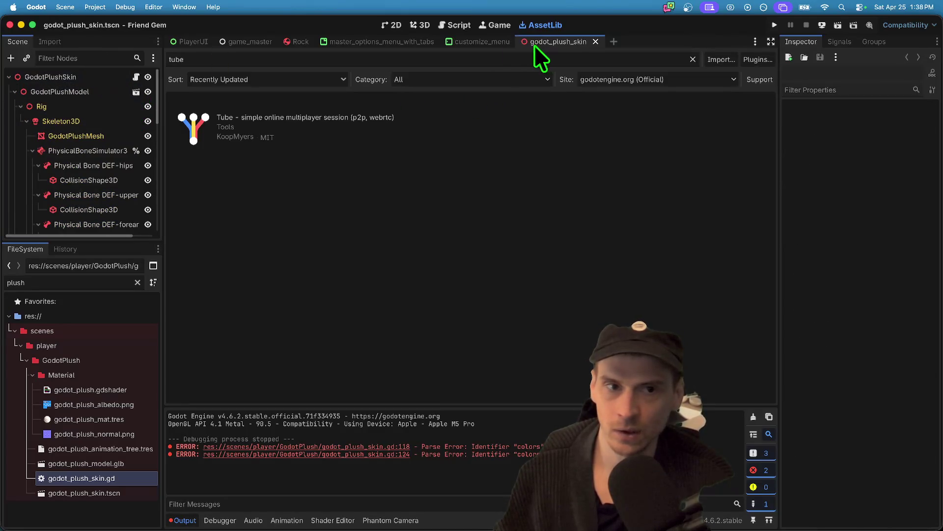
- Open godot_plush_skin.gd, then bring customize_menu.gd back up in the script editor
click(136, 77)
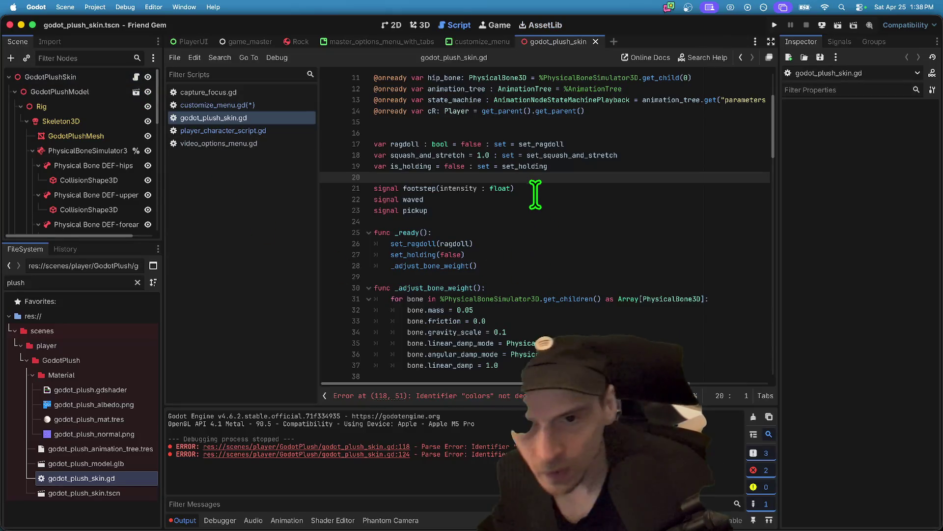
click(540, 134)
key(super+Right)
click(540, 143)
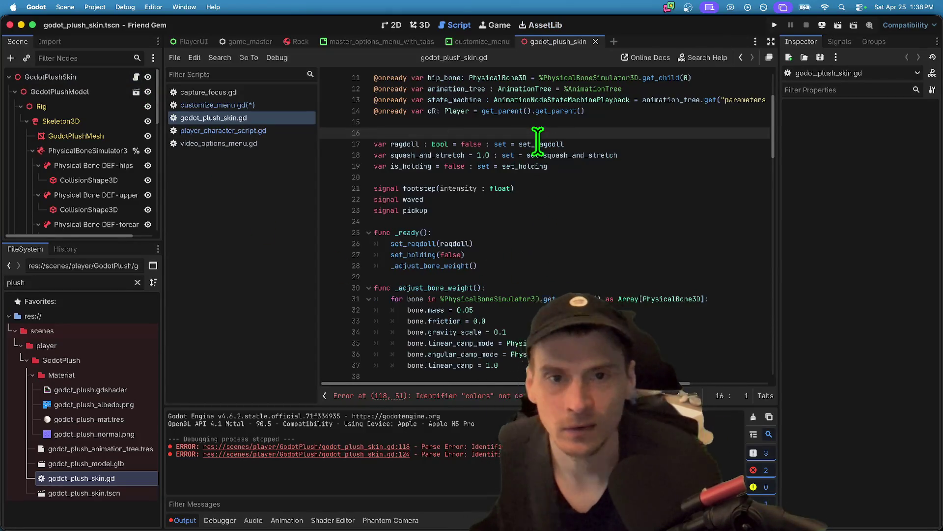
key(ctrl+shift+Tab)
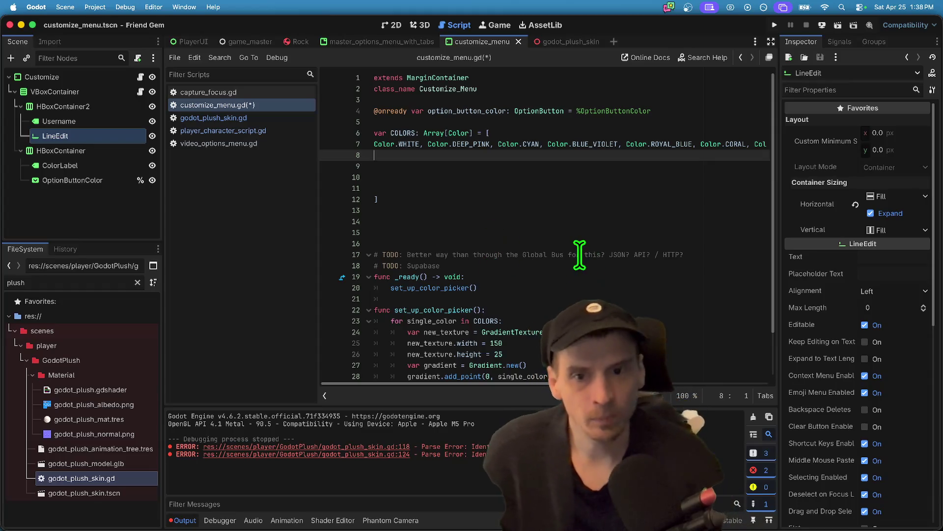
- Indent the colours line and break each colour after its comma onto its own line
key(Up)
key(Tab)
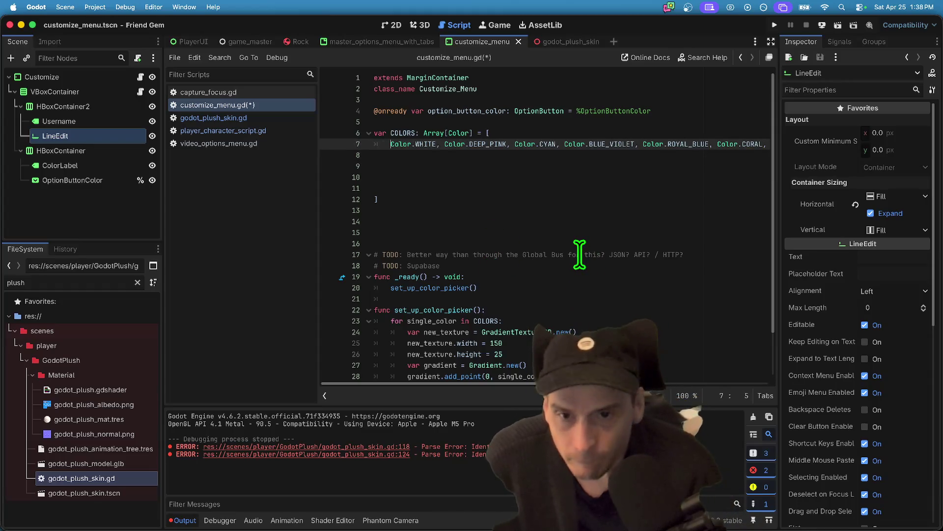
click(439, 143)
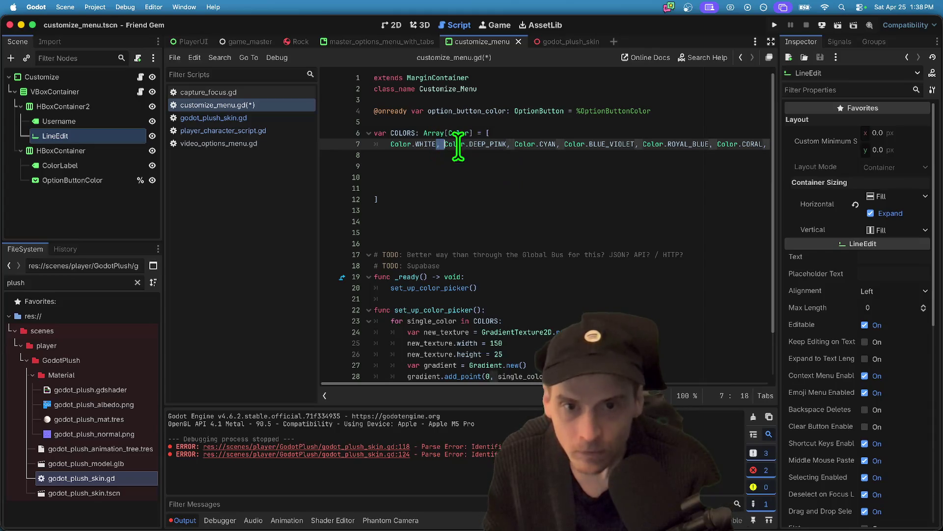
scroll(683, 211, right, 1)
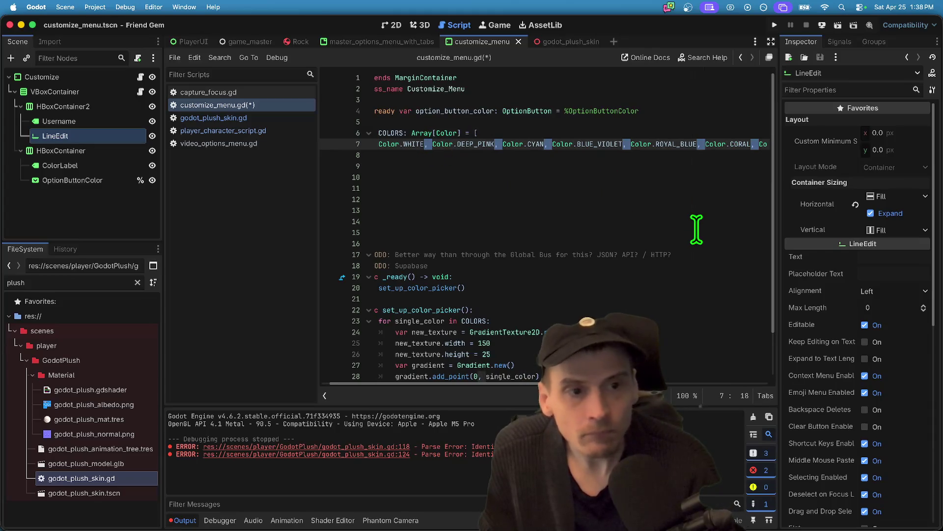
text(,)
key(Return)
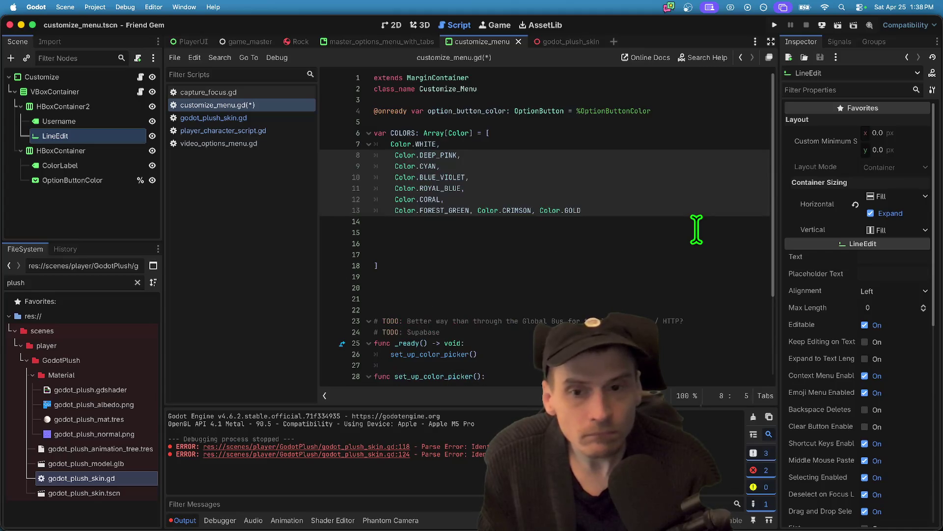
key(BackSpace)
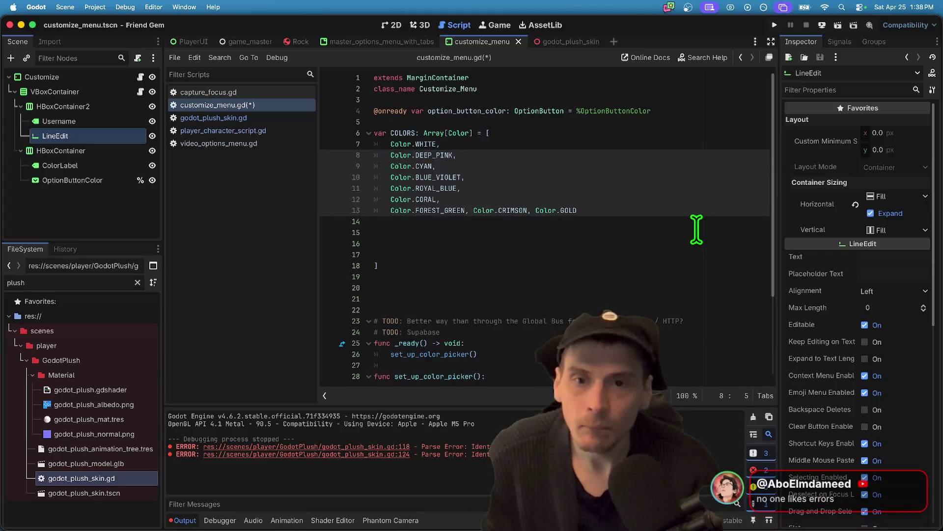
key(Escape)
- Put CRIMSON and GOLD on their own lines and delete the surplus blank lines
key(Down)
key(Down)
key(Down)
key(Delete)
key(Delete)
key(Delete)
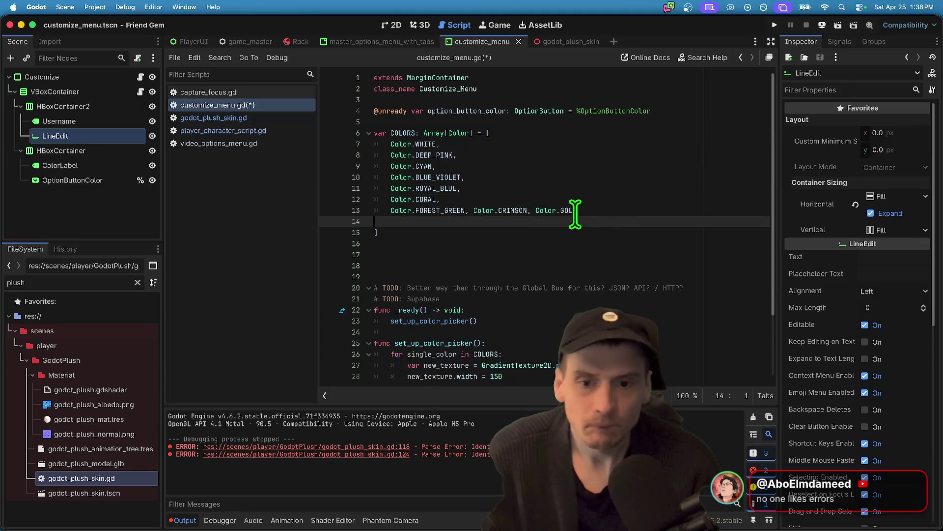
click(470, 211)
key(Return)
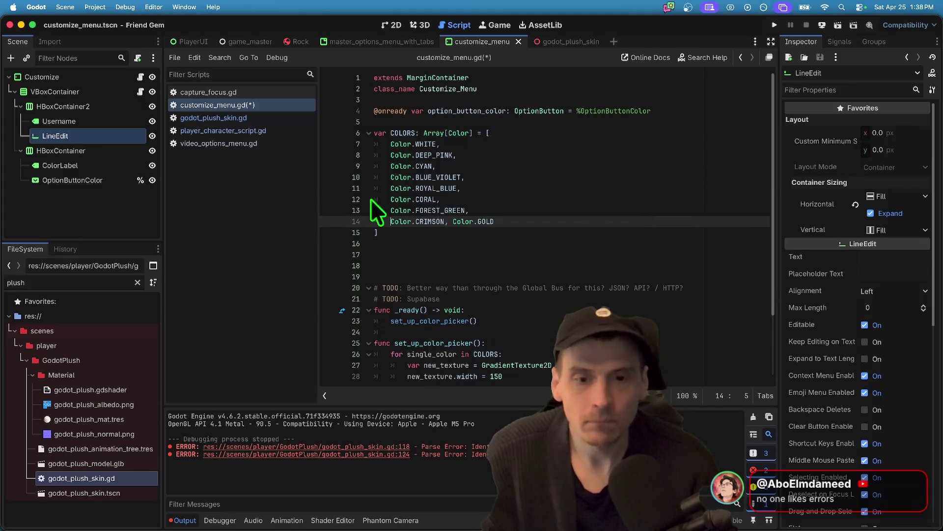
key(Return)
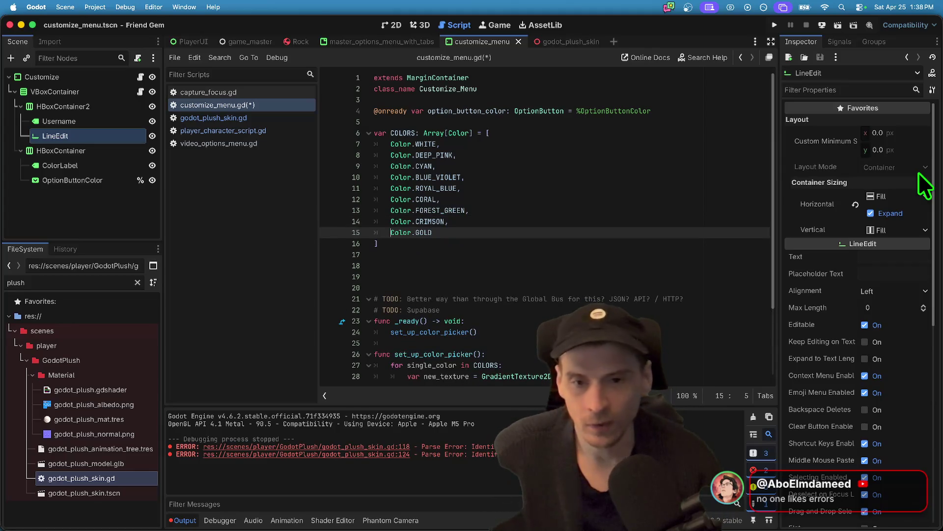
click(572, 277)
key(BackSpace)
key(BackSpace)
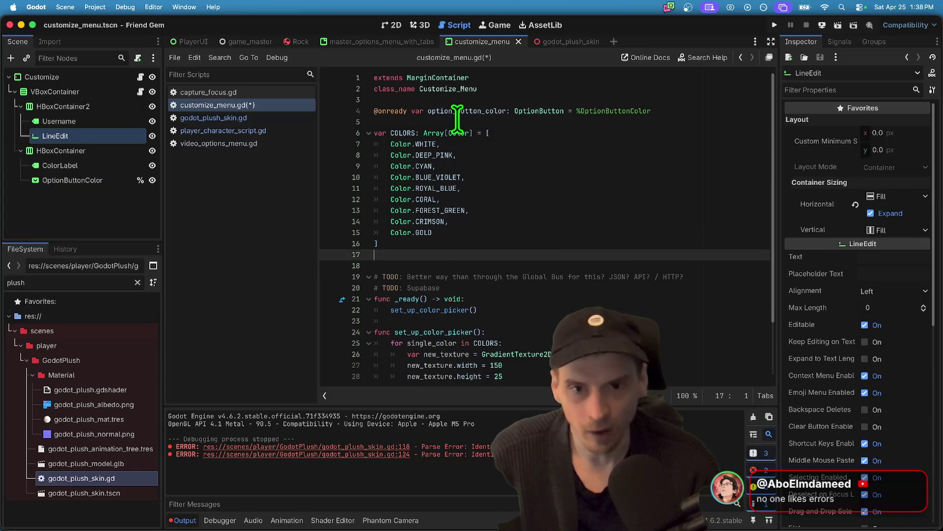
- Remove the last blank line and save customize_menu.gd
key(BackSpace)
key(super+s)
double_click(409, 133)
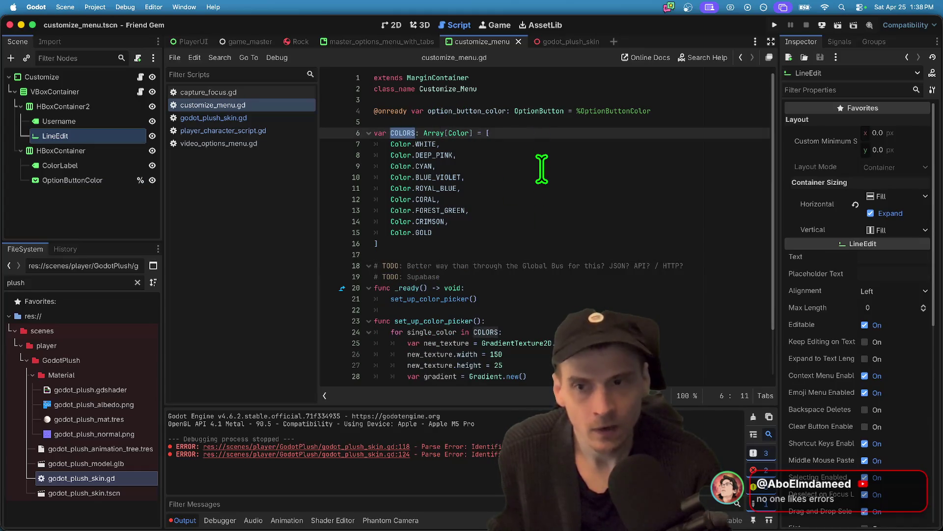
right_click(278, 114)
click(291, 116)
- Replace colors on lines 119 and 125 of godot_plush_skin.gd with Customize_Menu.COLORS
click(488, 123)
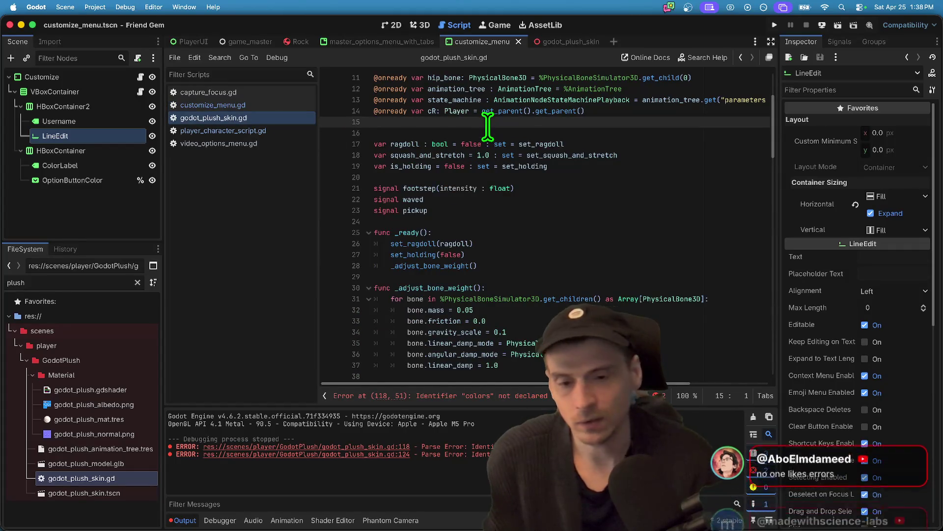
key(Return)
mouse_move(773, 113)
mouse_down()
mouse_move(764, 331)
mouse_move(768, 312)
mouse_up()
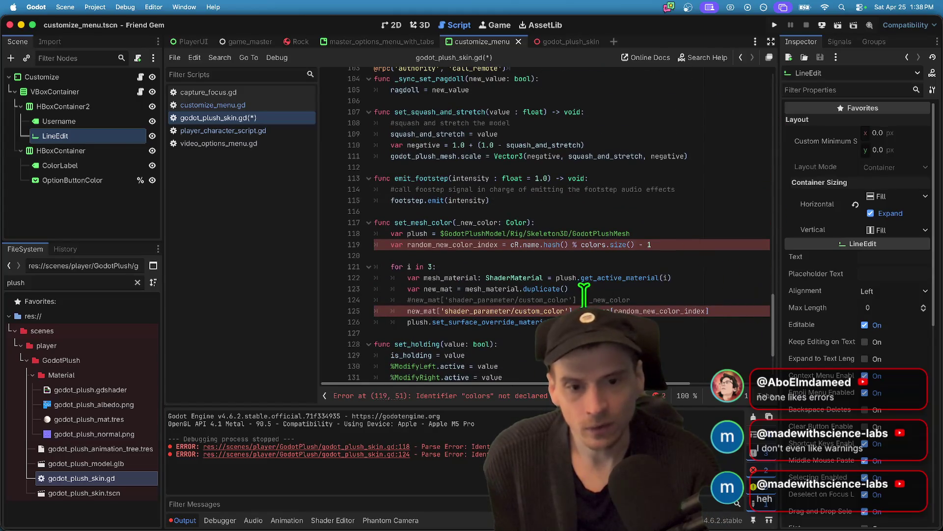
click(596, 243)
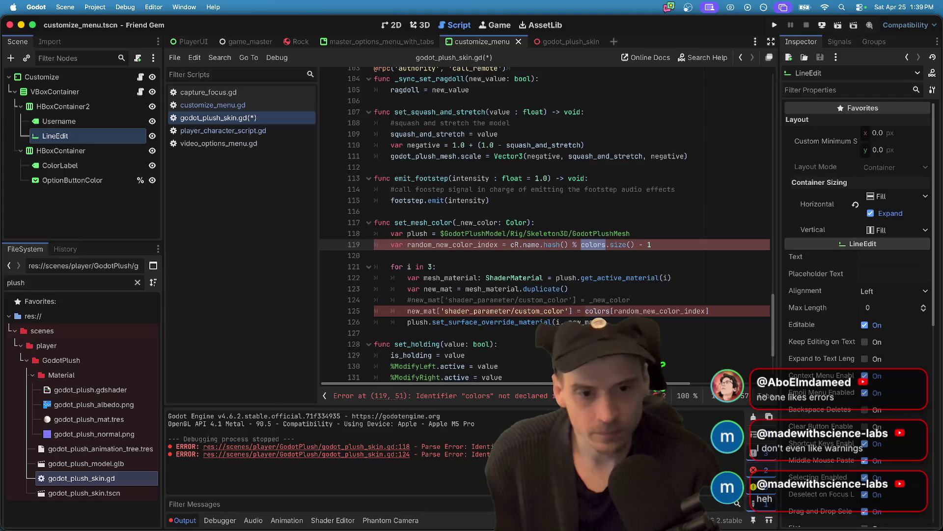
double_click(609, 311)
key(BackSpace)
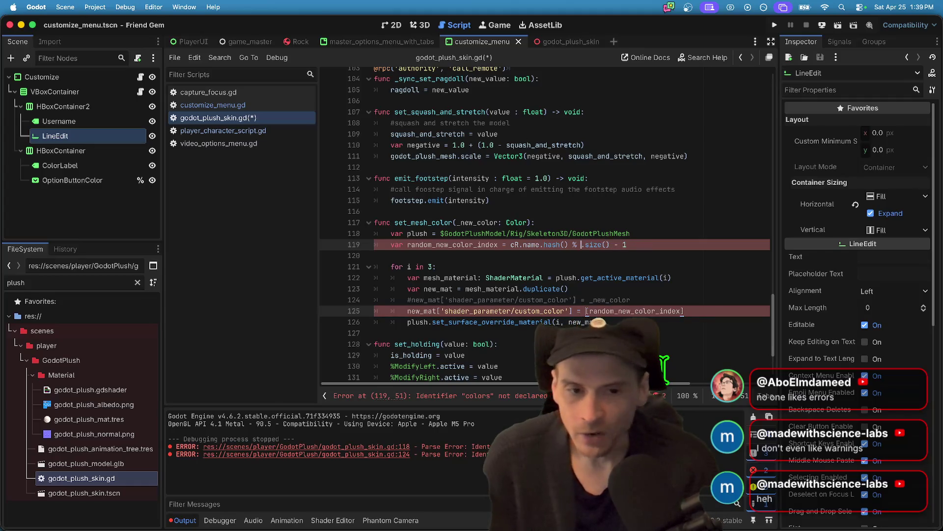
text(ustomize_Menu.)
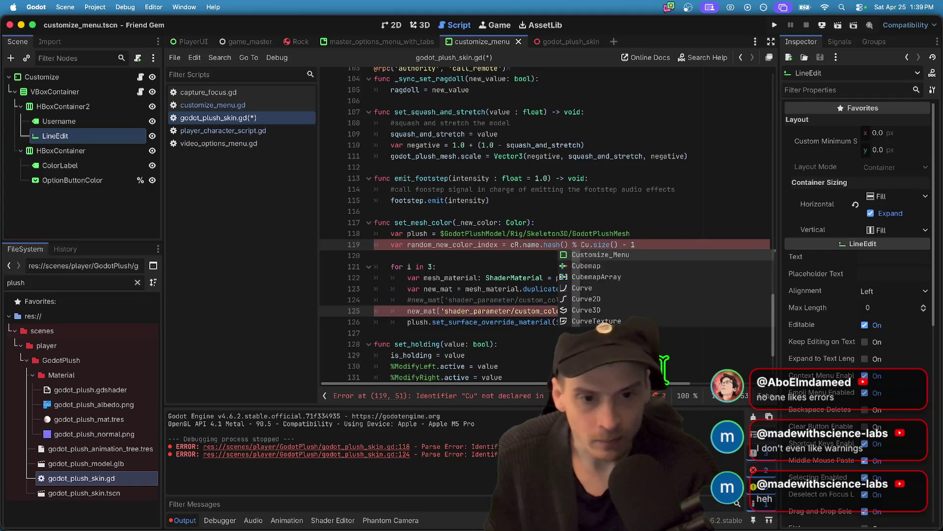
text(color)
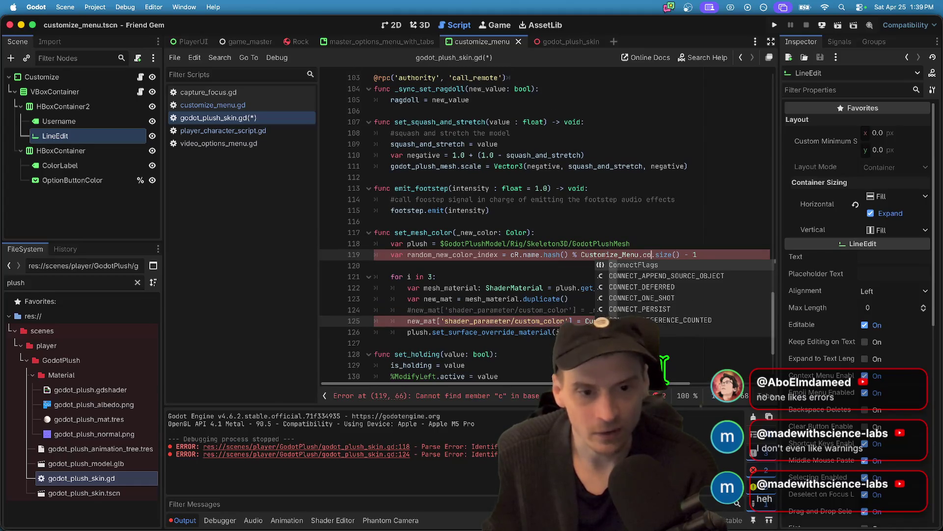
text(s)
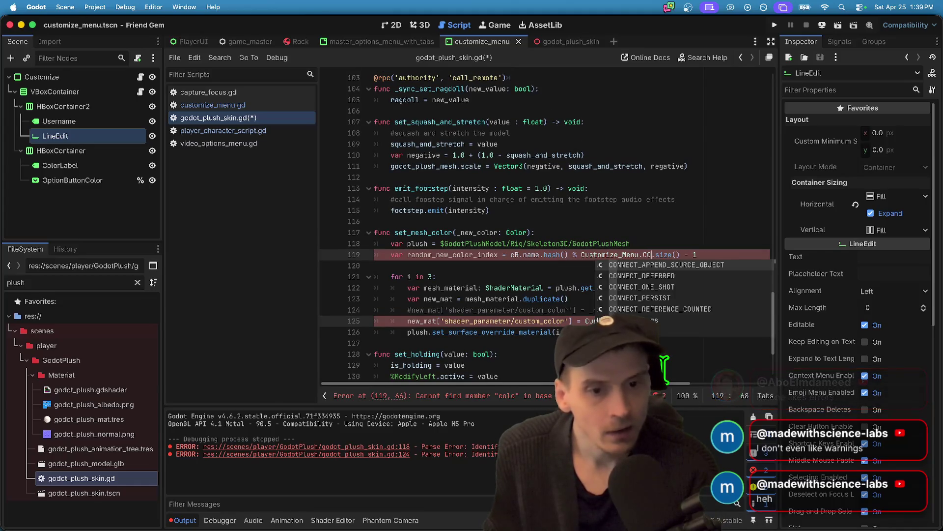
key(Return)
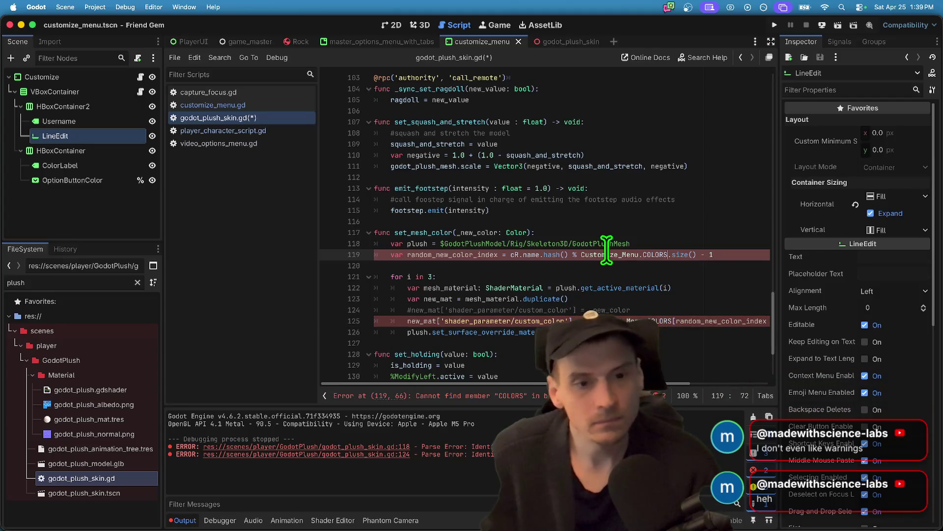
ctrl+click(607, 249)
click(429, 122)
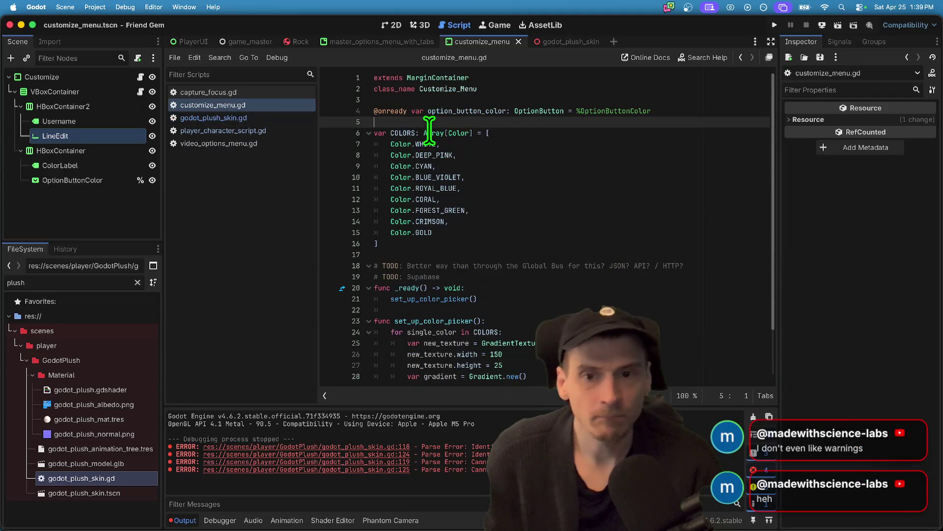
- Follow the COLORS reference on line 125 back to its definition in customize_menu.gd
double_click(402, 132)
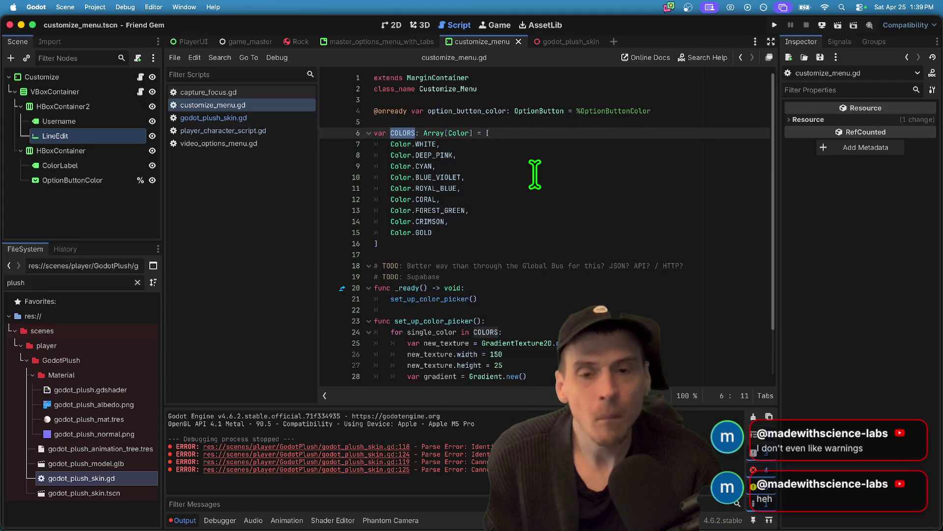
key(alt+super+Left)
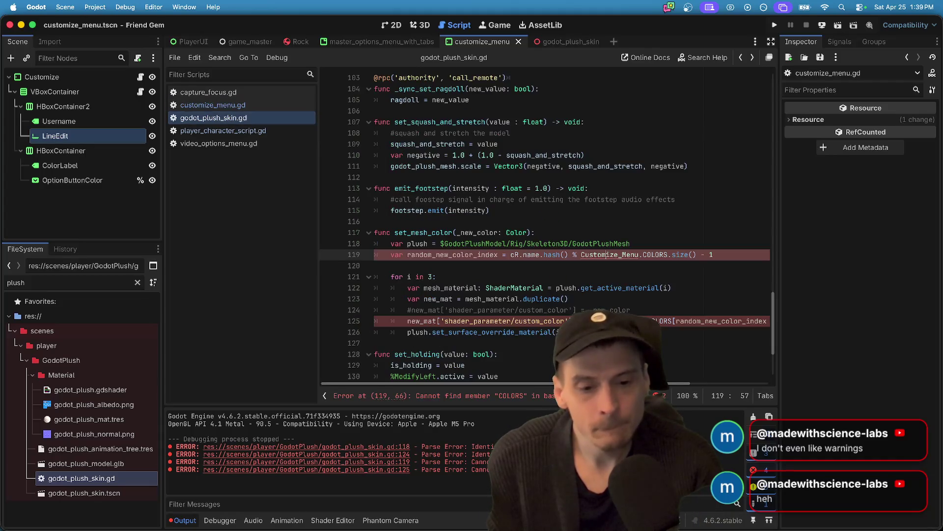
double_click(658, 319)
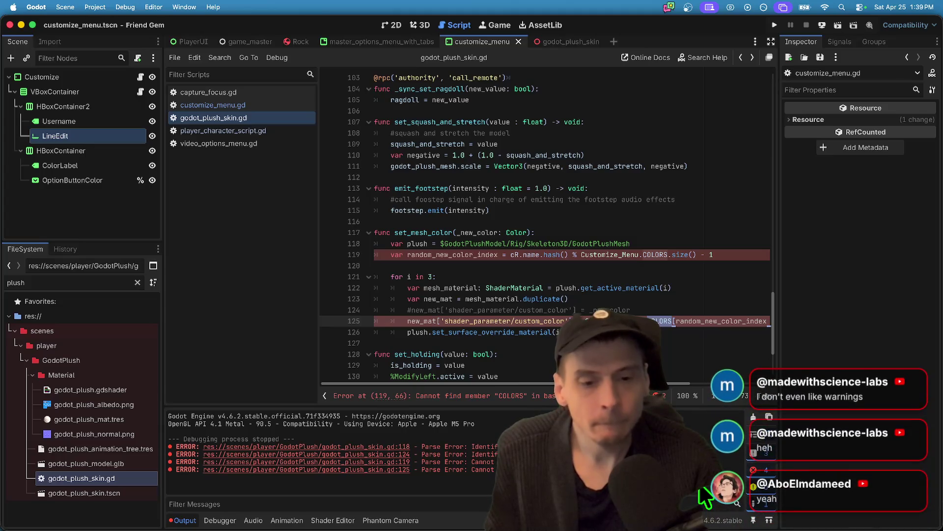
super+click(656, 254)
click(377, 133)
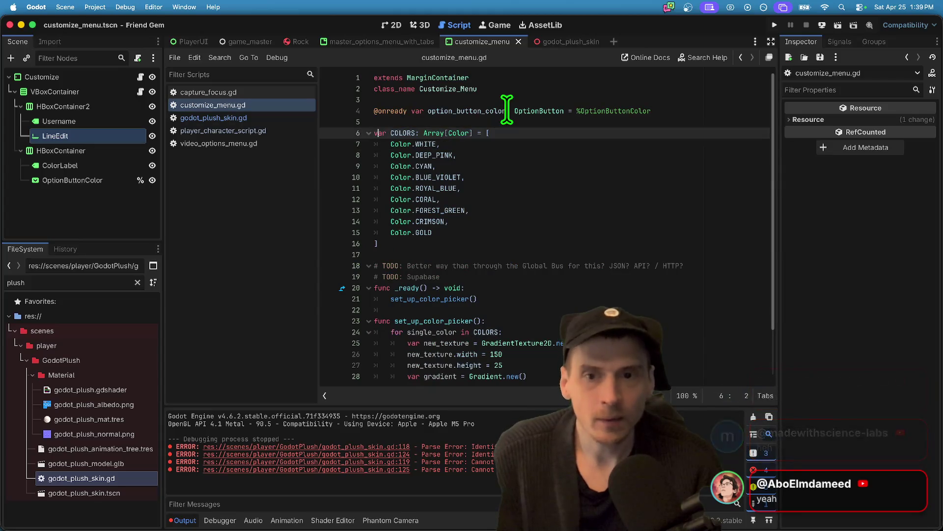
text(expot)
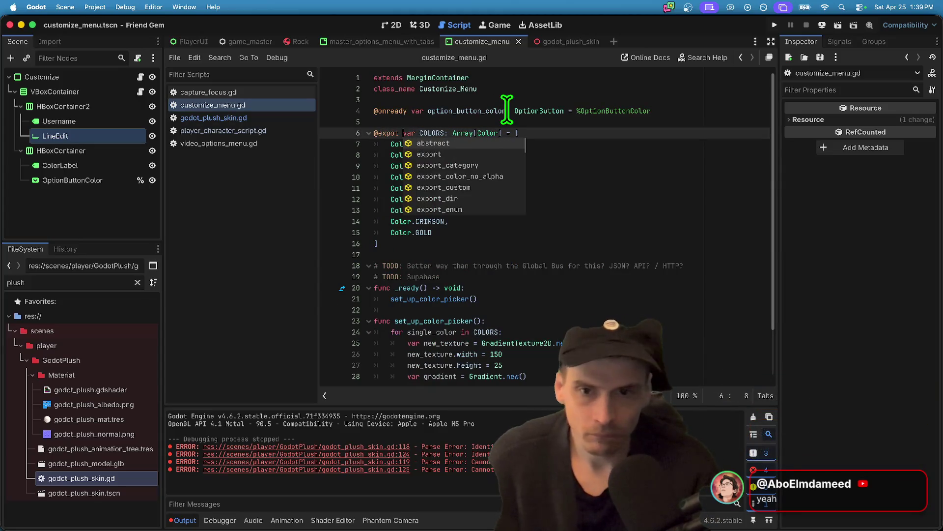
key(BackSpace)
key(BackSpace)
text(rt)
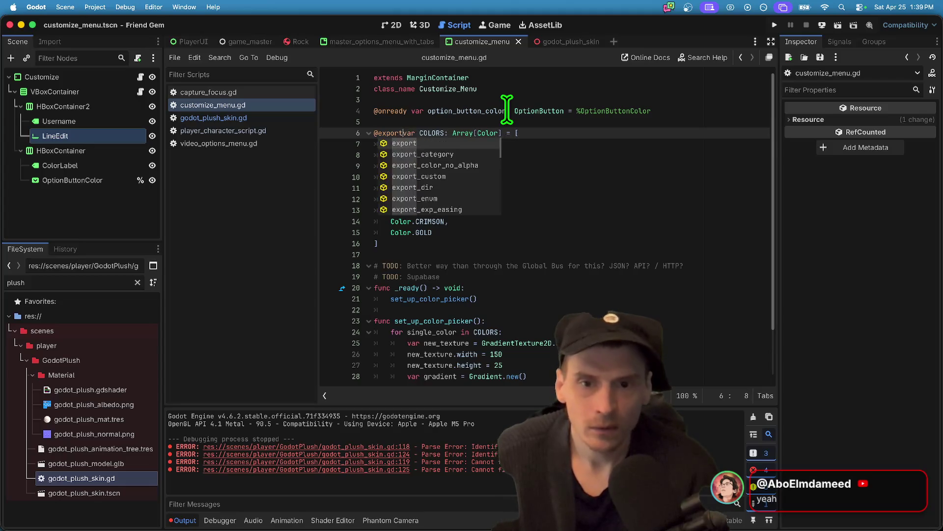
key(alt+Left)
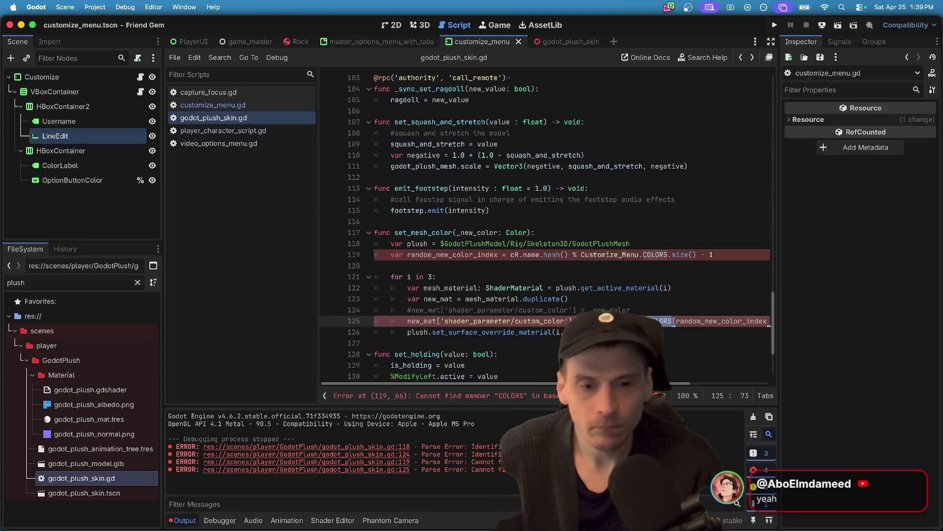
key(Down)
key(Down)
key(Down)
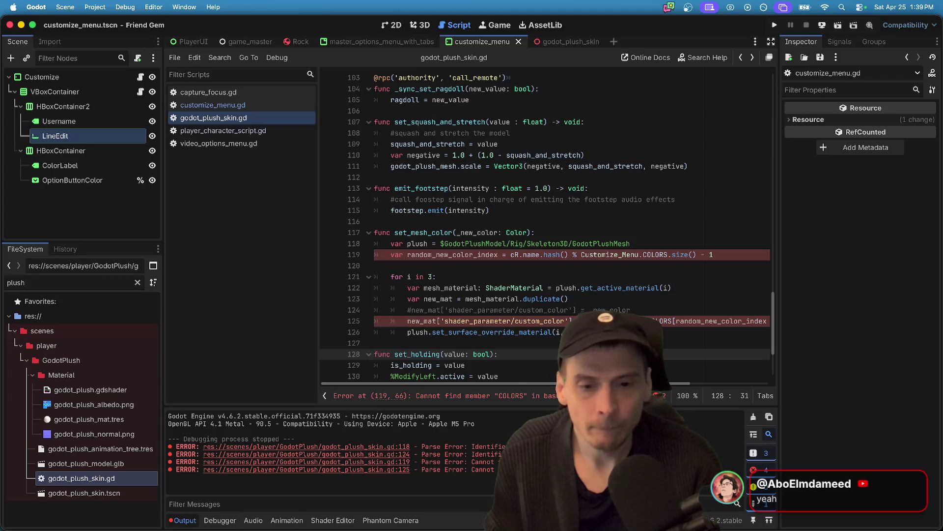
click(590, 396)
- Change the line 119 and 125 references in godot_plush_skin.gd to plain colors
text(color)
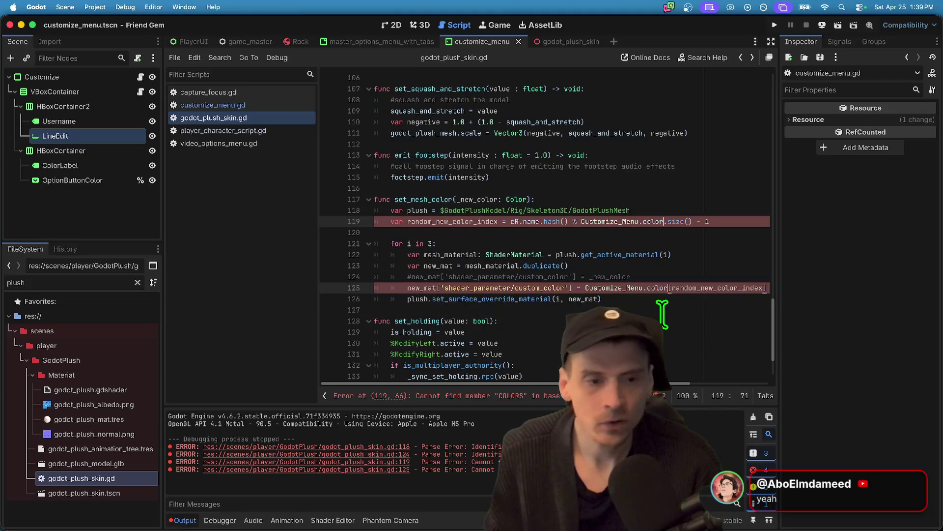
key(BackSpace)
key(BackSpace)
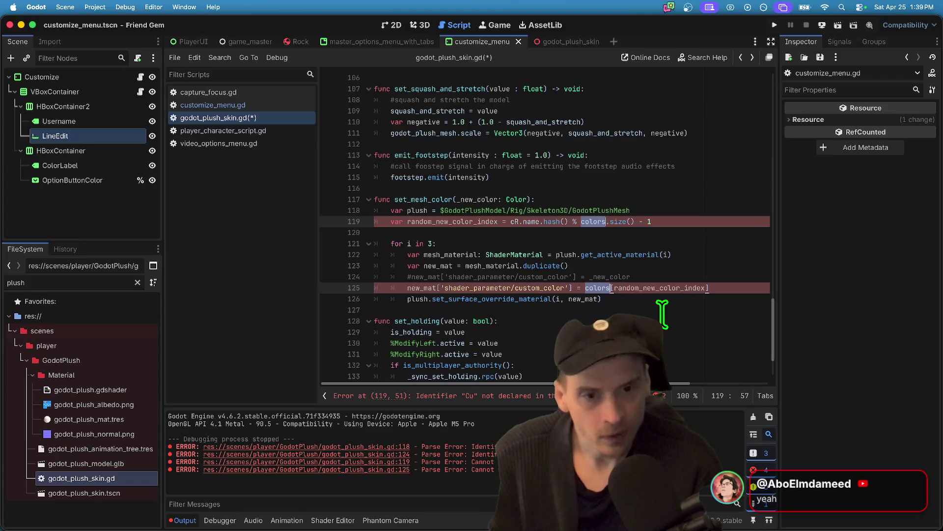
key(Escape)
scroll(545, 226, up, 15)
click(393, 221)
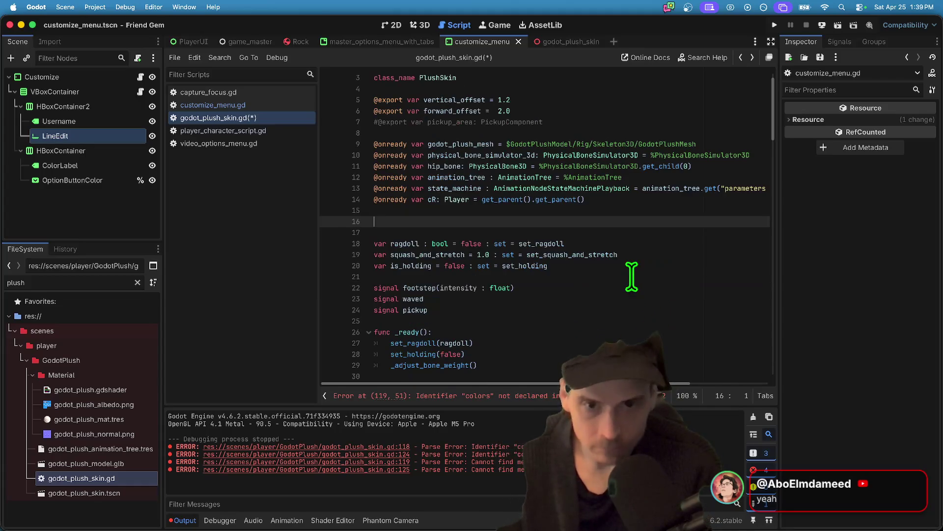
click(173, 104)
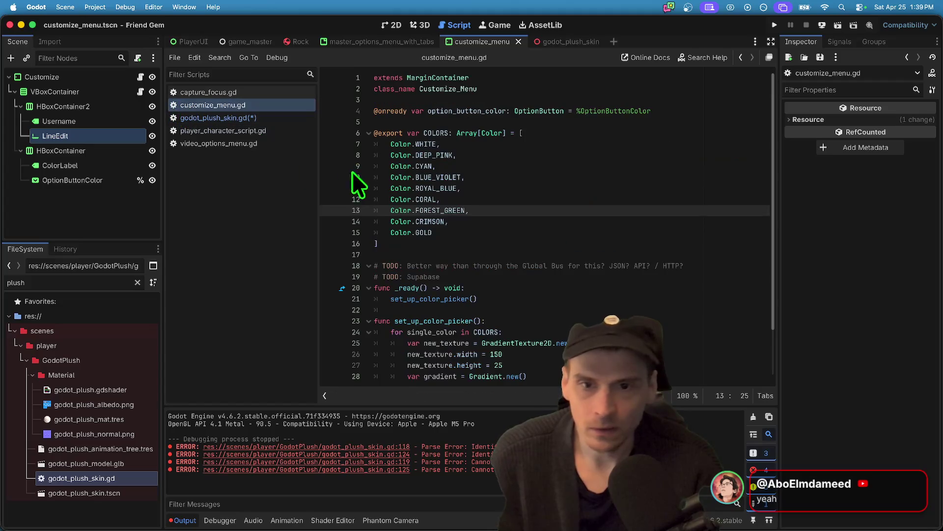
drag(424, 133, 373, 133)
key(BackSpace)
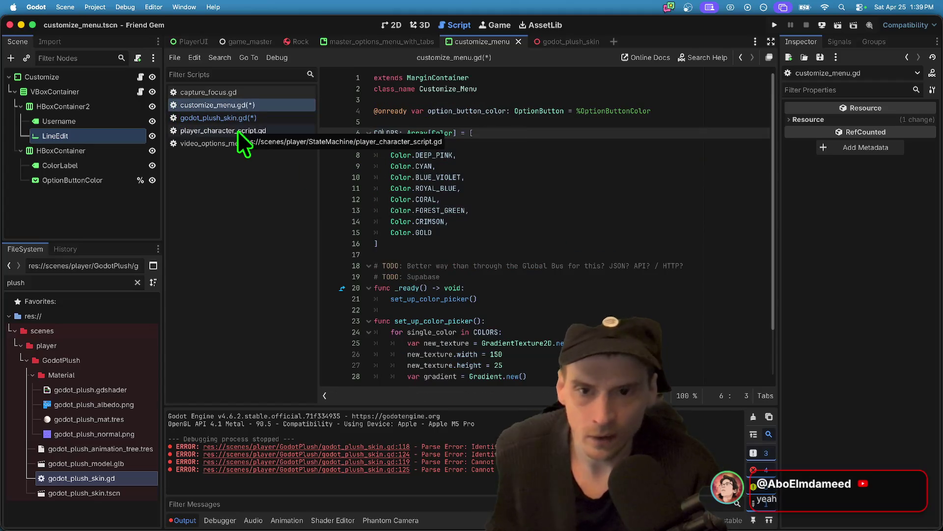
text(const )
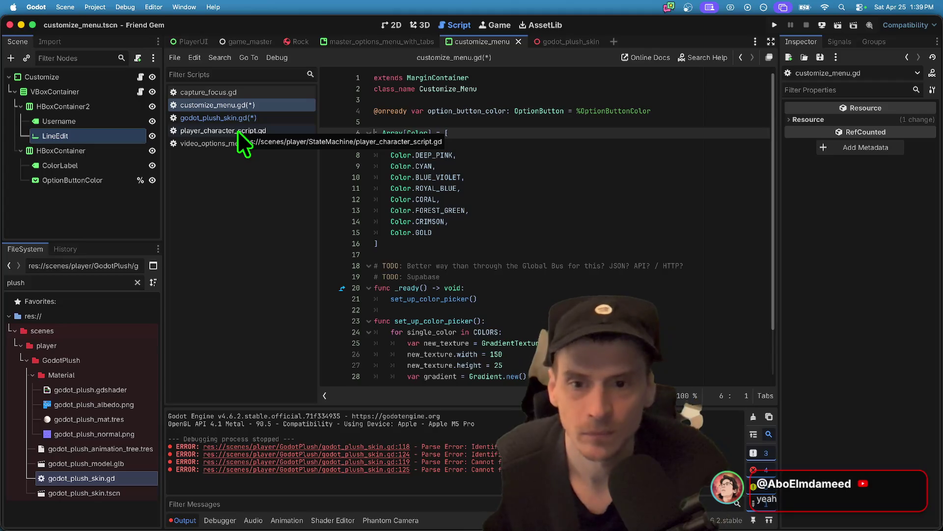
text( co)
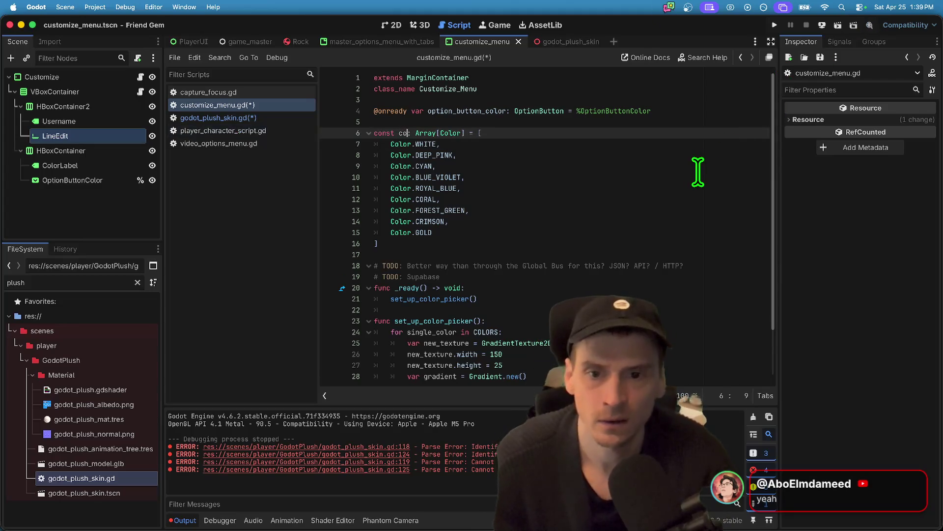
text(s)
click(632, 211)
key(ctrl+s)
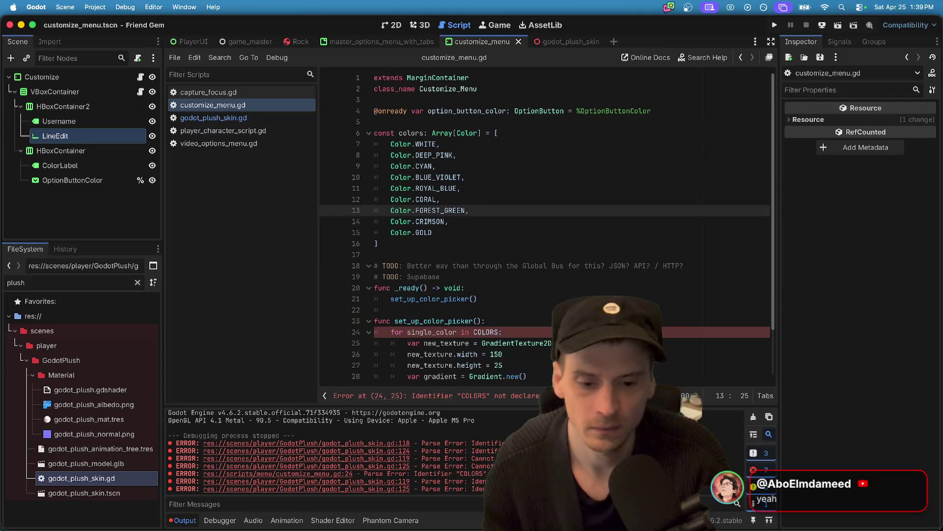
- Update the line-24 set_up_color_picker loop to iterate over colors
scroll(540, 221, down, 2)
double_click(432, 277)
double_click(486, 277)
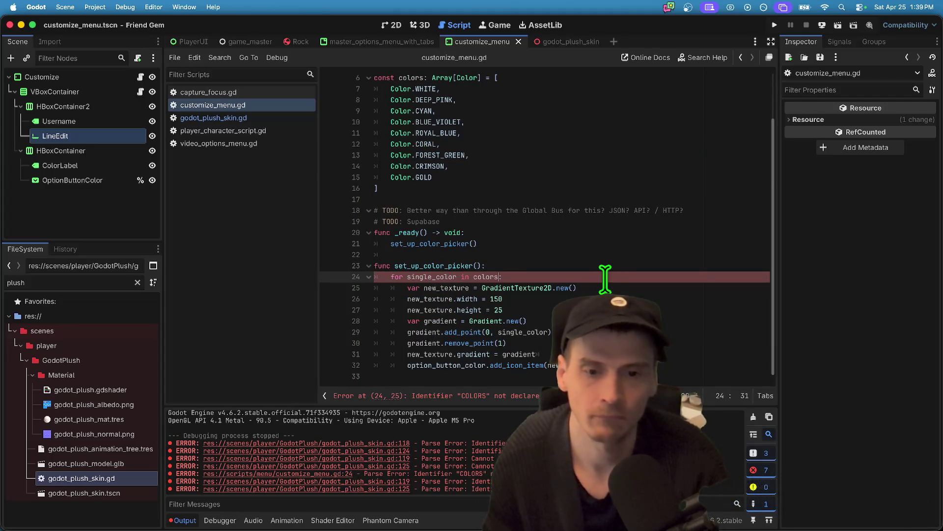
click(280, 117)
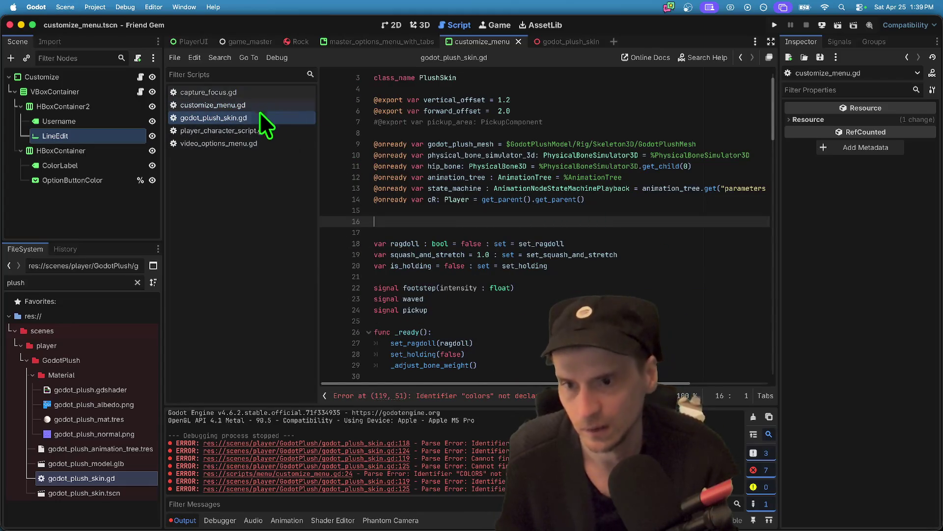
- Remove the extra blank line and add a new variable above the index line set to Customize_Menu.colors
click(544, 230)
key(BackSpace)
click(484, 396)
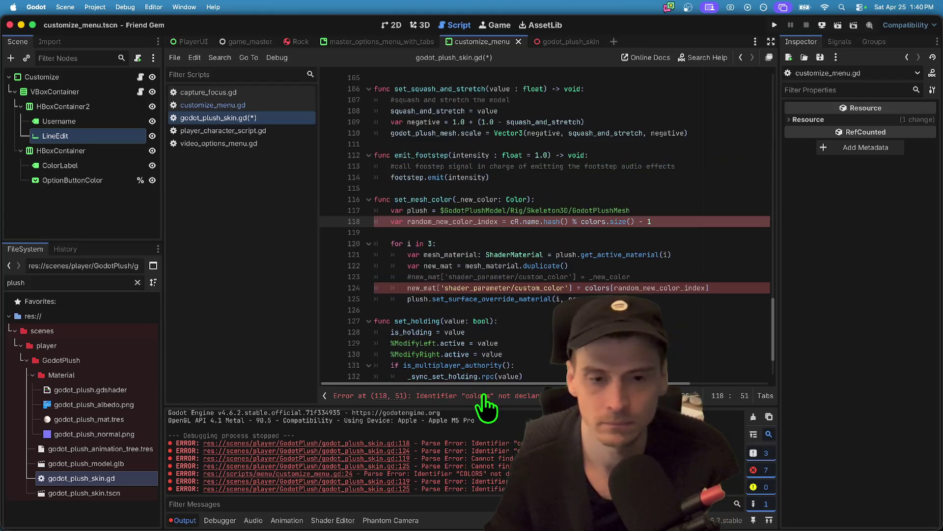
click(649, 210)
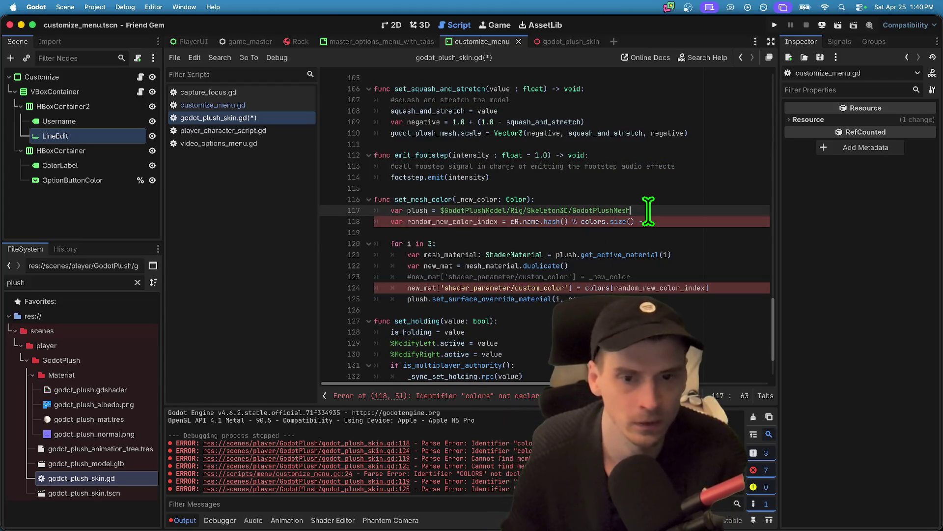
key(ctrl+shift+Return)
text(var colors =)
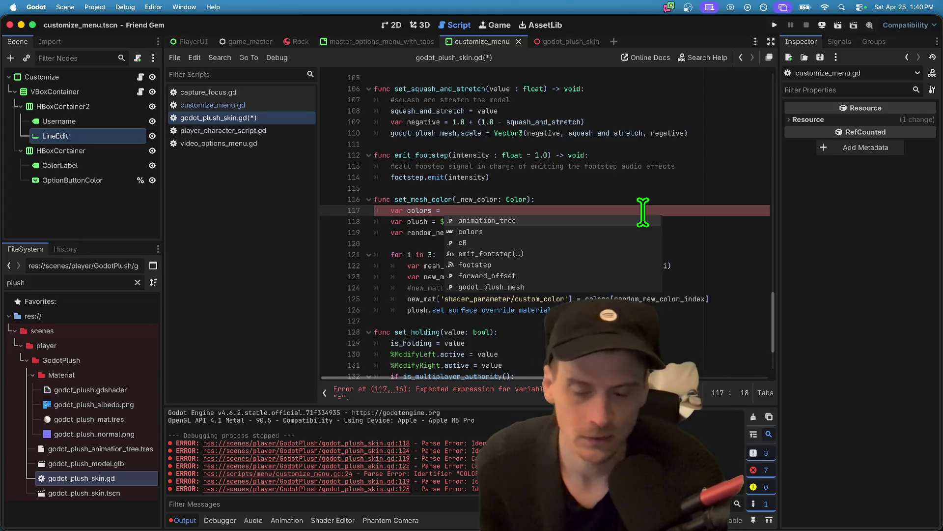
text(Cu)
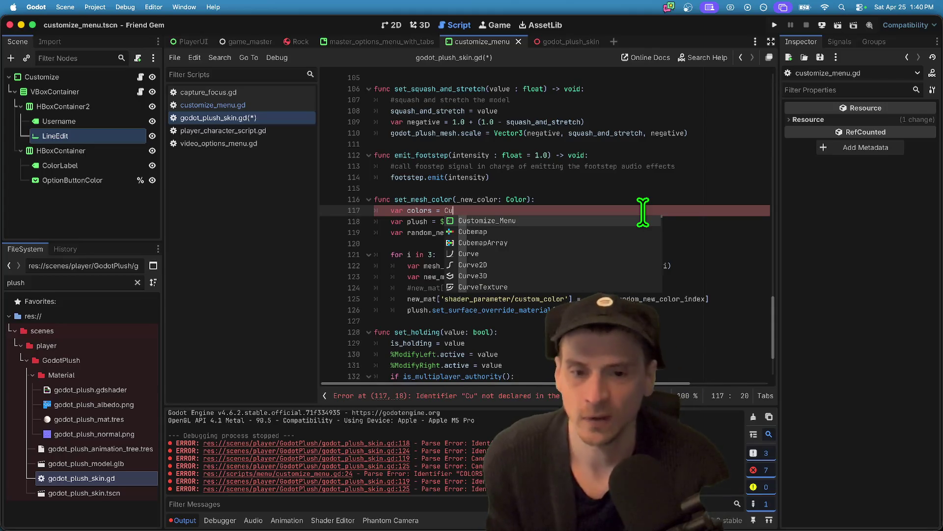
key(Return)
text(.)
key(Return)
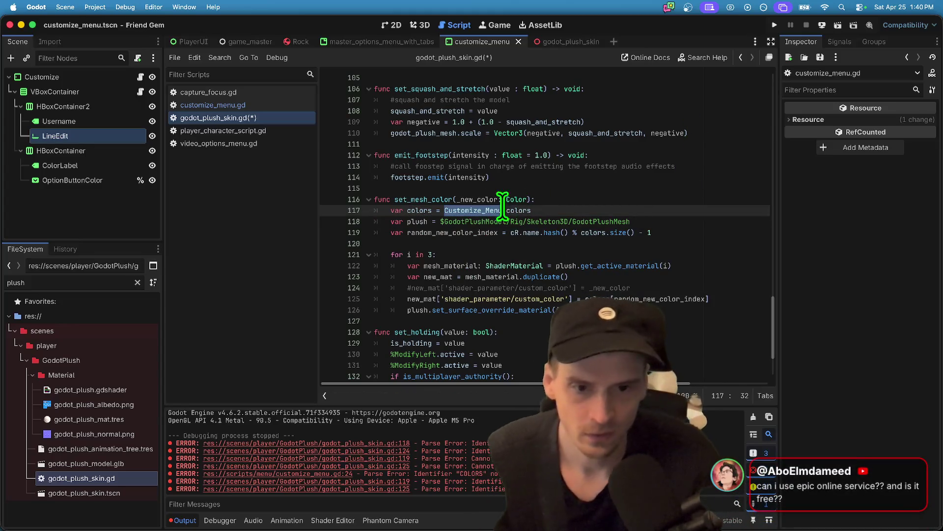
- Replace colors on line 125 with Customize_Menu.colors, delete the local colors line, and save
double_click(612, 298)
scroll(612, 295, down, 3)
text(Customize_Menu.colors)
key(ctrl+s)
click(670, 127)
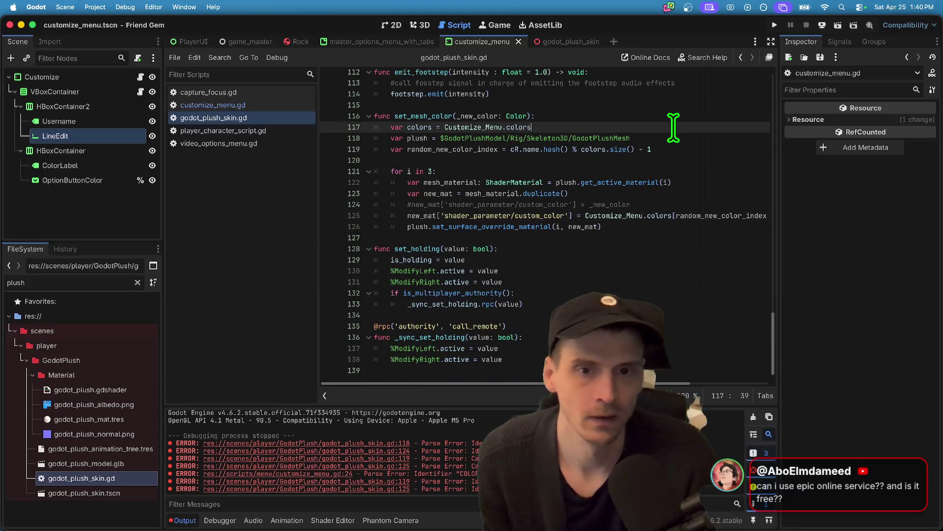
key(ctrl+shift+k)
drag(672, 204, 585, 205)
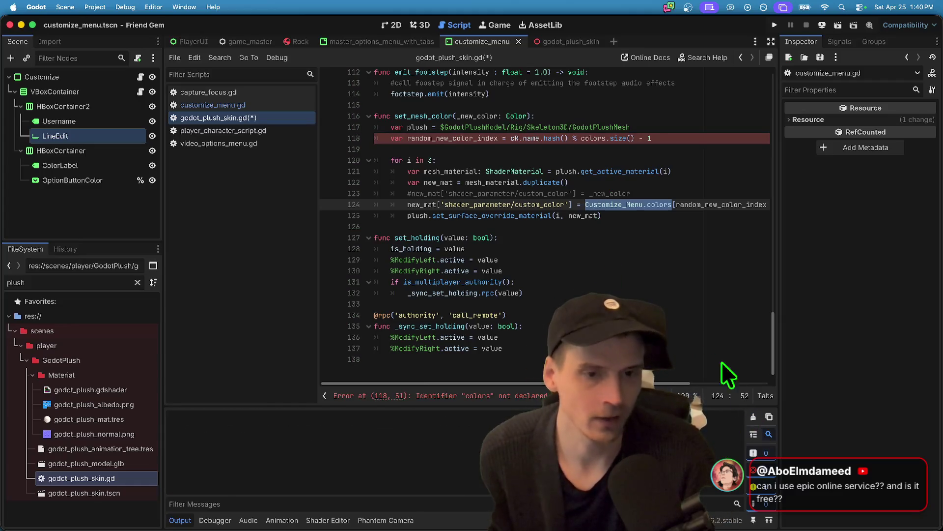
click(706, 249)
key(ctrl+s)
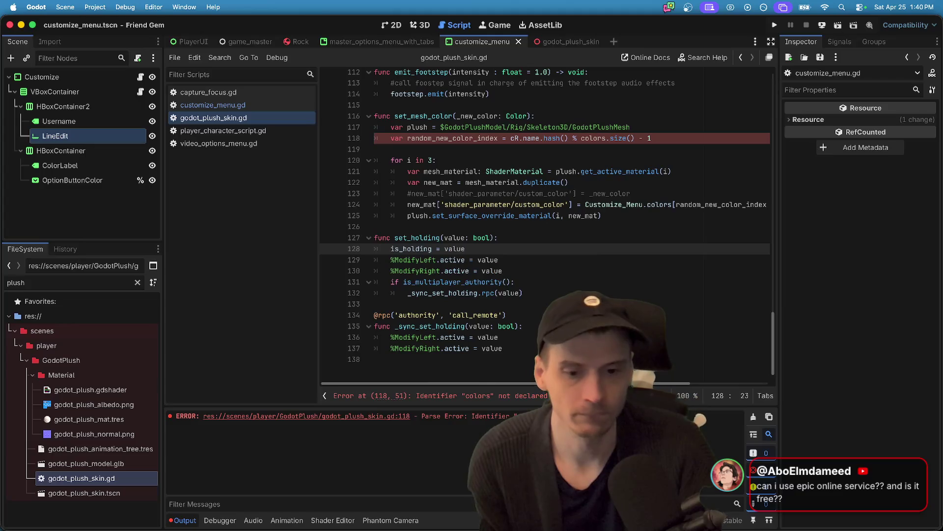
- Undo those edits, restoring the local colors line and plain colors on line 125
scroll(562, 246, up, 3)
click(721, 232)
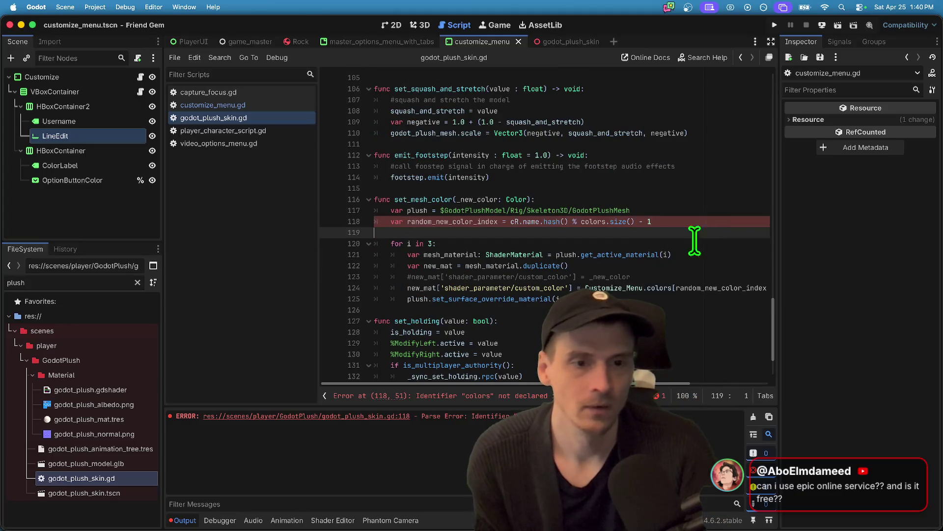
double_click(628, 288)
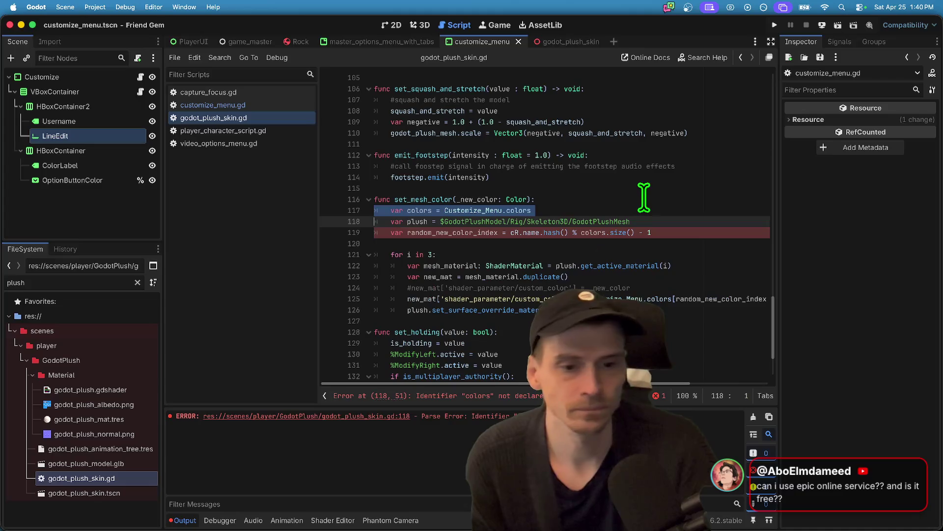
key(ctrl+z)
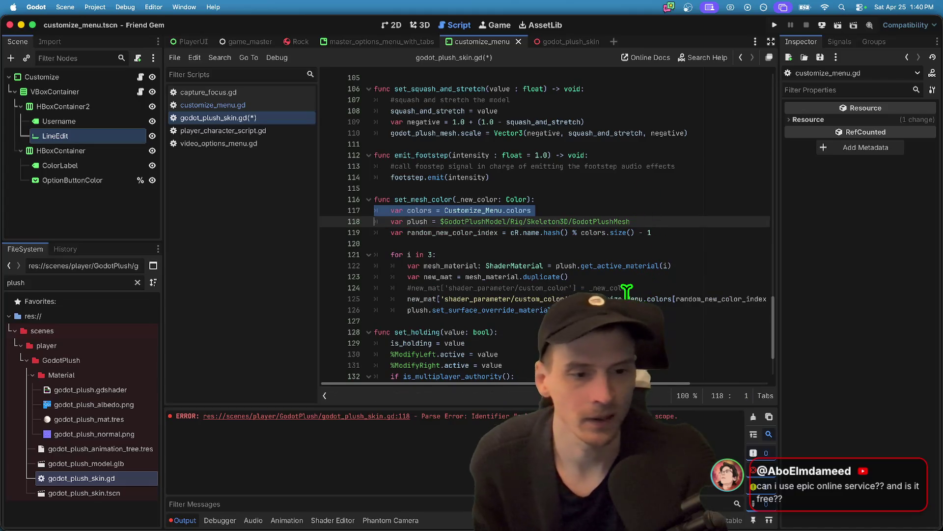
key(ctrl+z)
- Rename the local colors variable to temp_colors, use it on line 119, and save godot_plush_skin.gd
double_click(455, 210)
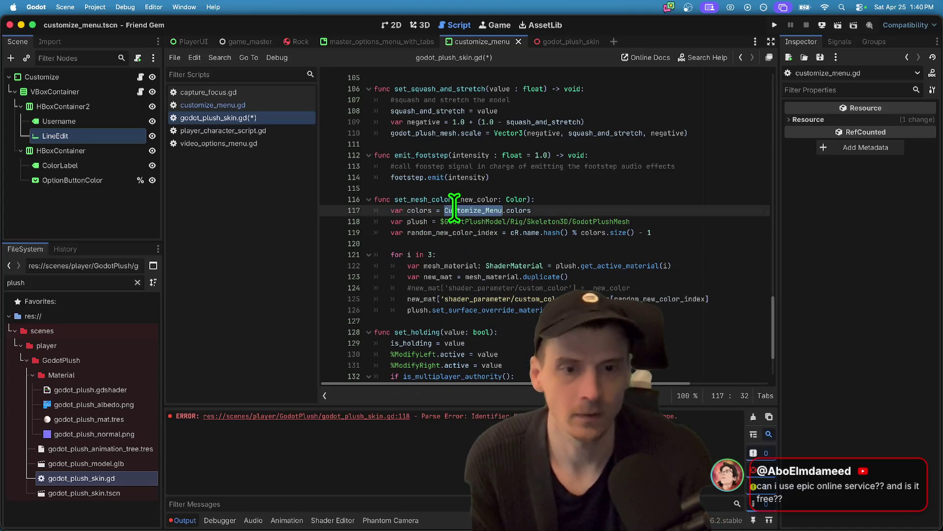
double_click(419, 210)
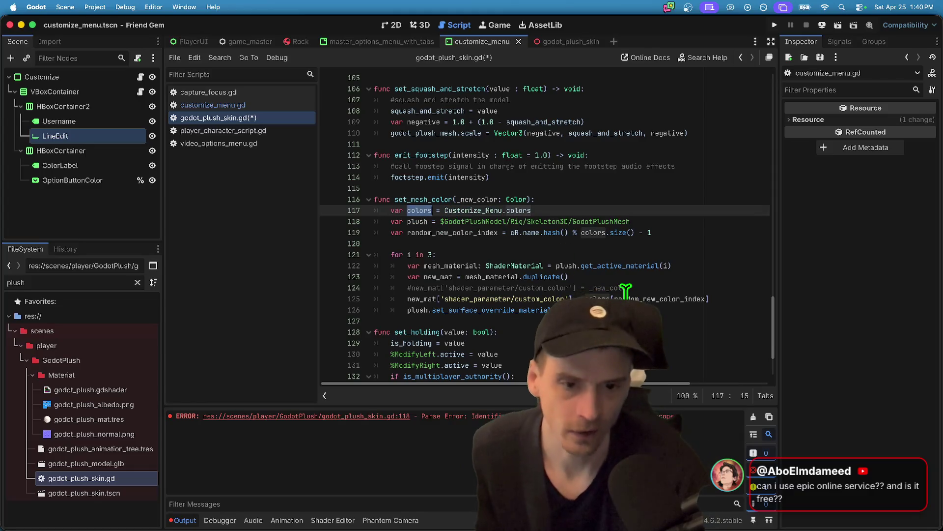
text(local)
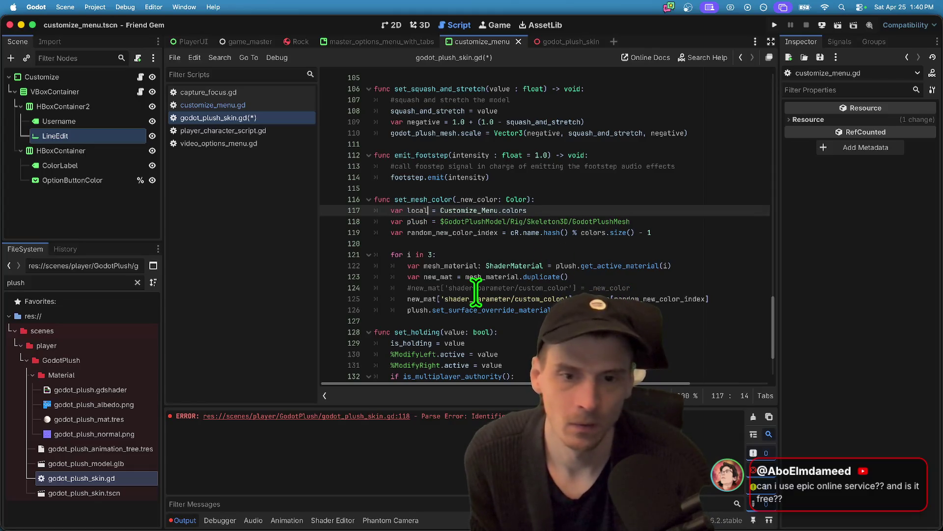
text(_colors)
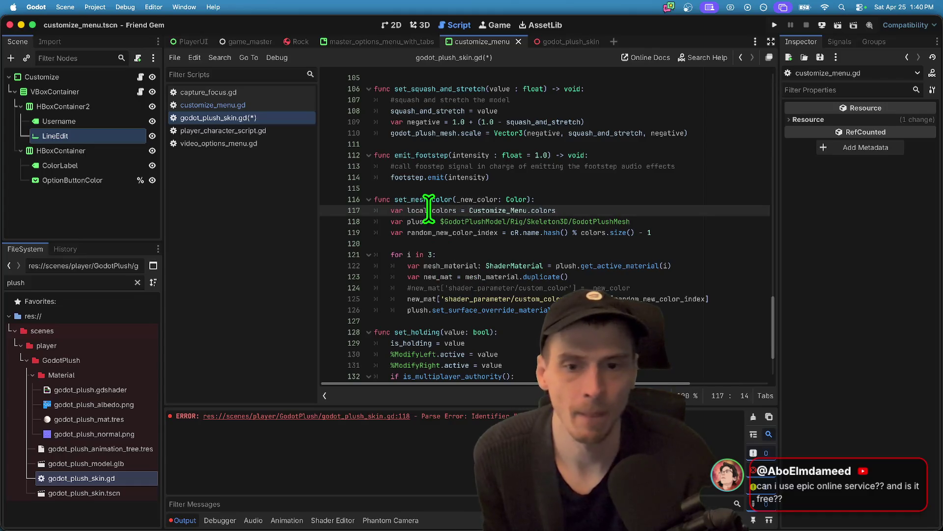
double_click(594, 232)
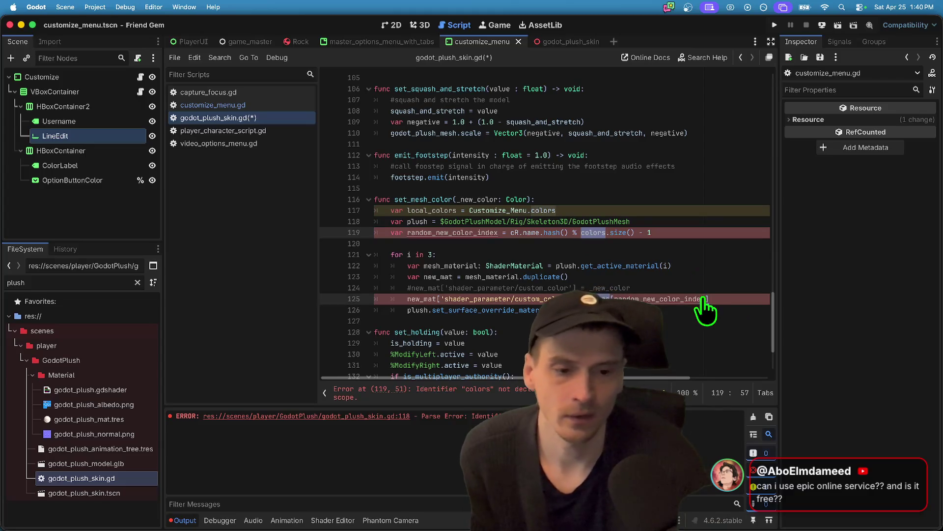
double_click(426, 210)
text(temp_)
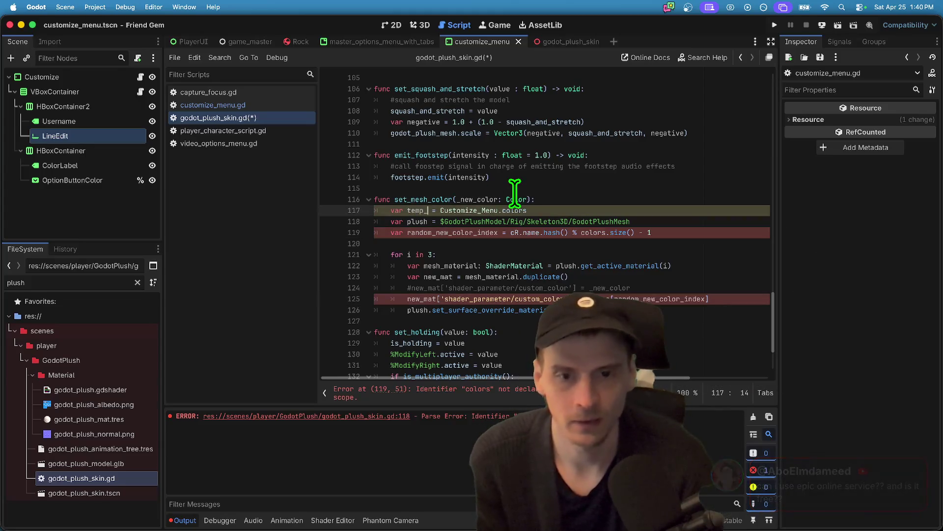
text(colors)
double_click(435, 210)
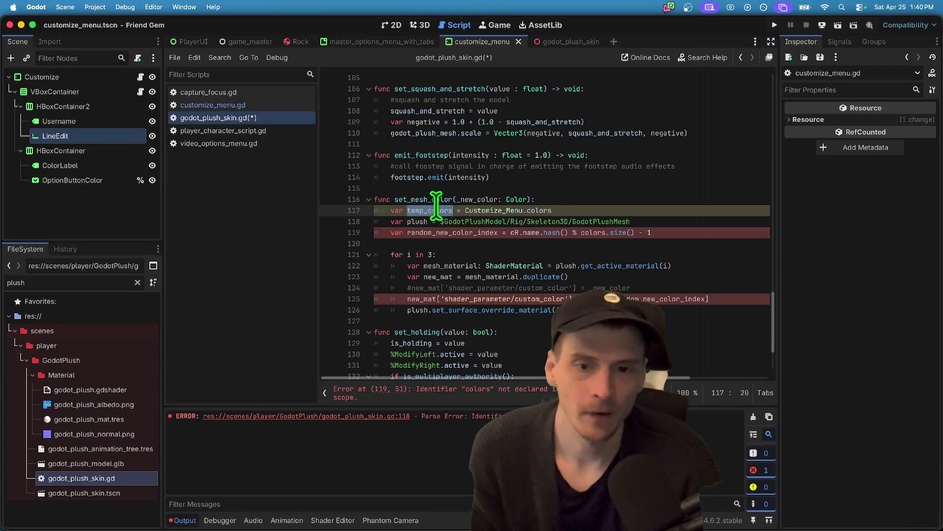
key(ctrl+c)
double_click(592, 233)
key(ctrl+v)
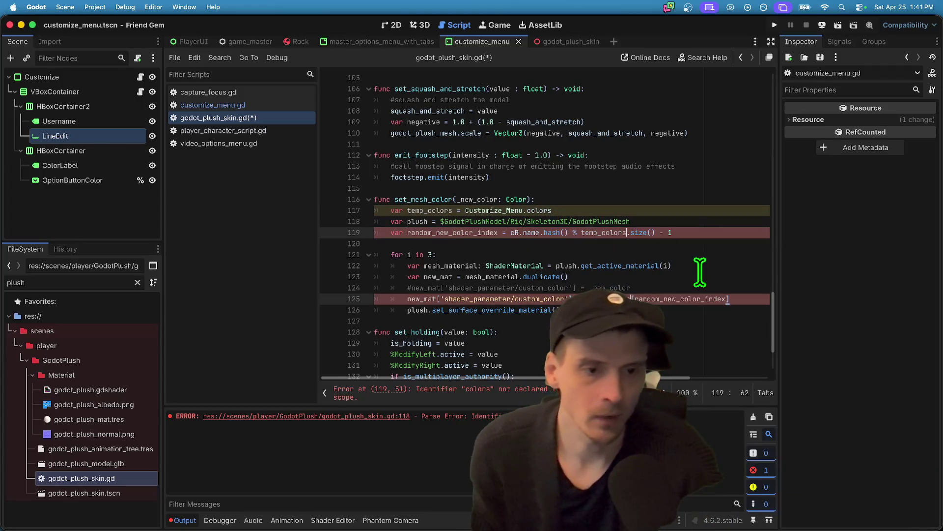
click(715, 243)
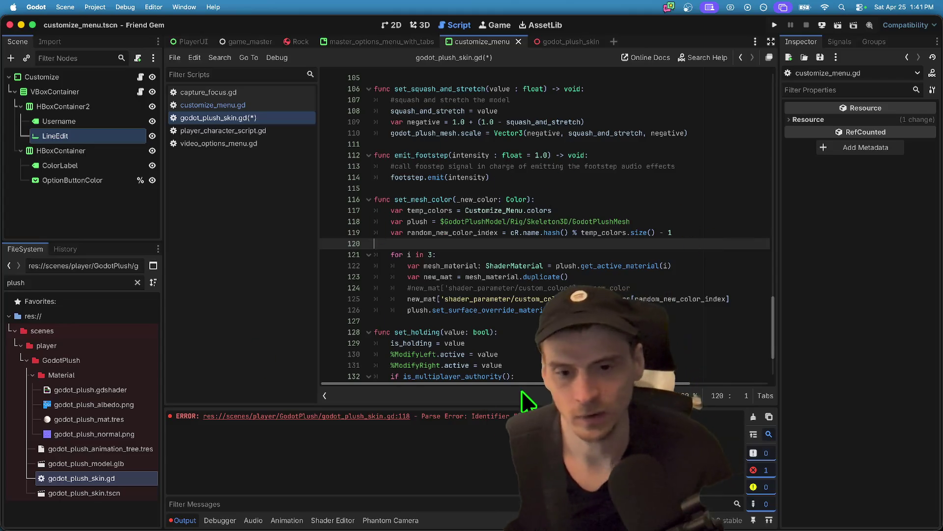
key(ctrl+s)
- Clear the output errors and search all project files for set_mesh_color
triple_click(488, 200)
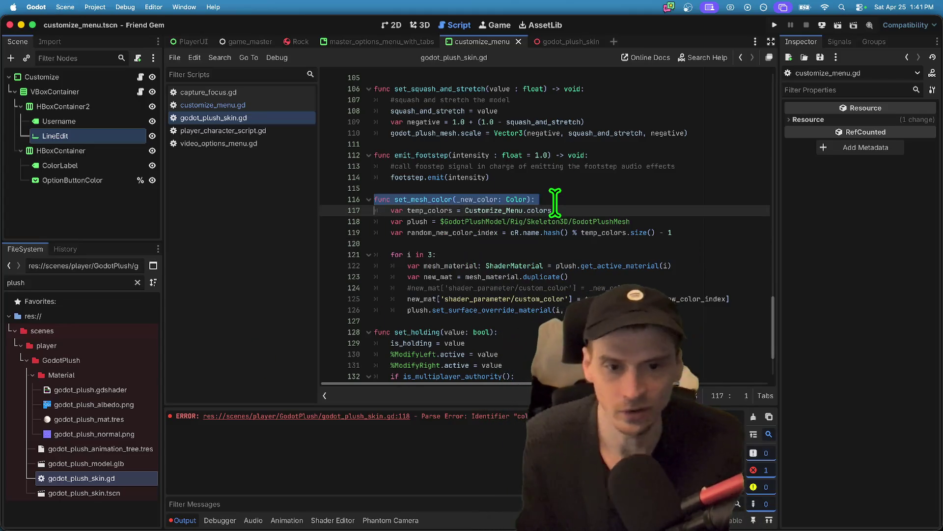
triple_click(553, 210)
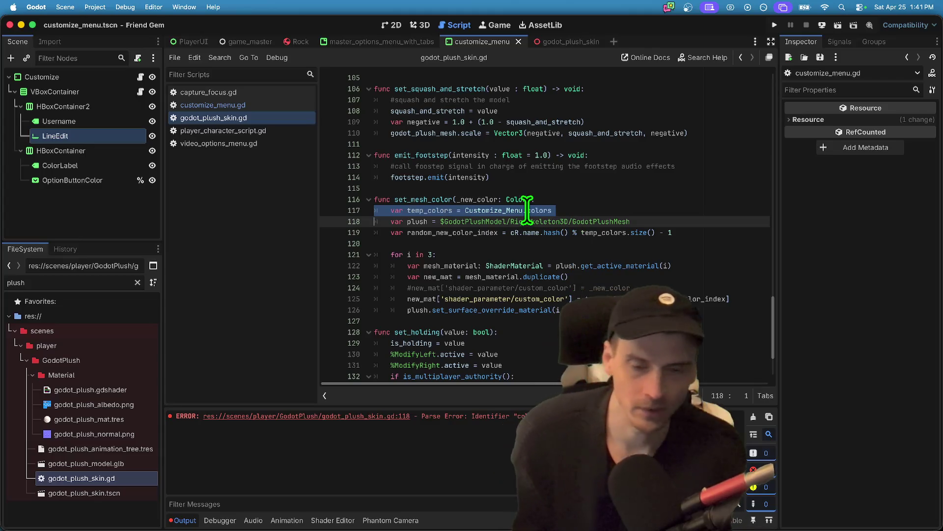
mouse_move(530, 232)
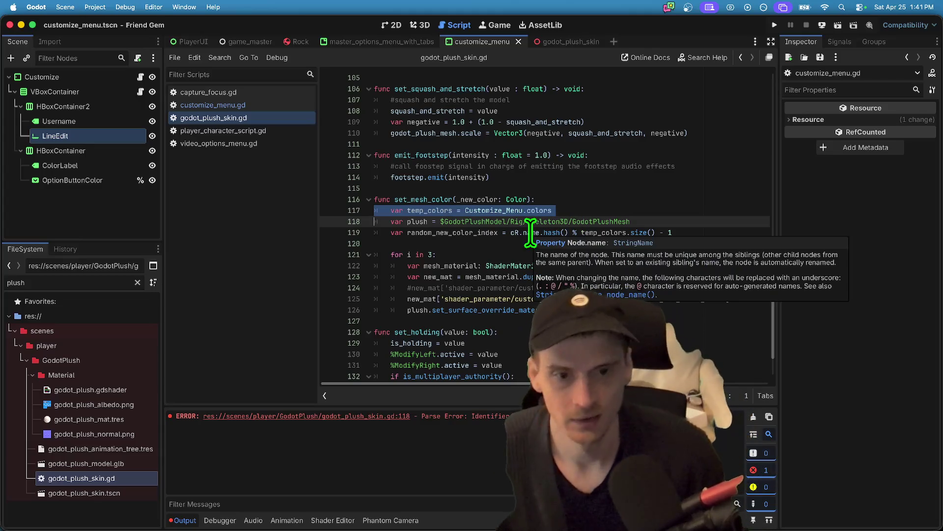
double_click(445, 200)
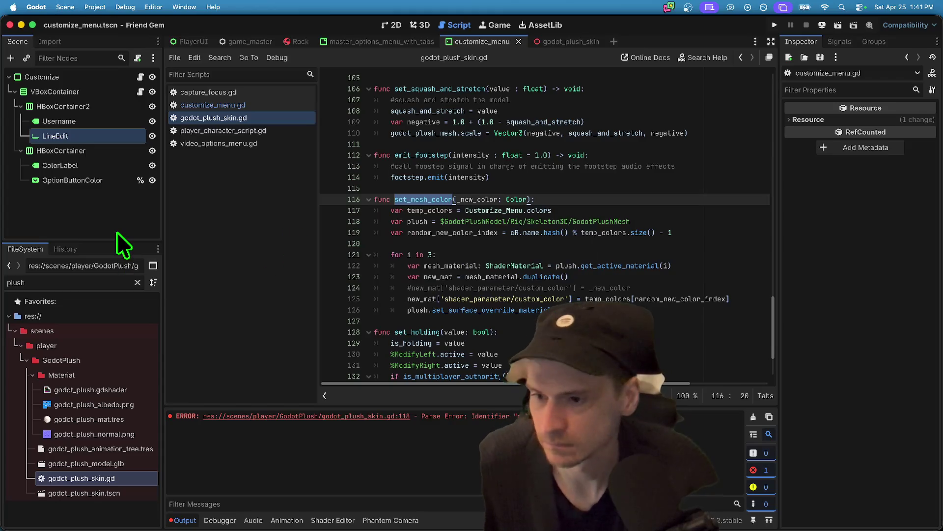
click(754, 417)
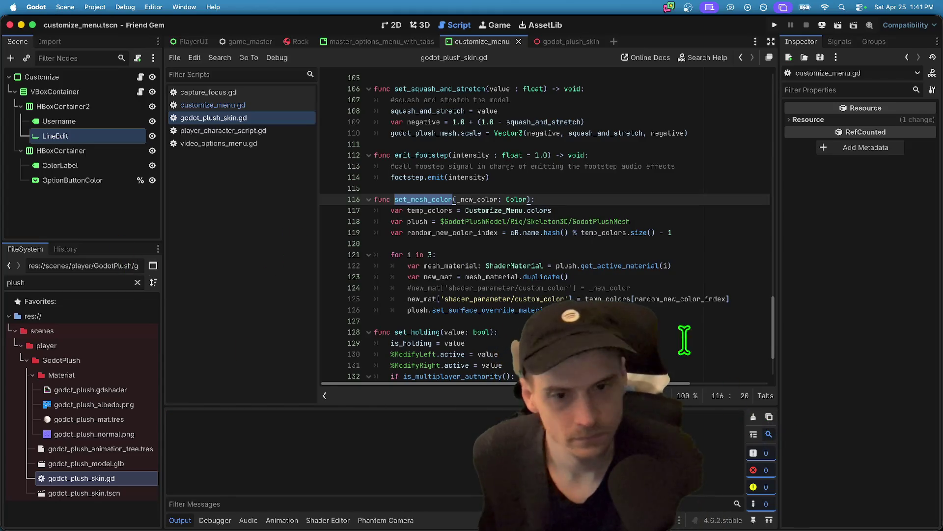
click(701, 244)
double_click(456, 199)
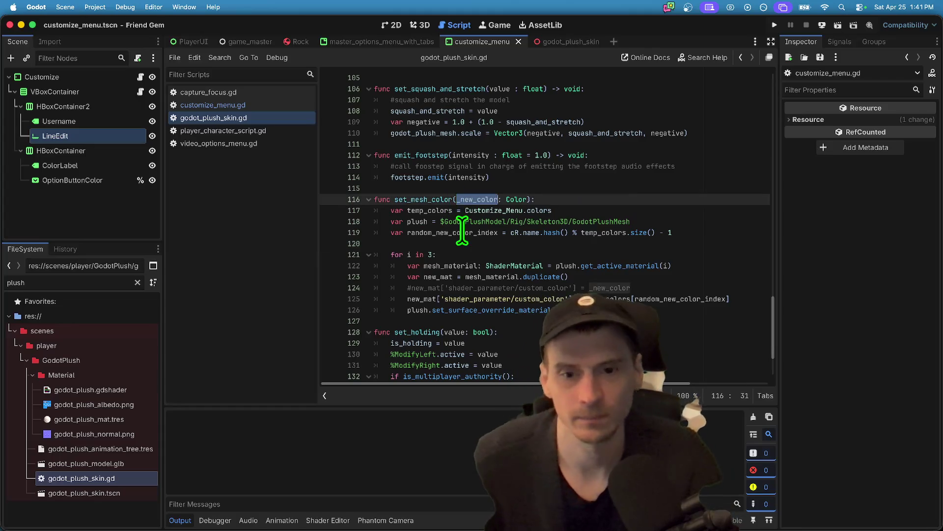
double_click(446, 199)
key(super+shift+f)
click(479, 317)
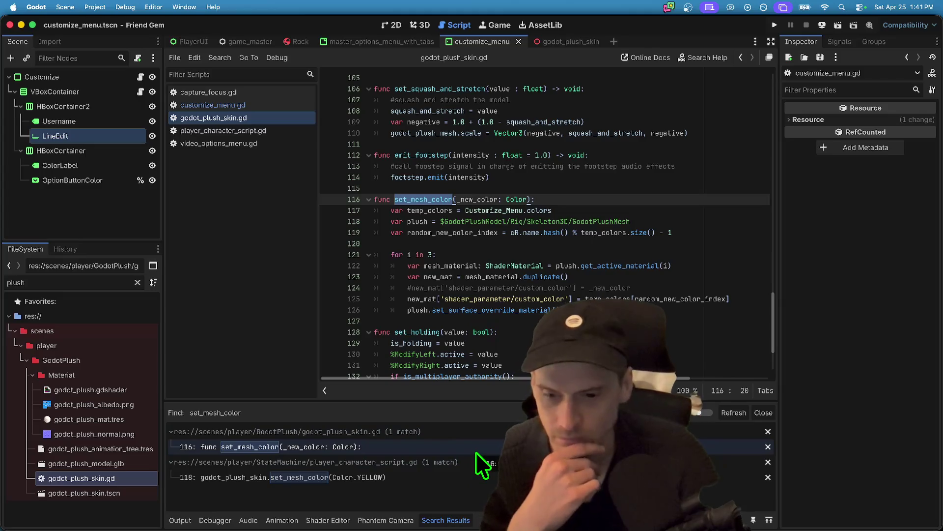
- In player_character_script.gd's _ready, replace Color.YELLOW with Customize_Menu.colors[0] in the set_mesh_color call
click(472, 475)
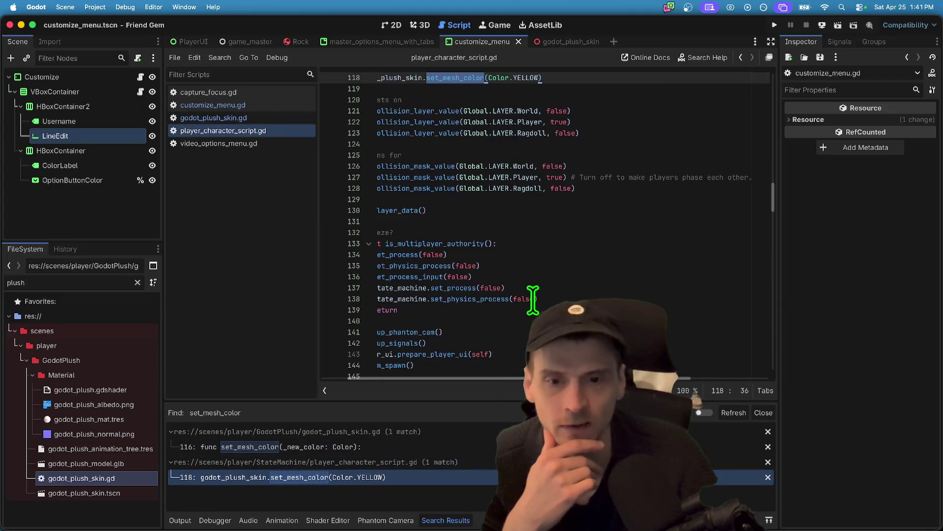
drag(665, 157, 375, 111)
scroll(589, 158, up, 3)
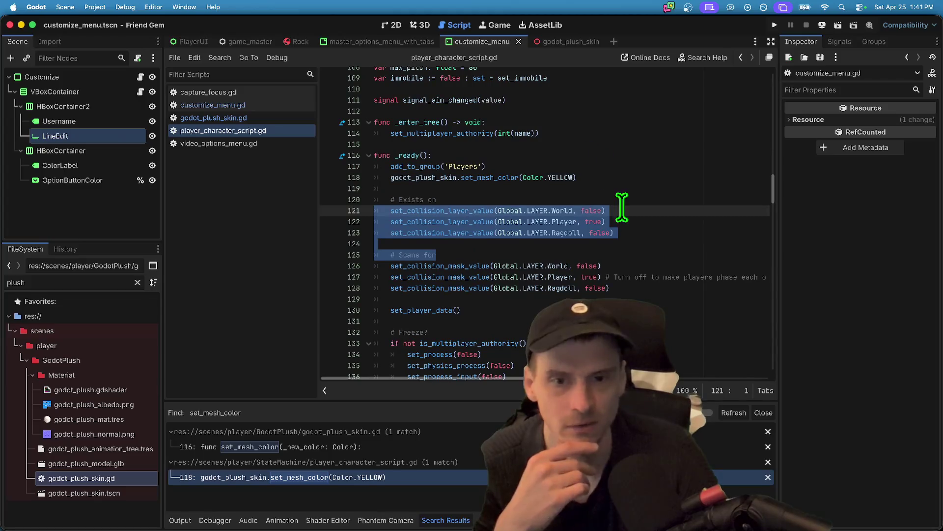
triple_click(623, 178)
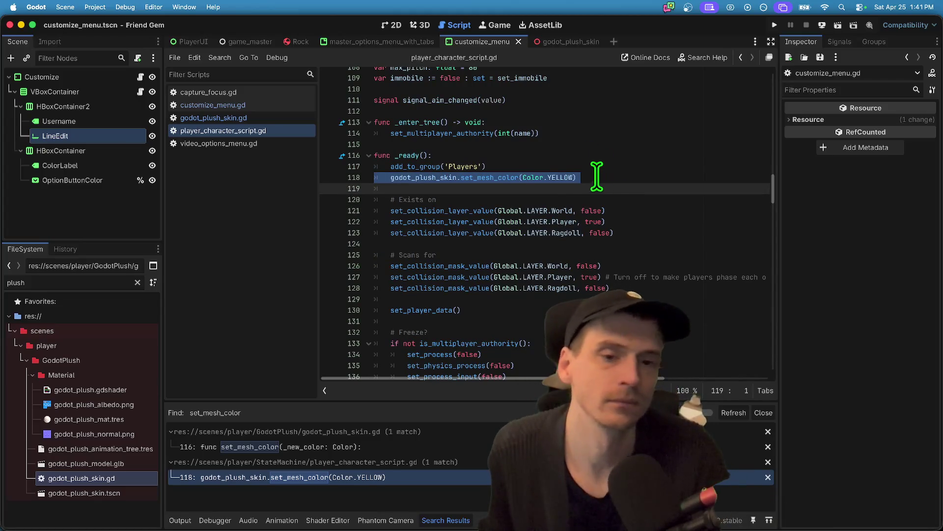
double_click(571, 177)
text(.)
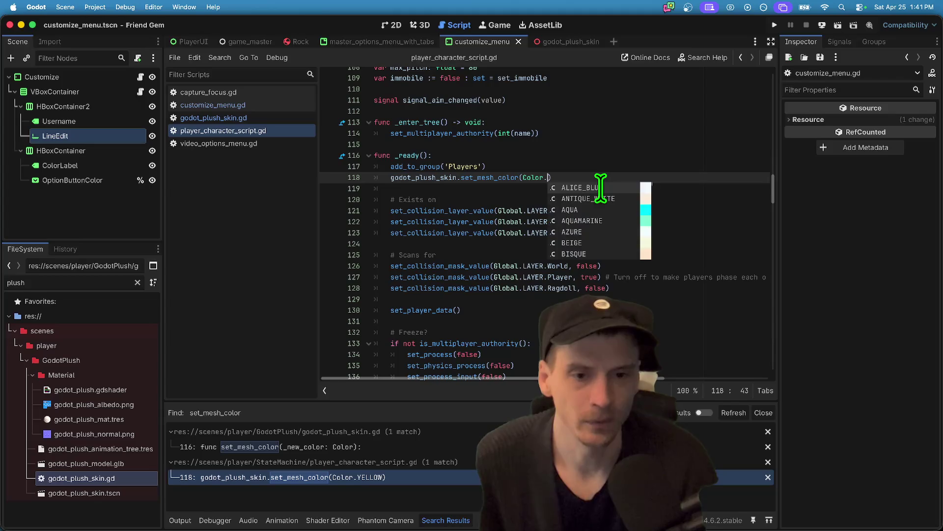
key(BackSpace)
key(BackSpace)
key(BackSpace)
text(u)
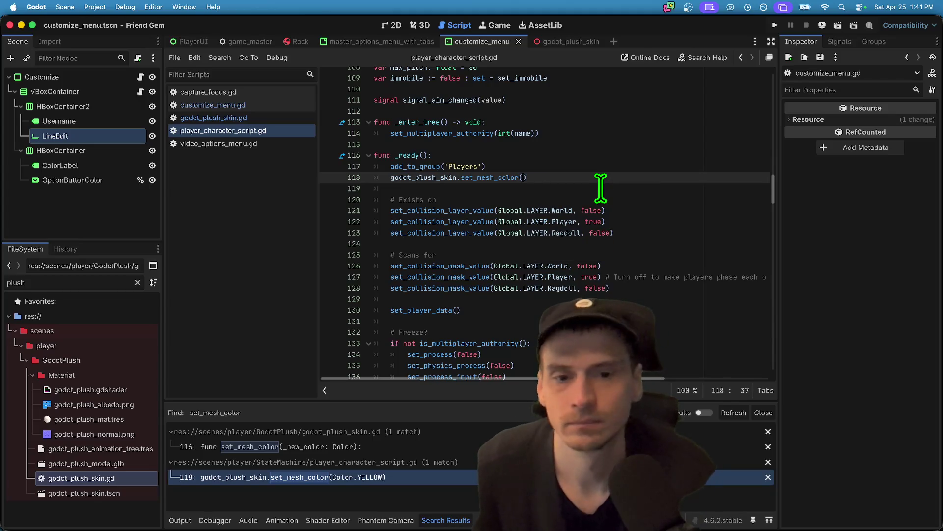
text(stomize_Menu.Co)
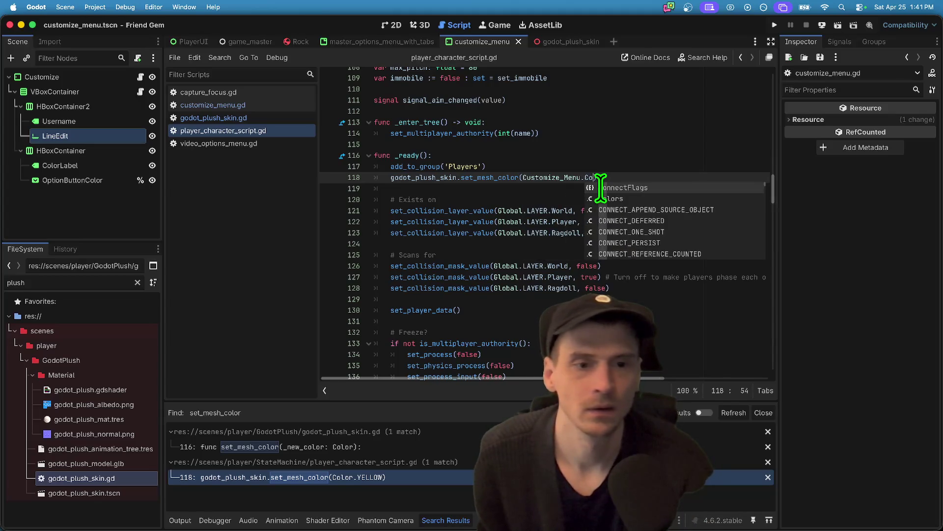
text(l)
key(Return)
text([0])
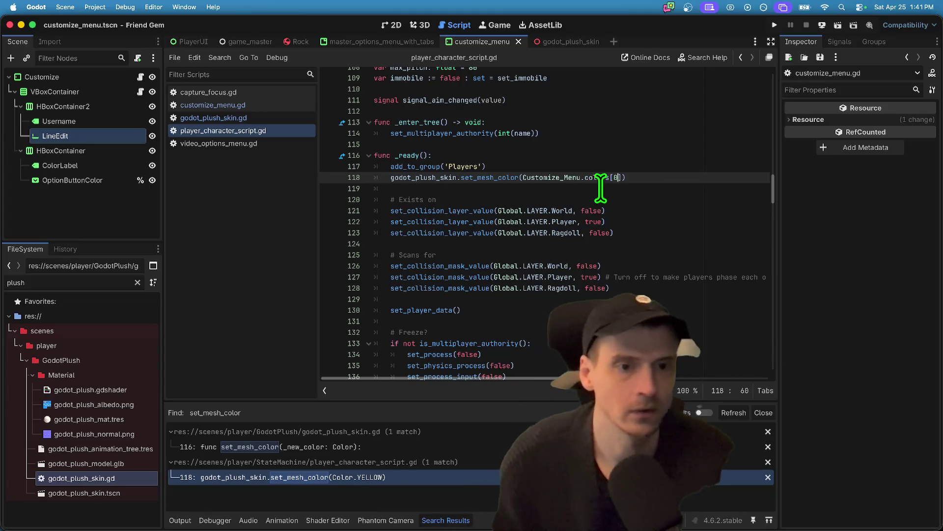
key(Down)
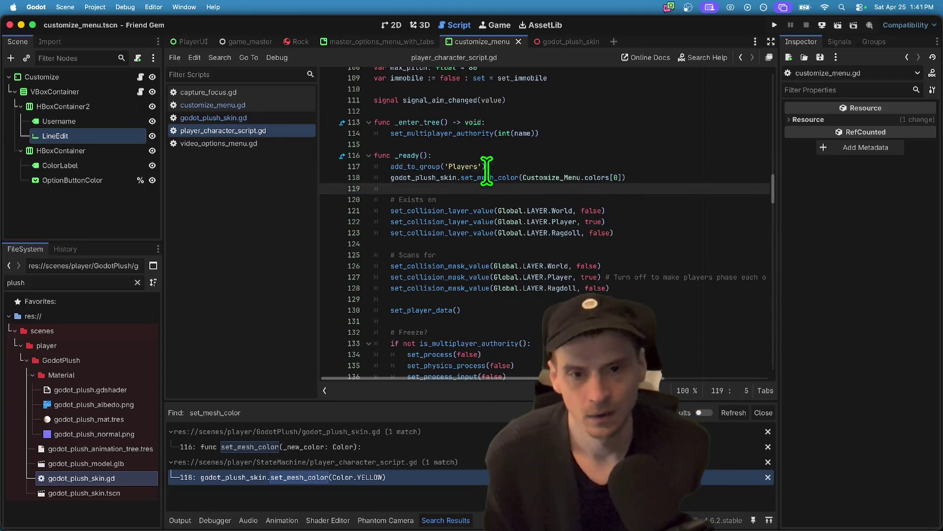
- Jump to the set_mesh_color definition in the plush skin script and return to the player script
click(486, 167)
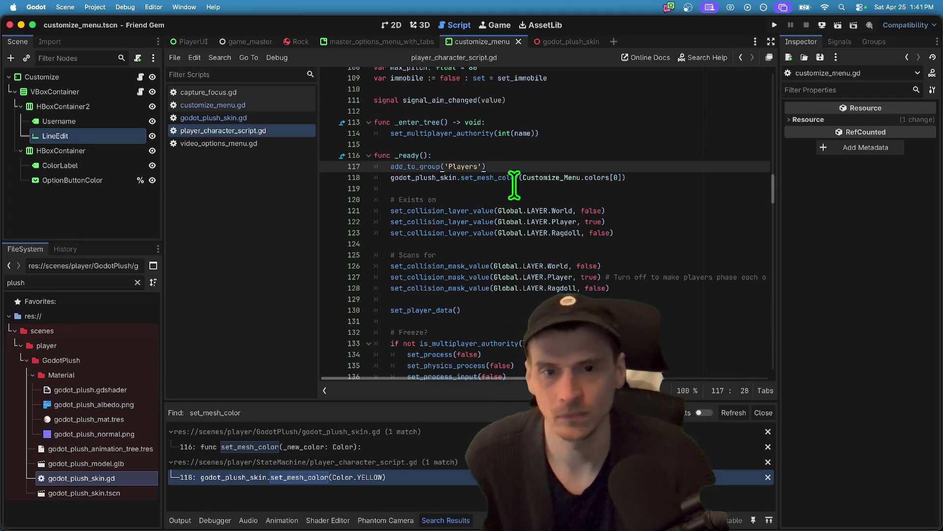
super+click(525, 206)
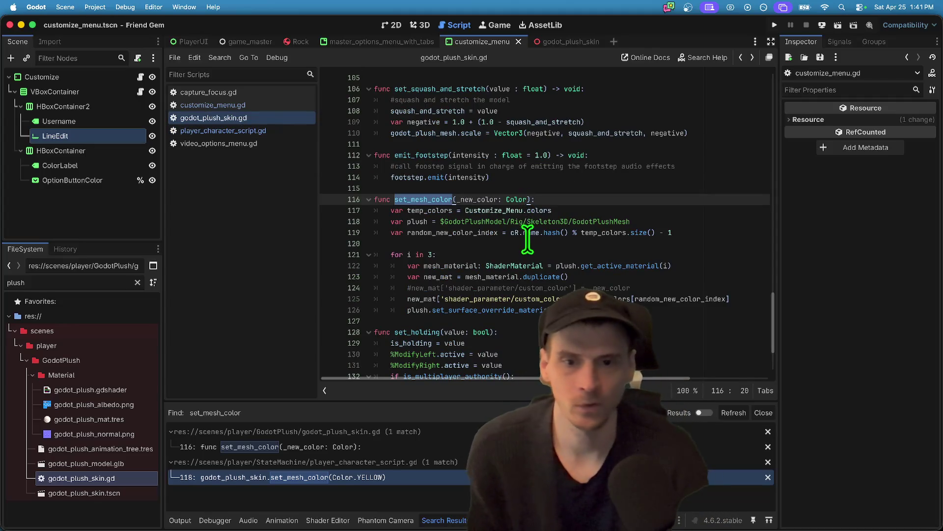
key(alt+Left)
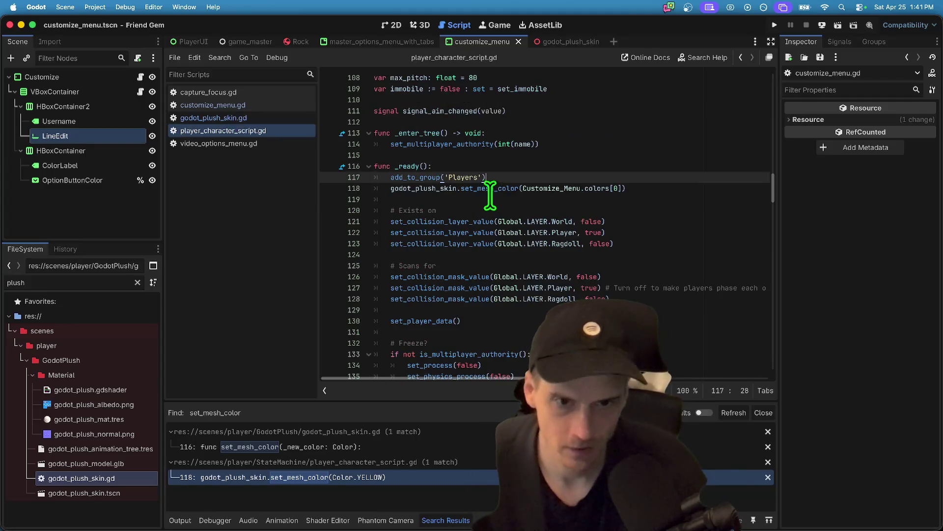
click(643, 206)
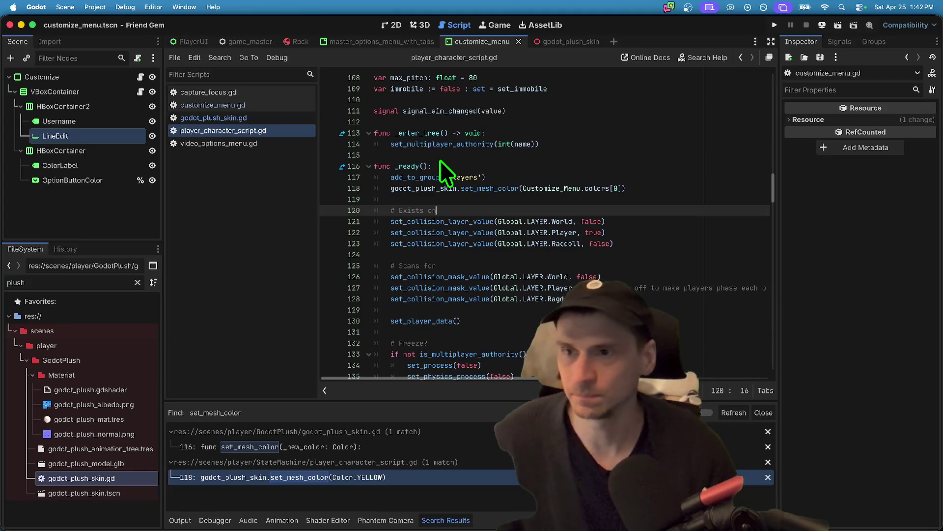
mouse_move(440, 504)
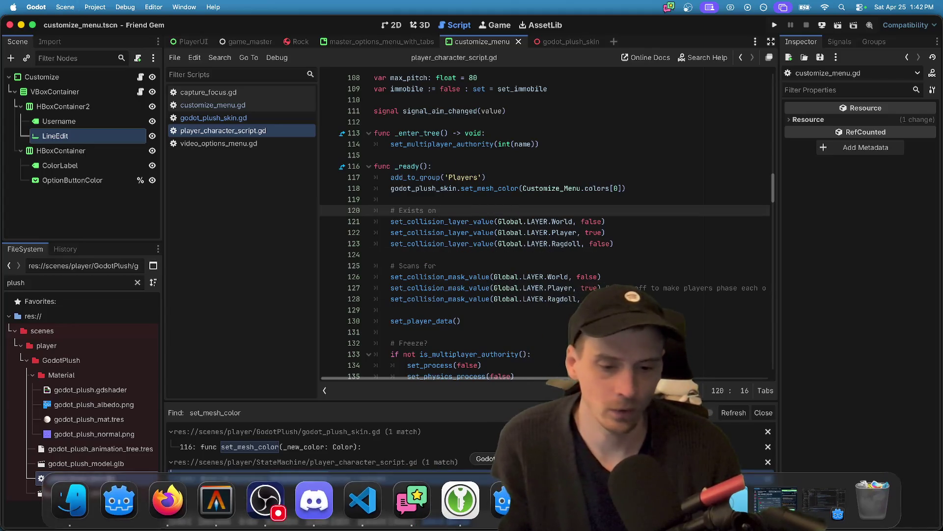
- Launch the Project Manager, filter projects by 'mul', and open AndrooDevMultiPeerDemo
click(514, 393)
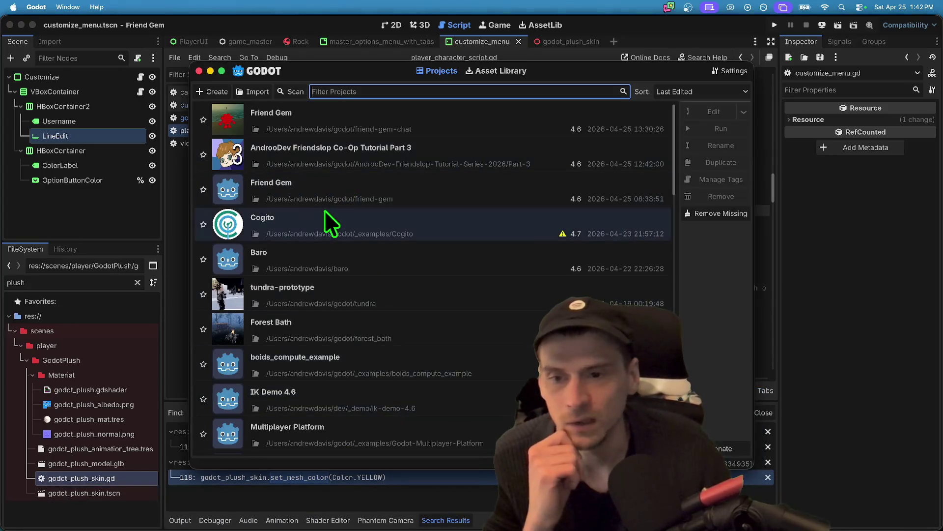
scroll(302, 301, down, 2)
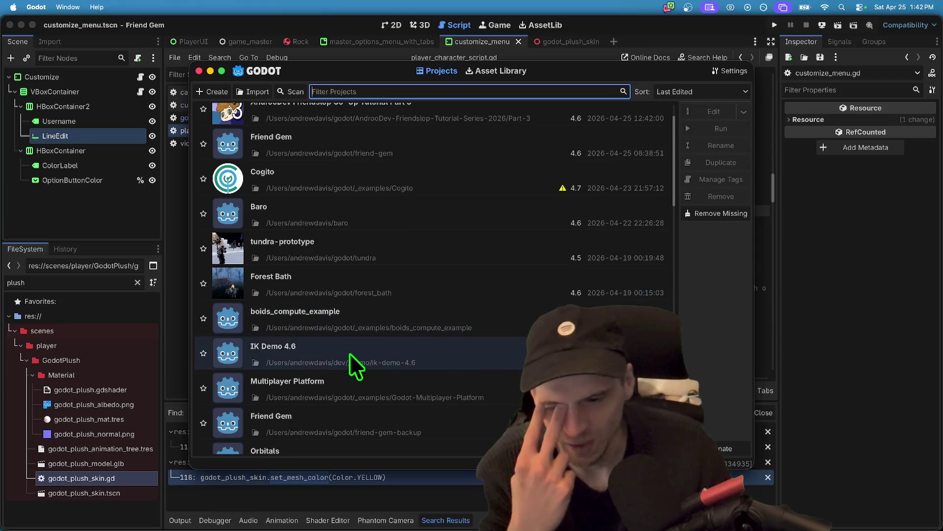
scroll(349, 352, down, 3)
scroll(350, 354, down, 6)
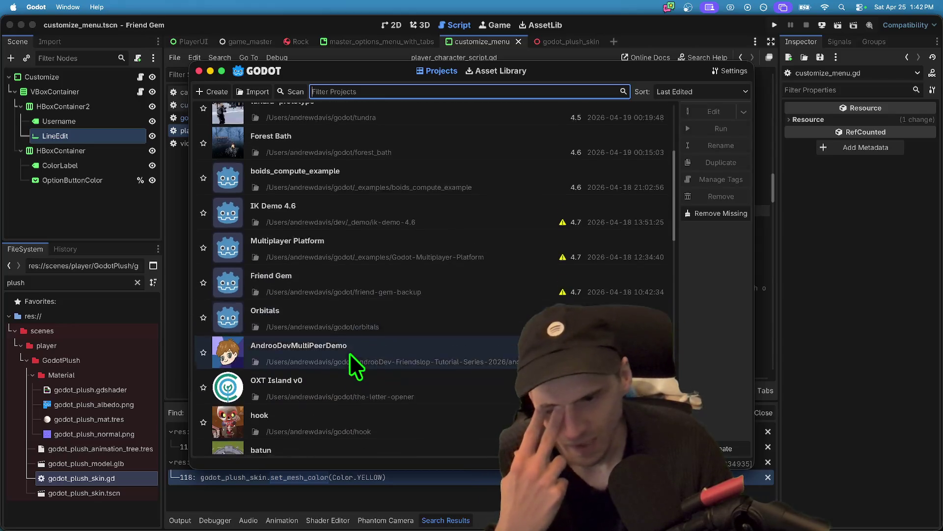
scroll(350, 353, down, 4)
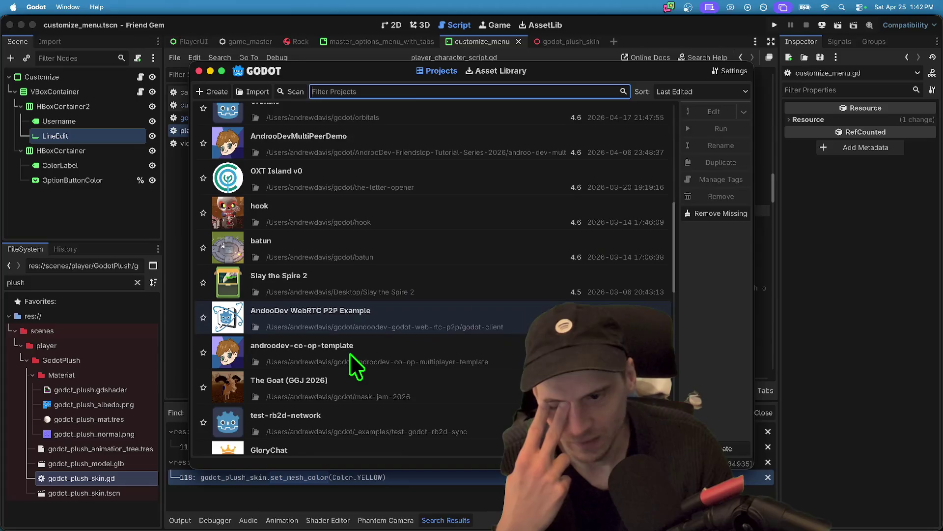
scroll(350, 353, up, 10)
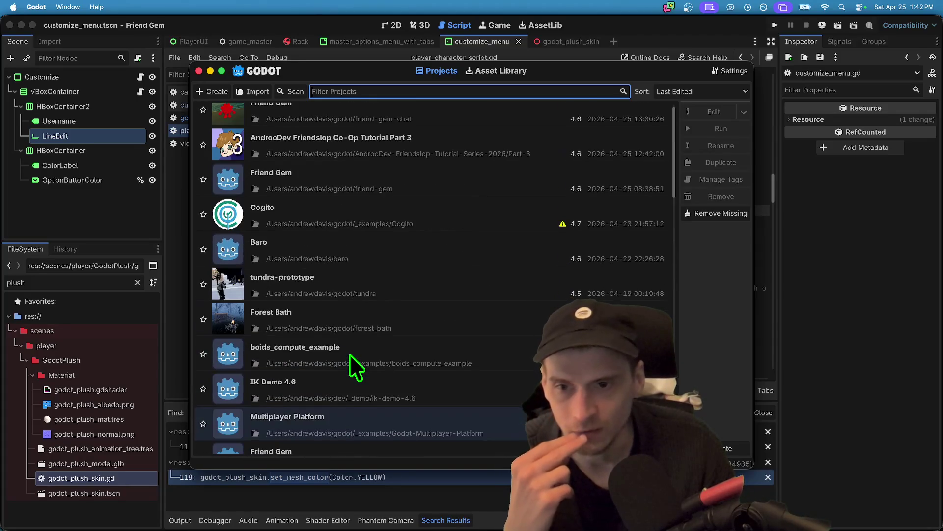
scroll(350, 353, up, 1)
text(mul)
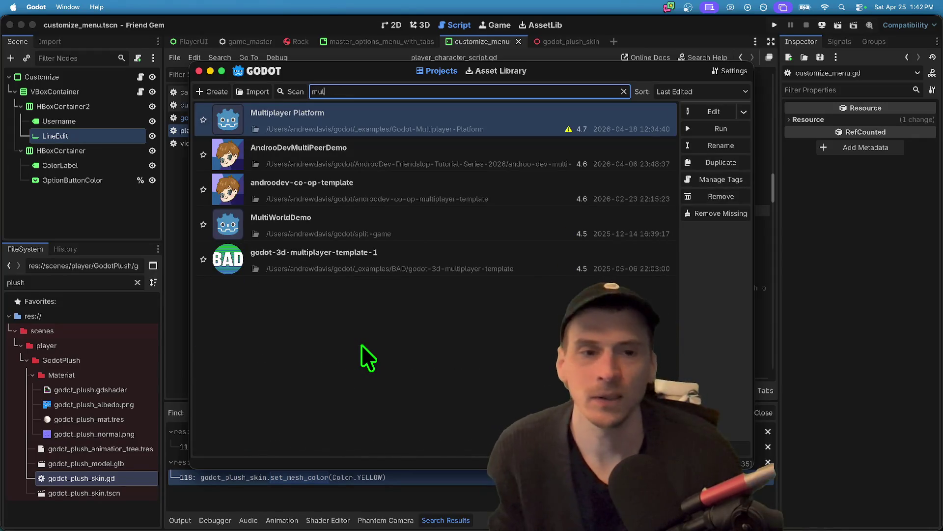
double_click(432, 139)
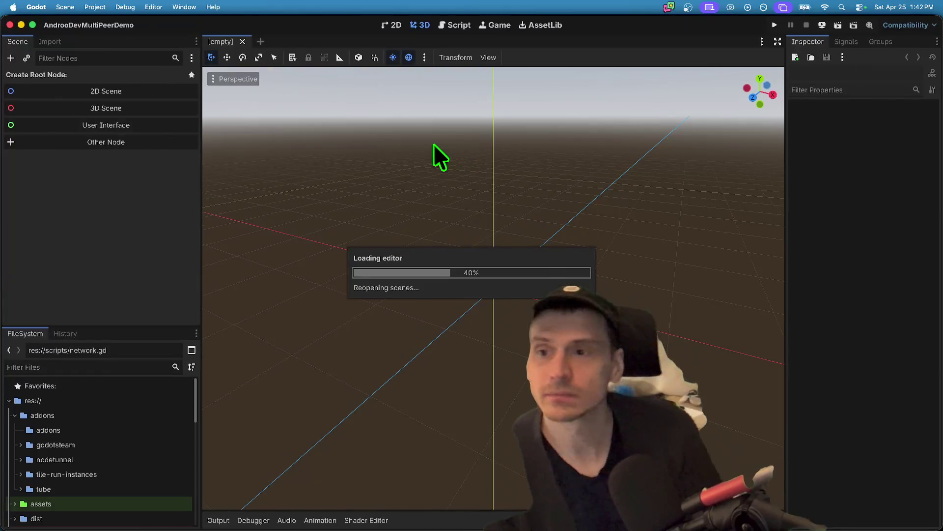
- Run AndrooDevMultiPeerDemo as two debug instances and glance at the Select Peer list without choosing
key(super+b)
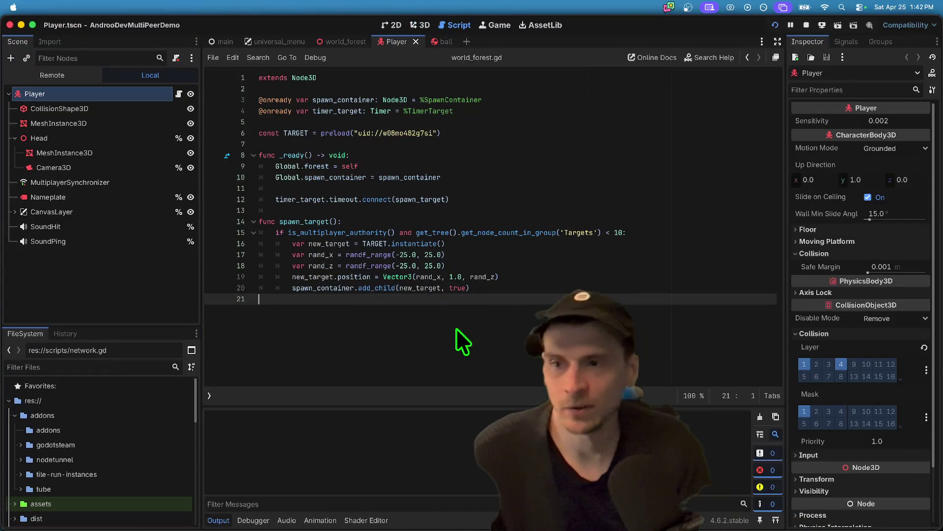
drag(359, 213, 267, 171)
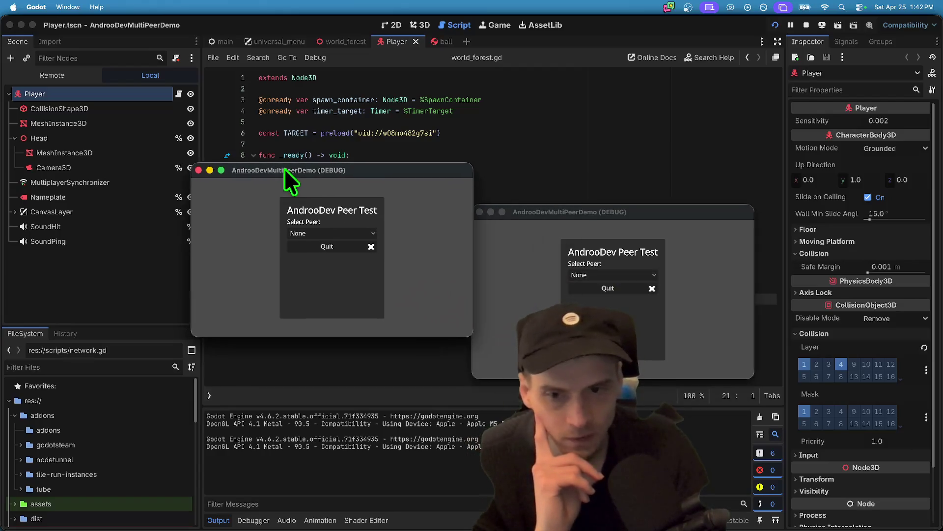
click(361, 234)
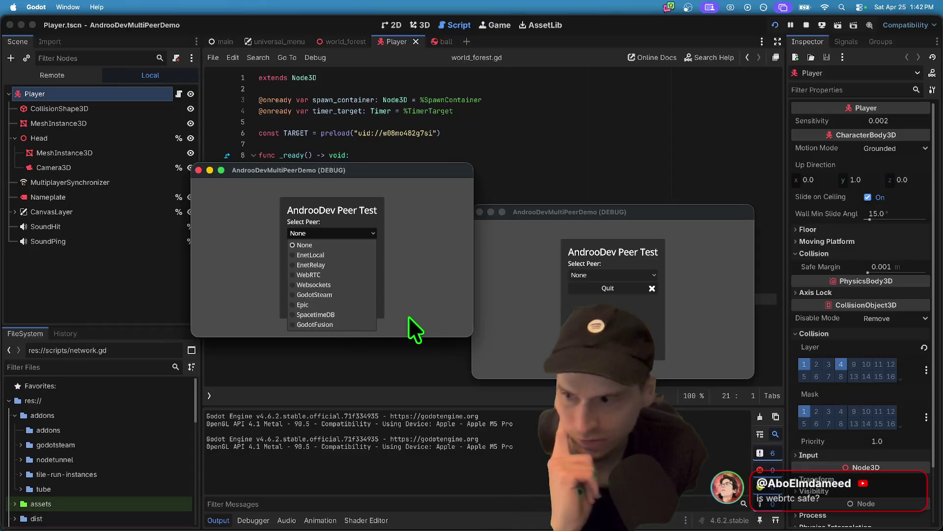
click(410, 302)
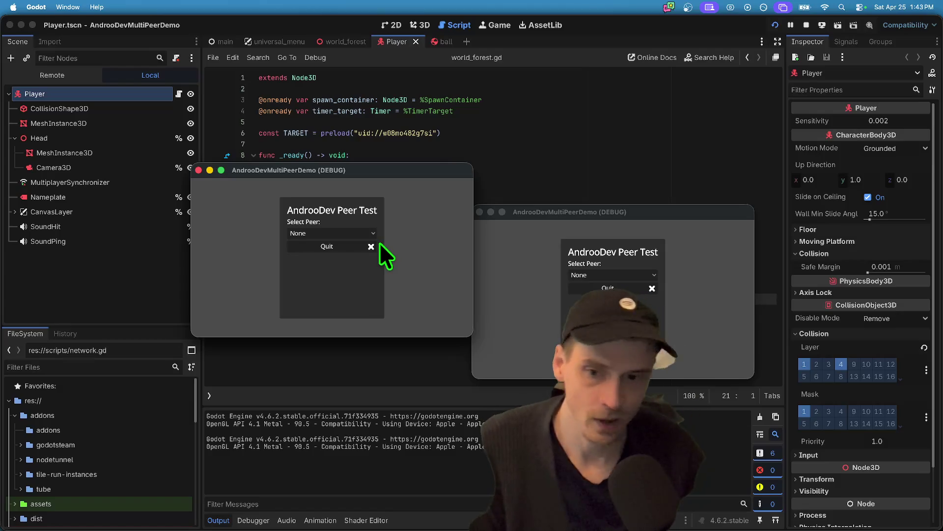
- Choose WebRTC as the peer type, enlarge the window, and create a session
click(364, 235)
click(339, 274)
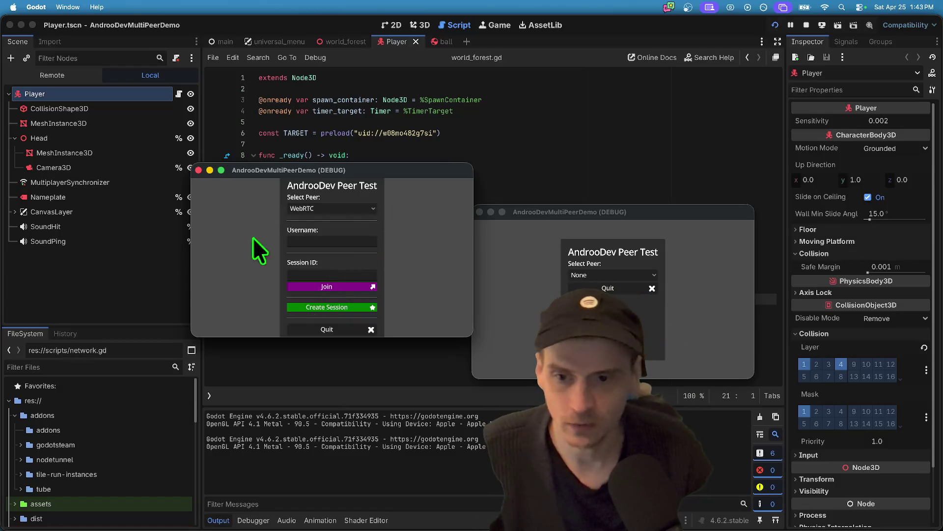
drag(471, 336, 524, 367)
click(362, 324)
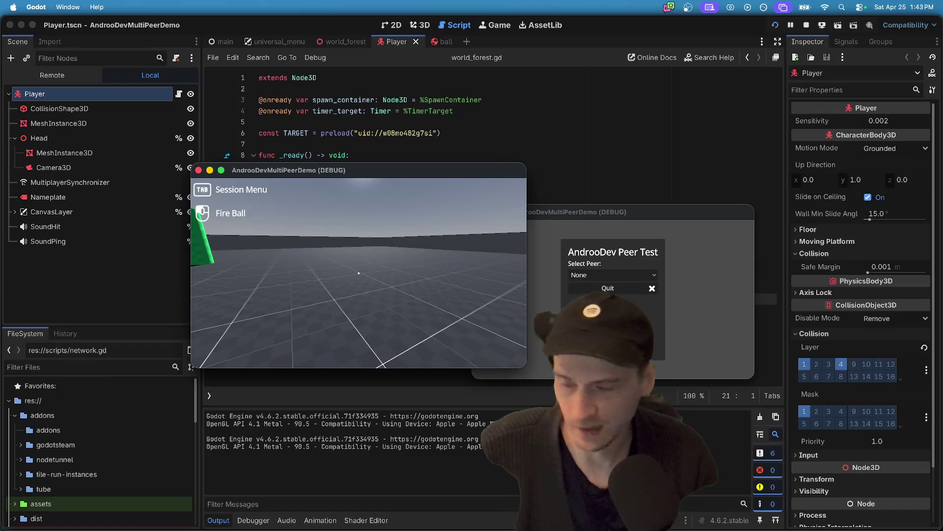
- Close that game window, then move the remaining one left and make it taller
key(Escape)
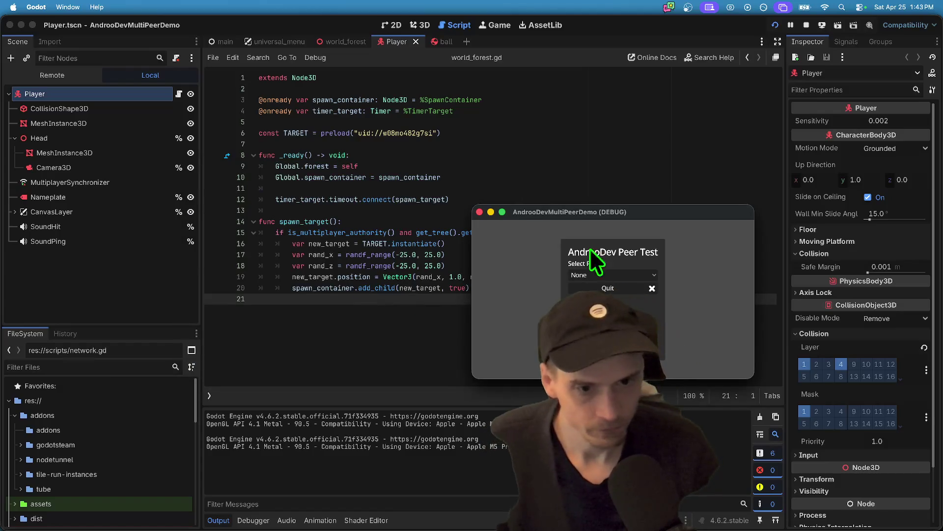
mouse_move(590, 211)
mouse_down()
mouse_move(554, 209)
mouse_move(567, 194)
mouse_up()
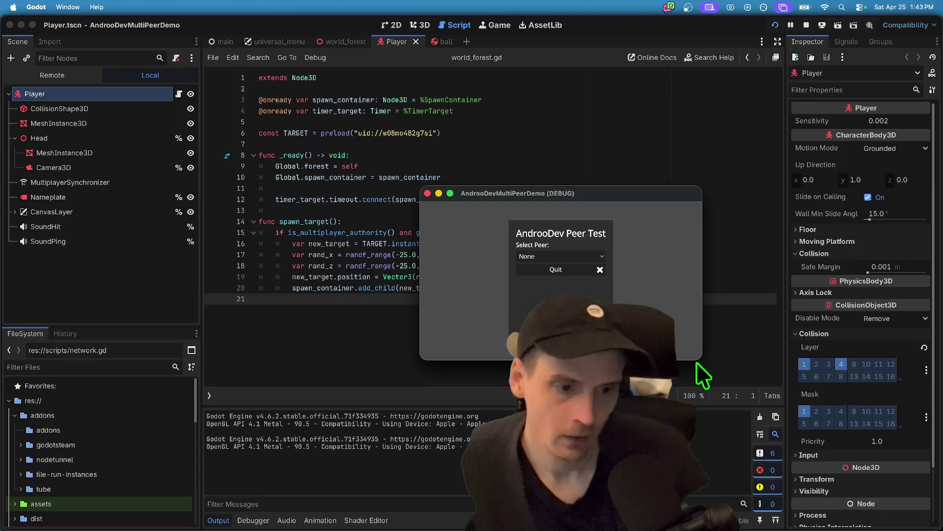
mouse_move(696, 359)
mouse_down()
mouse_move(766, 423)
mouse_move(752, 481)
mouse_move(683, 391)
mouse_move(782, 426)
mouse_up()
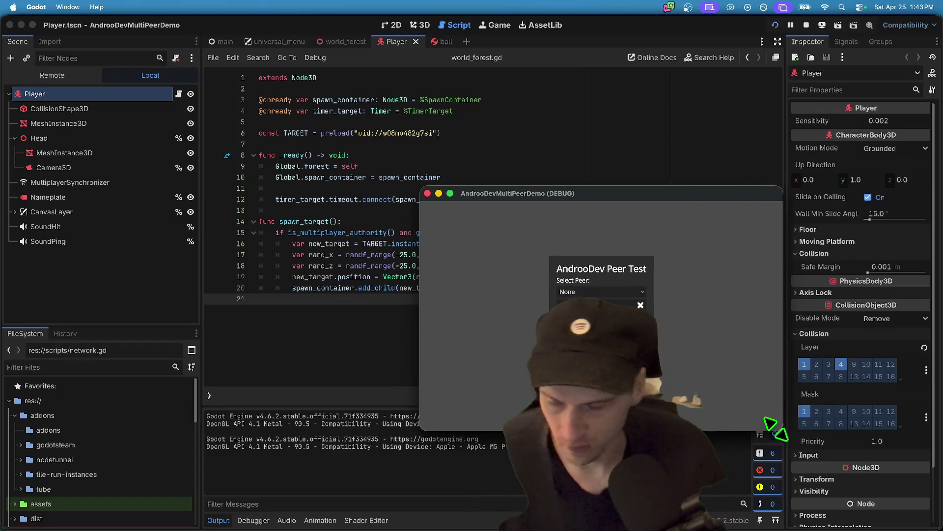
- Stop the running game and save the current scene
key(super+q)
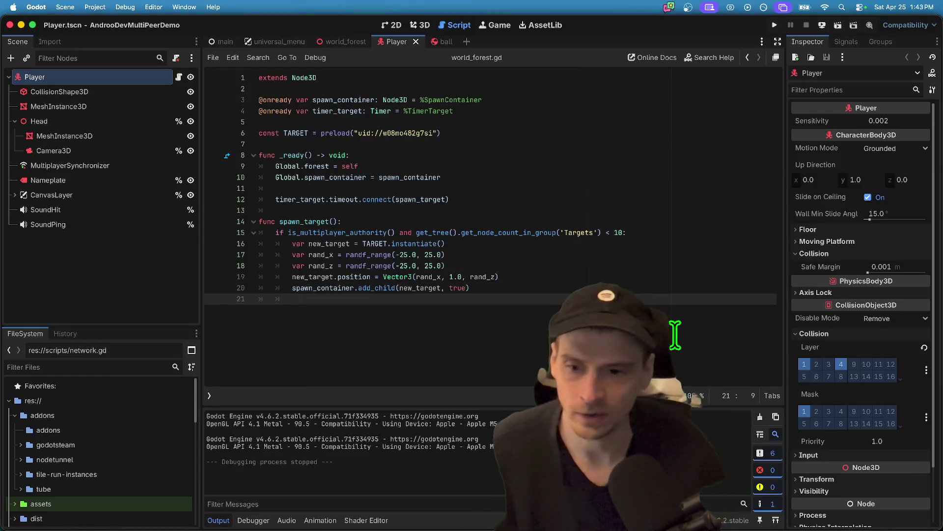
key(super+s)
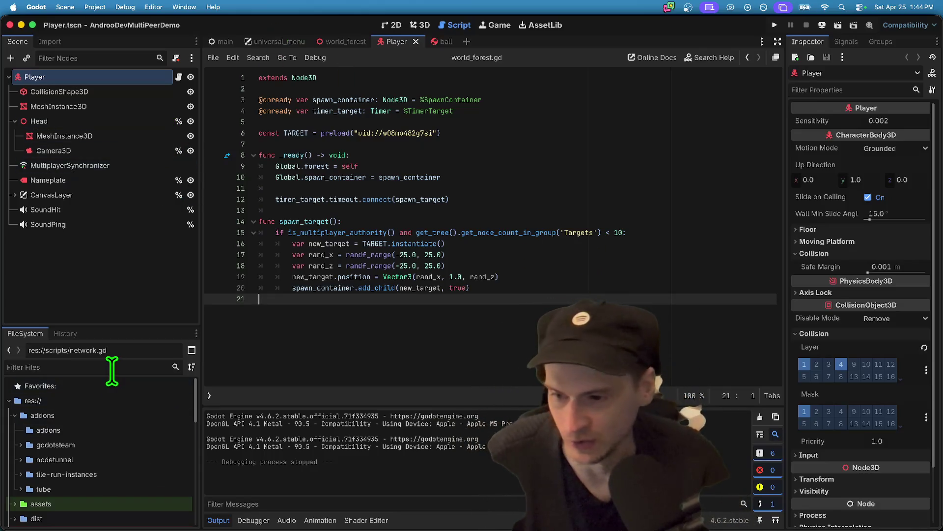
- Filter the FileSystem by 'net', open network.gd, and review the PEERS enum and set_peer code
text(net)
double_click(143, 476)
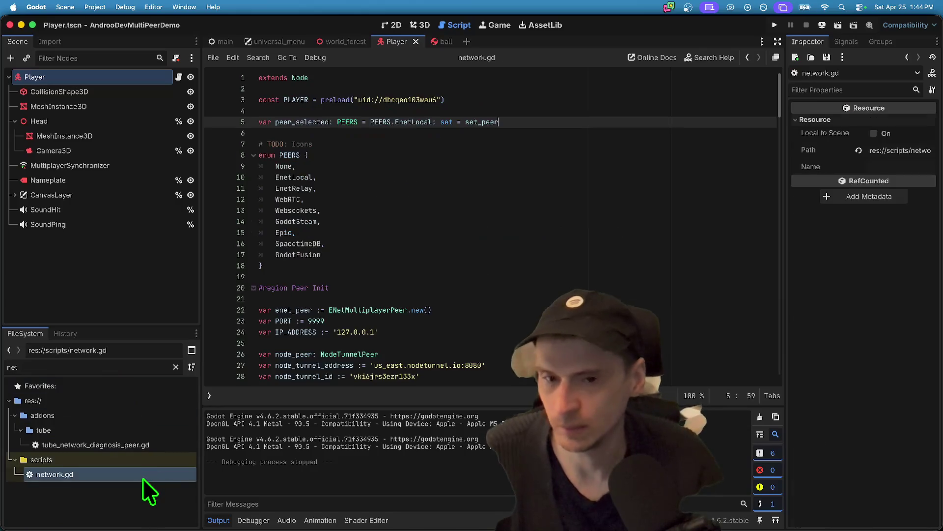
drag(362, 143, 379, 252)
scroll(572, 219, down, 8)
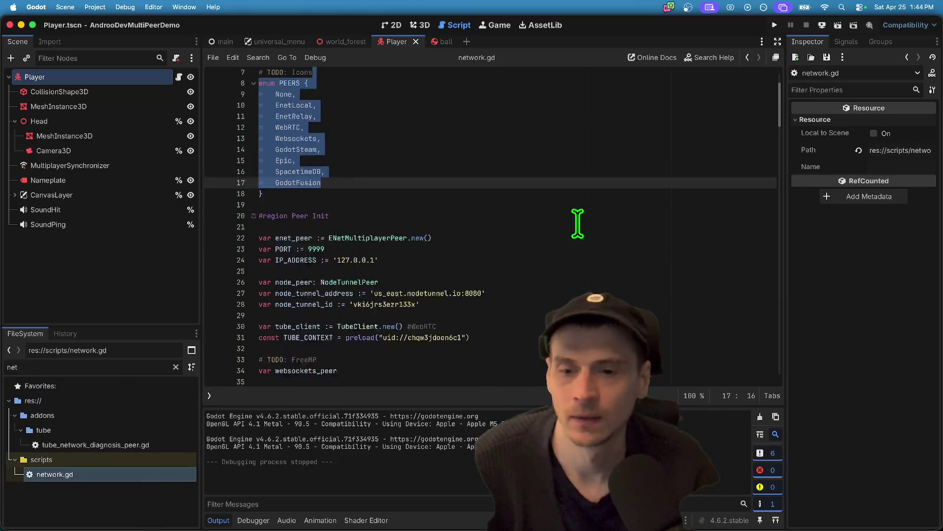
scroll(583, 217, down, 6)
drag(432, 150, 541, 347)
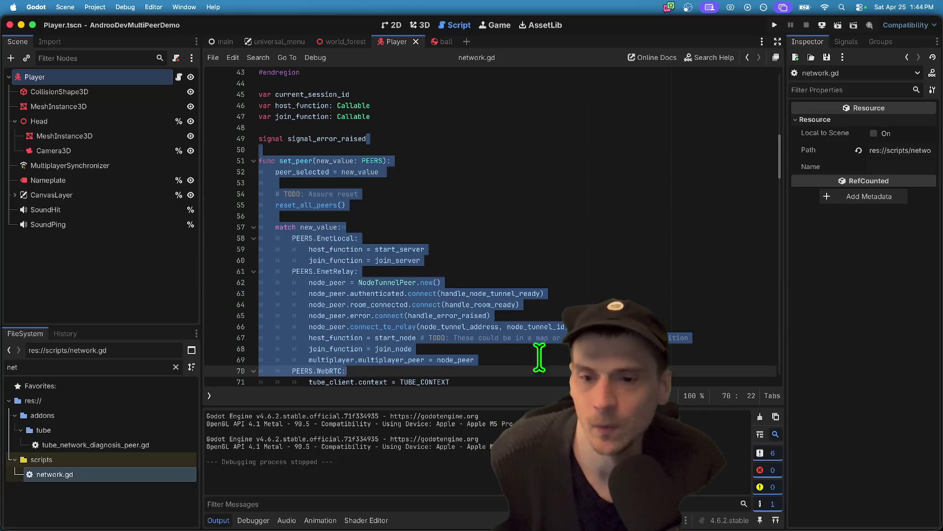
click(675, 328)
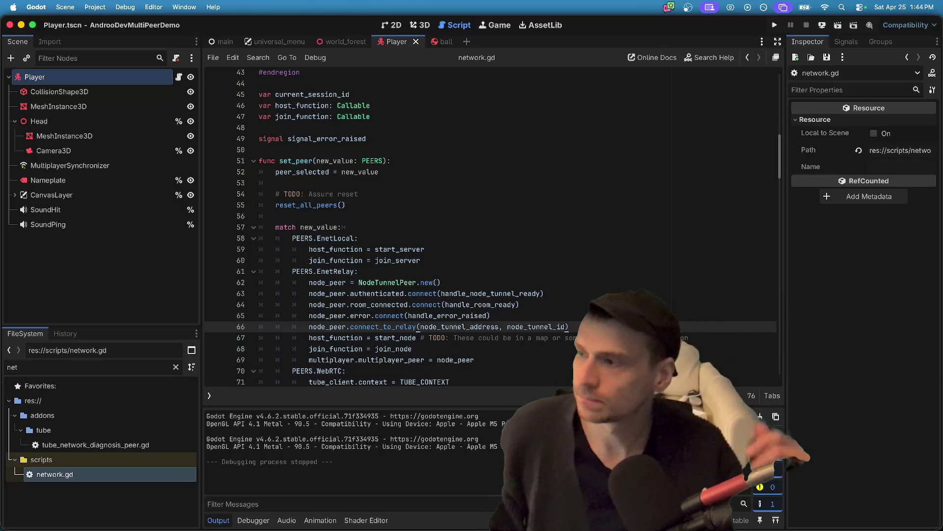
key(Up)
key(Up)
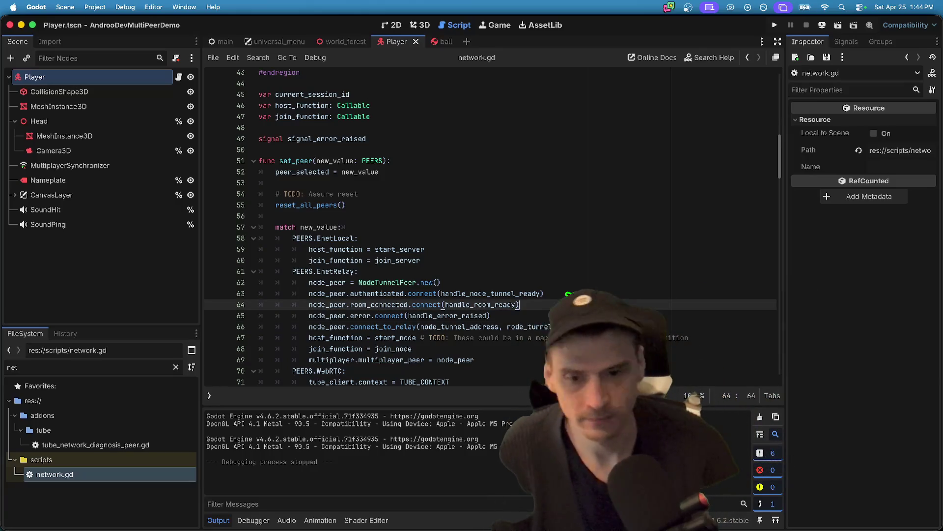
- Quit the multi-peer demo back to the Project List
key(super+Tab)
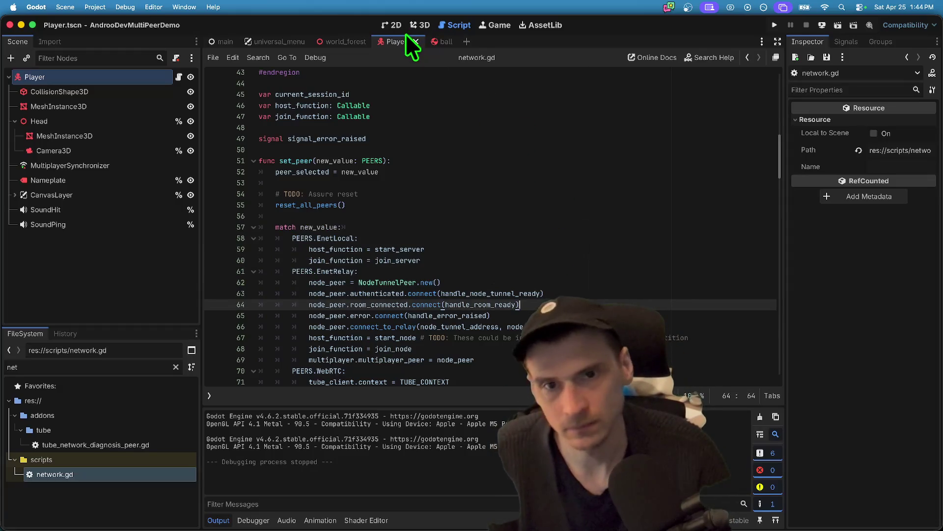
click(95, 7)
click(108, 155)
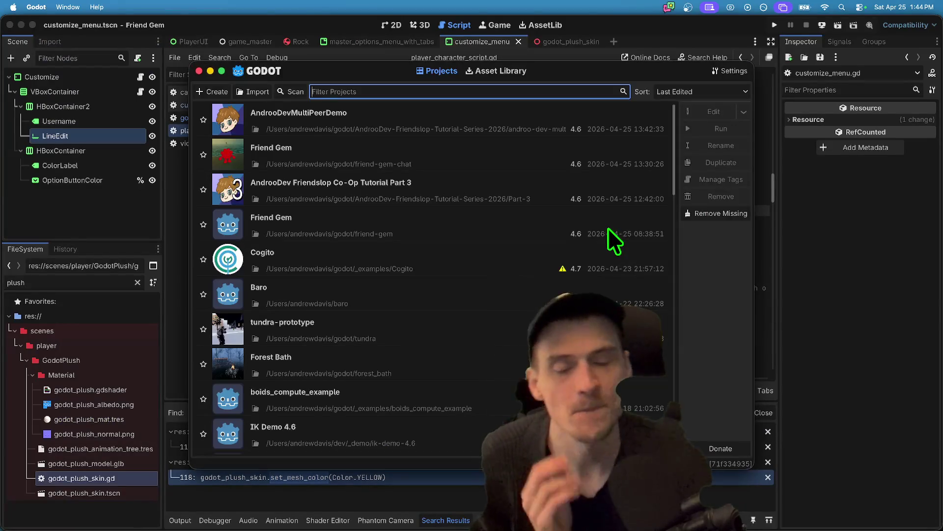
- Close the Project Manager and return to Friend Gem's player_character_script.gd
click(199, 72)
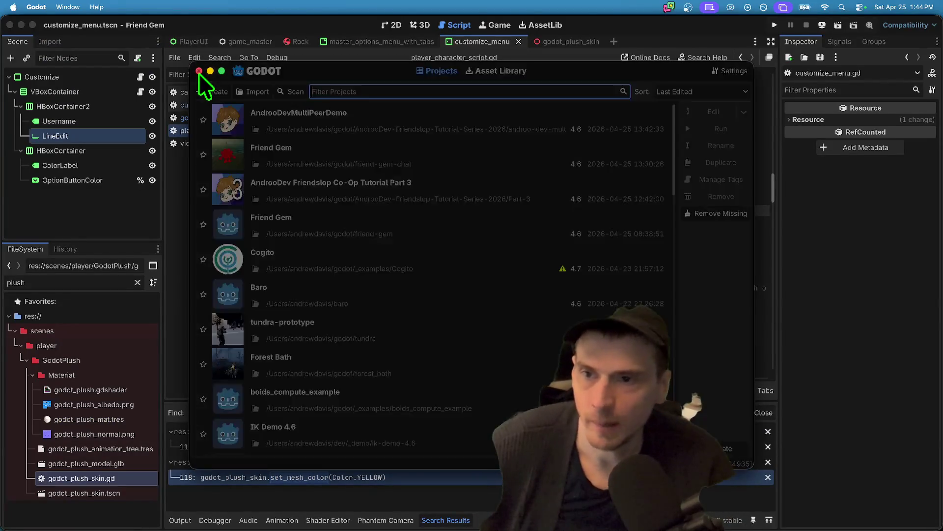
click(685, 146)
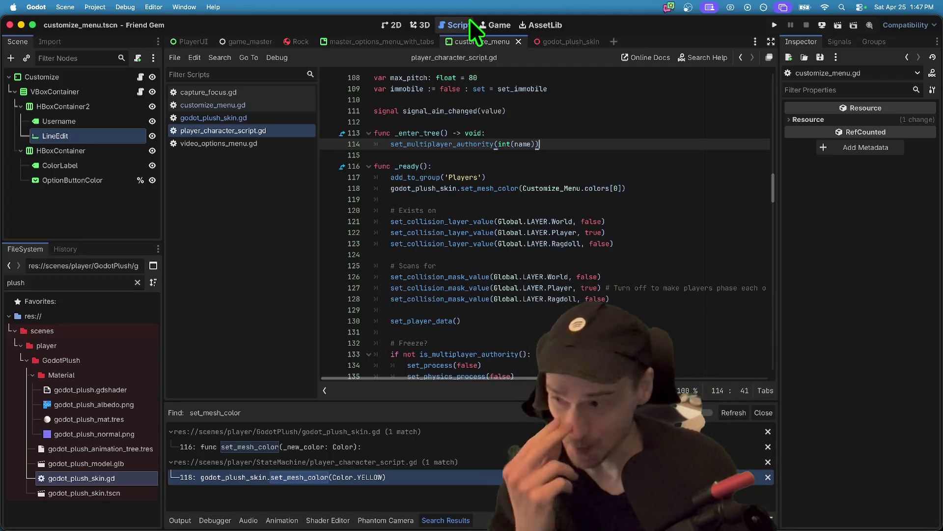
click(649, 178)
key(super+b)
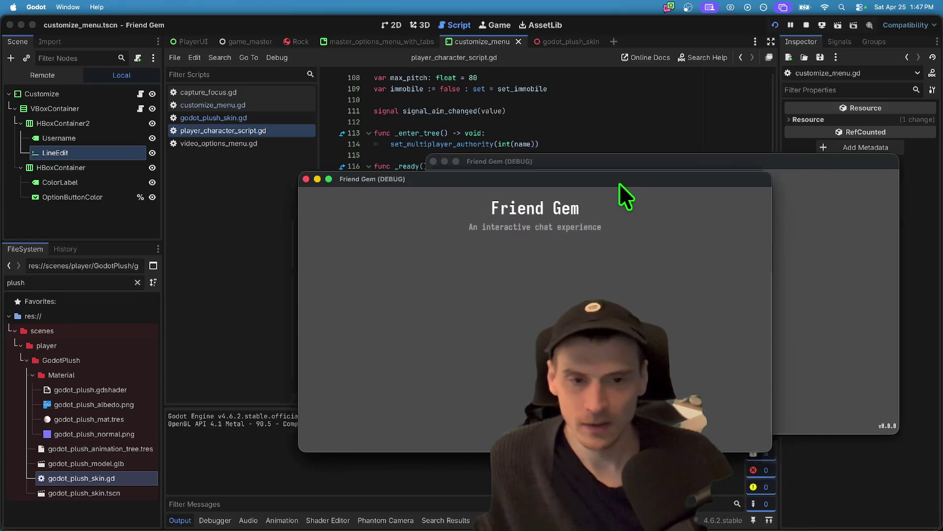
click(266, 293)
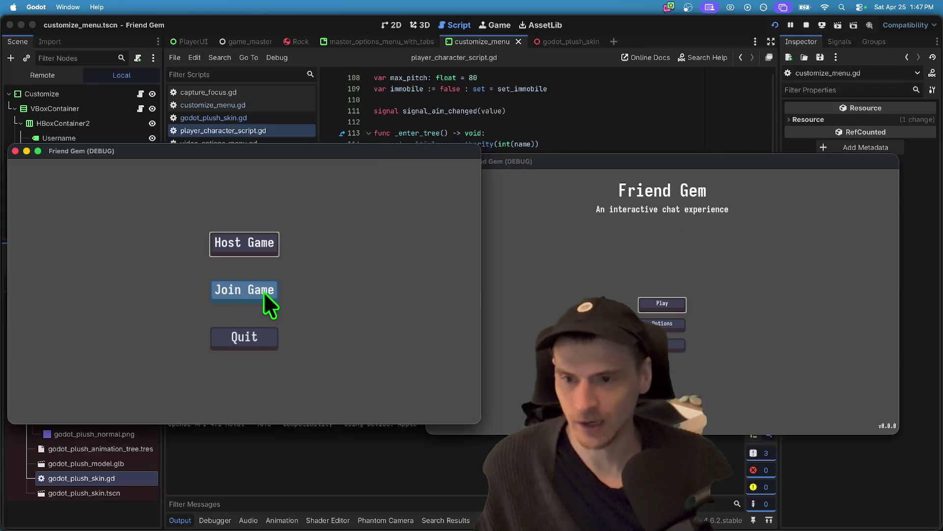
click(231, 249)
click(516, 264)
click(224, 315)
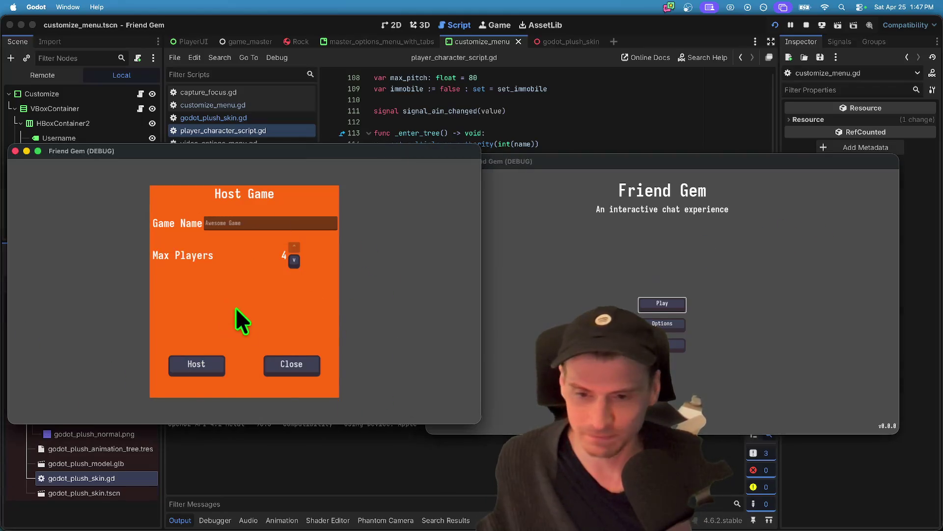
click(308, 366)
click(246, 338)
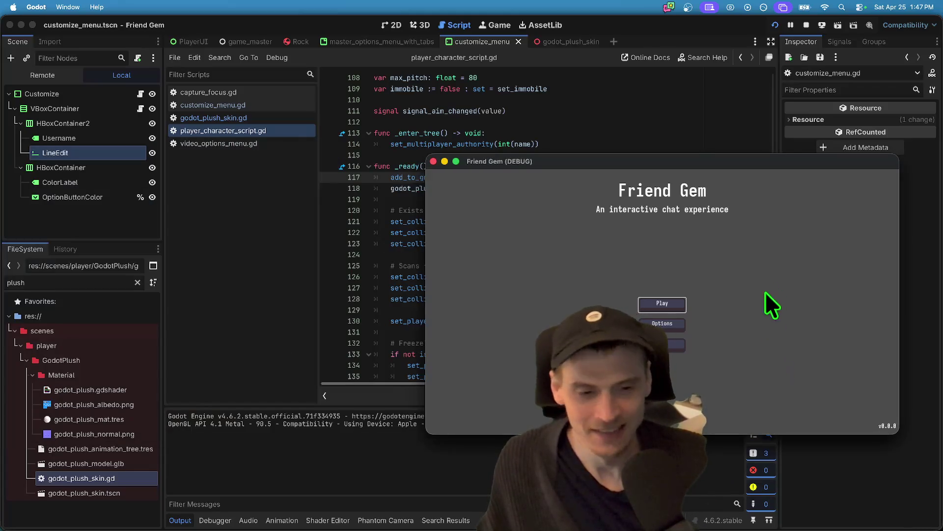
click(682, 350)
click(672, 308)
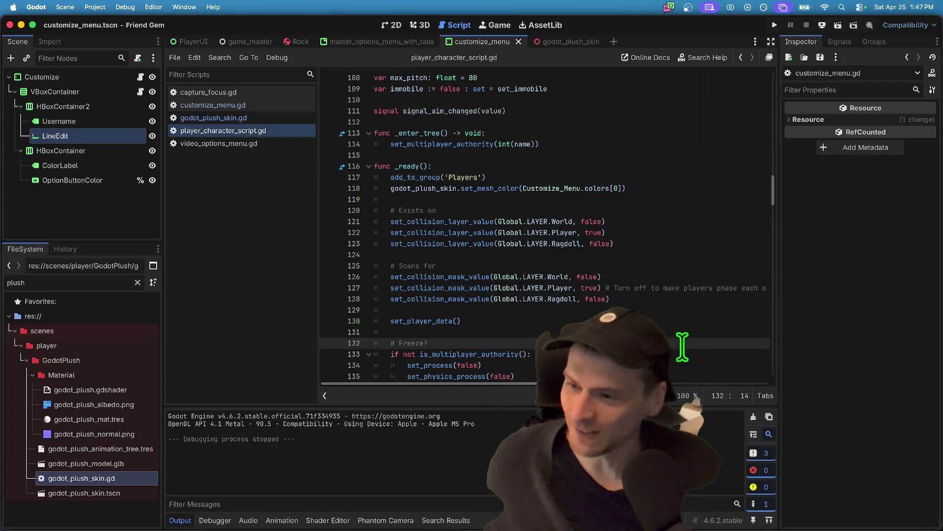
- Search the project for set_mesh_color from godot_plush_skin.gd and open its definition result
scroll(672, 312, down, 1)
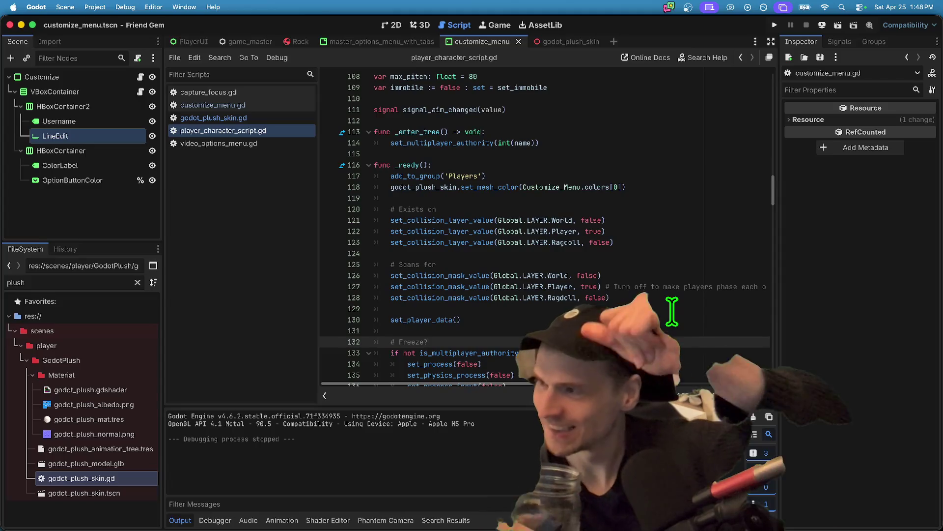
scroll(637, 318, down, 3)
scroll(637, 318, down, 5)
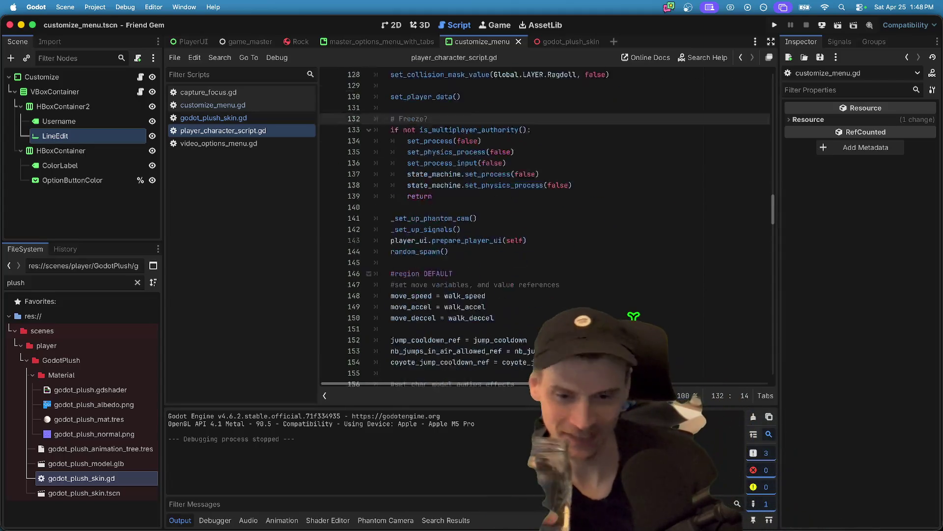
scroll(637, 319, down, 1)
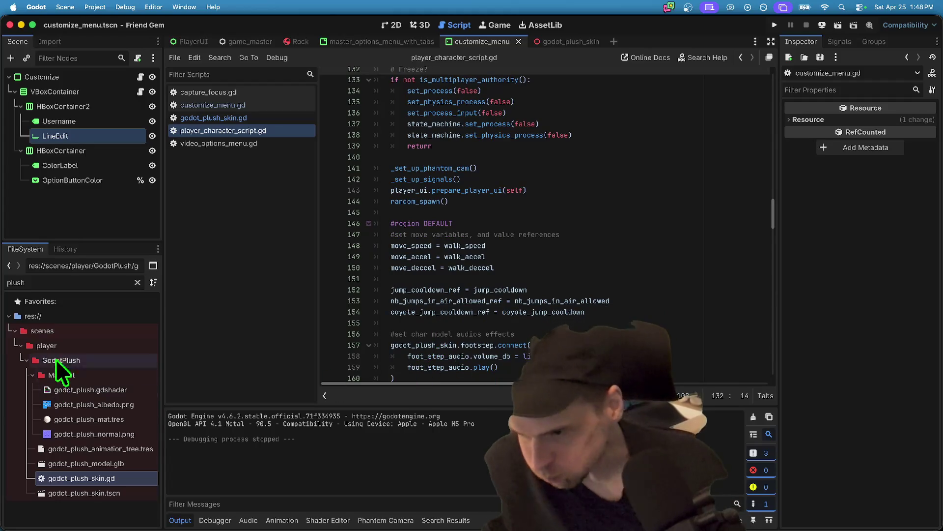
click(68, 350)
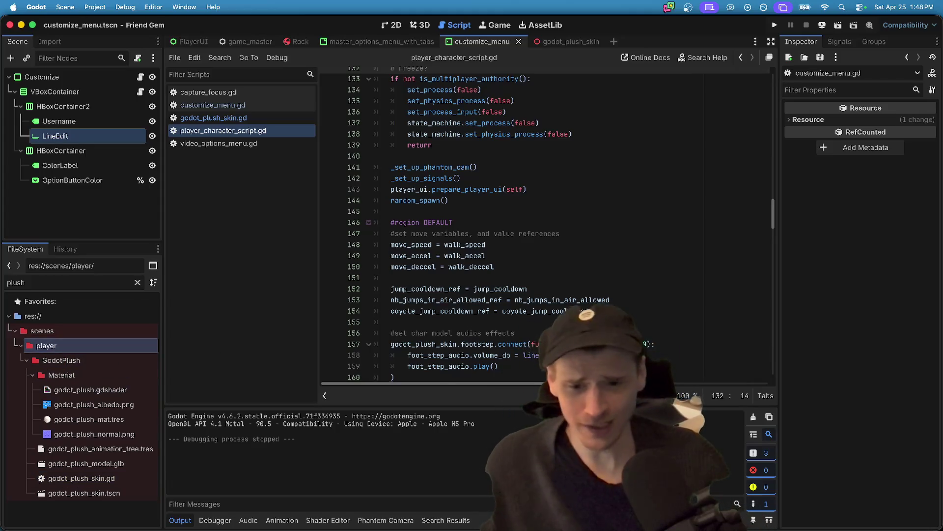
scroll(491, 221, down, 2)
click(570, 42)
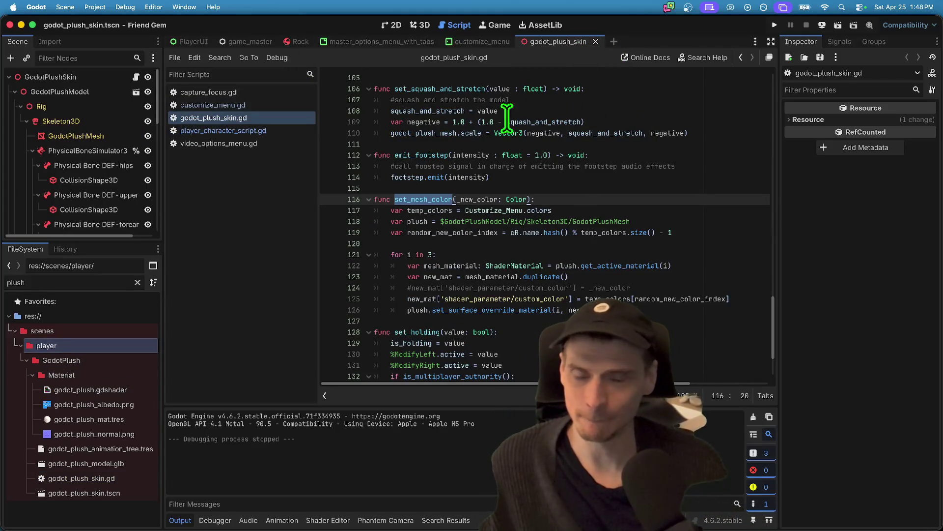
double_click(423, 196)
key(super+shift+f)
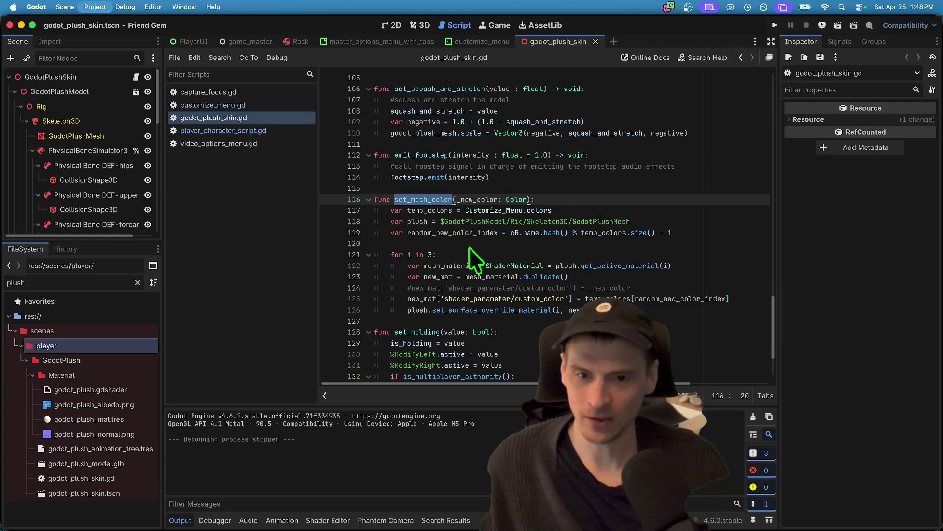
click(480, 316)
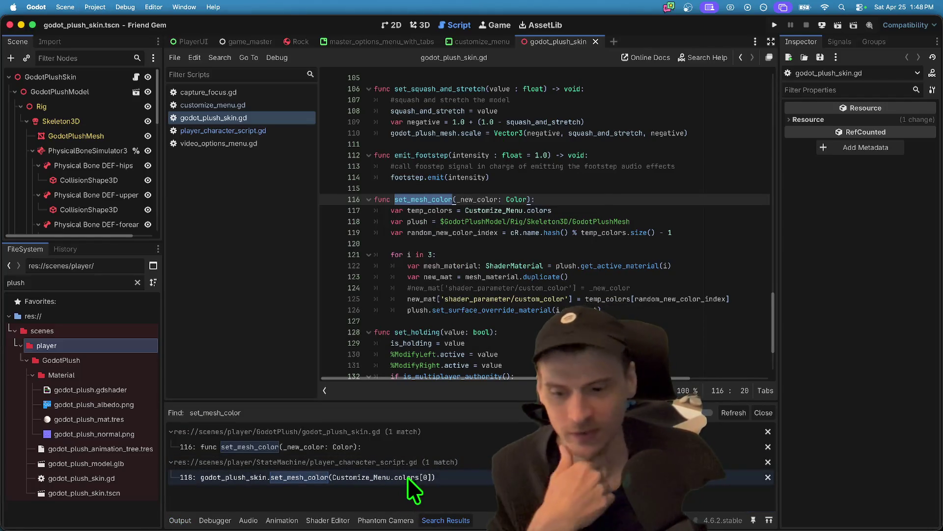
click(421, 442)
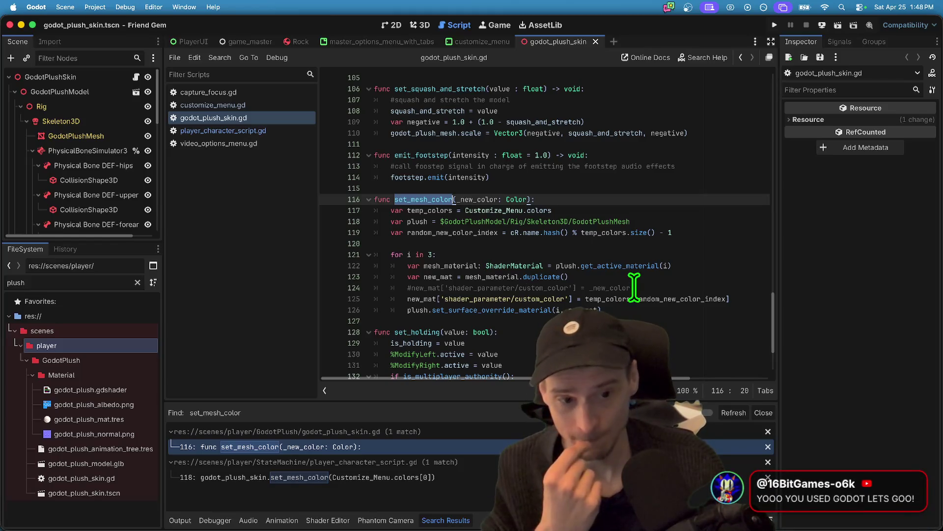
- Trace random_new_color_index and move to the start of the _new_color parameter to rename it
click(642, 307)
double_click(663, 298)
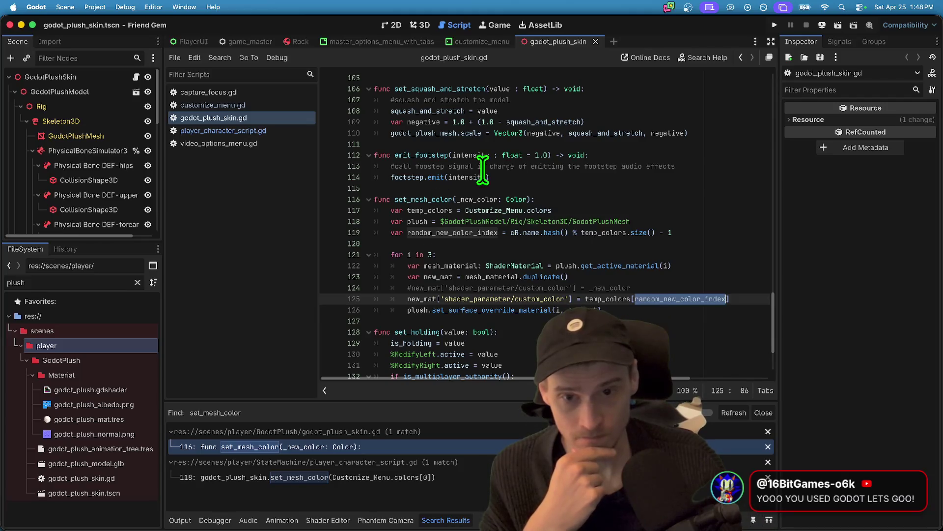
double_click(469, 232)
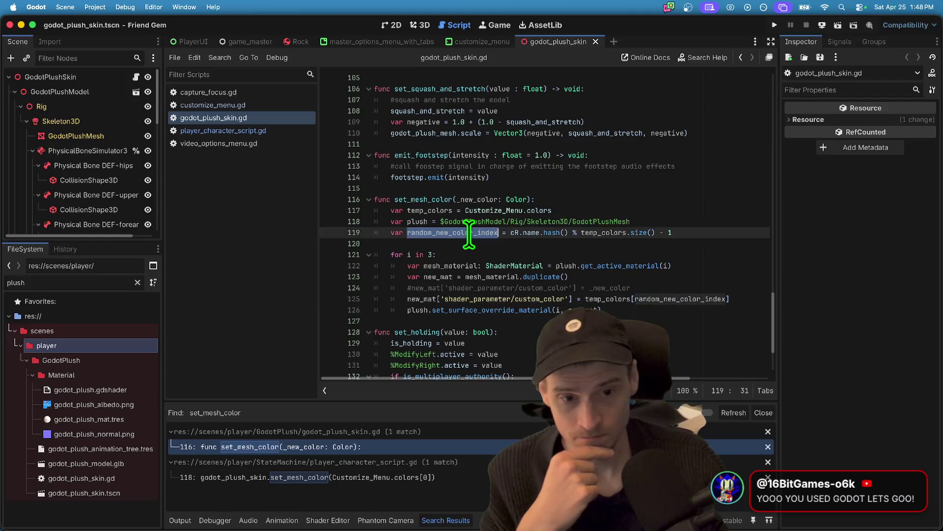
double_click(484, 199)
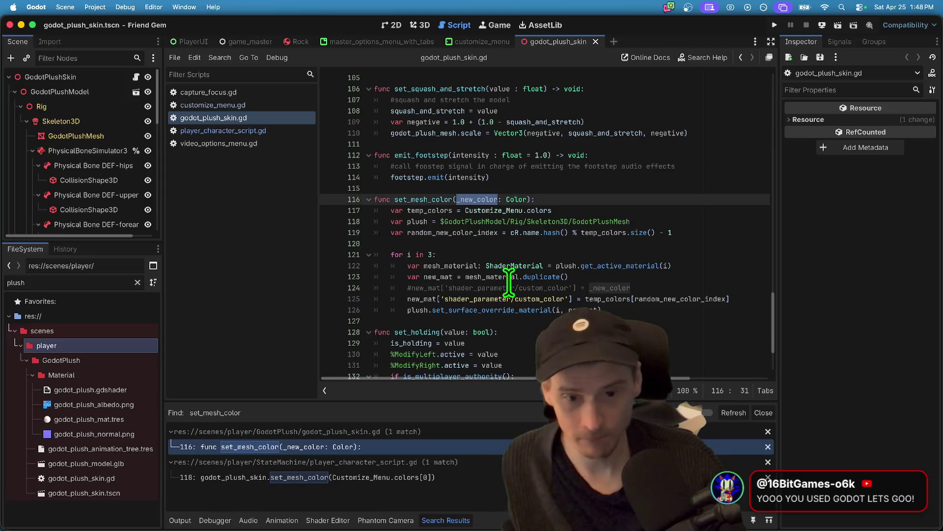
key(Left)
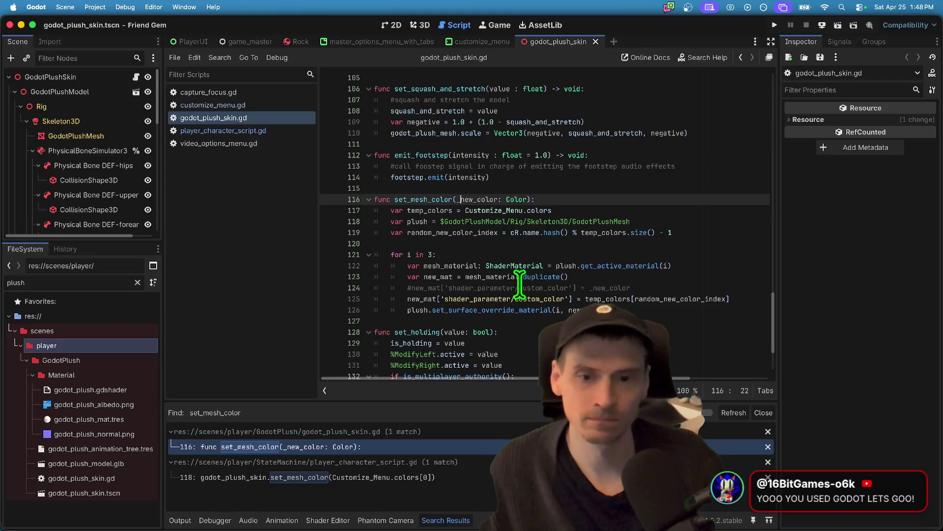
click(520, 284)
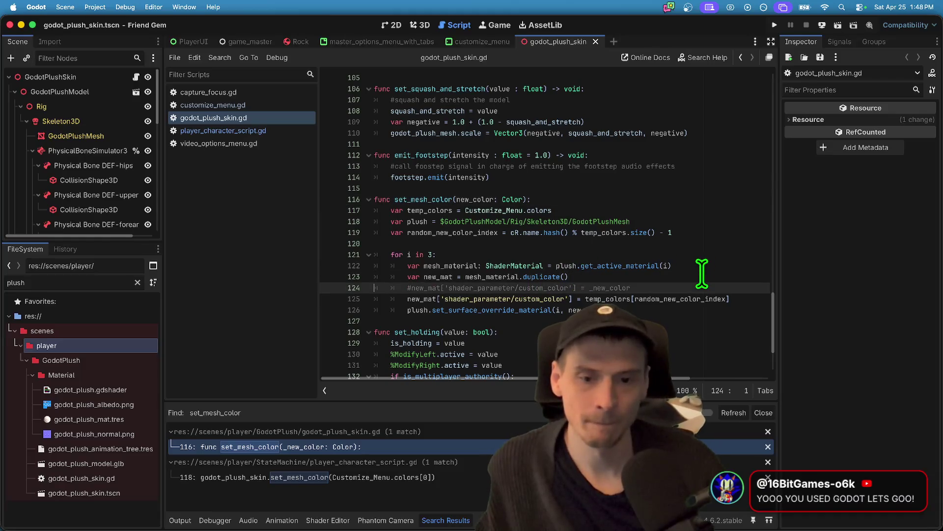
- Uncomment the _new_color assignment and start an if condition on new_color above it
key(super+k)
key(Up)
key(super+shift+Return)
text(if)
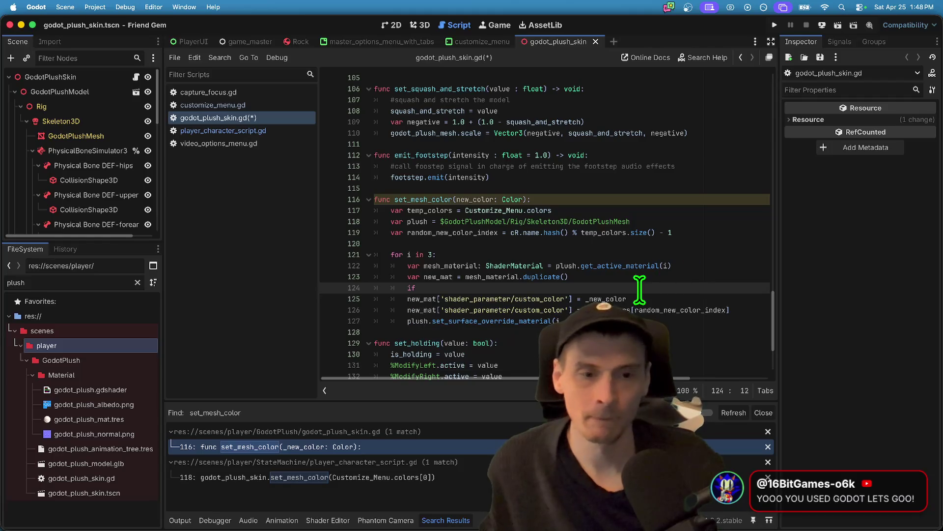
click(485, 199)
click(482, 287)
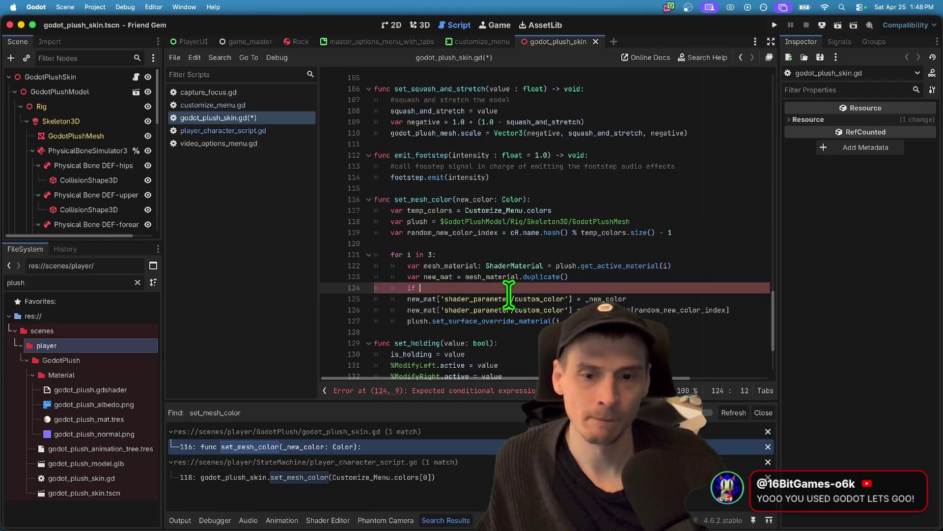
- Indent the assignment under the if and add an else: branch holding the random colour line
key(Down)
key(Home)
key(Tab)
key(End)
key(Return)
key(BackSpace)
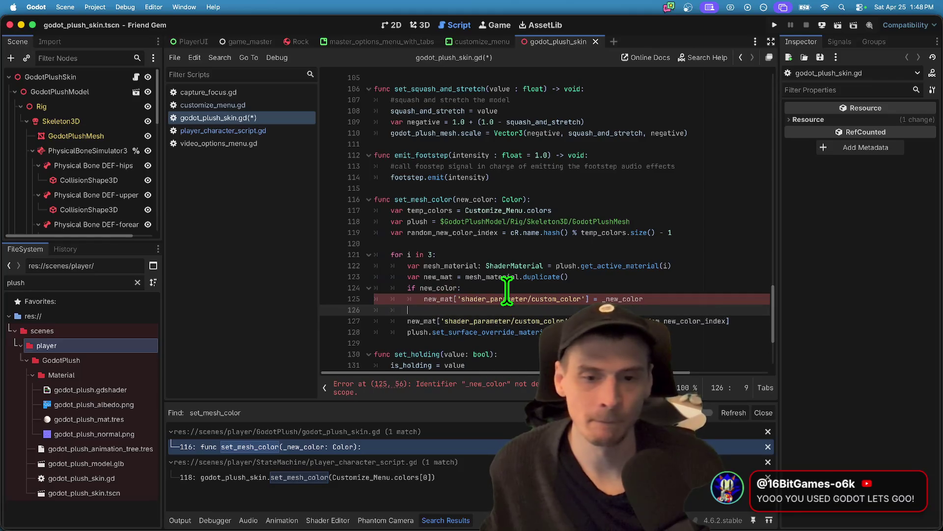
key(BackSpace)
key(BackSpace)
key(BackSpace)
text(else:)
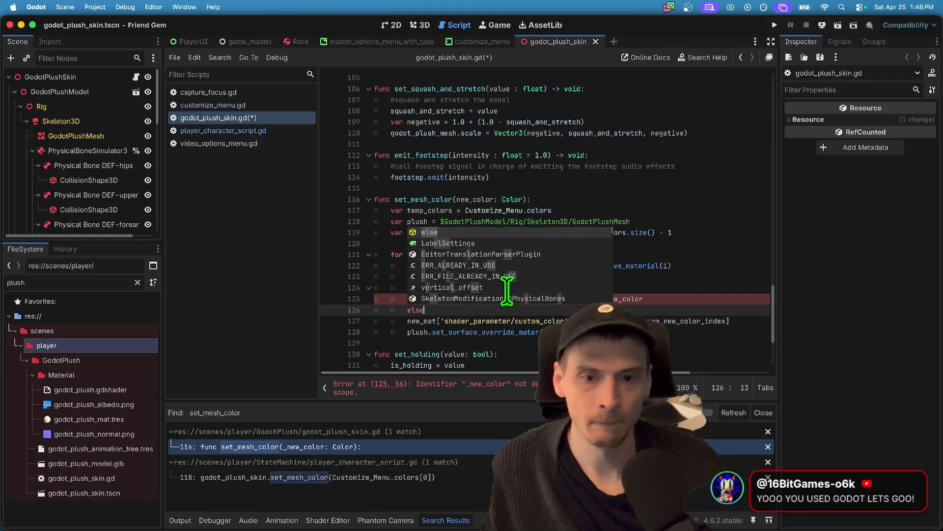
key(Down)
key(Home)
key(Home)
key(Tab)
key(Down)
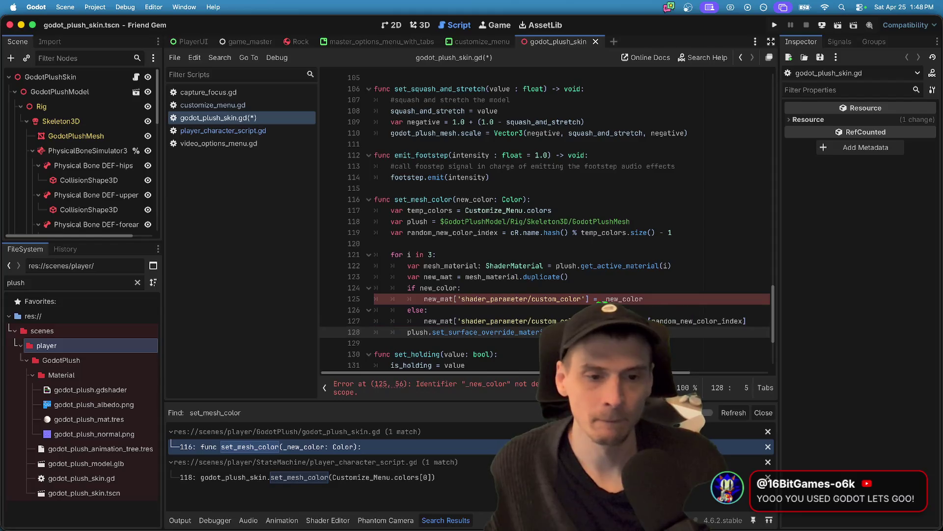
- Change _new_color to new_color on line 125, check the temp_colors fallback, and save godot_plush_skin.gd
double_click(625, 298)
key(BackSpace)
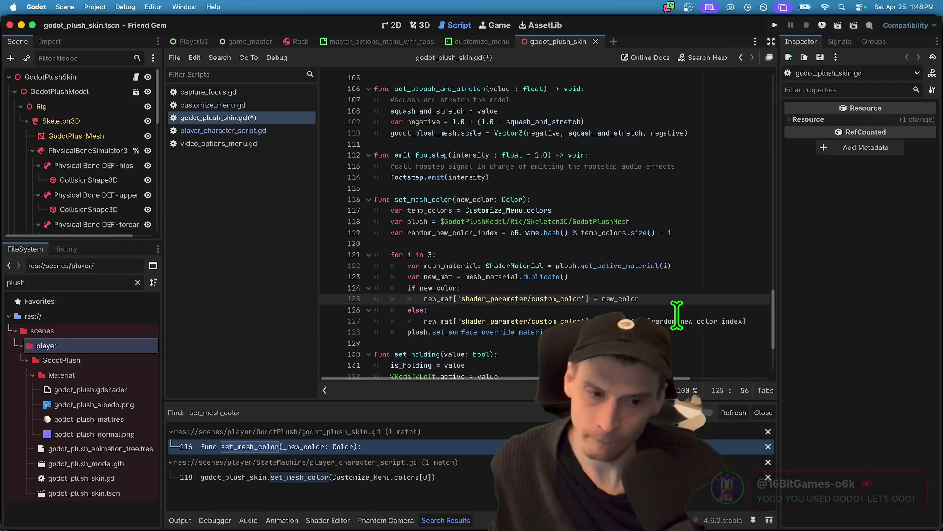
key(Down)
key(Down)
key(Down)
double_click(633, 298)
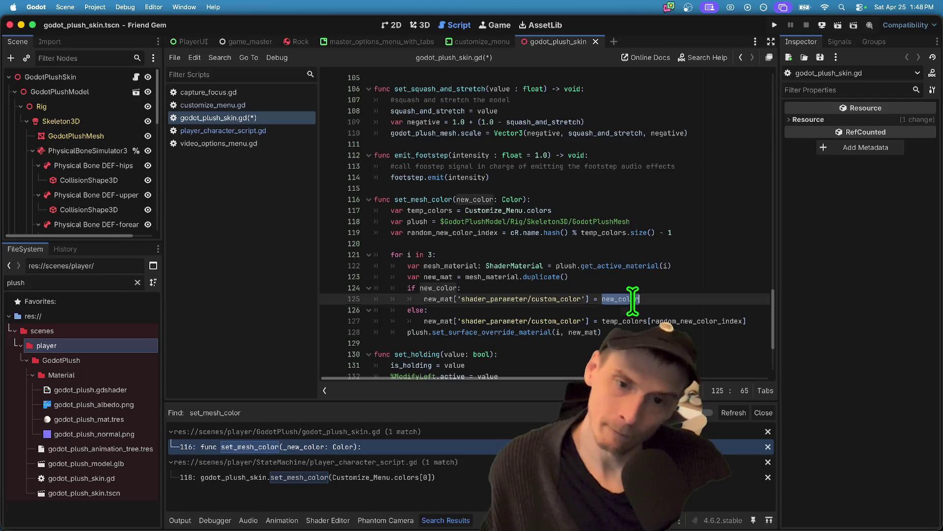
scroll(659, 274, down, 2)
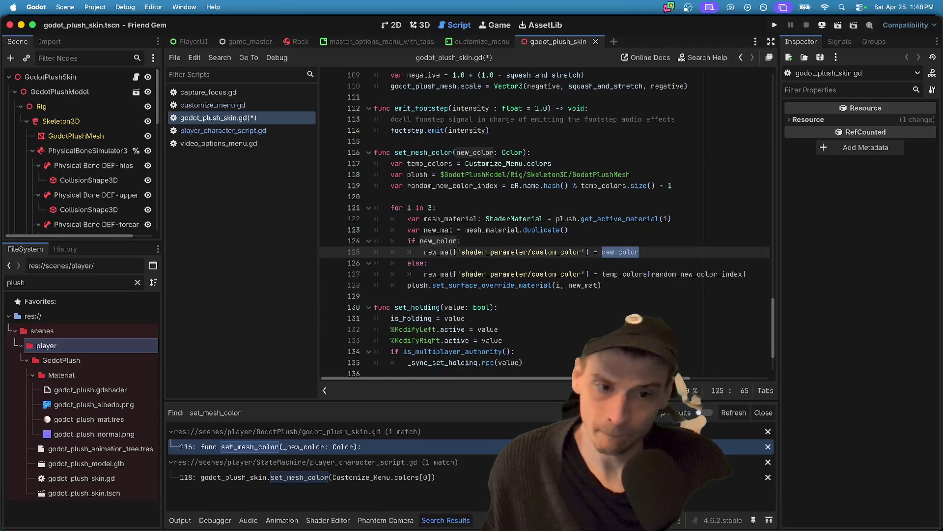
double_click(643, 274)
key(shift+End)
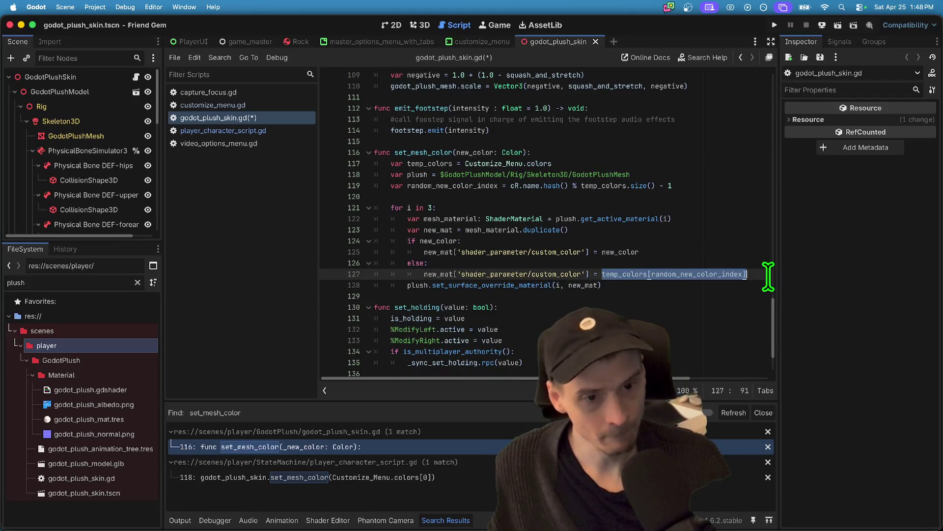
click(754, 285)
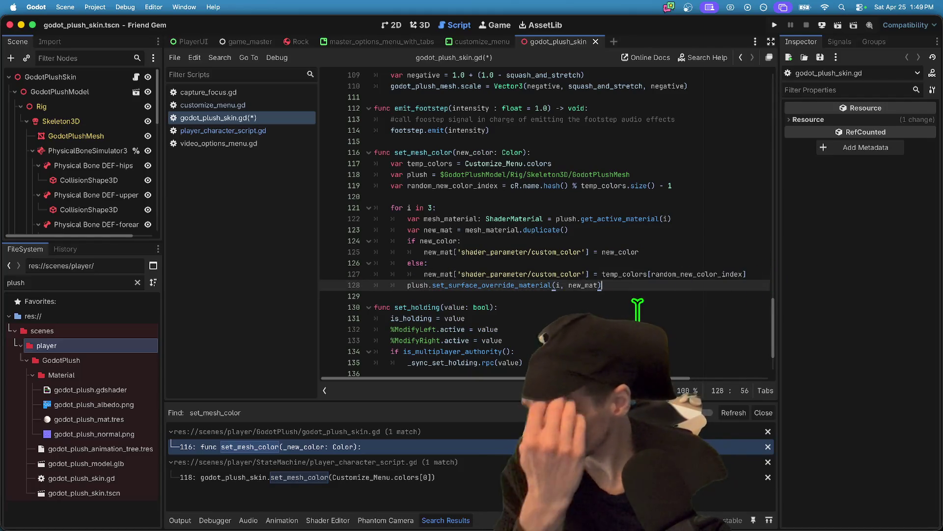
key(super+s)
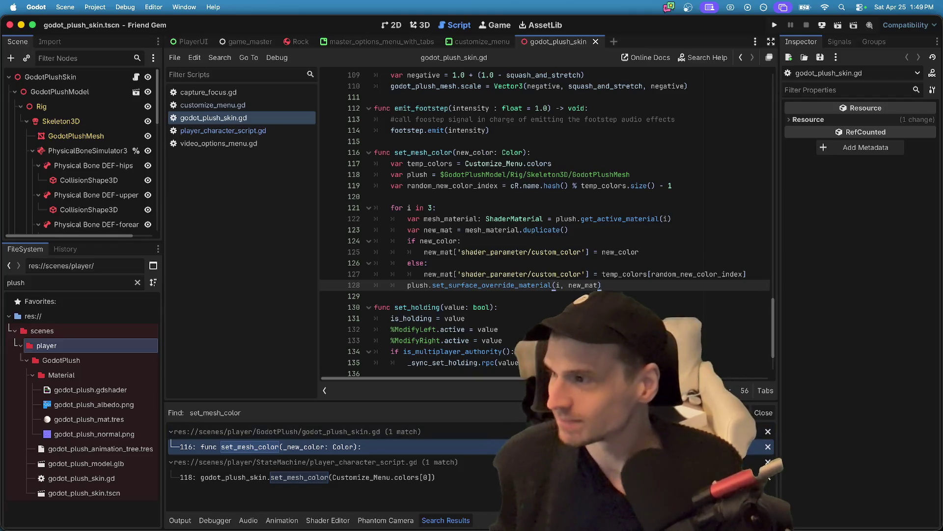
- Run the game and host a session in the first window, moving the plush player
key(super+b)
mouse_move(518, 186)
mouse_down()
mouse_move(257, 84)
mouse_move(226, 49)
mouse_up()
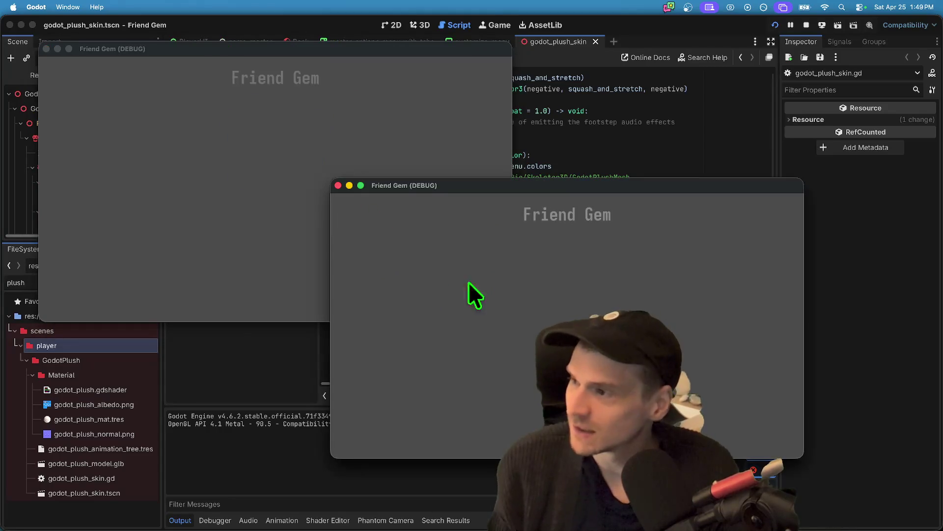
click(267, 196)
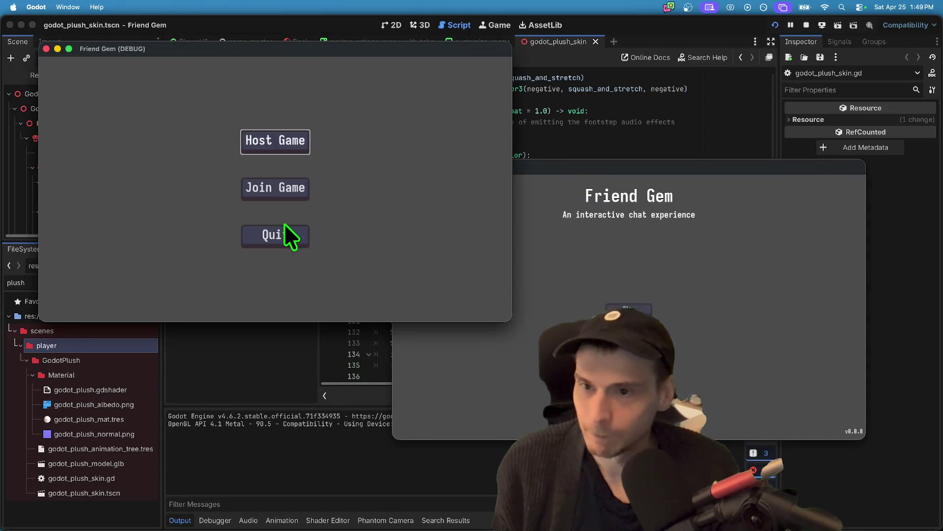
click(282, 143)
click(248, 260)
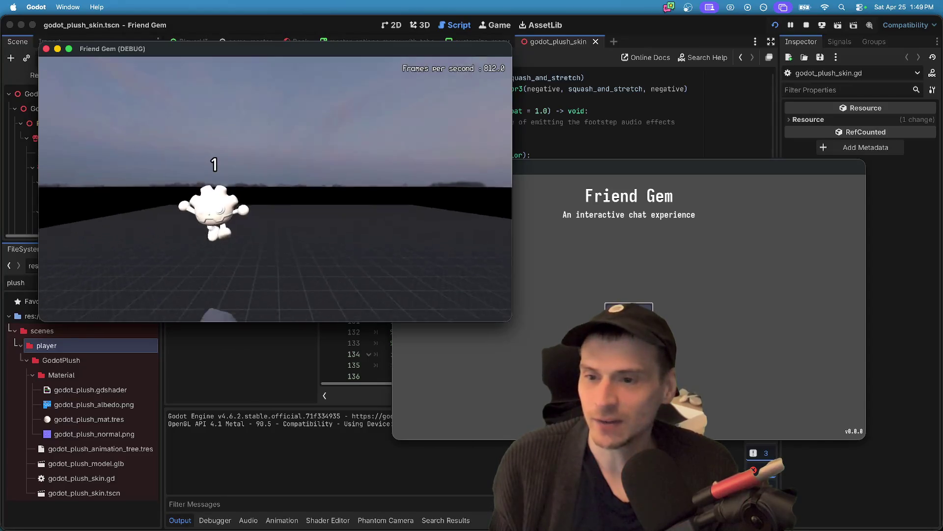
key(s)
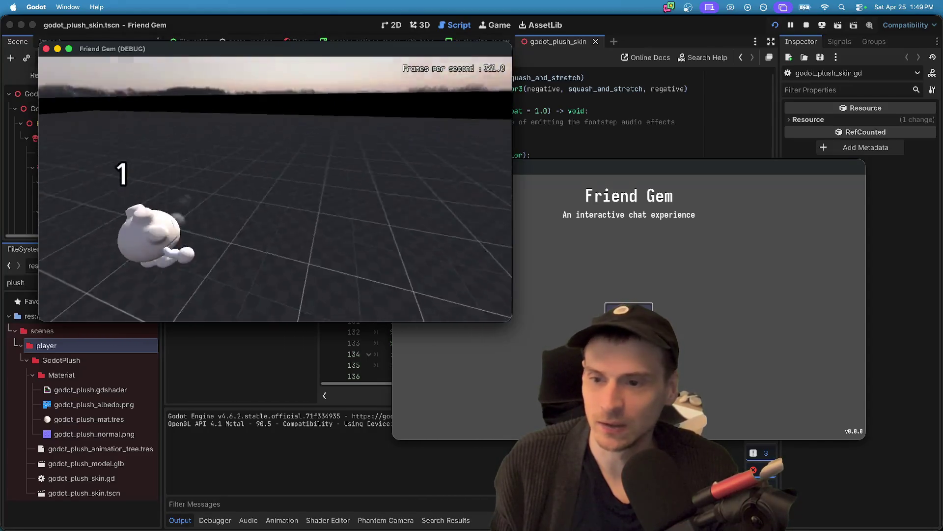
- Join the hosted Awesome Game from the second window, then return to the editor
click(741, 379)
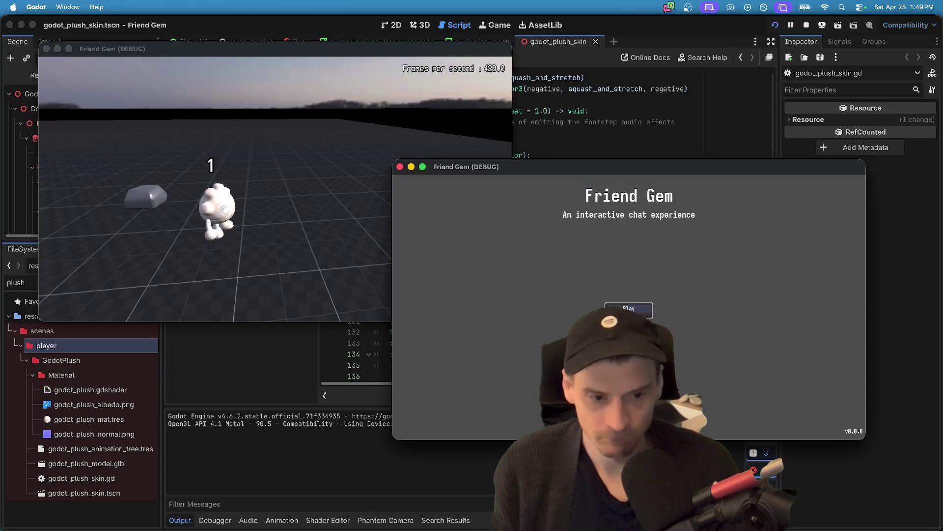
click(629, 309)
click(632, 305)
click(715, 233)
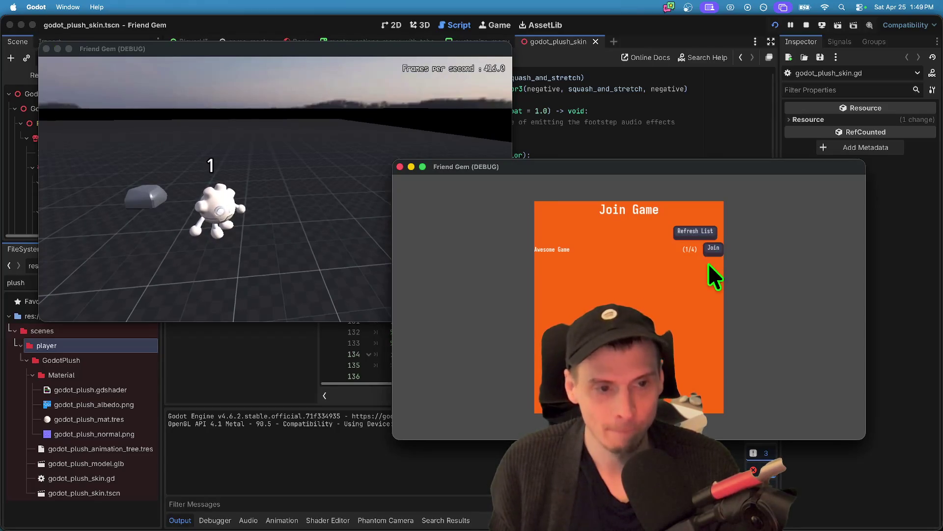
click(709, 251)
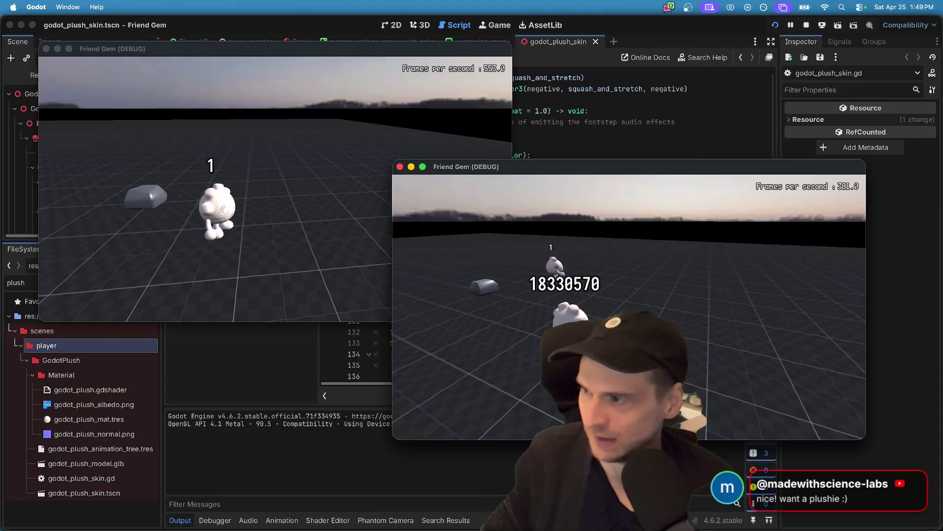
click(277, 201)
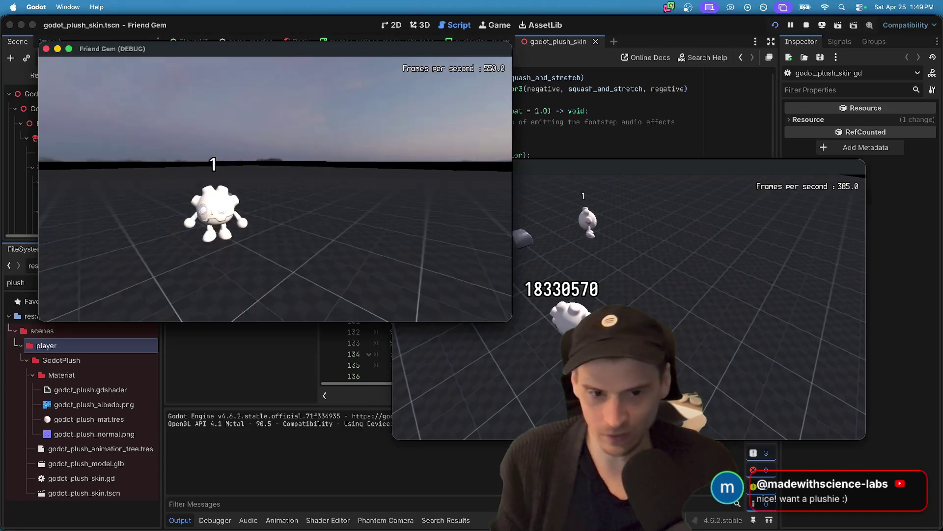
key(super+Tab)
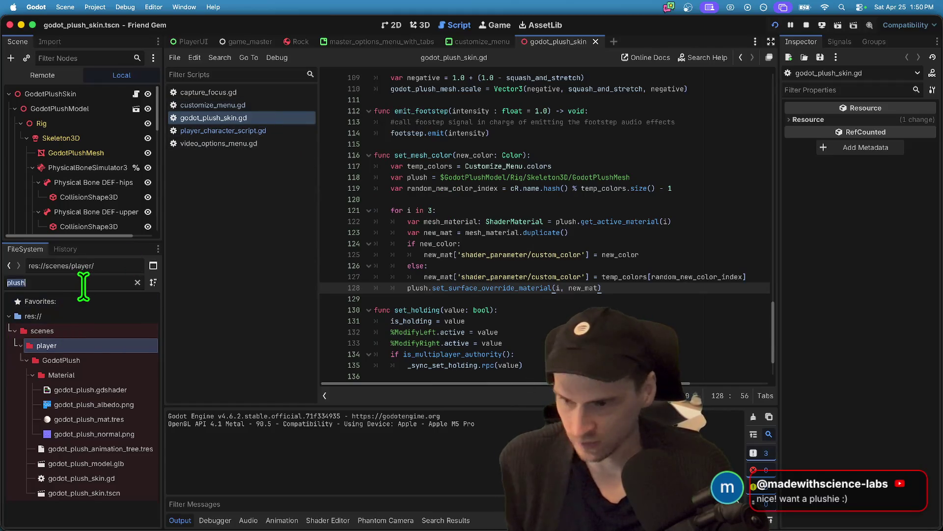
- Declare signal_player_changed_color(new_color: Color) on line 7 of global.gd, then switch to player_character_script.gd
text(glo)
double_click(107, 406)
click(729, 125)
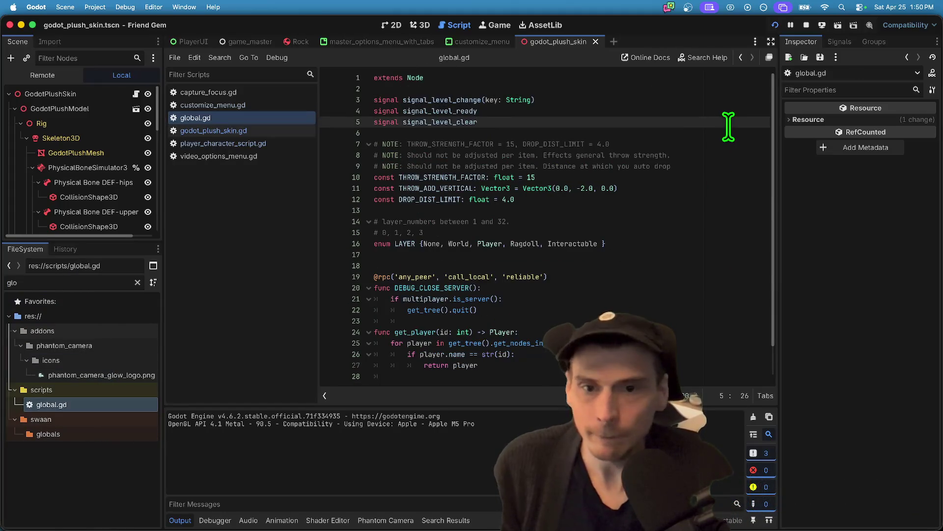
key(Return)
key(Return)
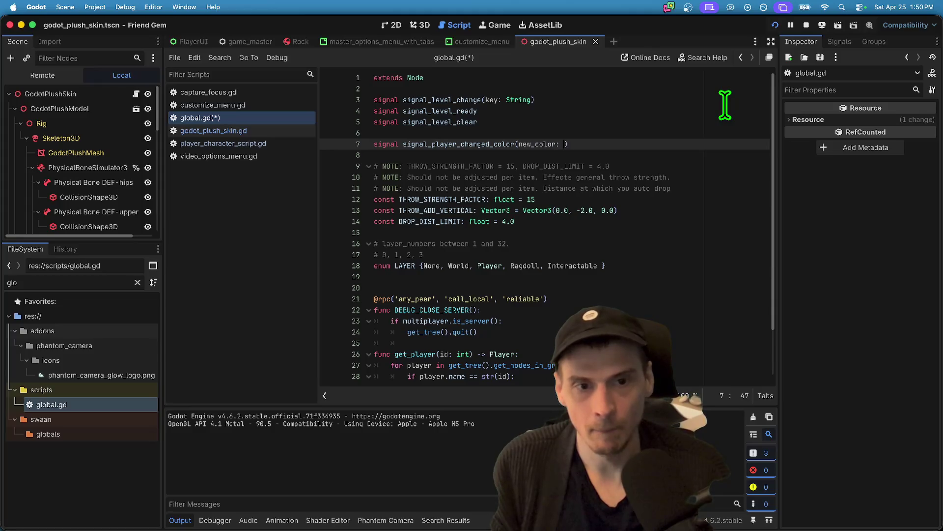
key(Return)
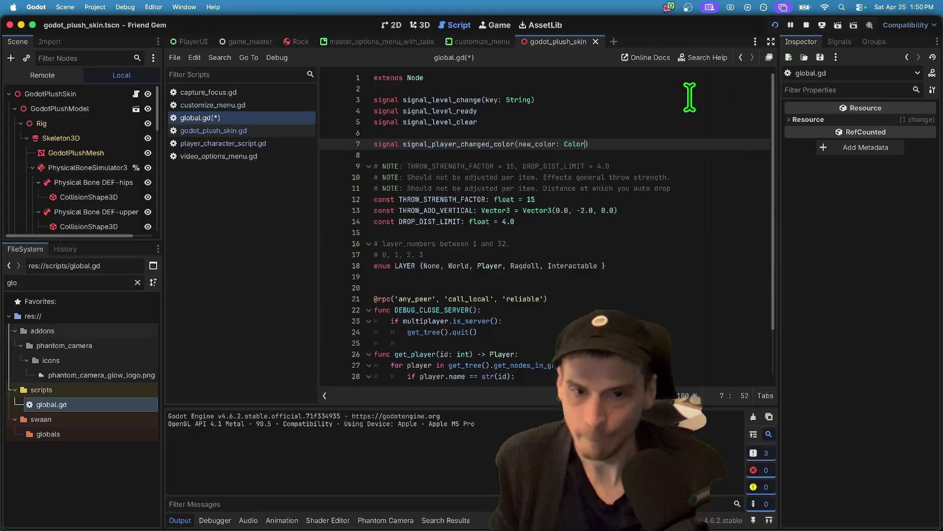
double_click(480, 144)
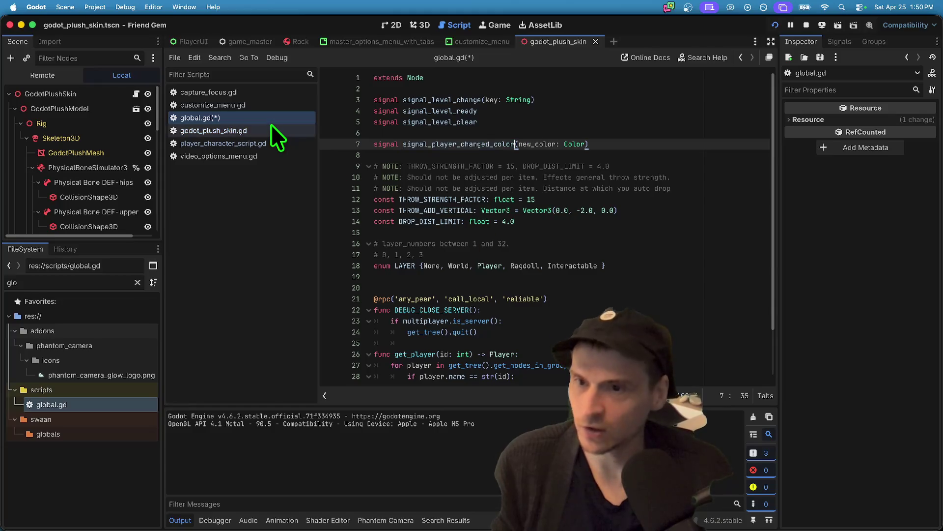
click(275, 143)
scroll(665, 199, down, 3)
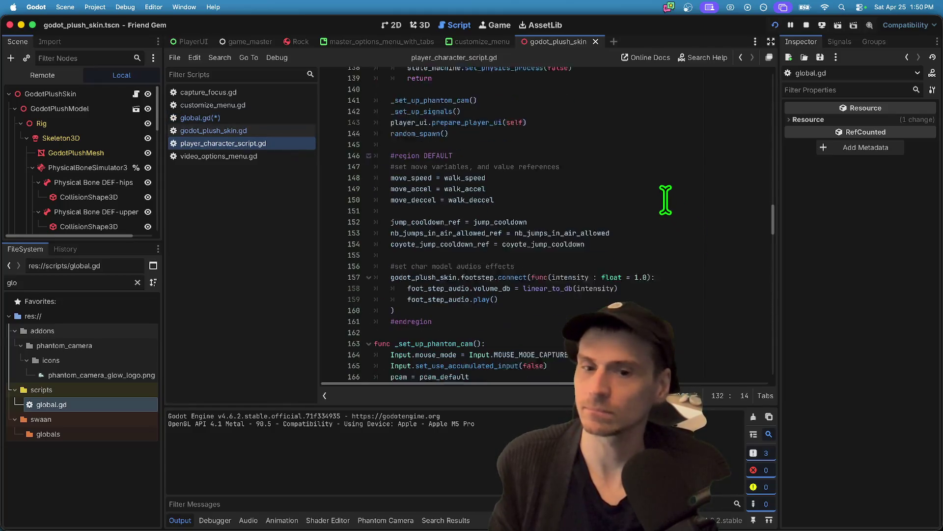
- Add an indented empty line above pass in sync_player_data
scroll(665, 199, down, 20)
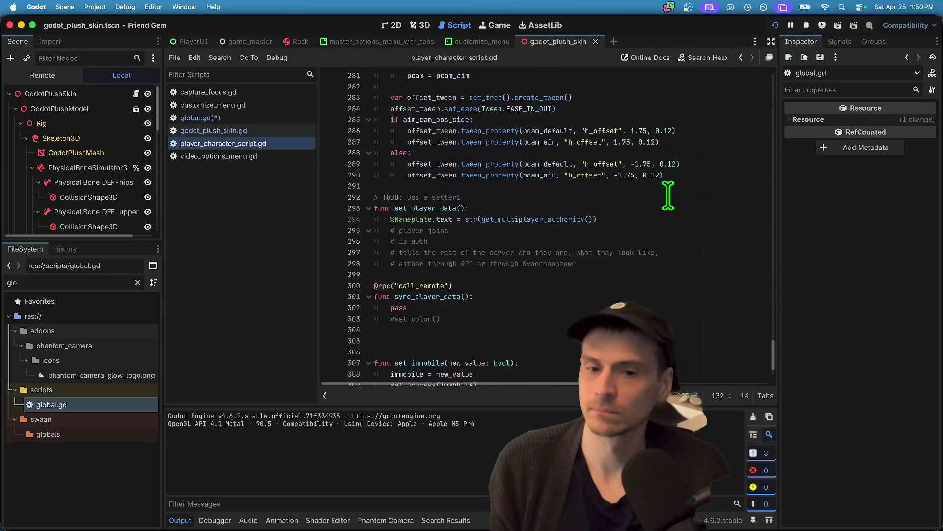
click(638, 249)
key(Home)
key(Return)
key(Up)
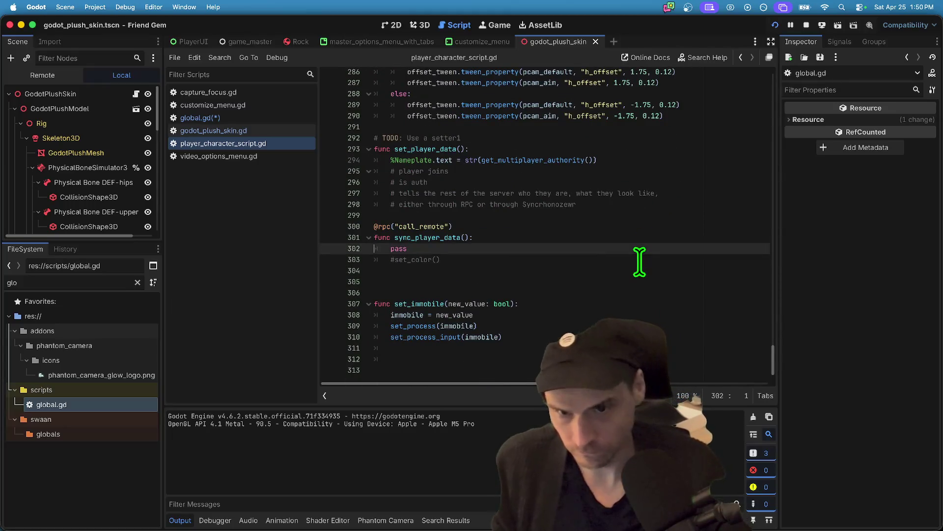
key(Tab)
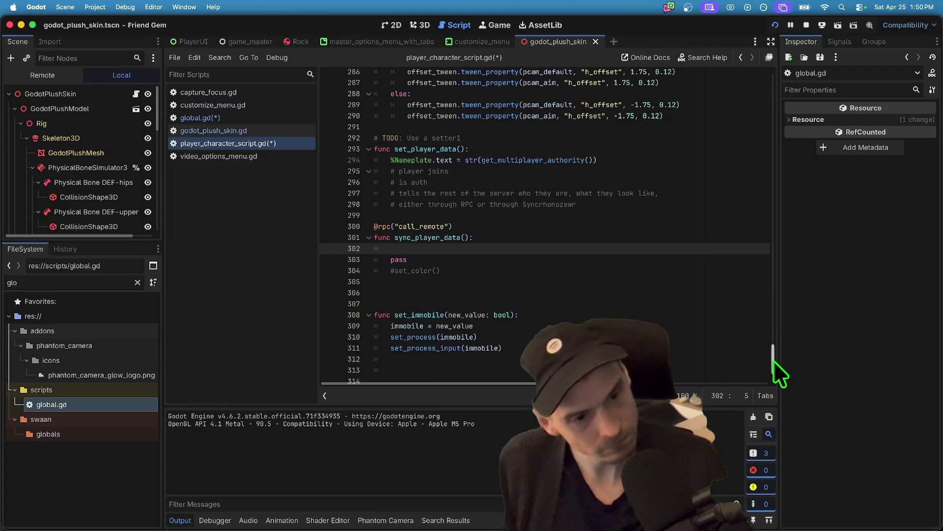
mouse_move(773, 361)
mouse_down()
mouse_move(771, 102)
mouse_move(776, 175)
mouse_move(763, 87)
mouse_move(758, 160)
mouse_move(727, 249)
mouse_up()
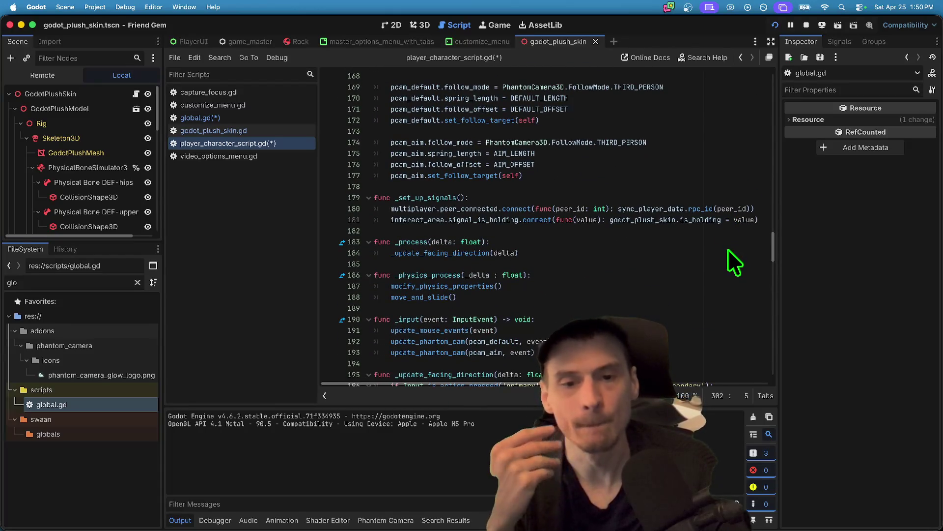
- Start a Global.si line in _set_up_signals and save global.gd so its new signal is recognized
click(682, 231)
key(Return)
key(Return)
key(Up)
key(Up)
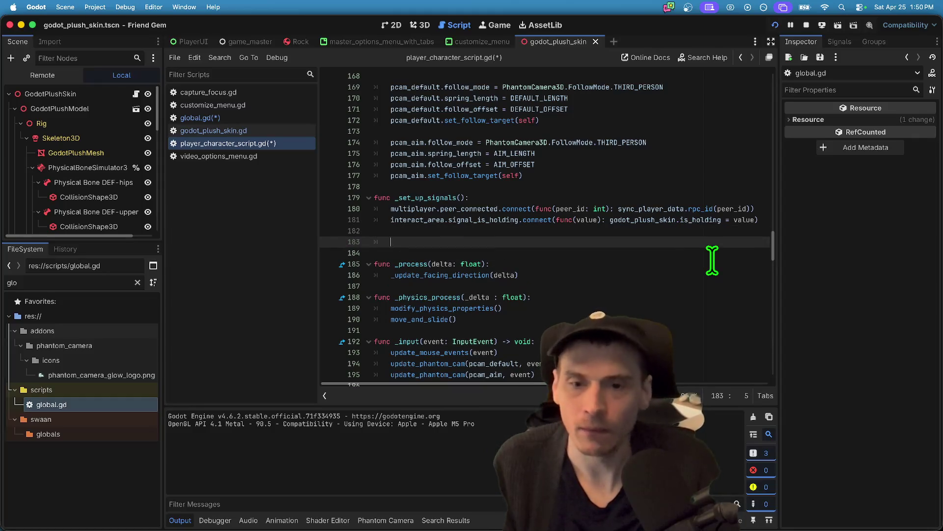
text(lo)
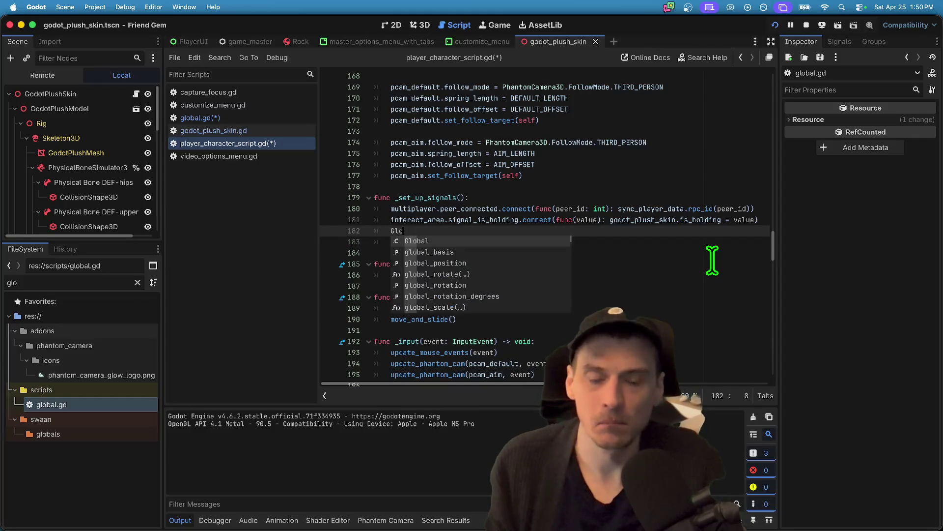
key(Return)
text(.si)
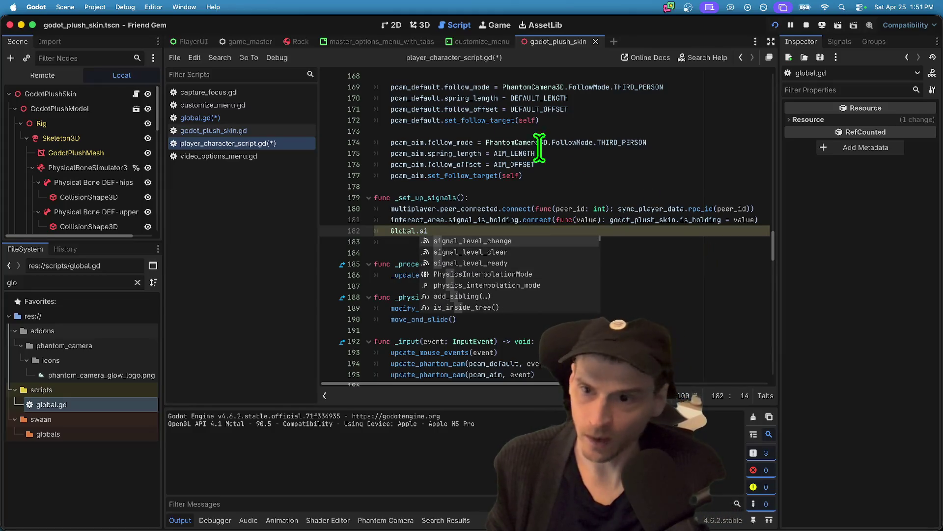
click(199, 117)
key(super+s)
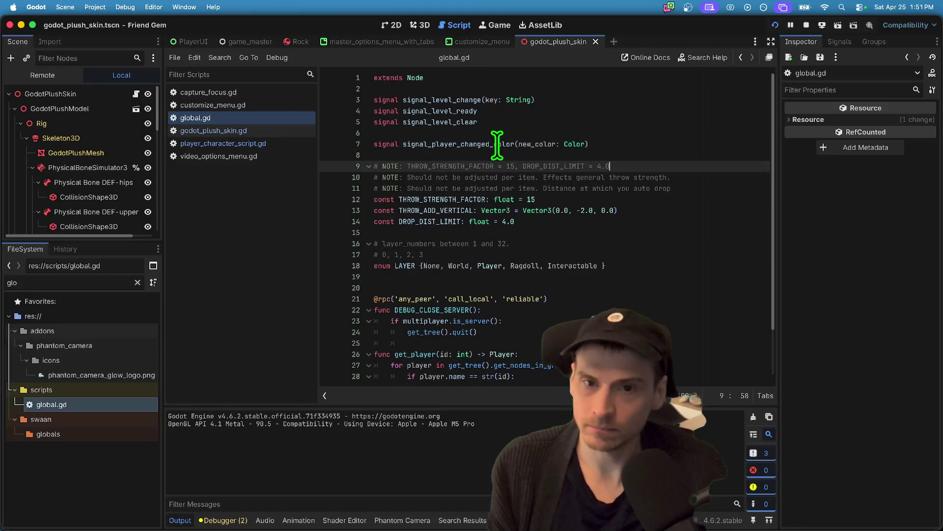
click(234, 144)
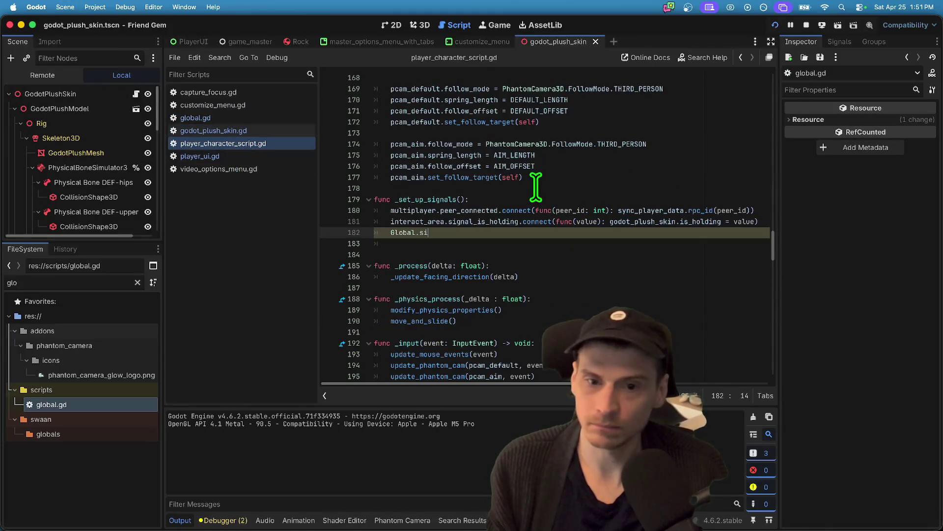
- Complete line 182 as Global.signal_player_changed_color.connect(set_player_data)
text(i)
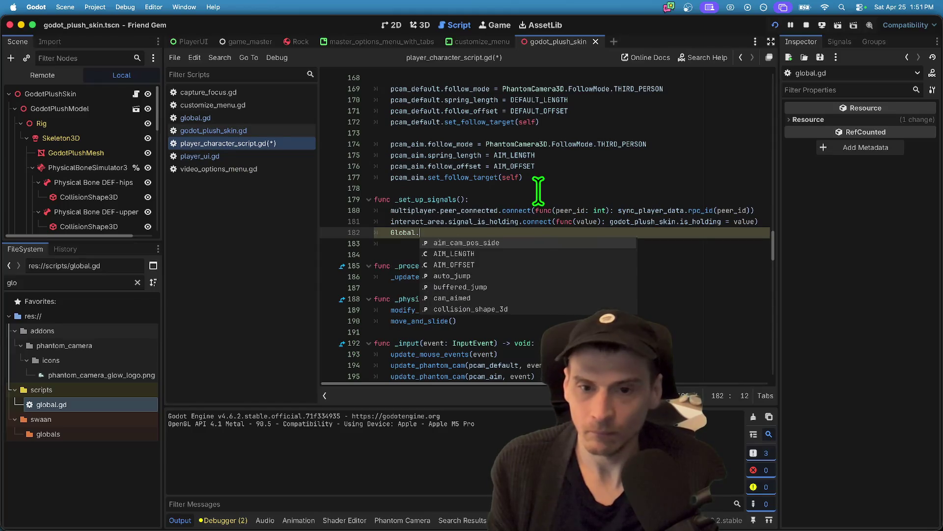
key(Down)
key(Down)
key(Down)
key(Return)
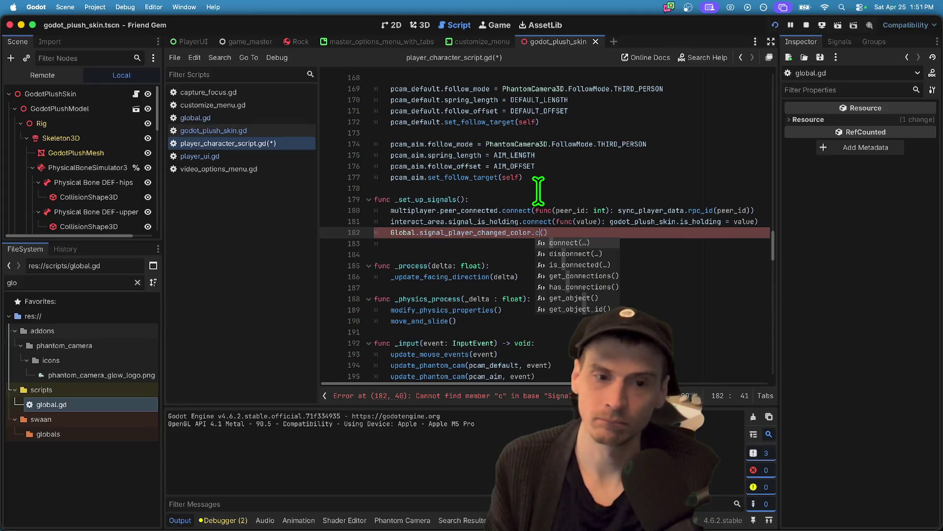
key(Return)
text(ect)
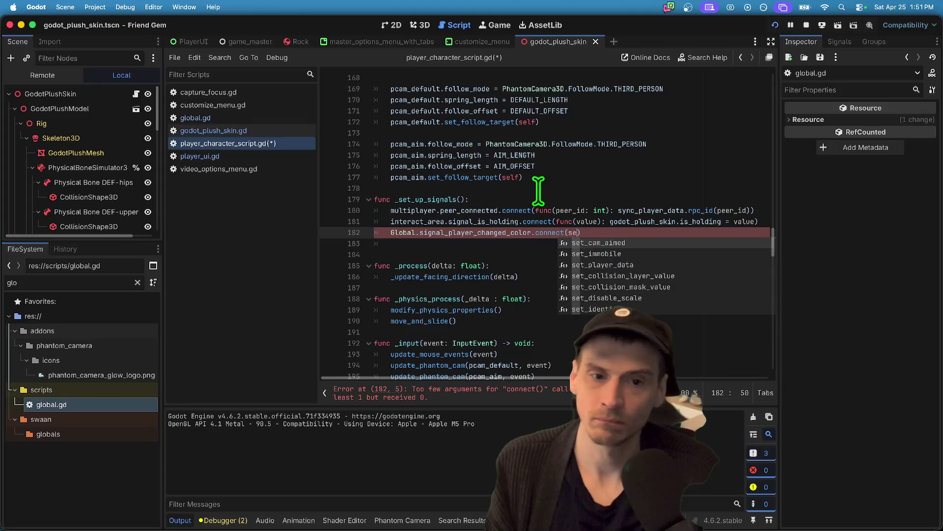
key(Return)
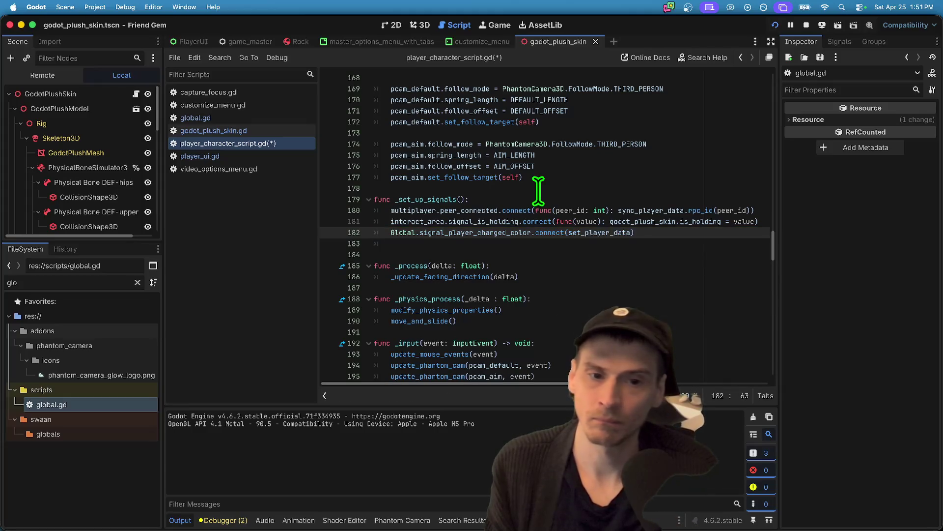
- Check the set_player_data definition and return to the connect line
double_click(603, 234)
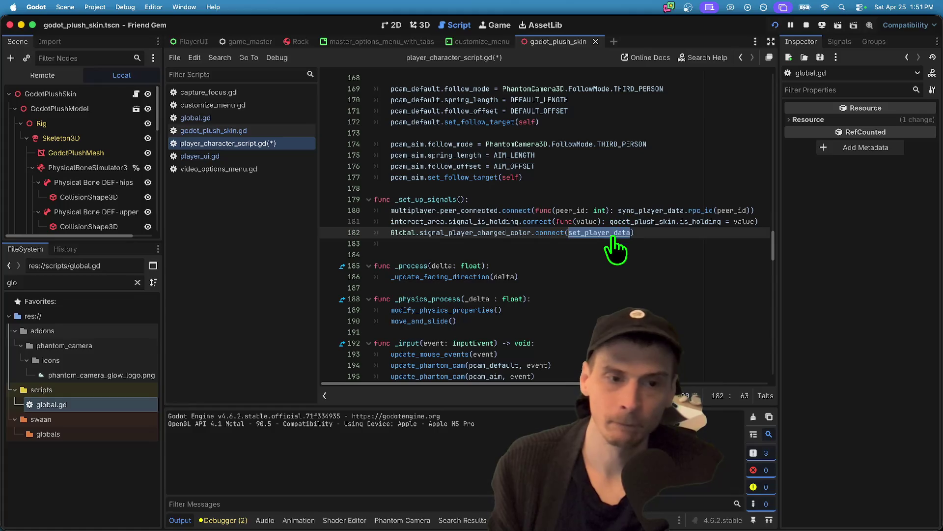
super+click(602, 234)
key(alt+Left)
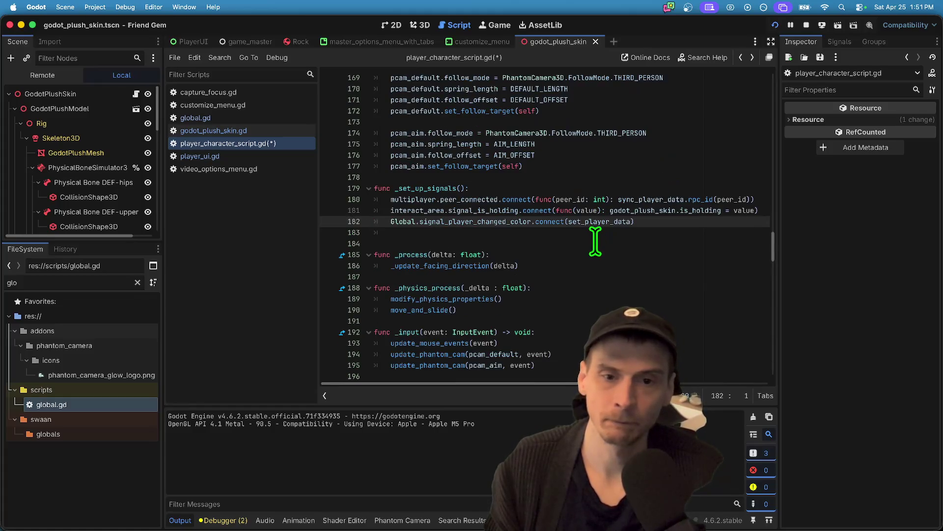
key(Down)
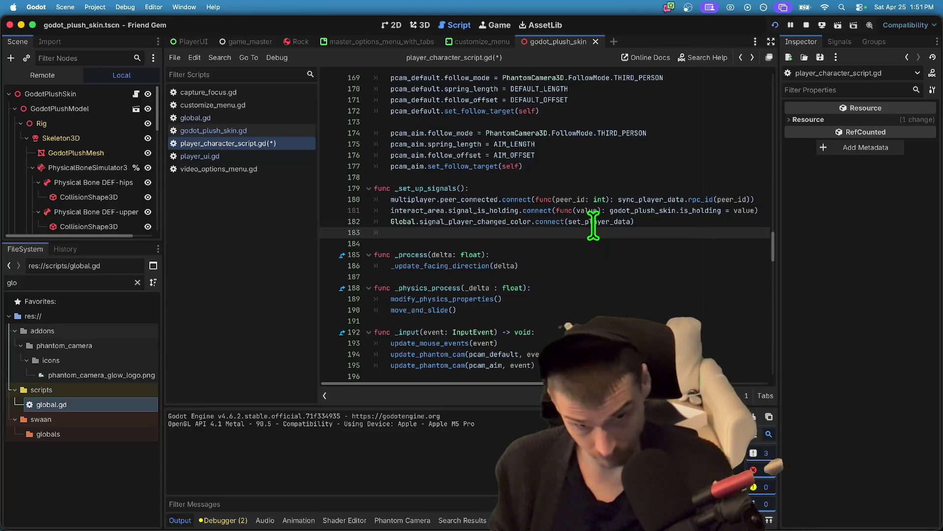
double_click(594, 221)
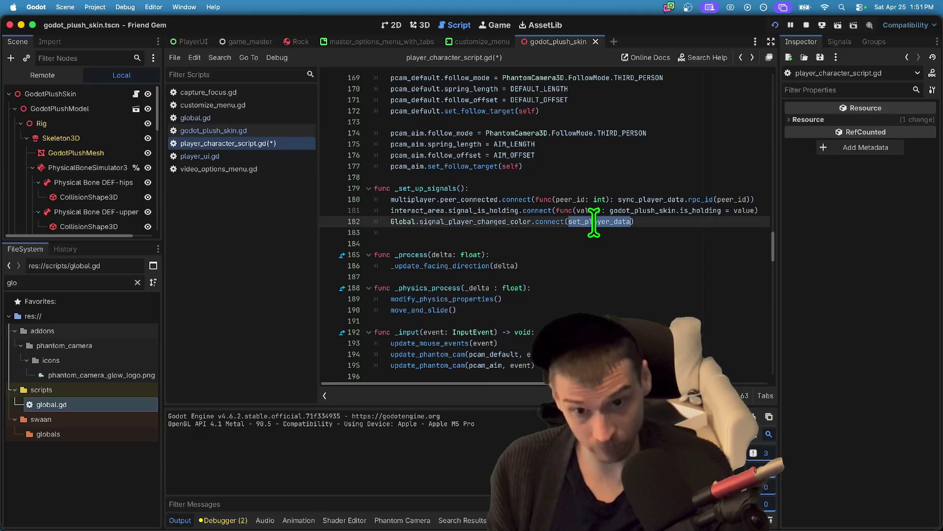
click(221, 117)
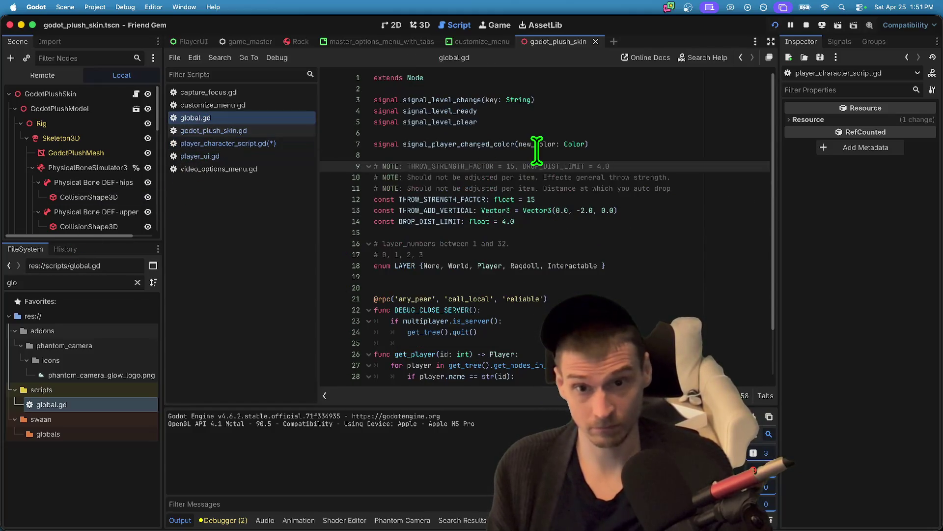
- Declare var player_color: Color with setter set_player_color below the new signal
double_click(444, 145)
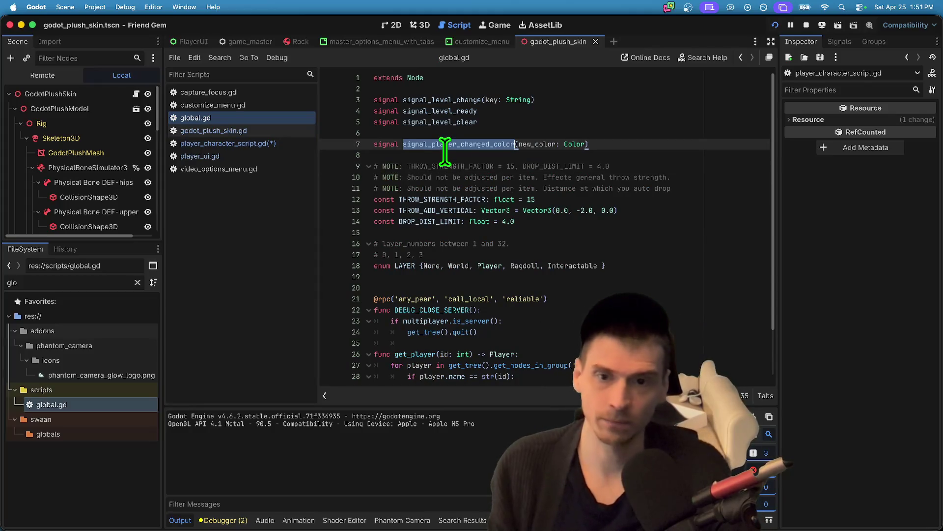
key(Escape)
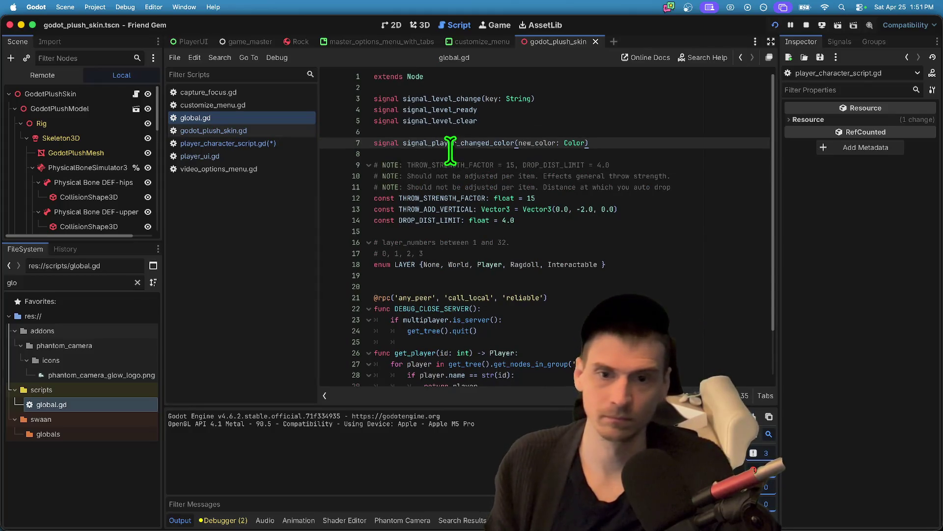
scroll(491, 167, down, 2)
scroll(542, 189, up, 1)
click(644, 105)
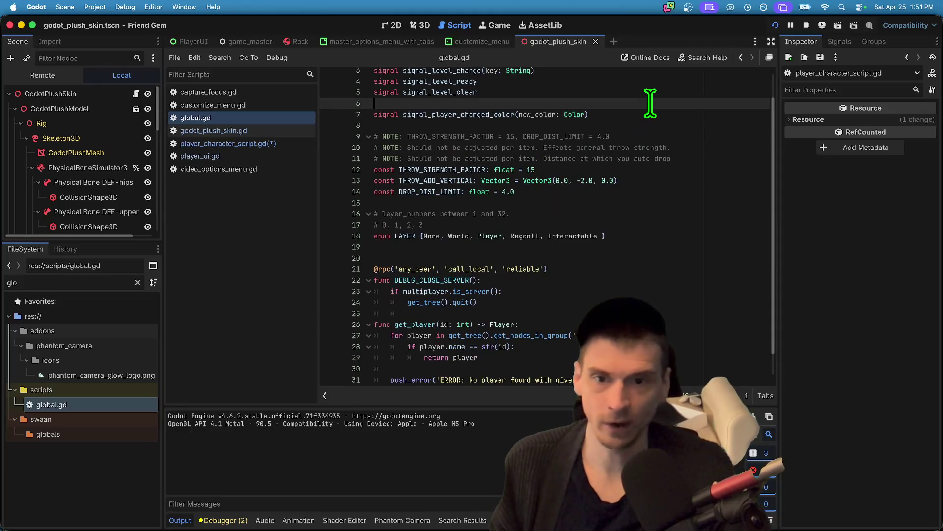
key(Delete)
click(650, 104)
key(Return)
key(Return)
key(Return)
key(Up)
text(v)
text(player_color: Col)
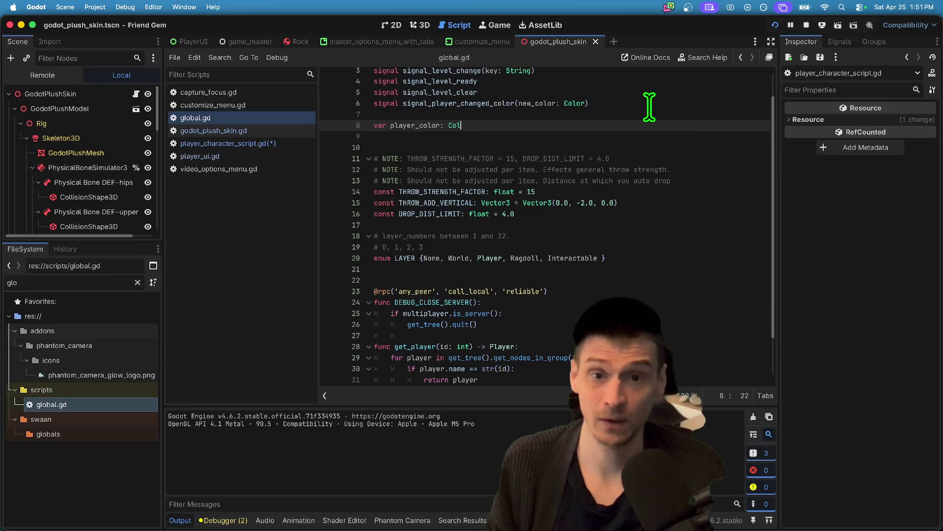
text(or : set =)
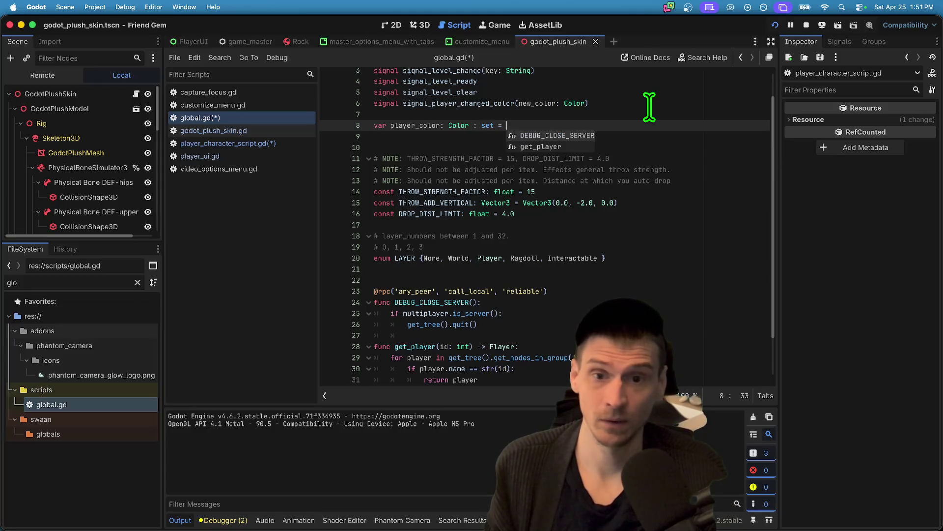
text(chan)
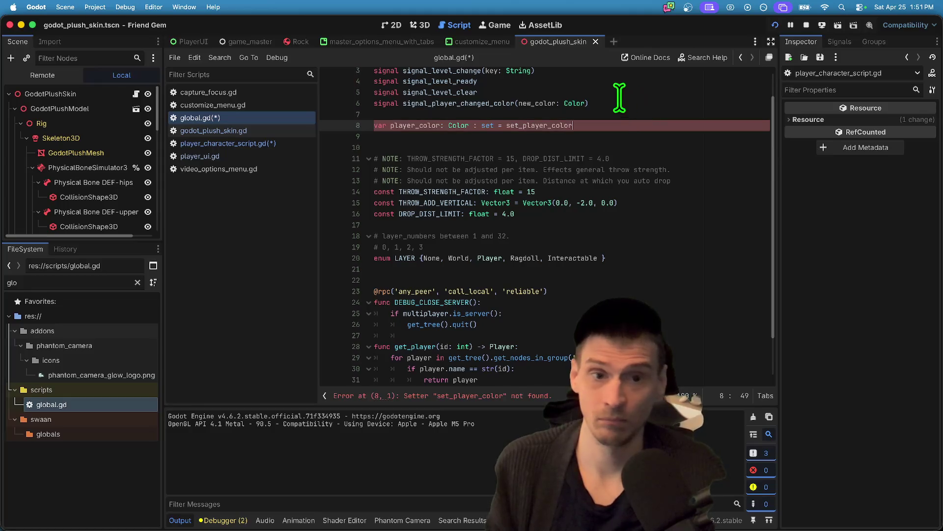
- Add func set_player_color(new_color: Color) at the end of global.gd
click(521, 399)
double_click(537, 155)
key(cmd+c)
scroll(665, 172, down, 3)
click(664, 354)
click(692, 374)
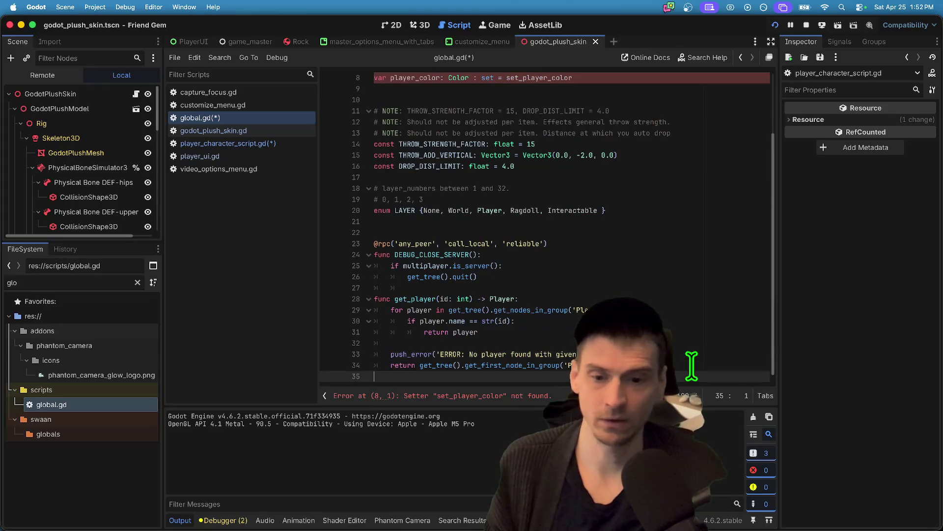
key(Return)
text(f)
key(Return)
text(fu)
key(cmd+v)
text((C)
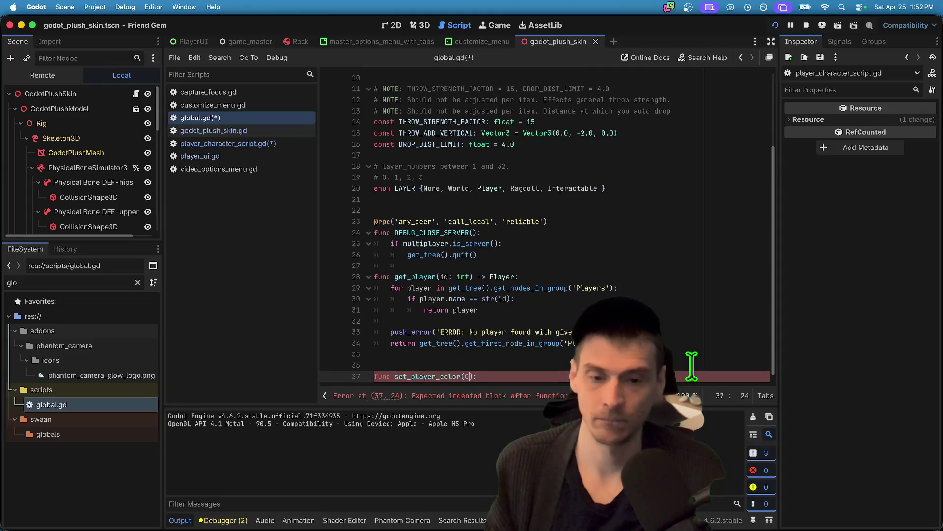
text(olor: Color)
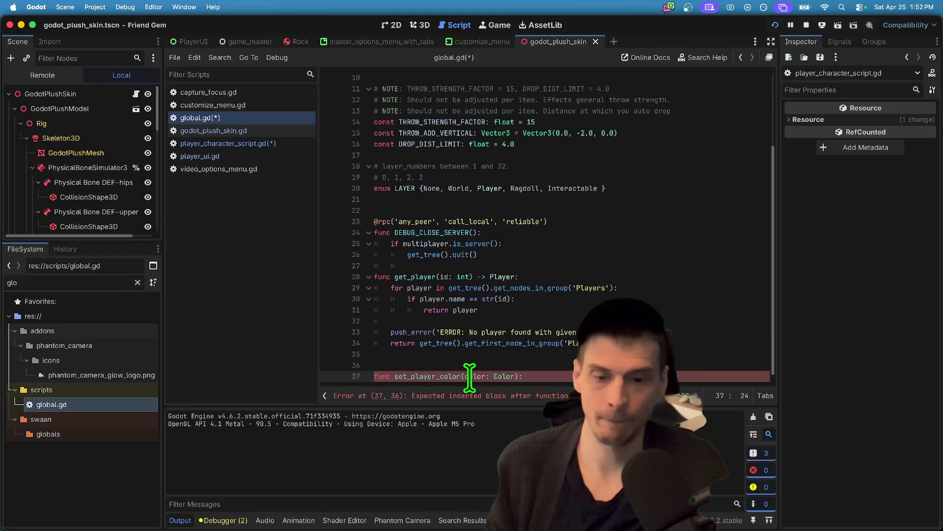
double_click(475, 376)
text(nam)
text(_co: C)
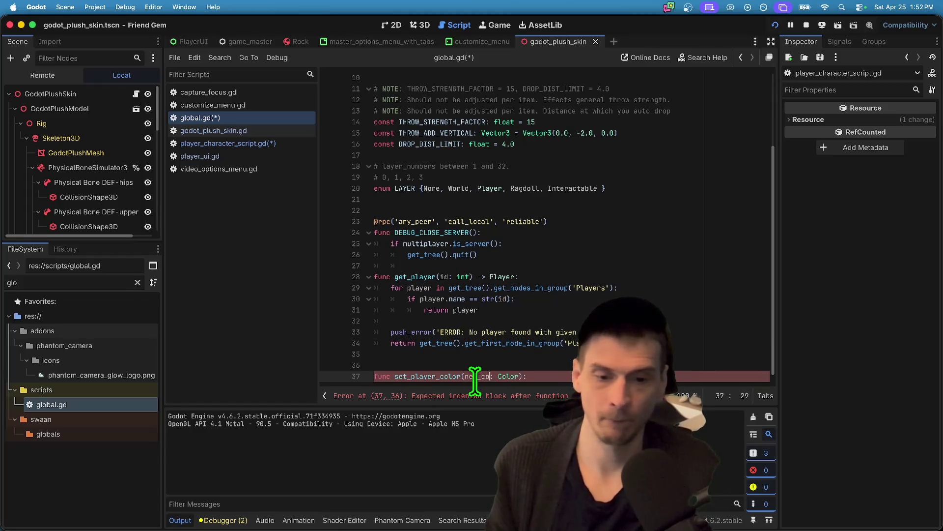
- Write a signal_player_changed_color(new_color) call in the function body
key(Return)
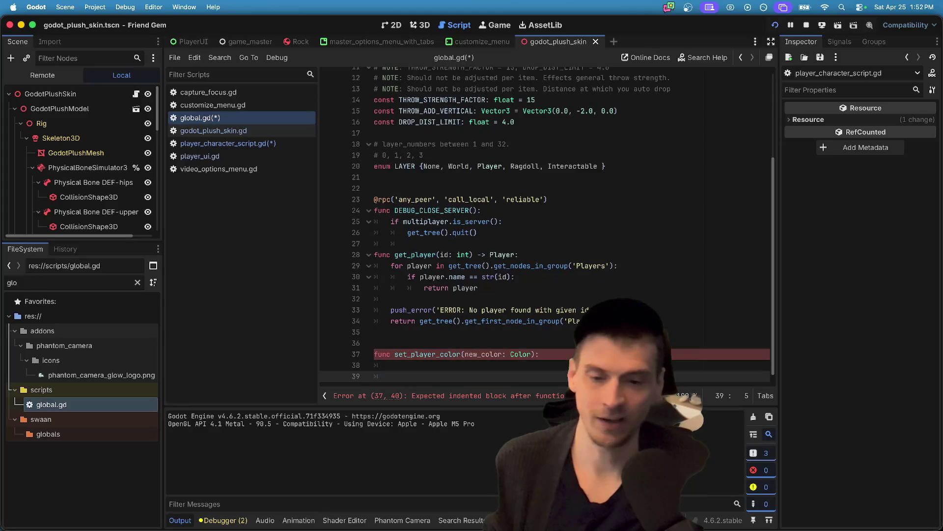
key(Tab)
text(signal)
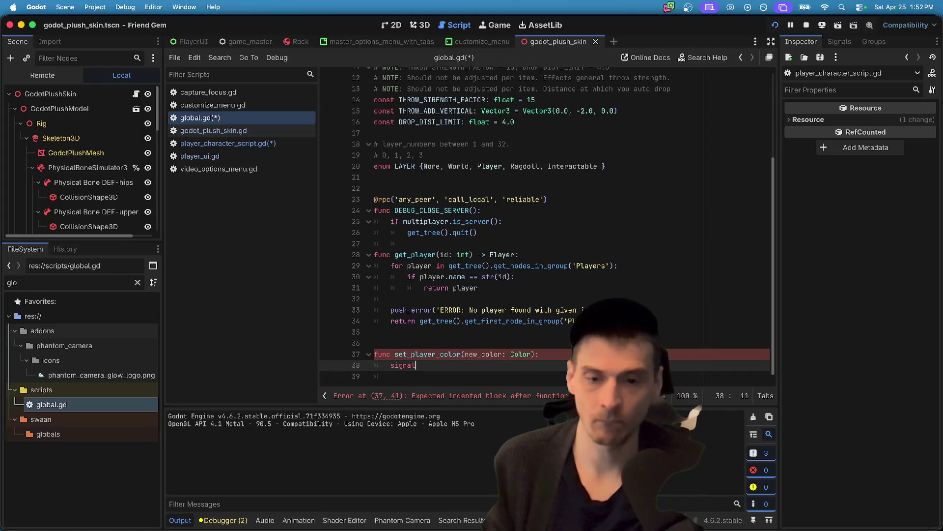
key(Down)
key(Down)
key(Down)
key(Return)
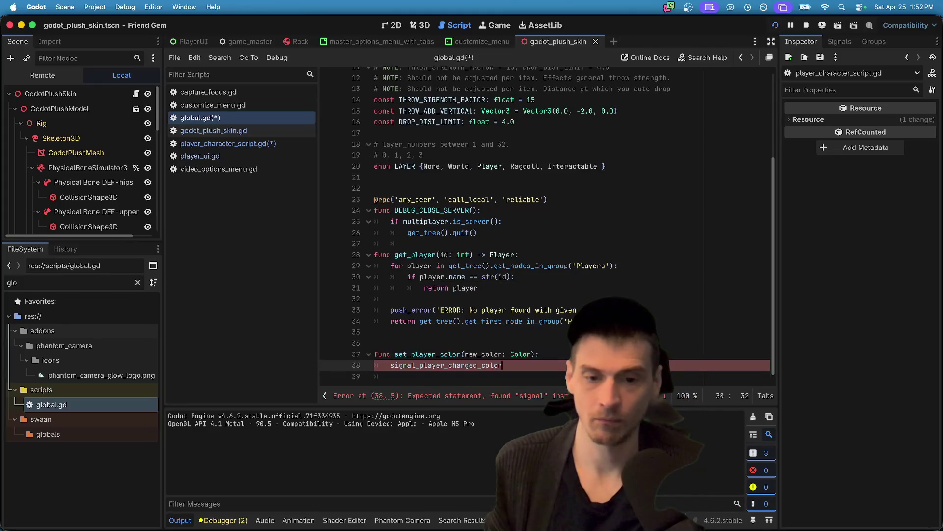
text((colo)
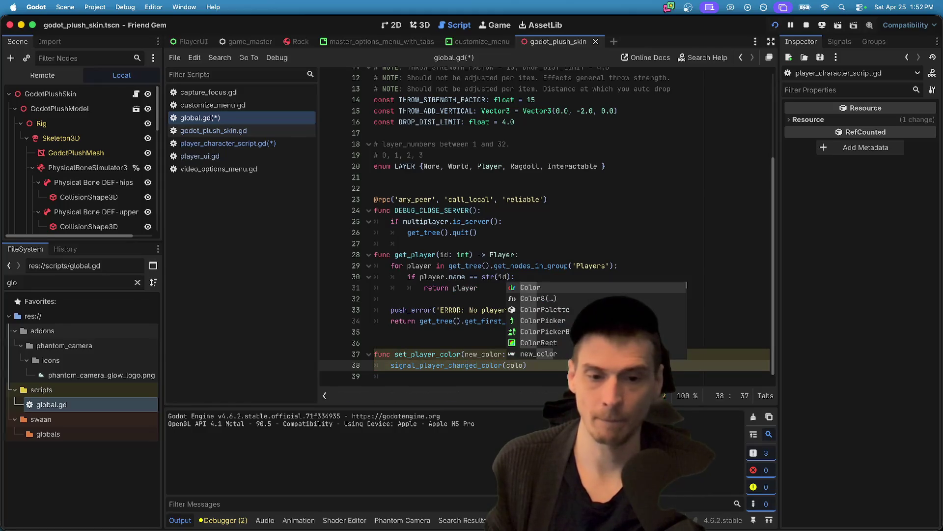
key(Return)
key(BackSpace)
key(BackSpace)
key(BackSpace)
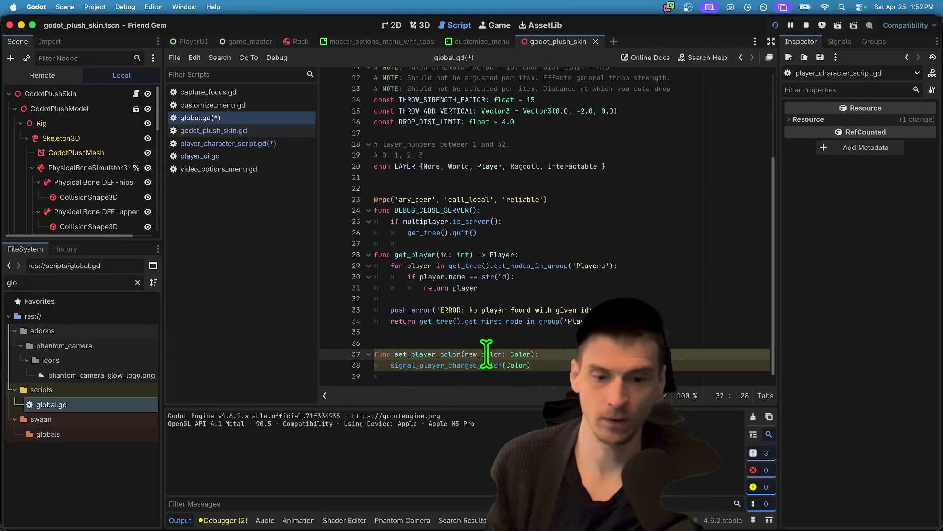
text(new_color)
- Insert player_color = new_color above the signal call
key(Down)
key(Up)
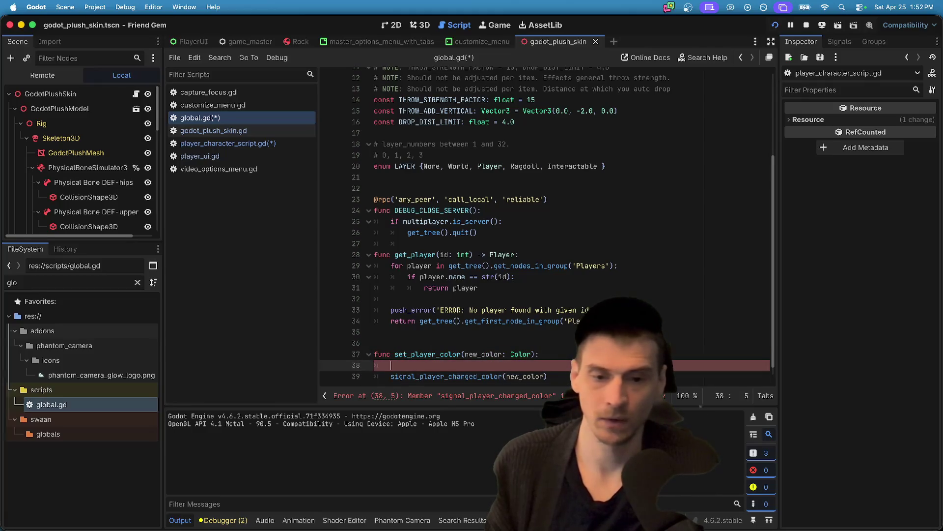
key(Right)
key(Return)
key(Up)
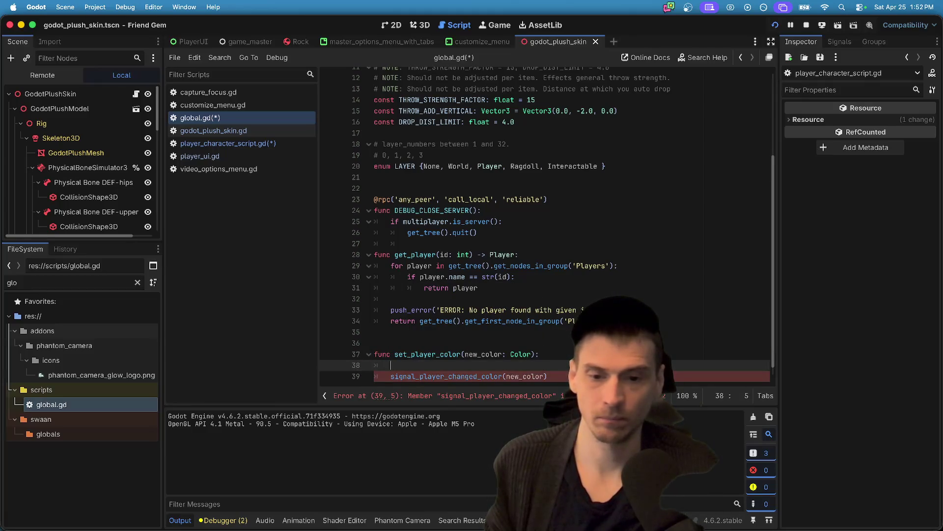
text(player)
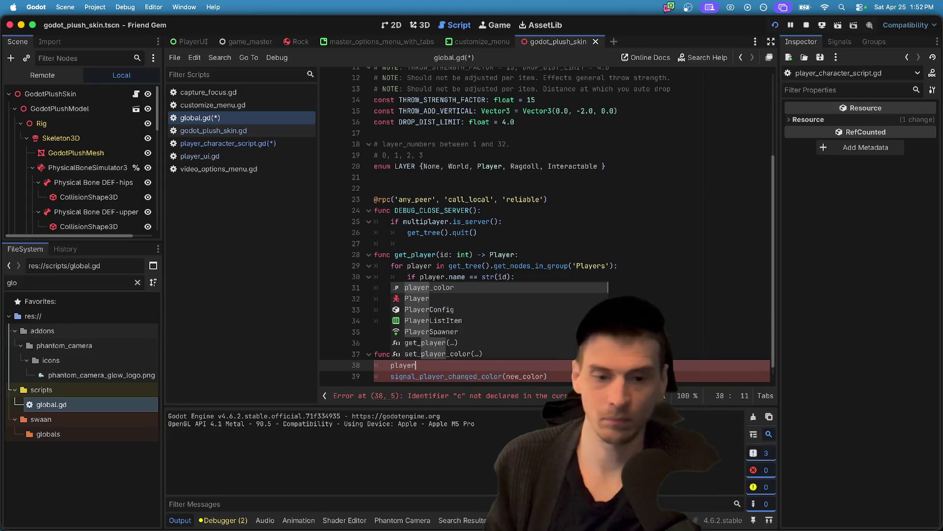
text(_)
key(Return)
text(new)
key(Return)
- Turn the call into signal_player_changed_color.emit(new_color)
key(Down)
key(End)
key(Return)
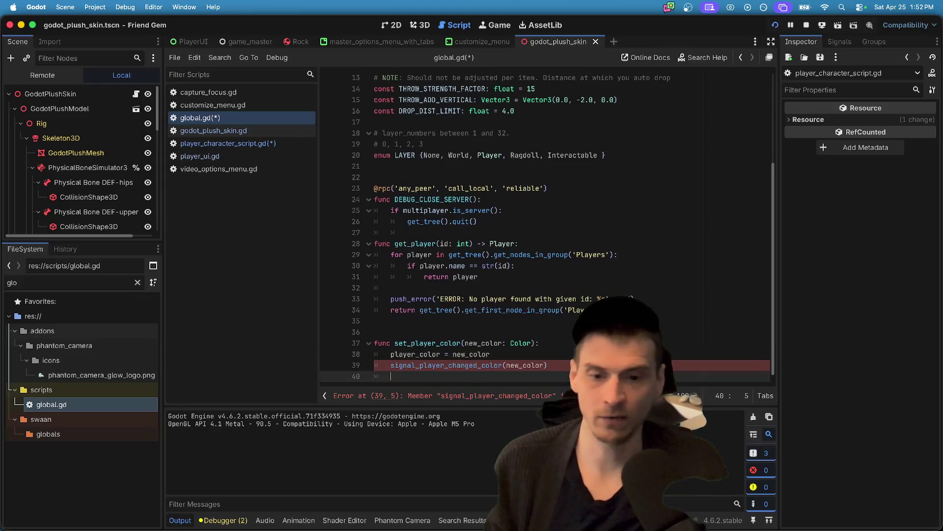
key(Up)
key(Up)
click(384, 365)
key(alt+Right)
text(.emit)
mouse_move(384, 365)
mouse_down()
mouse_move(747, 357)
mouse_move(679, 376)
mouse_up()
click(678, 376)
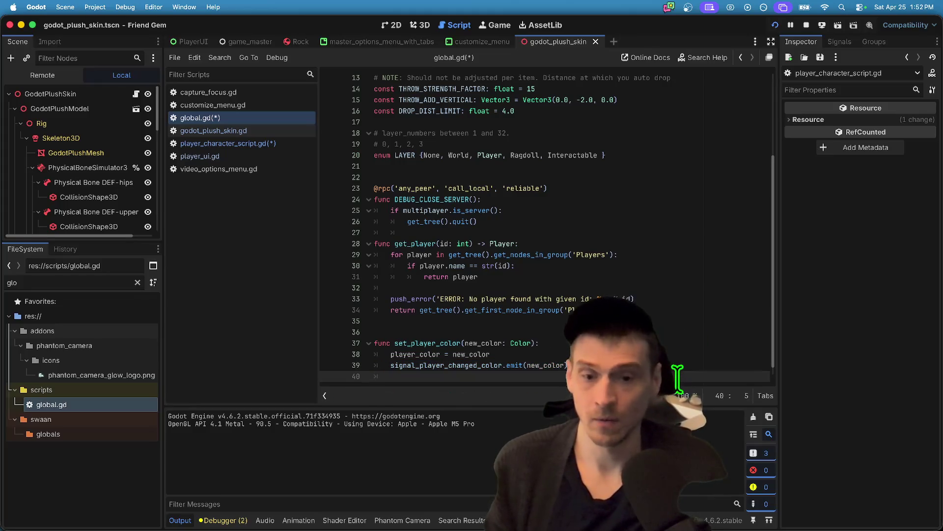
- Tidy the blank lines around set_player_color and save the scripts
key(BackSpace)
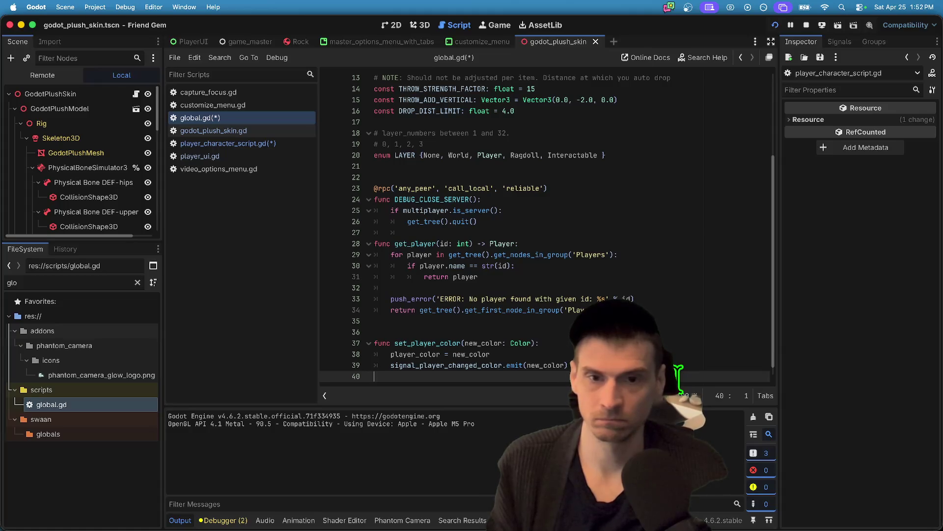
key(Up)
key(Up)
key(Up)
key(BackSpace)
key(Down)
key(Down)
key(Down)
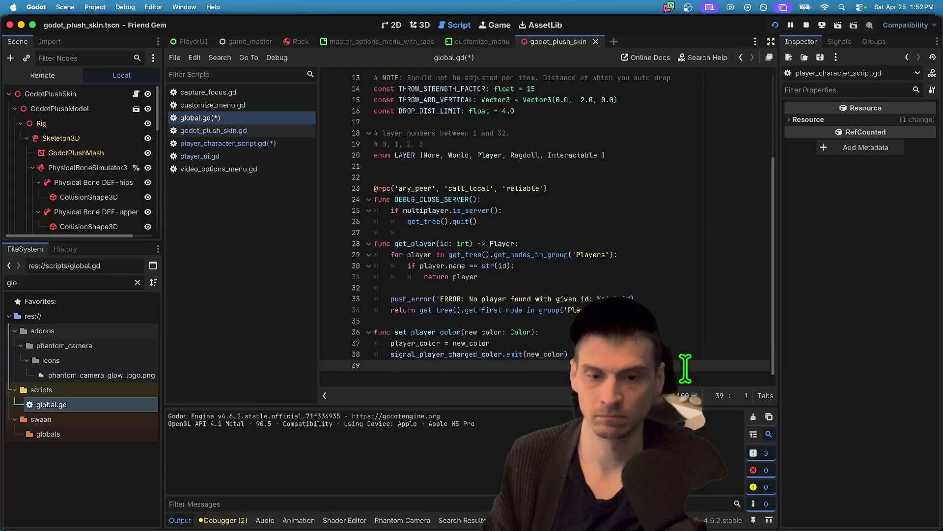
click(544, 339)
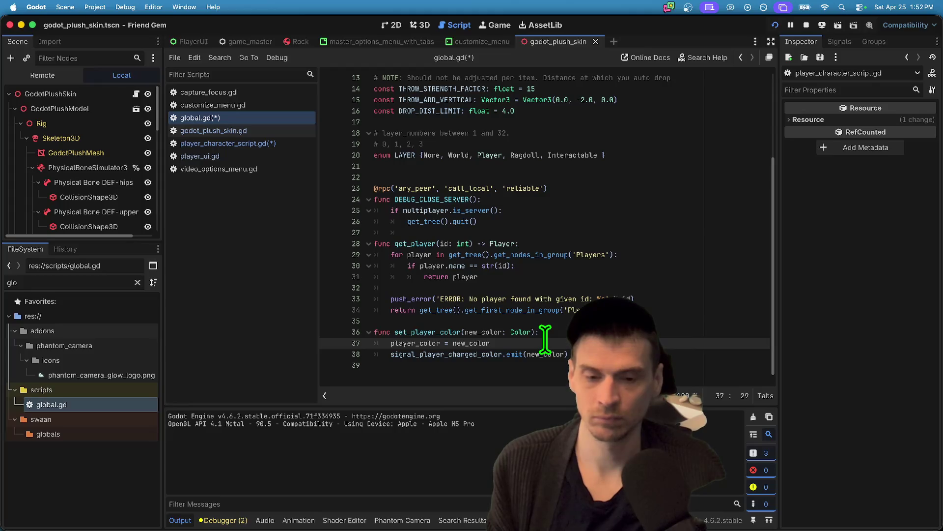
key(Return)
text(if)
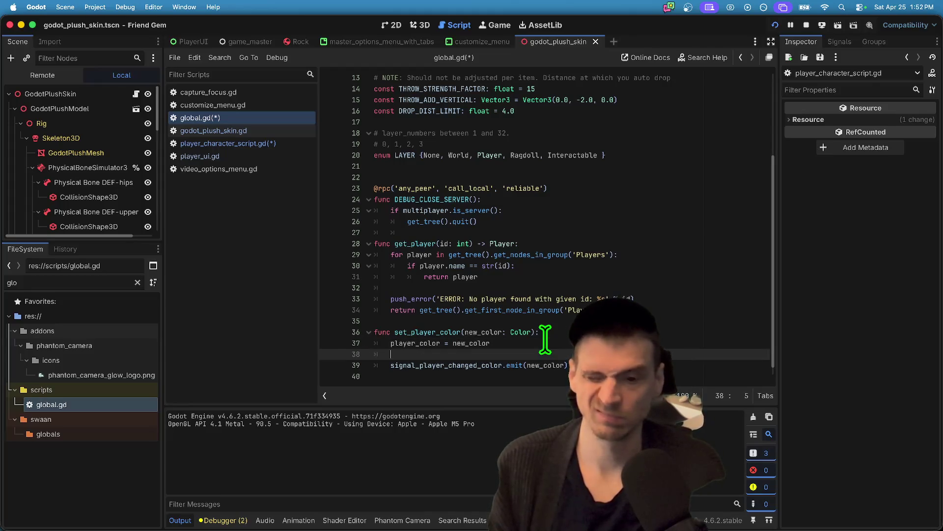
key(BackSpace)
key(Down)
key(Down)
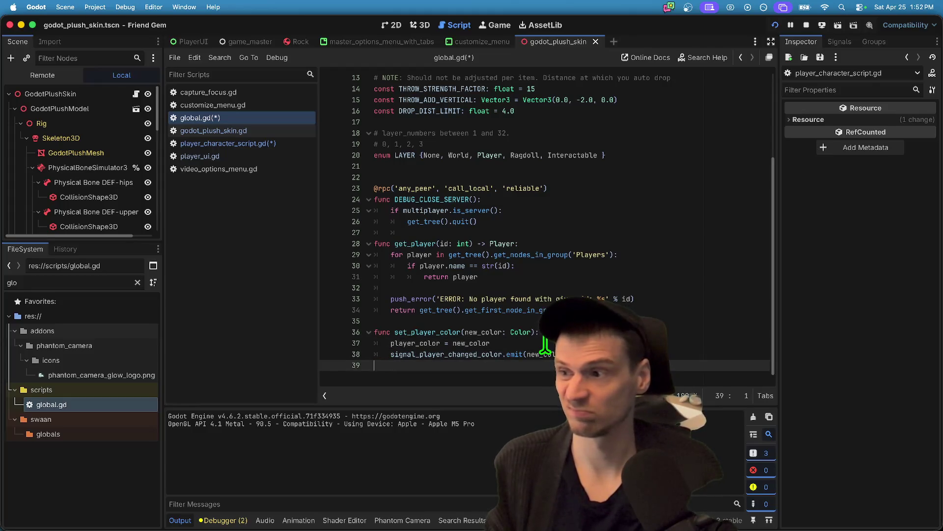
key(super+s)
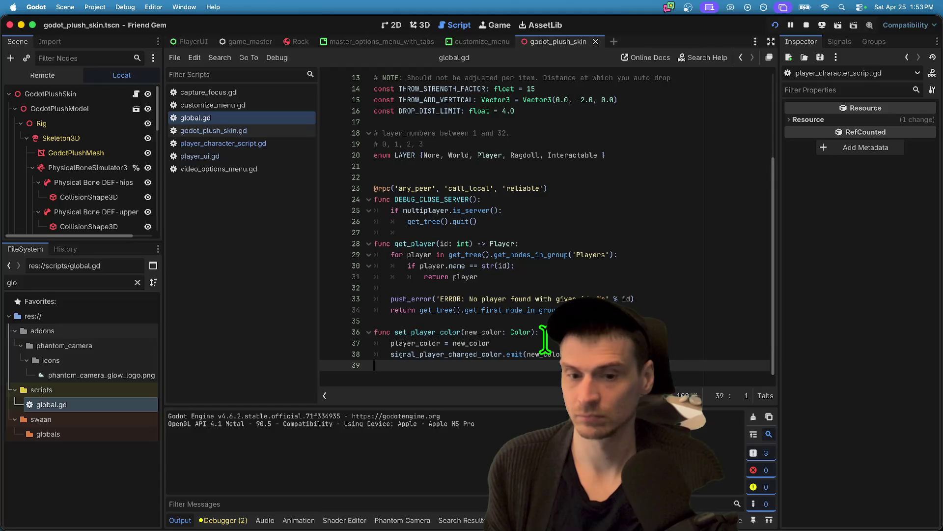
- Review set_player_color and collapse the GodotPlushModel node in the Scene dock
double_click(442, 332)
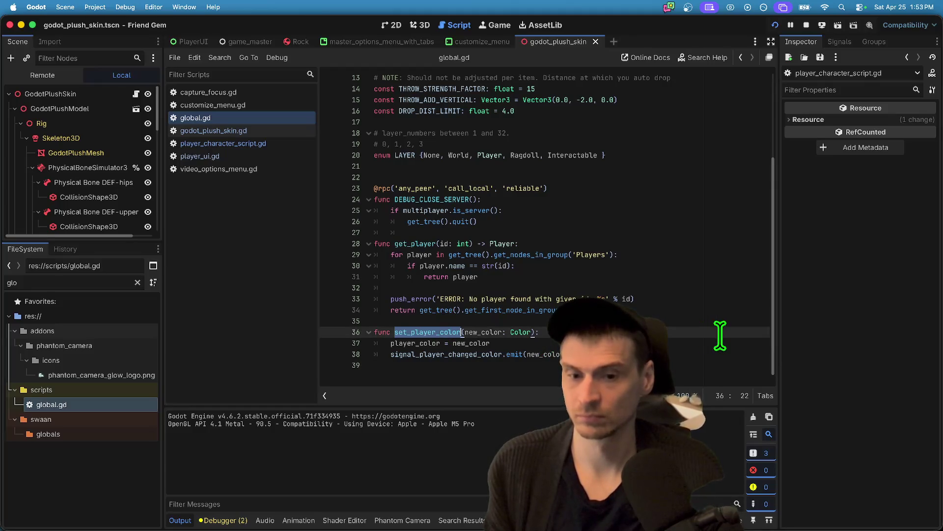
click(709, 340)
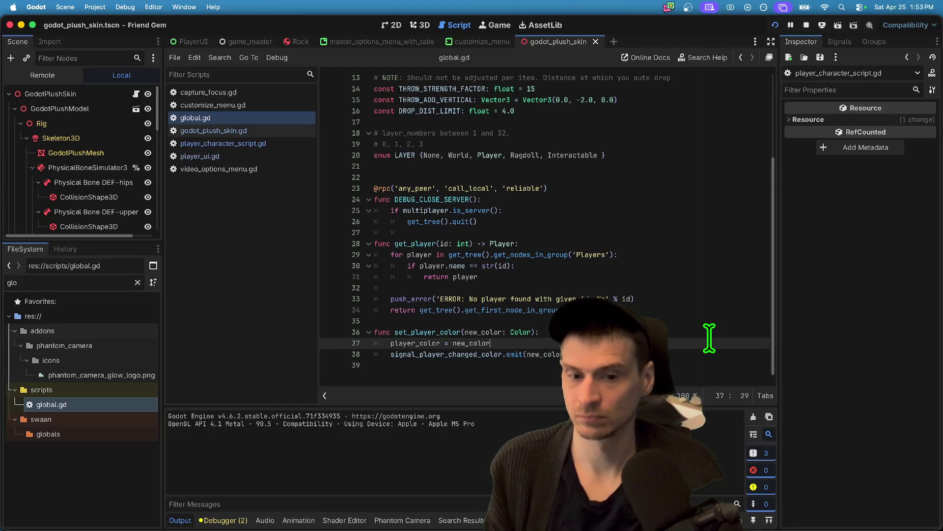
key(Down)
key(Down)
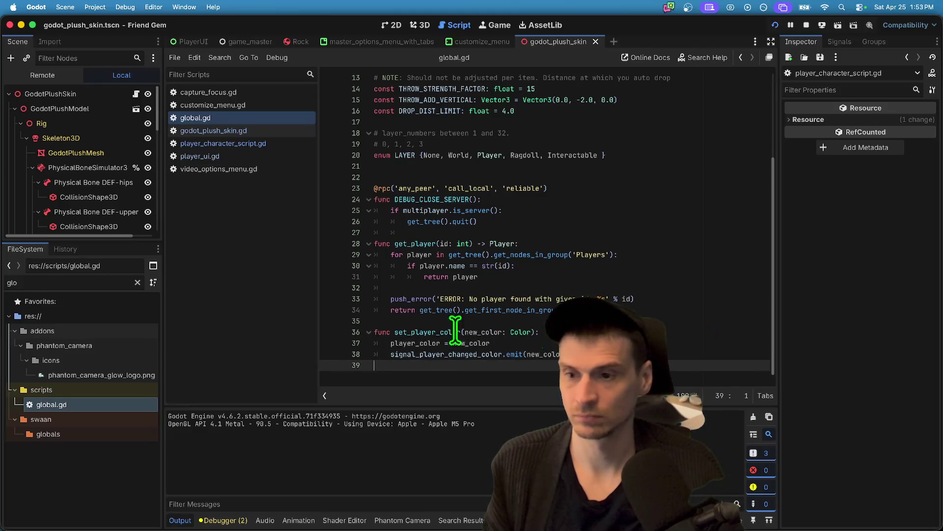
mouse_move(86, 245)
mouse_down()
mouse_move(84, 422)
mouse_move(84, 321)
mouse_move(104, 178)
mouse_up()
click(106, 113)
key(Left)
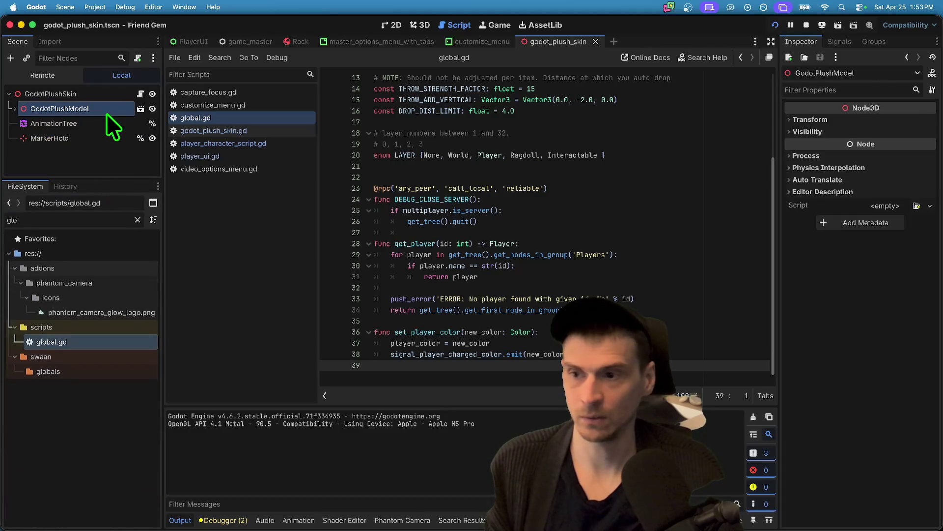
- Remove the trailing empty line in global.gd, save, and glance at godot_plush_skin.gd
click(490, 343)
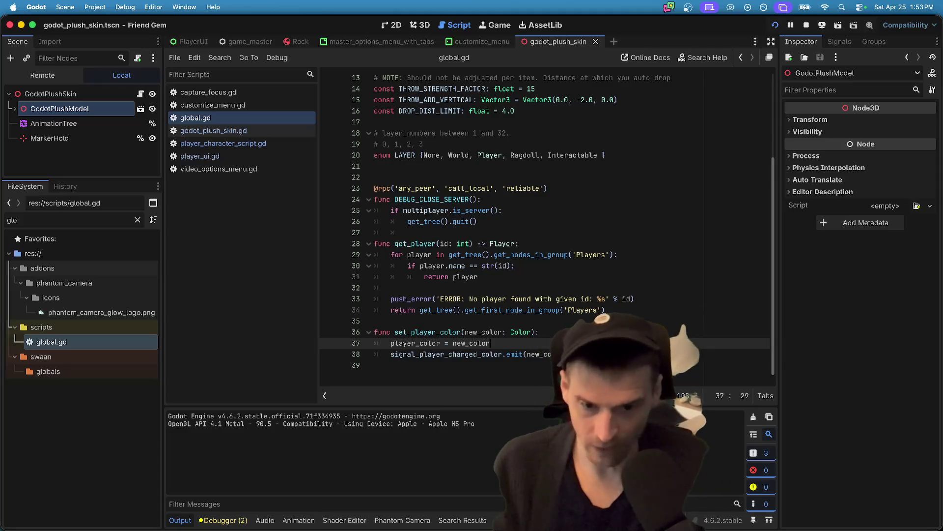
click(375, 365)
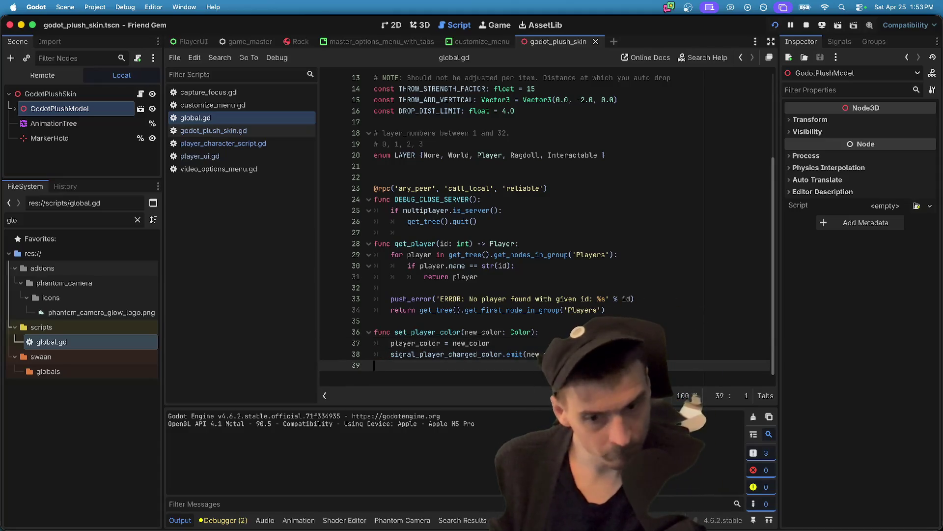
key(BackSpace)
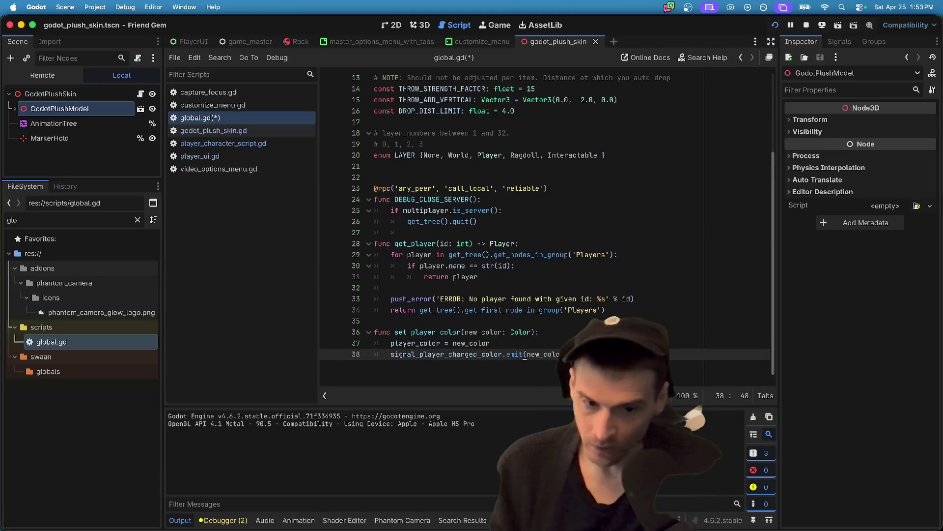
key(super+s)
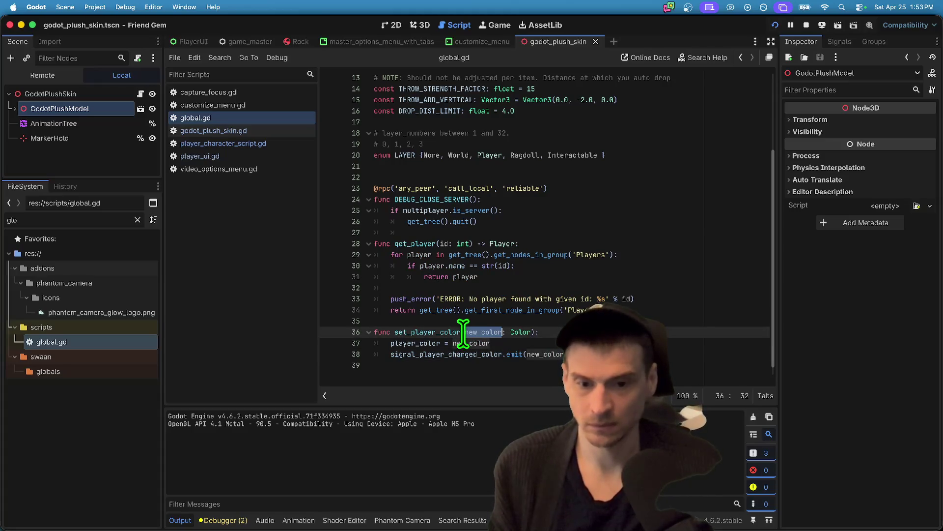
double_click(445, 333)
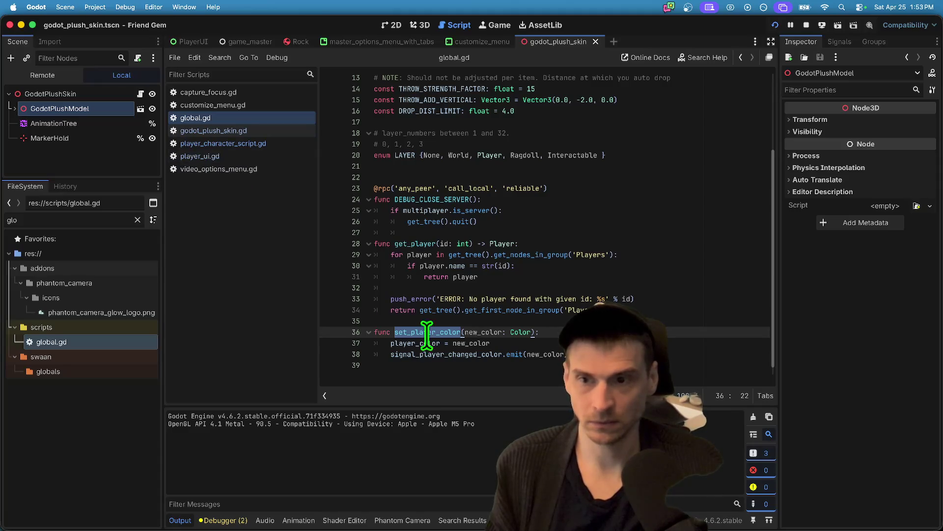
click(374, 365)
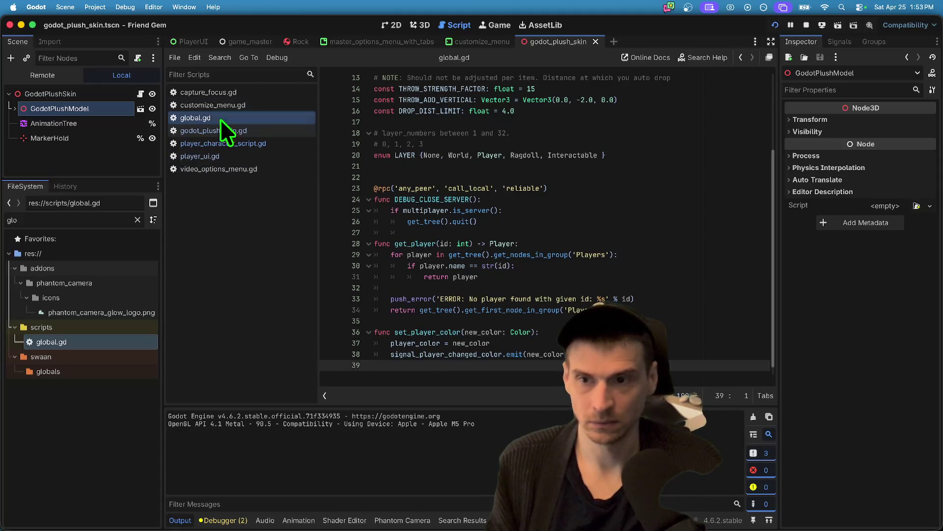
click(272, 127)
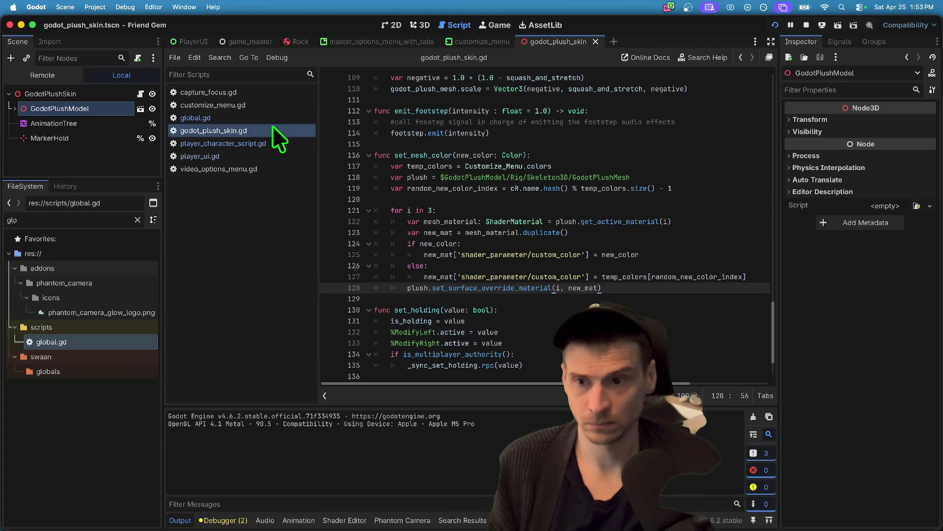
click(272, 120)
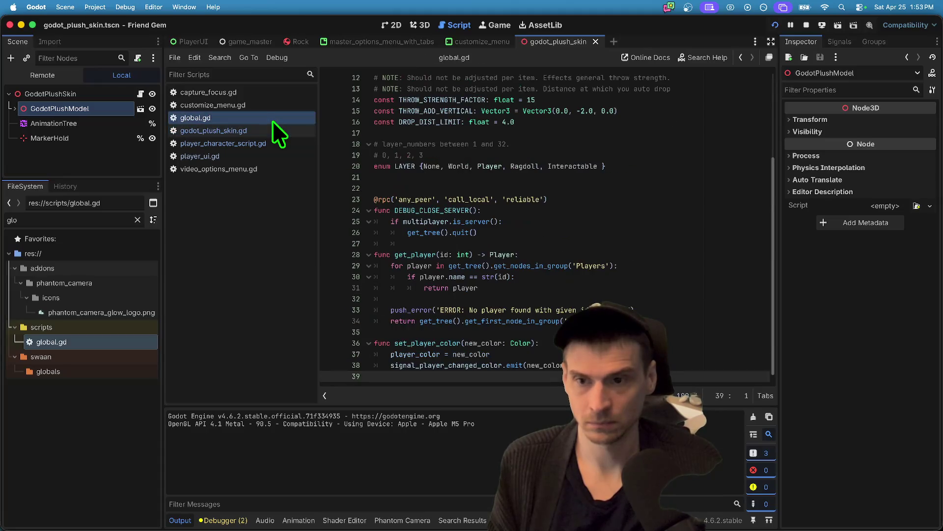
click(269, 143)
- Change line 180 to call sync_player_data.rpc() instead of rpc_id(peer_id)
scroll(556, 308, down, 20)
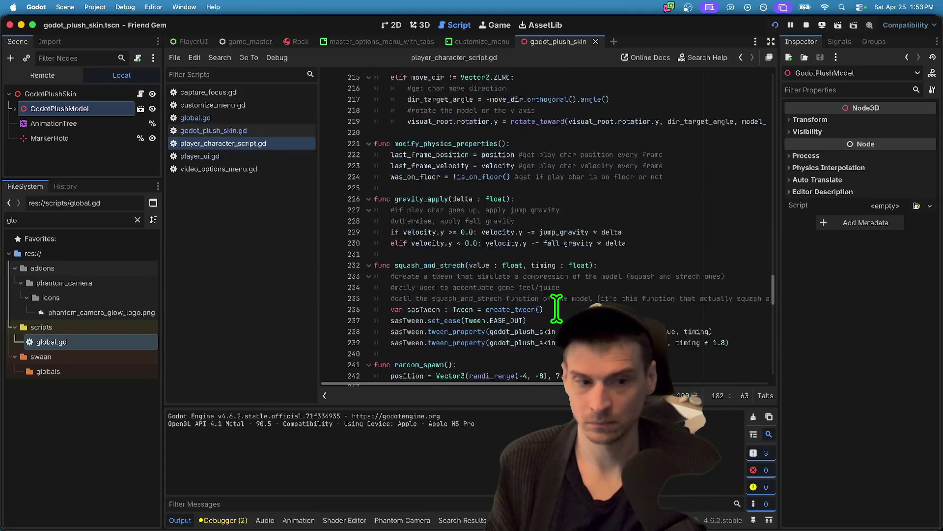
scroll(556, 309, down, 10)
click(587, 238)
double_click(452, 226)
scroll(545, 236, up, 20)
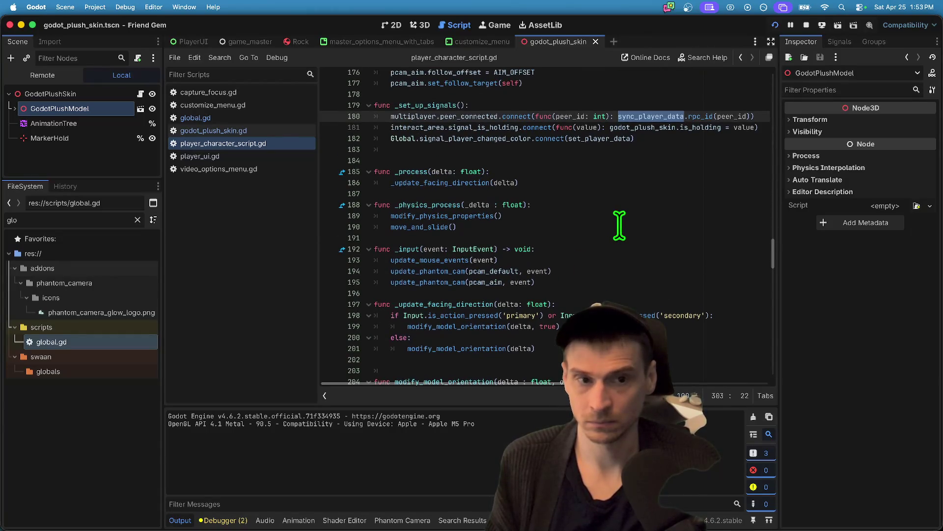
double_click(700, 116)
key(BackSpace)
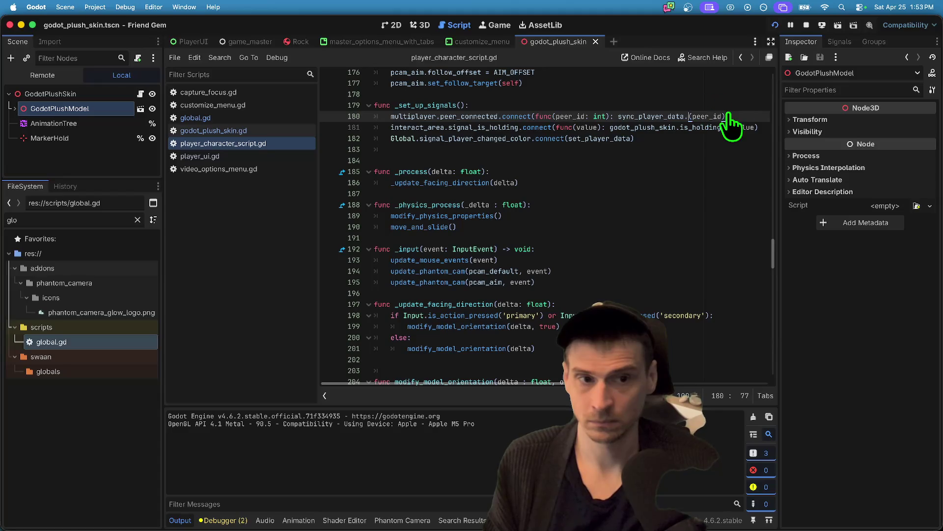
text(rpc)
key(Right)
key(shift+alt+Right)
key(BackSpace)
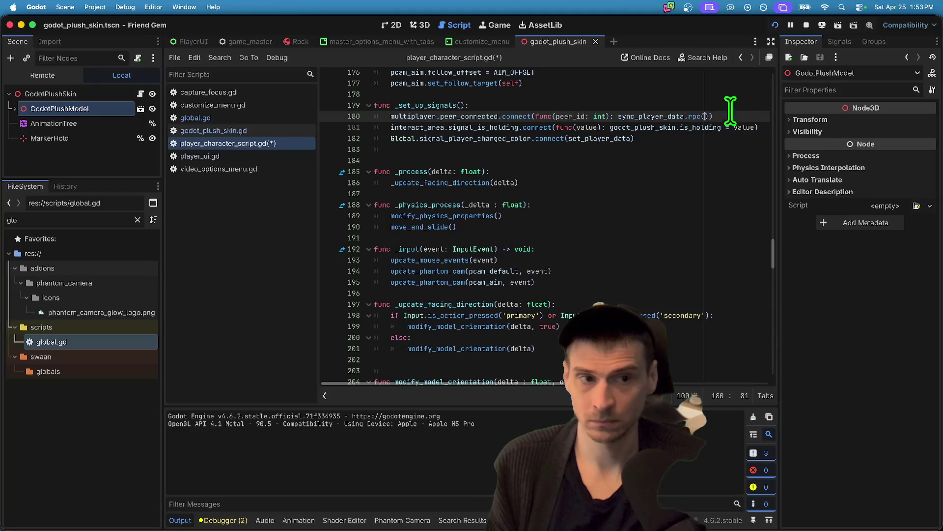
- Jump to the sync_player_data definition and add a blank line above pass
double_click(664, 116)
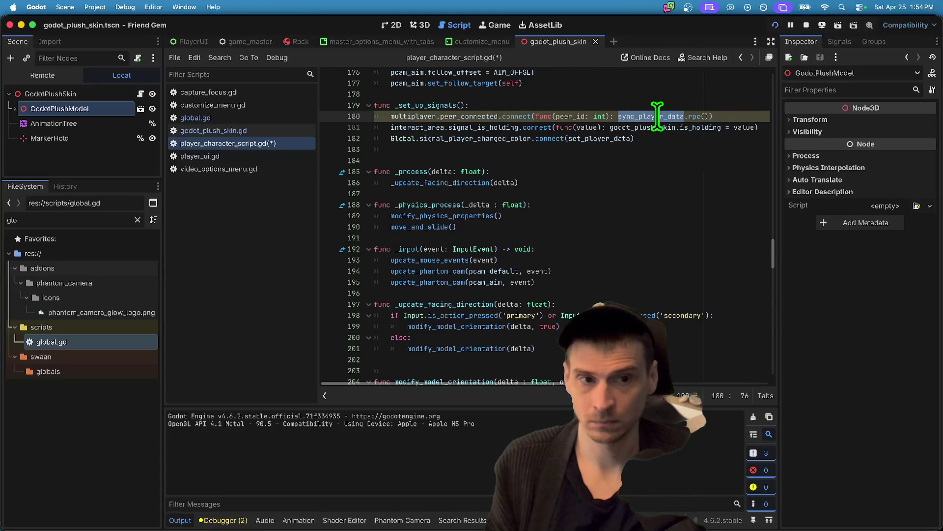
key(super+g)
key(End)
key(Return)
key(Up)
key(Up)
text(("c)
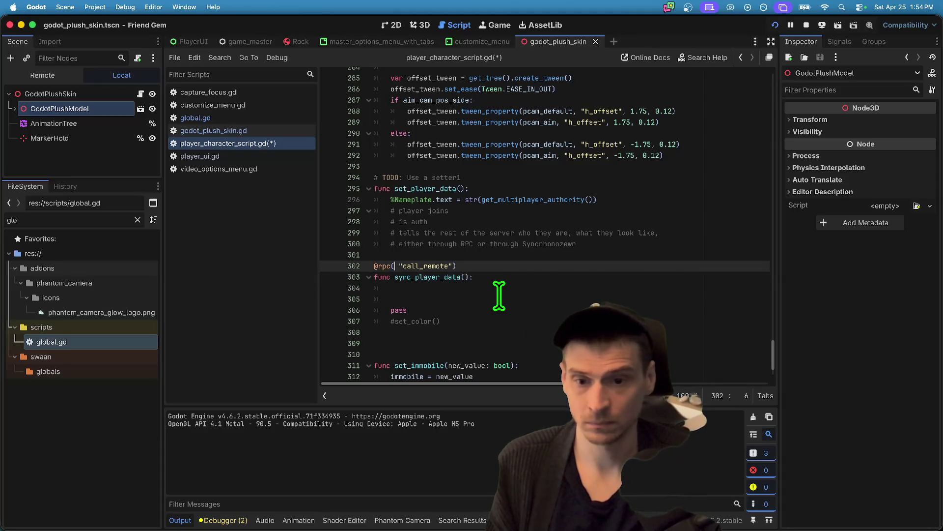
key(Return)
text(,)
click(499, 295)
key(super+z)
key(super+z)
key(super+z)
key(super+shift+z)
key(super+shift+z)
key(super+shift+z)
key(super+z)
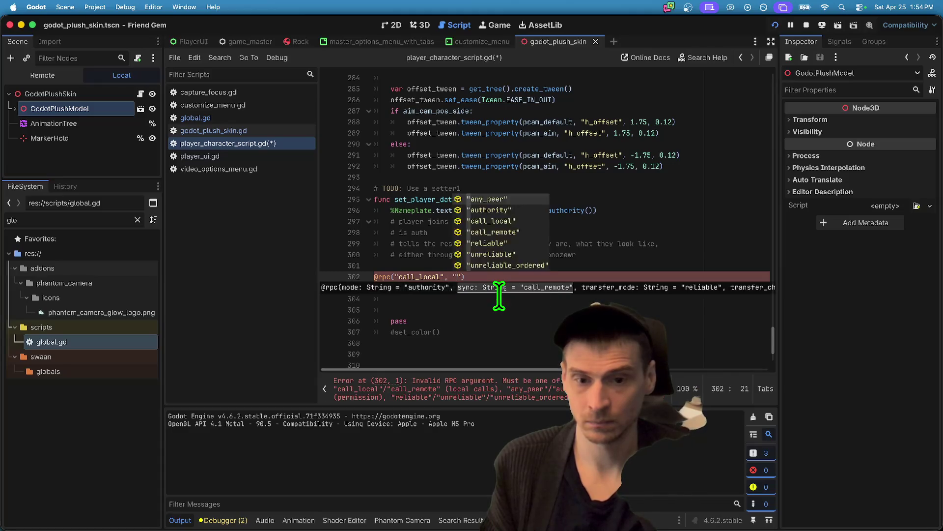
text(lo)
key(BackSpace)
key(BackSpace)
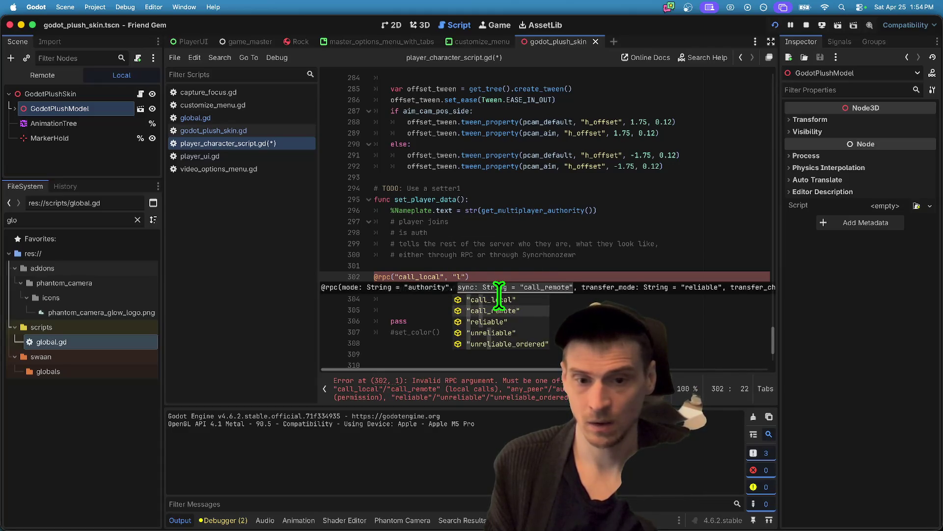
text(re)
key(Return)
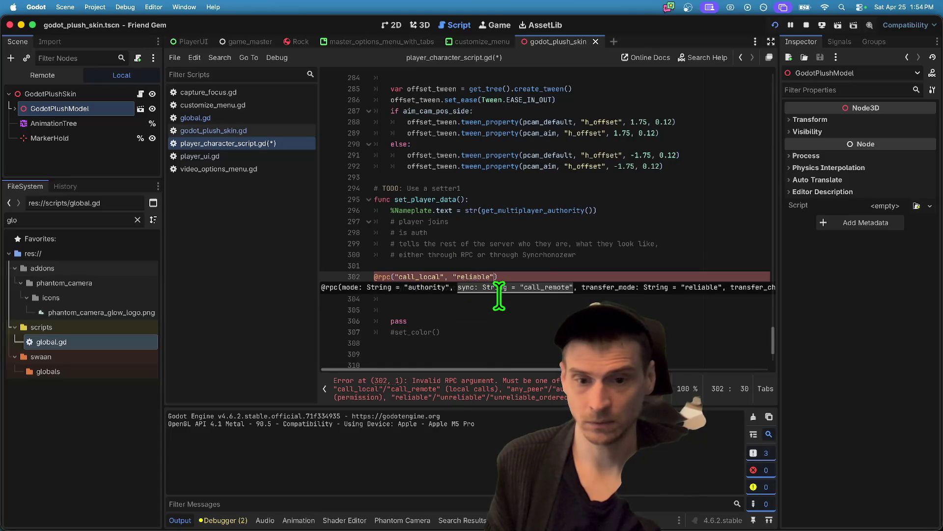
text(, 'a)
key(Return)
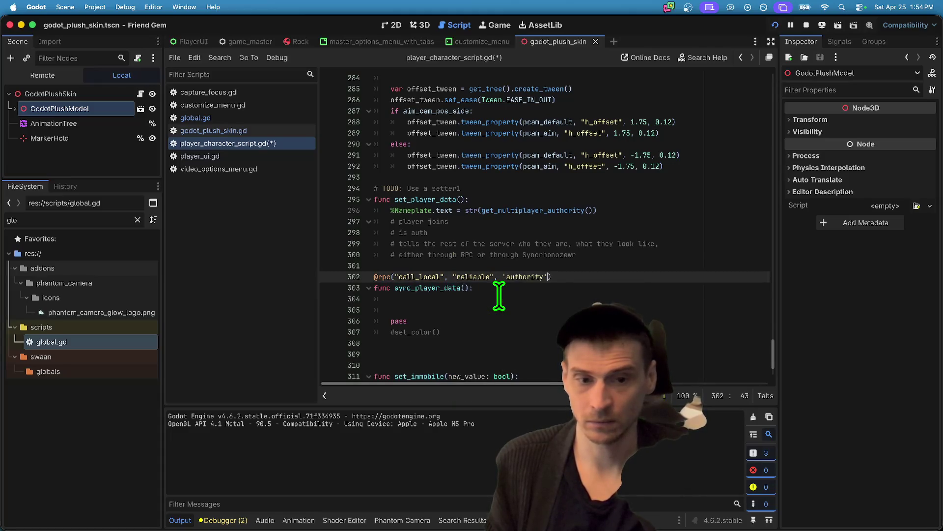
- Check the running debug game windows, then return to the Godot editor
key(Down)
key(Down)
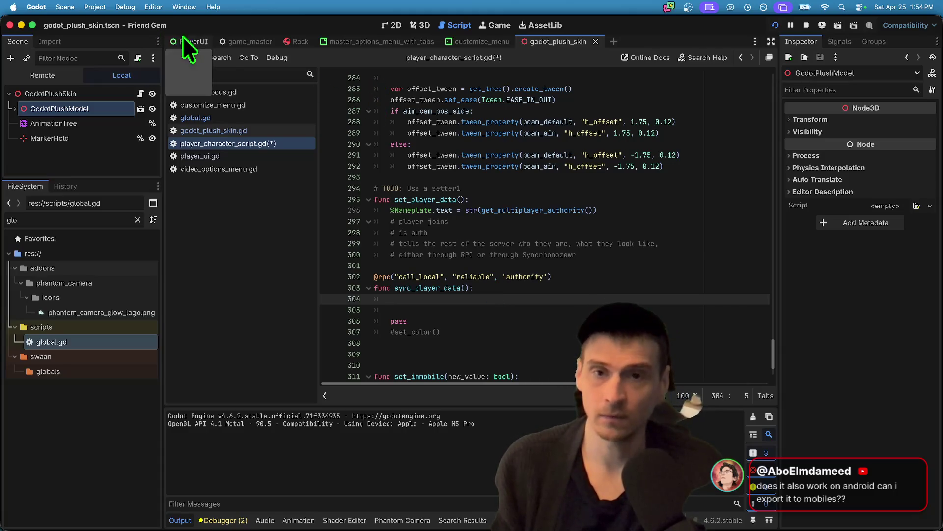
key(super+Tab)
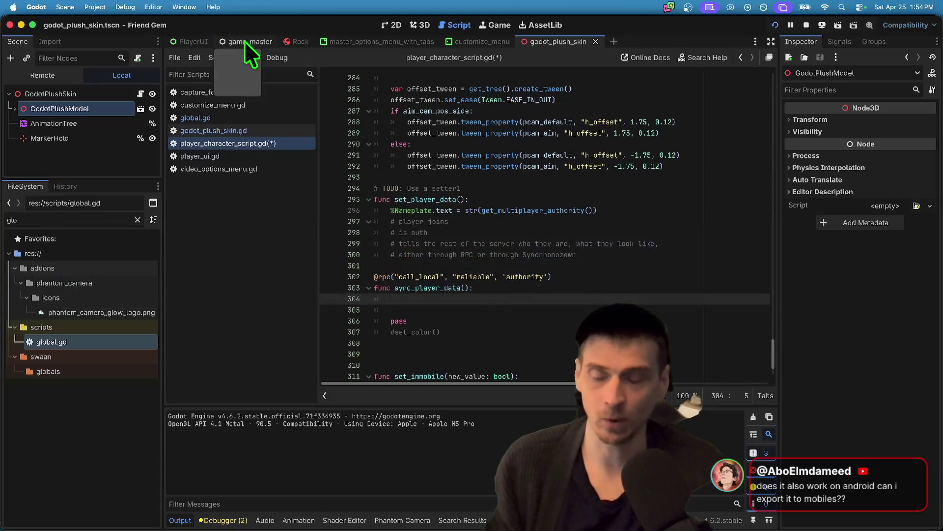
key(super+Tab)
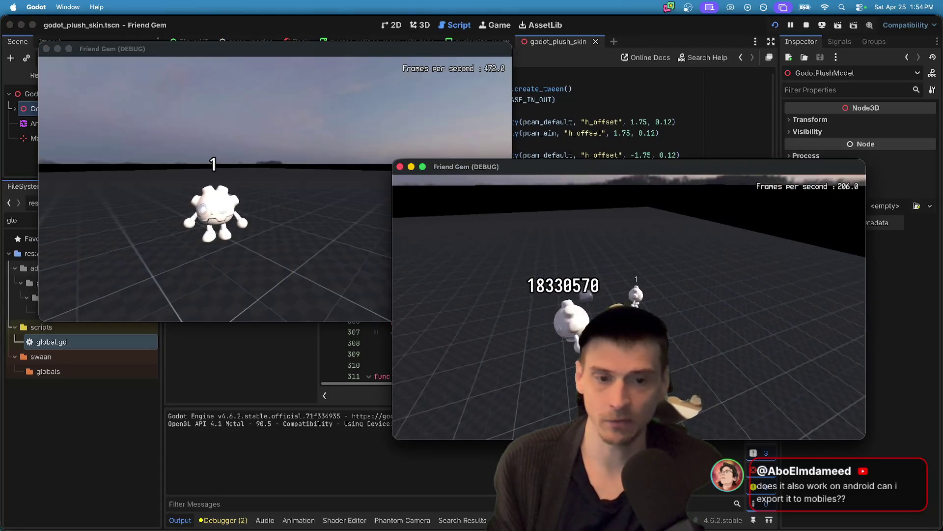
key(super+Tab)
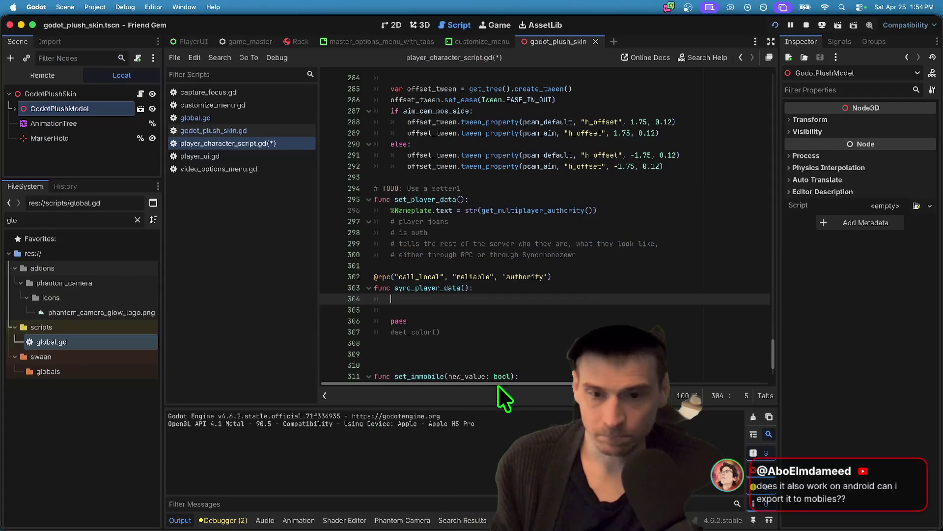
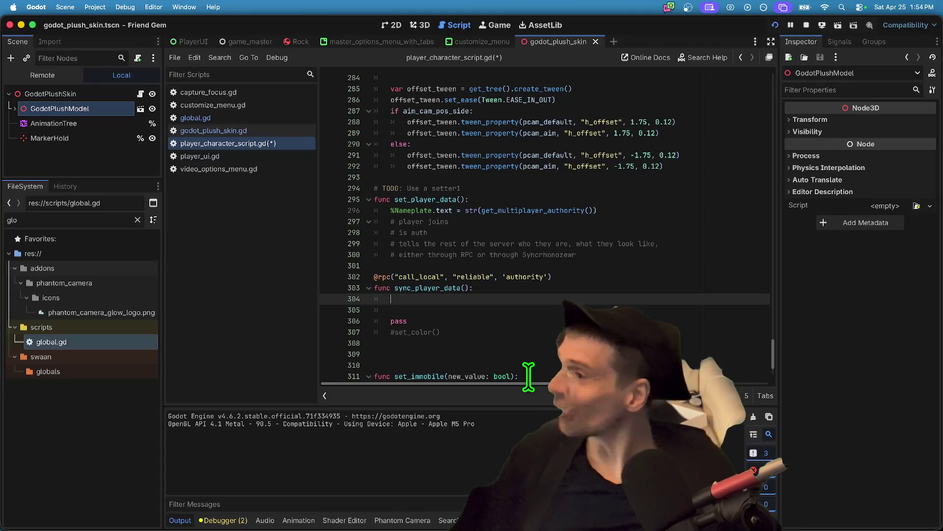
- Check the Web (Runnable) export preset targeting dist/web/index.html, then move over to Finder
click(95, 7)
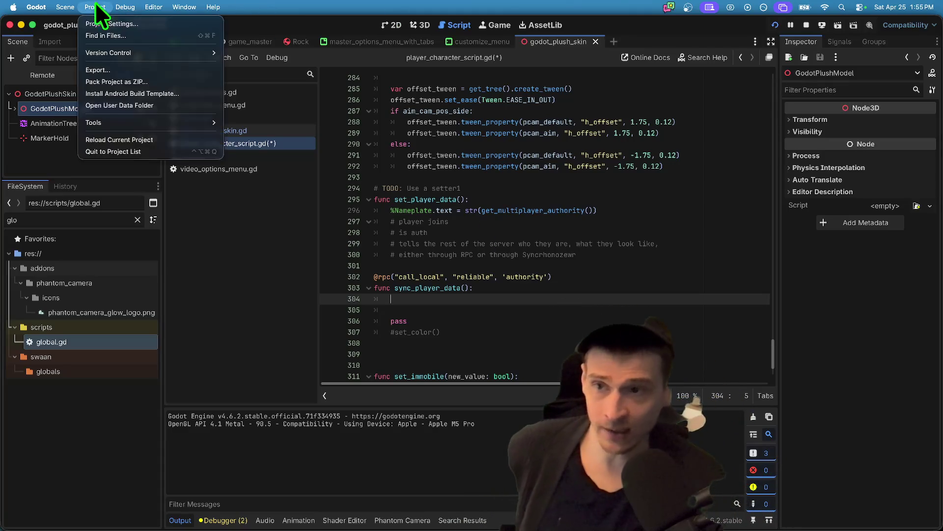
click(99, 22)
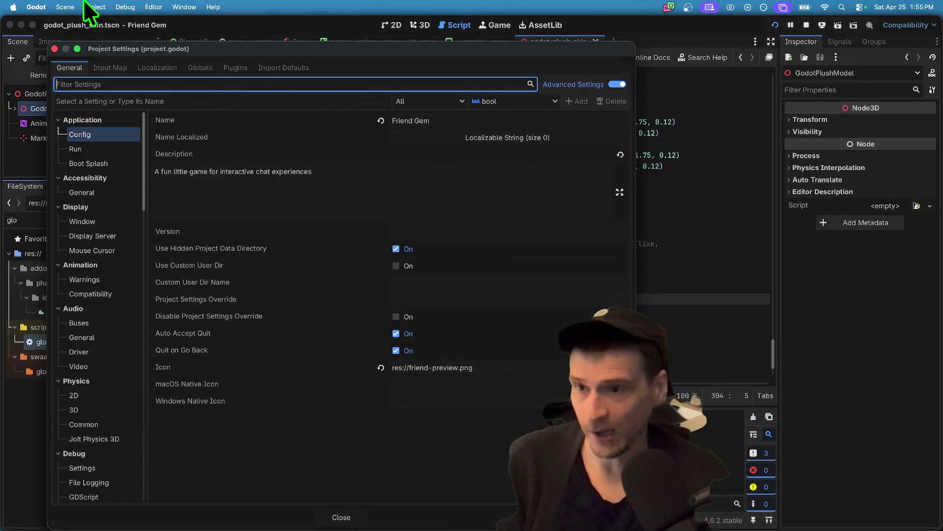
click(95, 7)
click(98, 70)
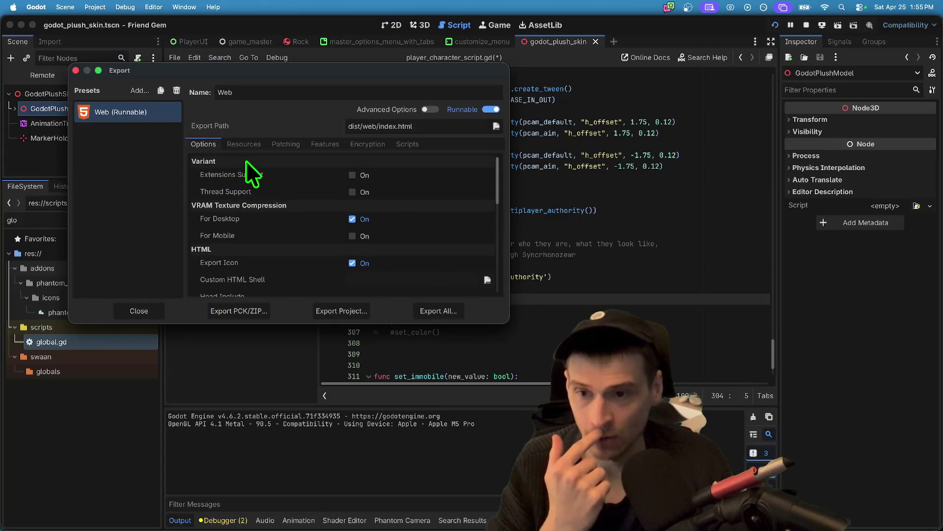
click(80, 525)
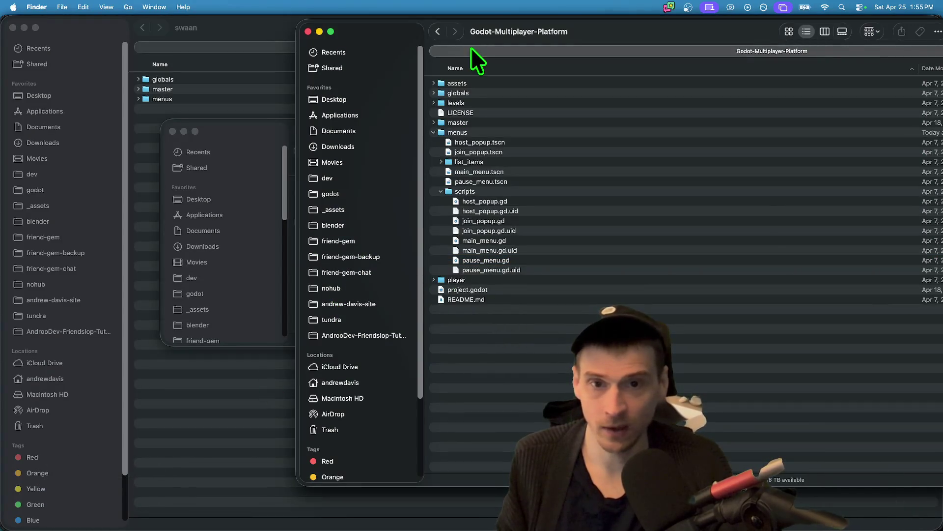
- Open the friend-gem-chat folder and browse the webrtc folder's license files
mouse_move(476, 40)
mouse_down()
mouse_move(425, 19)
mouse_move(362, 48)
mouse_up()
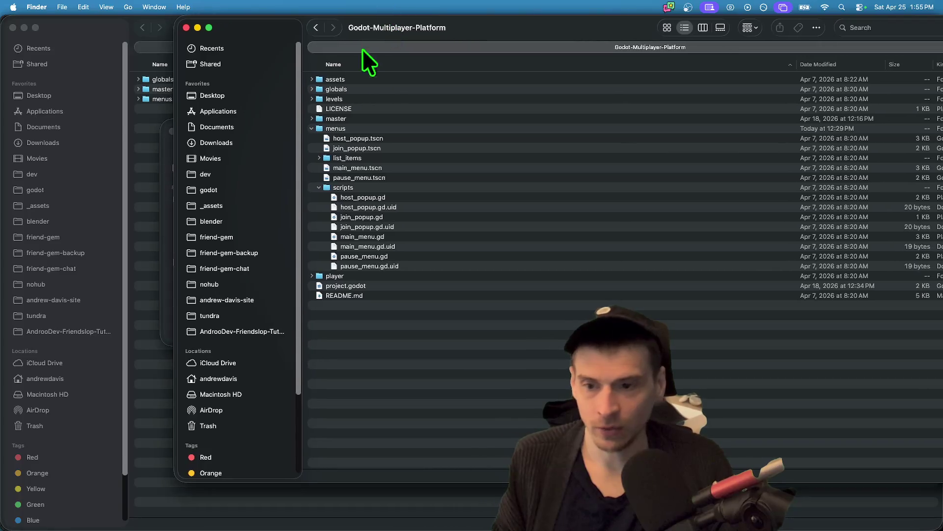
click(240, 268)
click(376, 237)
key(Right)
key(Down)
key(Down)
key(Down)
key(Down)
key(Down)
key(Down)
key(Up)
key(Up)
key(Up)
key(Up)
key(Up)
key(Up)
key(Down)
key(Down)
key(Down)
key(Down)
key(Up)
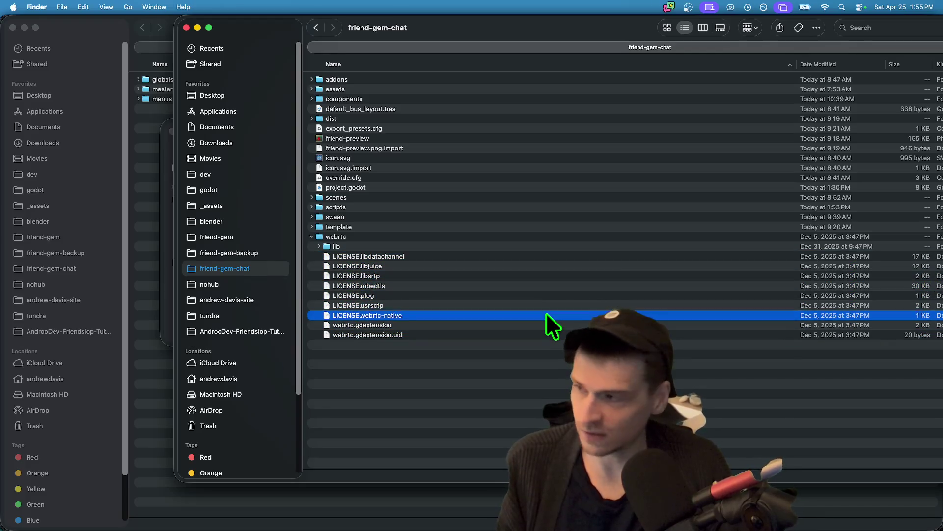
key(Up)
key(Up)
key(Up)
- Expand webrtc's lib folder and select the platform libraries through the iOS simulator one
key(Down)
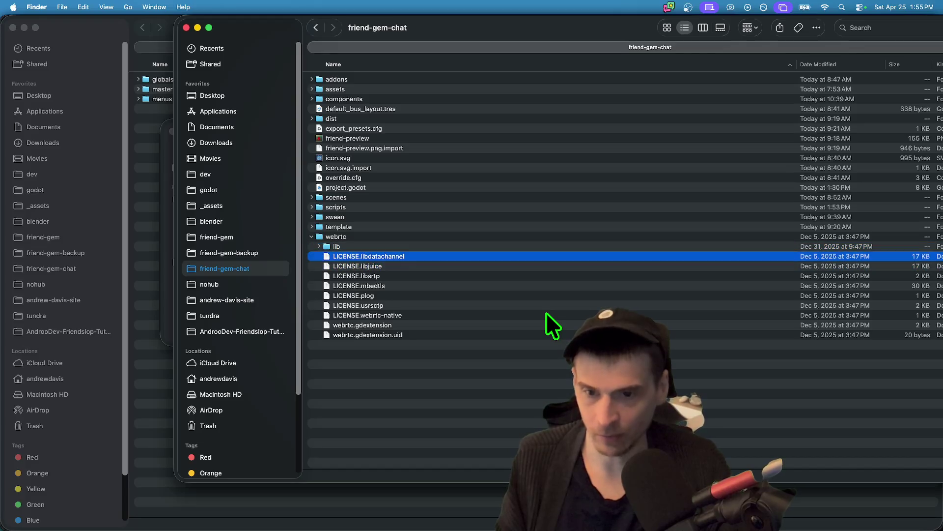
key(Up)
key(Right)
key(Down)
key(Down)
key(Down)
scroll(552, 324, down, 4)
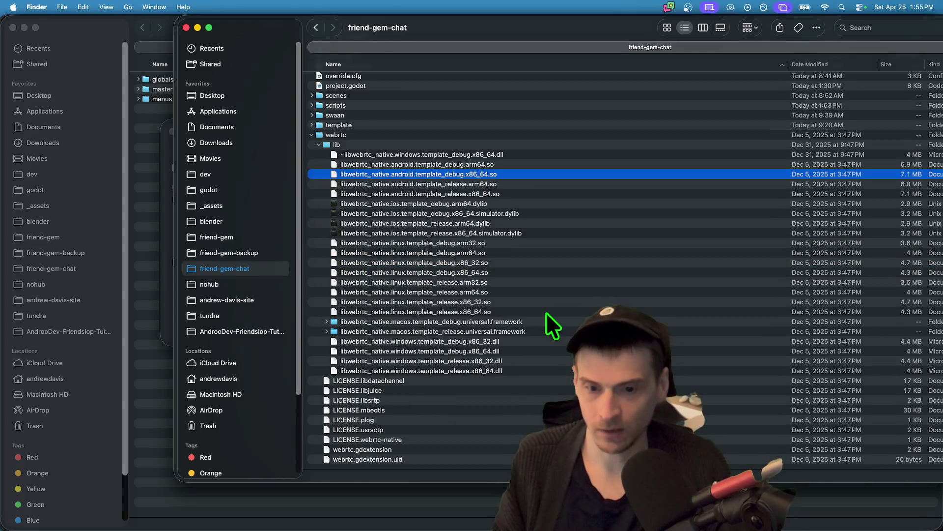
click(494, 233)
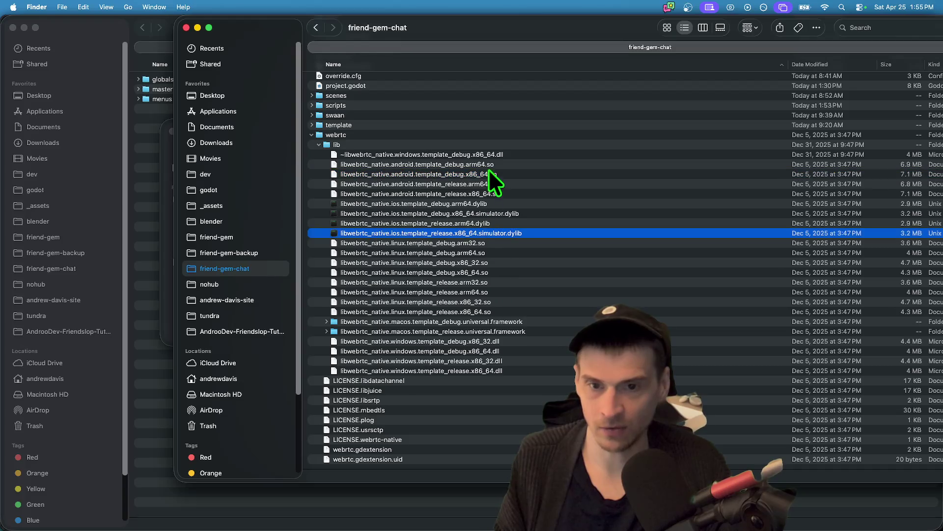
shift+click(496, 155)
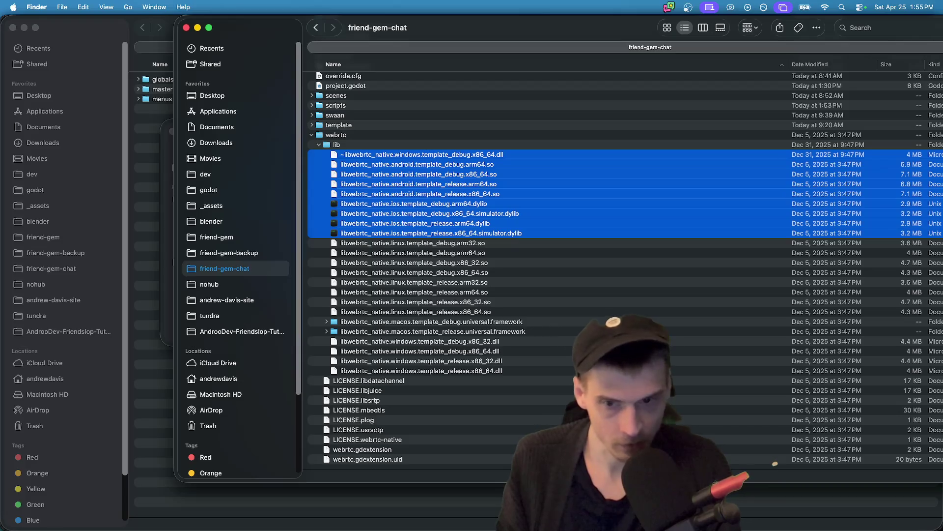
- Collapse webrtc, close the friend-gem-chat Finder window and return to Godot
click(420, 135)
key(Left)
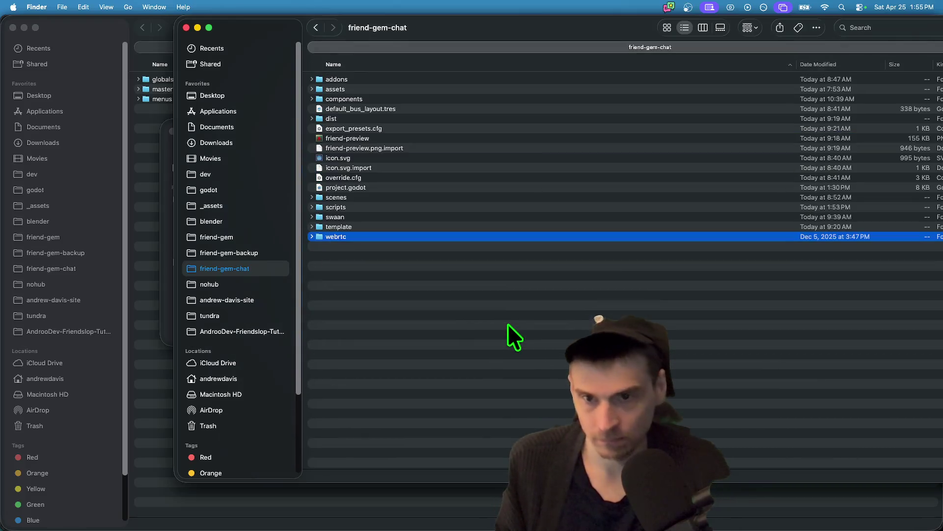
click(508, 323)
key(super+w)
key(super+Tab)
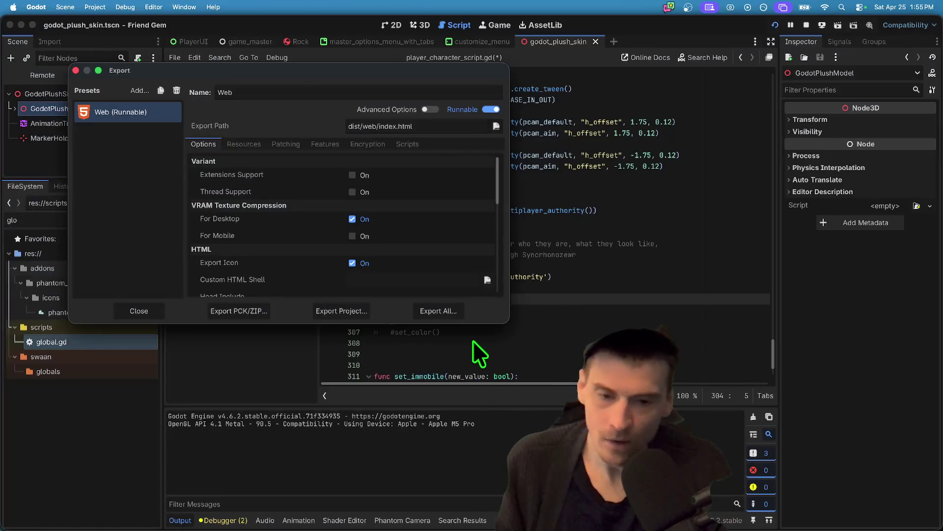
- Close the Export window and try typing a colour call inside sync_player_data
key(Escape)
click(570, 289)
key(Down)
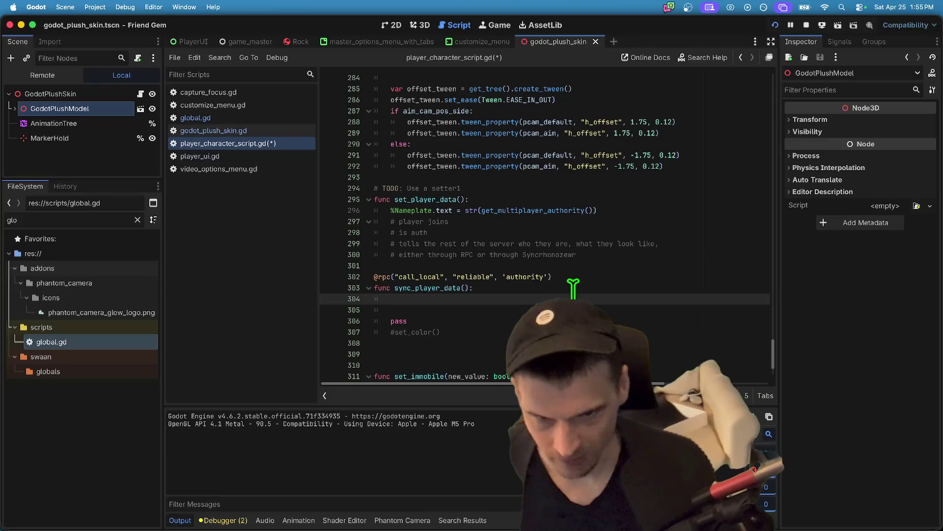
text(mesh)
key(BackSpace)
key(BackSpace)
key(BackSpace)
text(player_m)
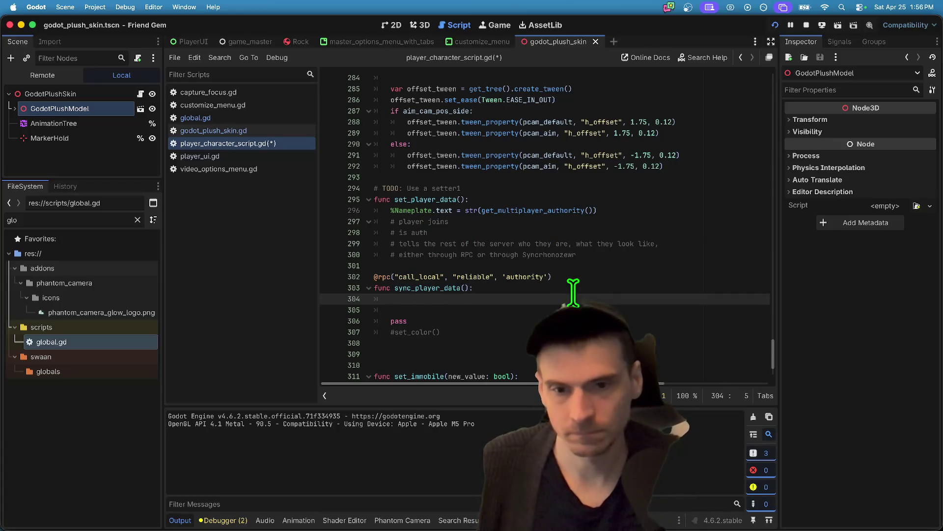
key(ctrl+f)
key(Escape)
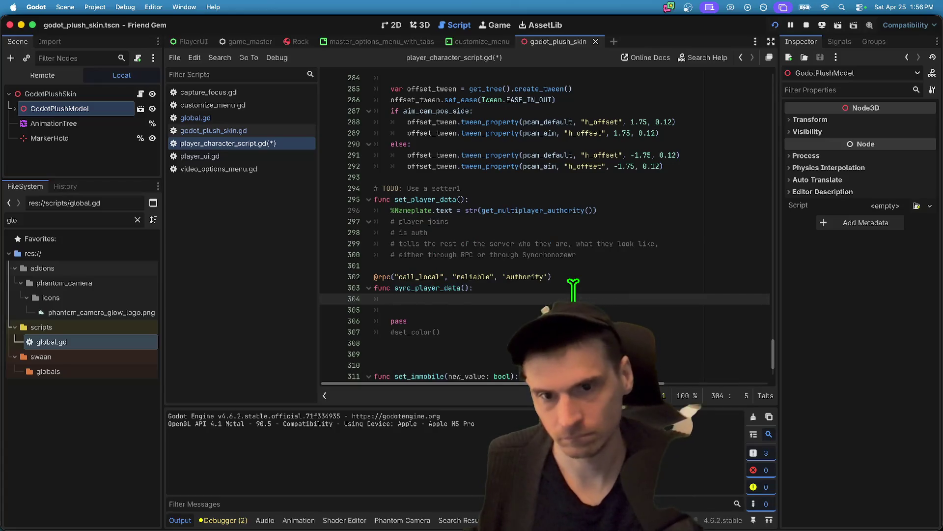
text(t_)
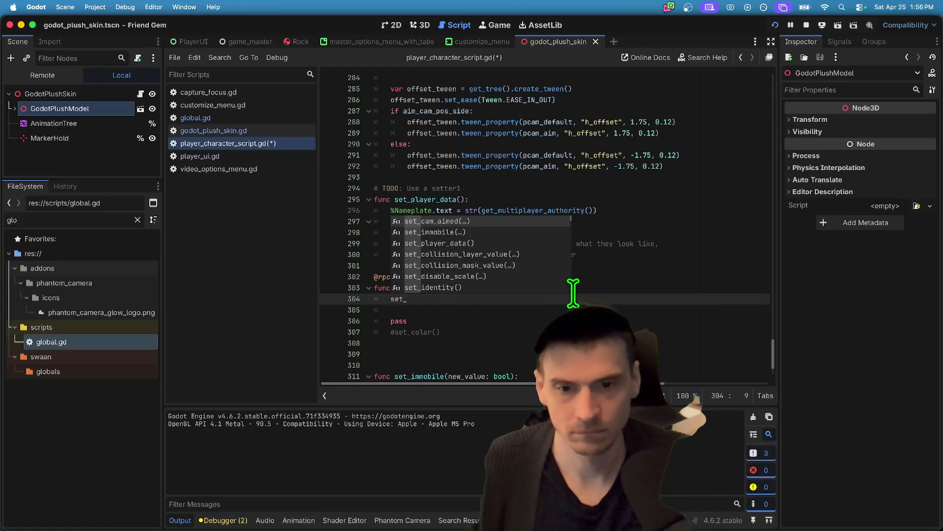
text(colo)
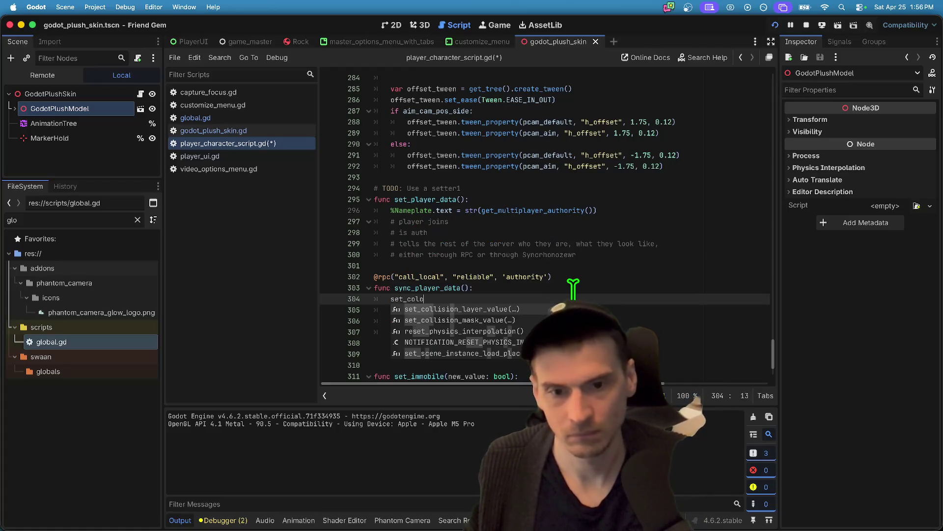
key(BackSpace)
key(BackSpace)
key(BackSpace)
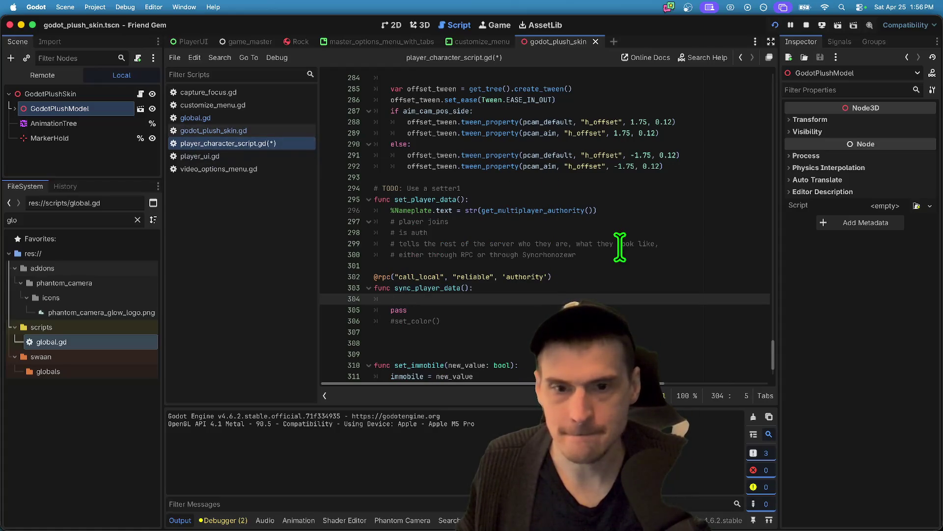
- Look up the set_mesh_color function in godot_plush_skin.gd
click(225, 131)
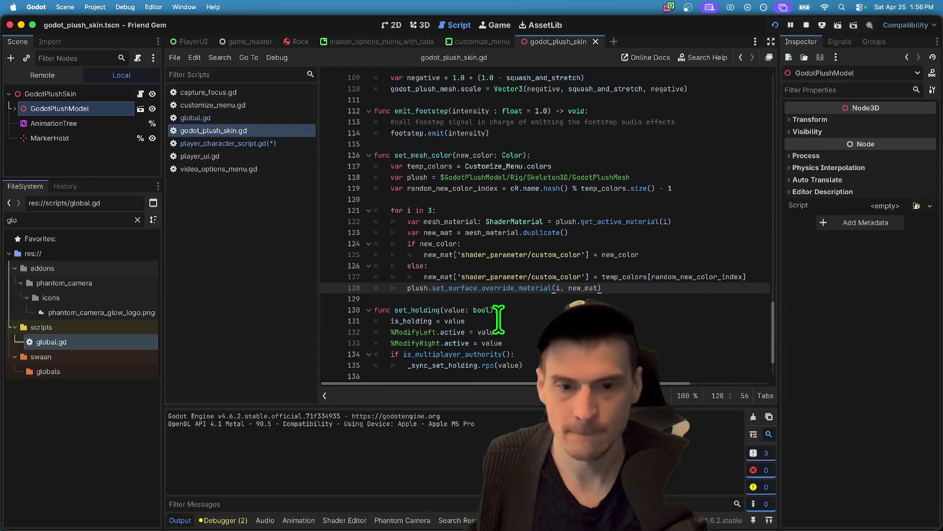
double_click(417, 155)
scroll(524, 160, up, 15)
scroll(525, 162, up, 10)
key(alt+Left)
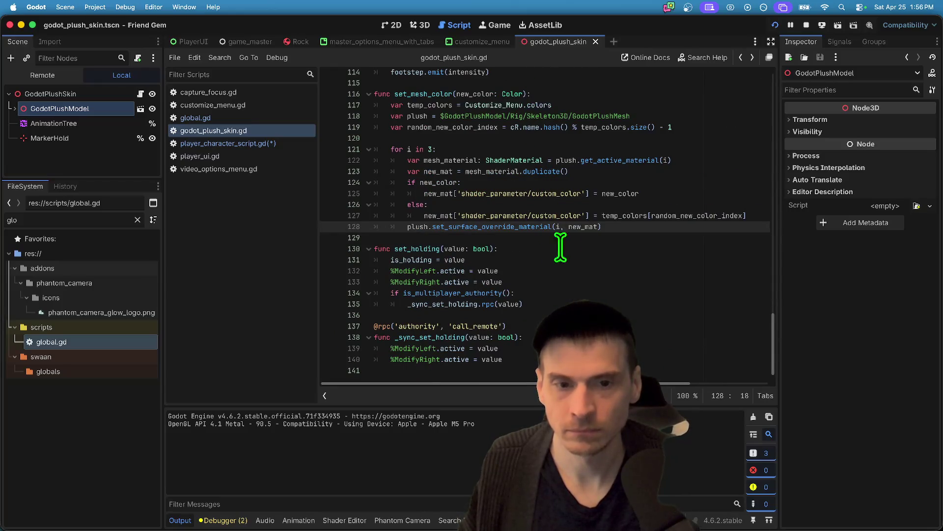
click(424, 83)
double_click(422, 94)
scroll(697, 104, up, 2)
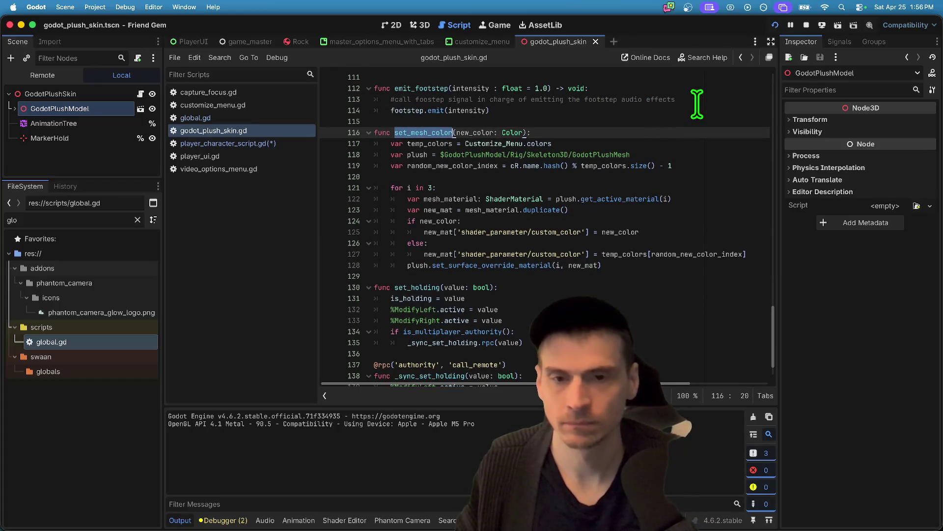
- Find set_mesh_color in all scripts and select its existing call in player_character_script.gd
key(ctrl+shift+f)
click(494, 316)
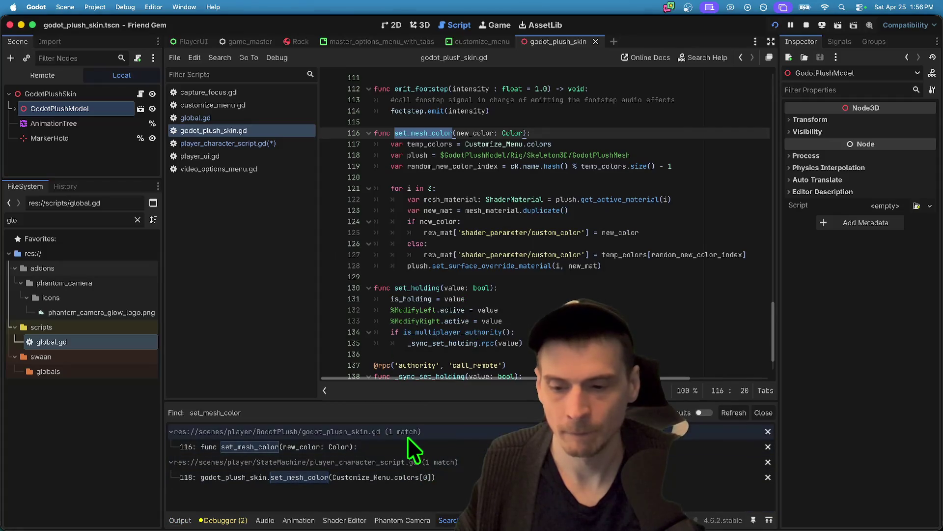
click(410, 476)
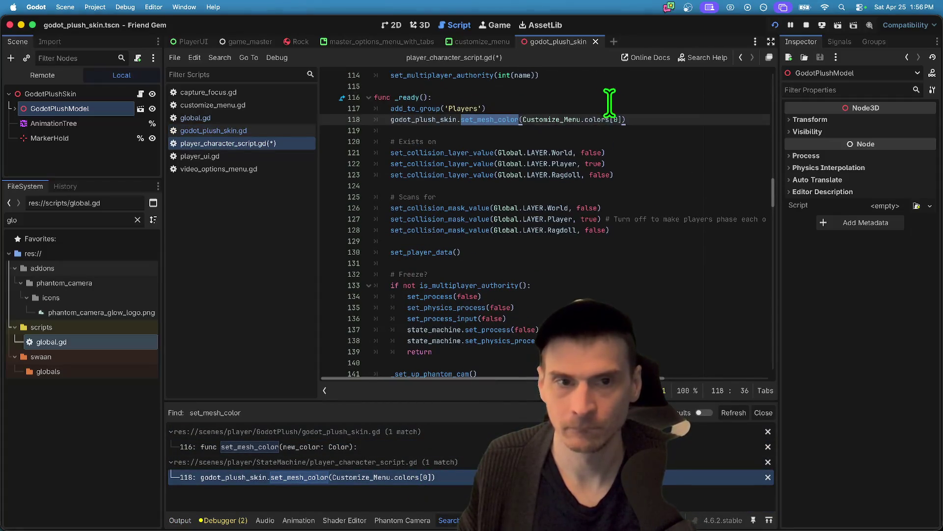
triple_click(616, 119)
key(ctrl+c)
scroll(773, 206, down, 3)
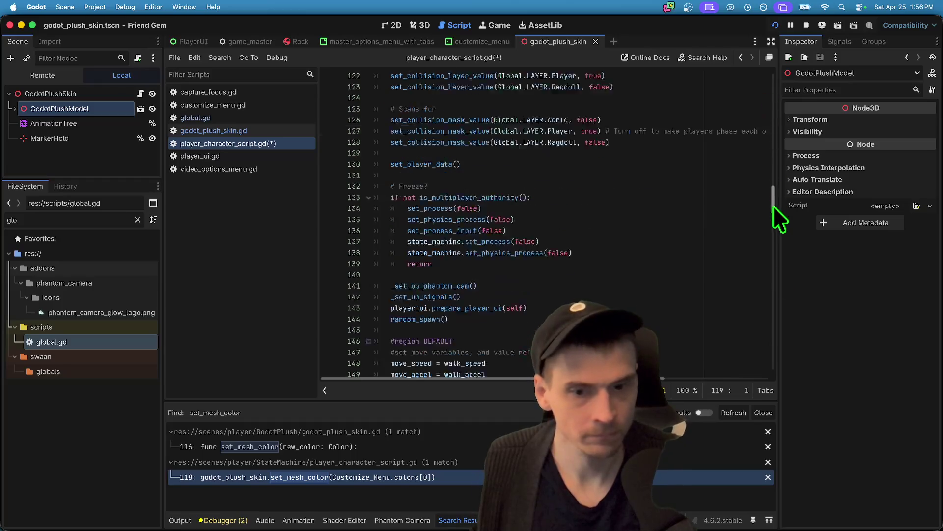
drag(774, 205, 773, 361)
- Paste the set_mesh_color call into sync_player_data, fix its indentation and remove pass
click(726, 233)
key(ctrl+v)
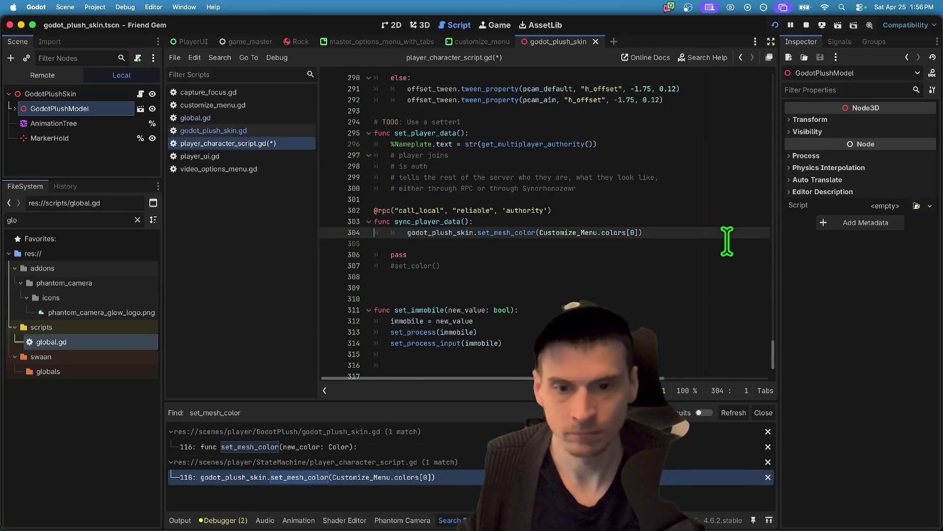
key(shift+Tab)
key(Down)
key(ctrl+shift+k)
key(ctrl+shift+k)
- Replace Customize_Menu.colors[0] with Global.player_color and delete the commented set_color line
drag(563, 232, 618, 233)
key(BackSpace)
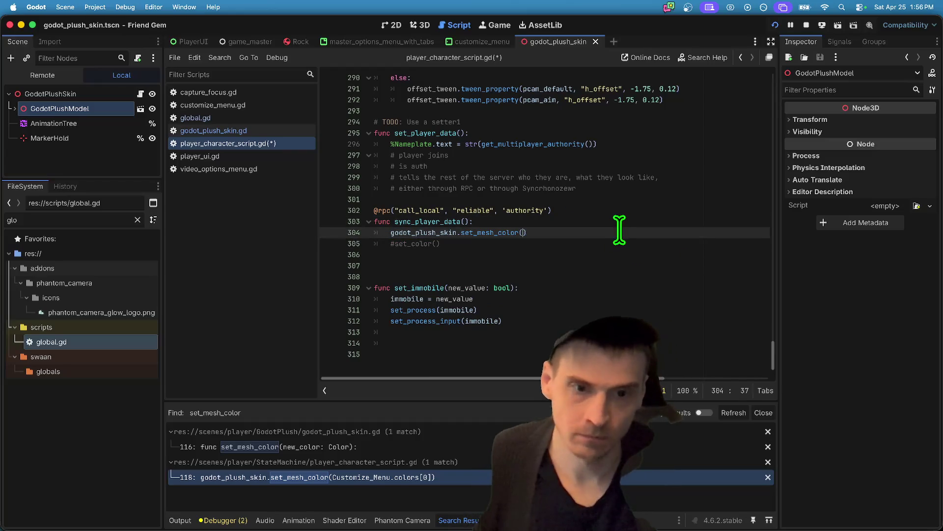
text(bal)
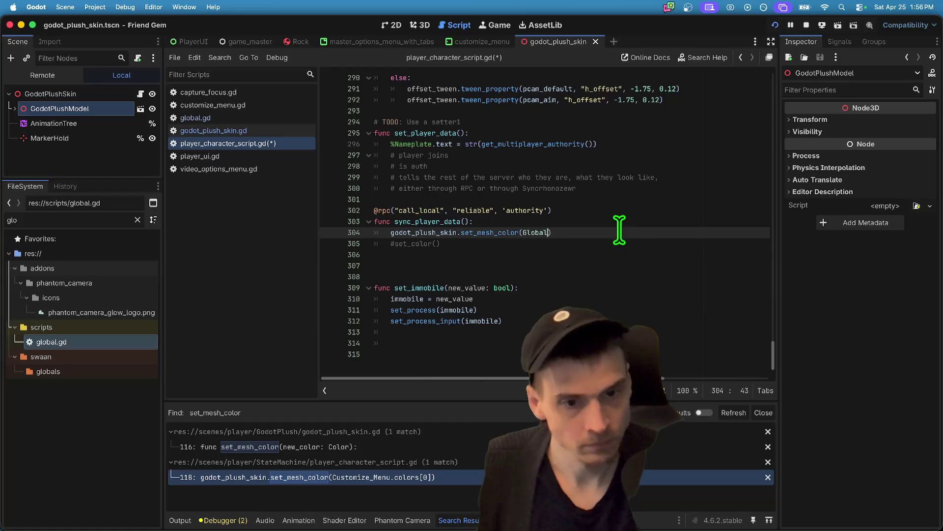
text(.)
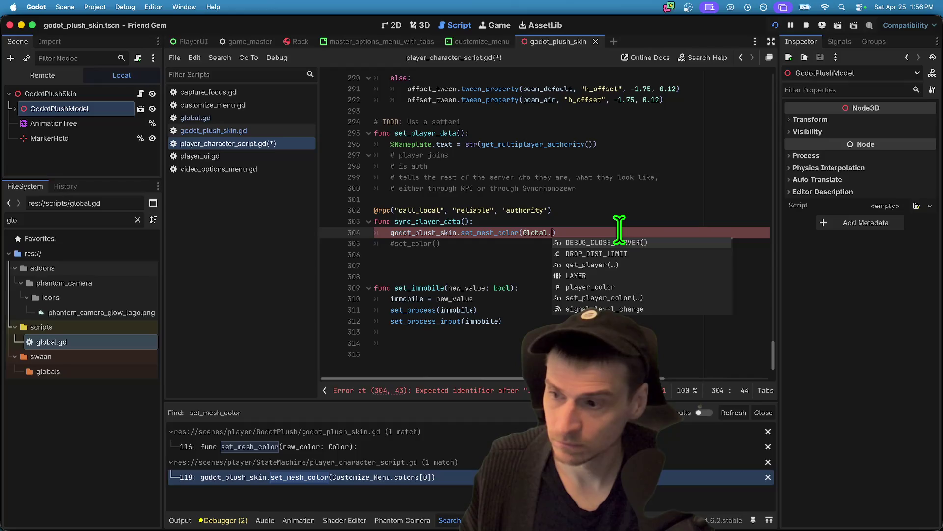
key(Down)
key(Down)
key(Down)
key(Return)
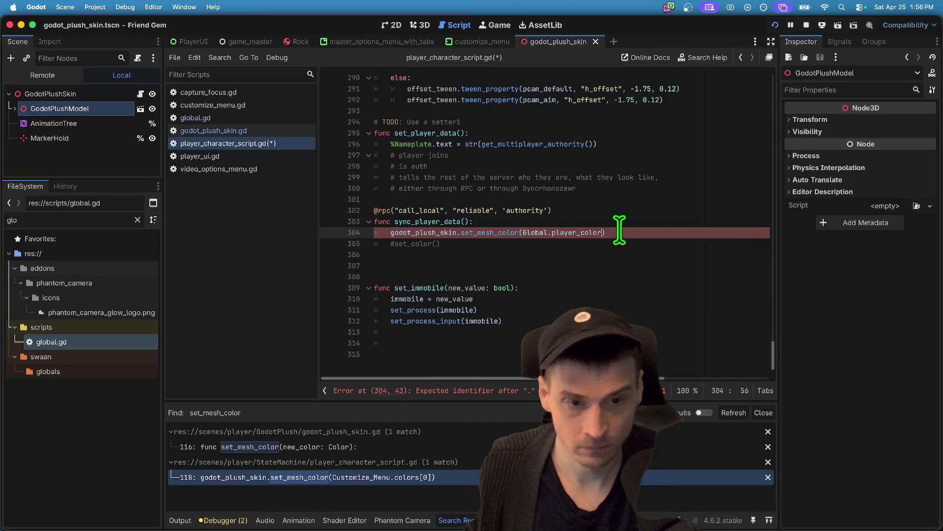
key(Down)
key(super+shift+k)
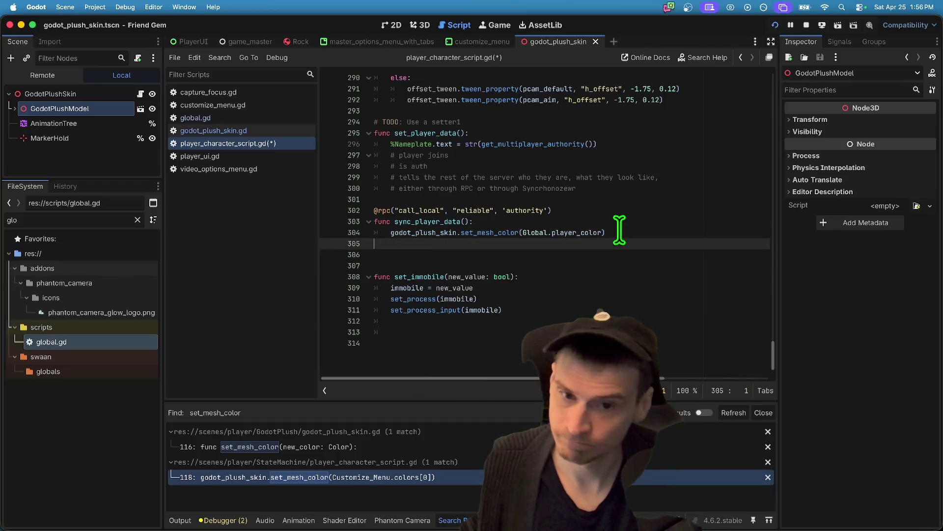
click(441, 228)
- Highlight sync_player_data uses and duplicate the peer_connected line, then undo it
double_click(442, 221)
scroll(526, 216, up, 15)
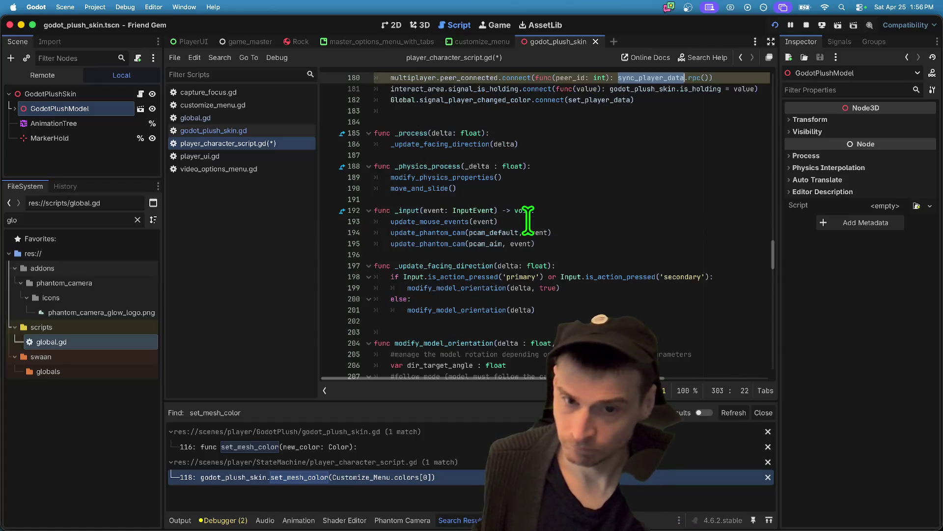
triple_click(483, 120)
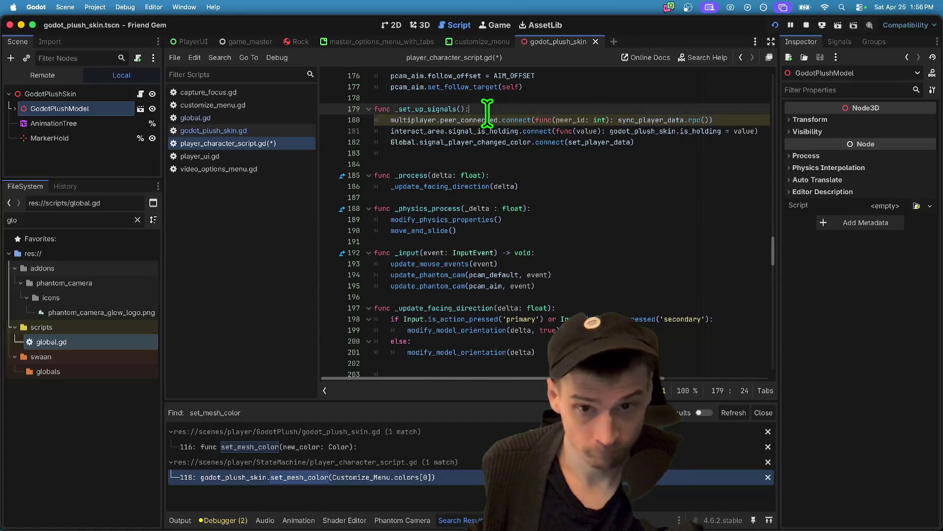
key(super+c)
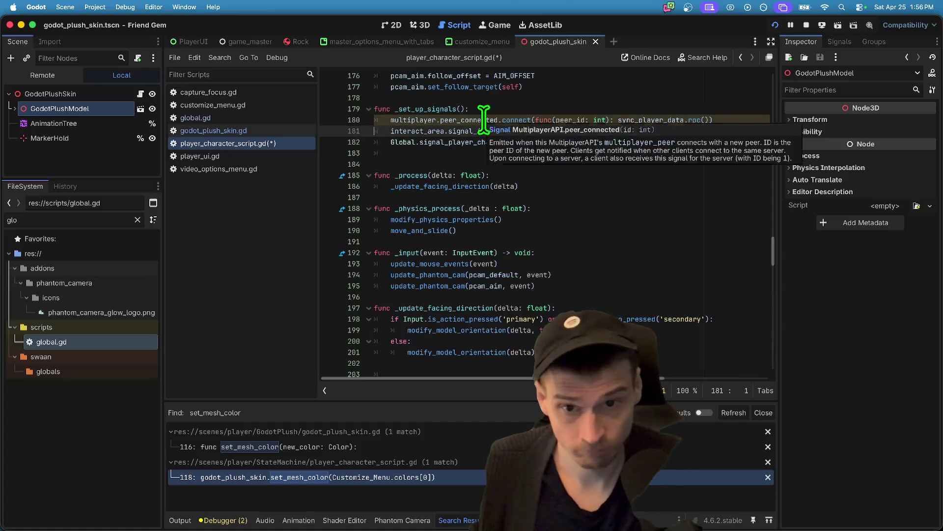
key(super+v)
key(Return)
key(super+z)
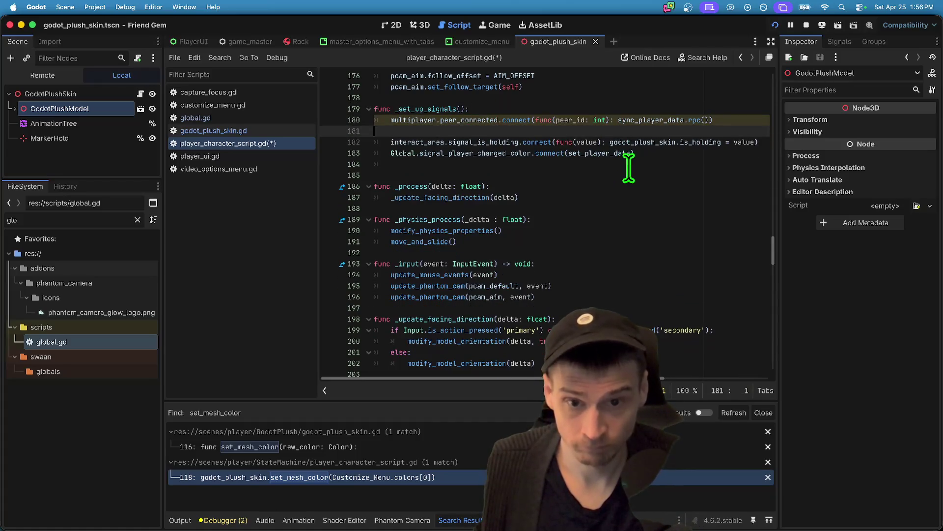
key(super+z)
- Change line 182's connection to connect(func(): sync_player_data.rpc())
click(604, 131)
double_click(605, 141)
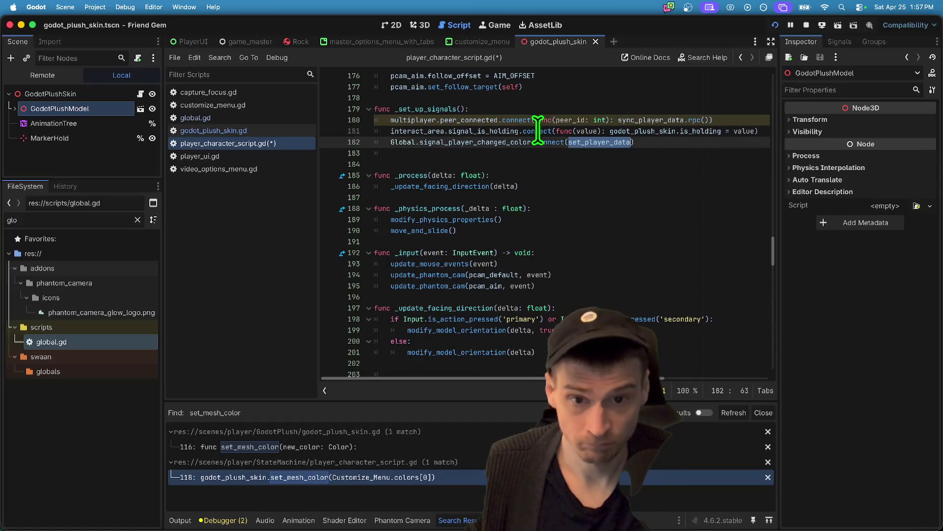
key(Left)
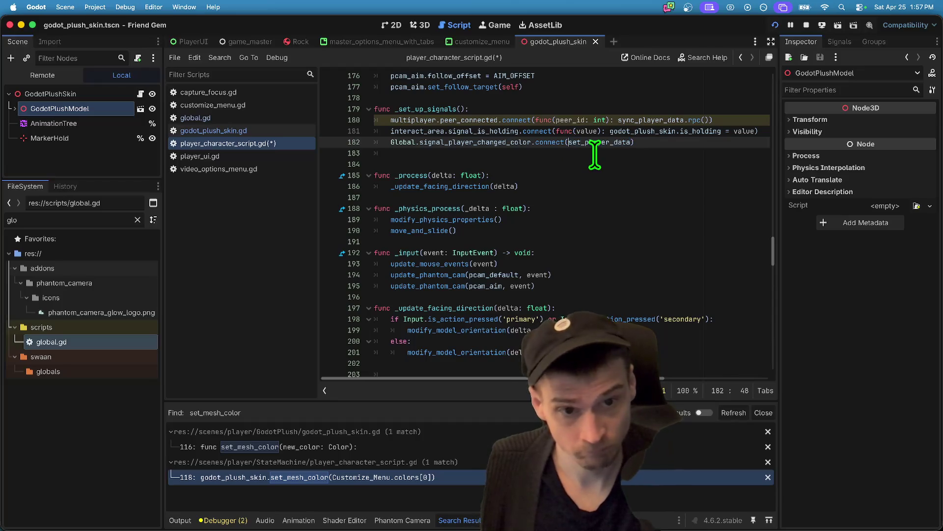
key(Left)
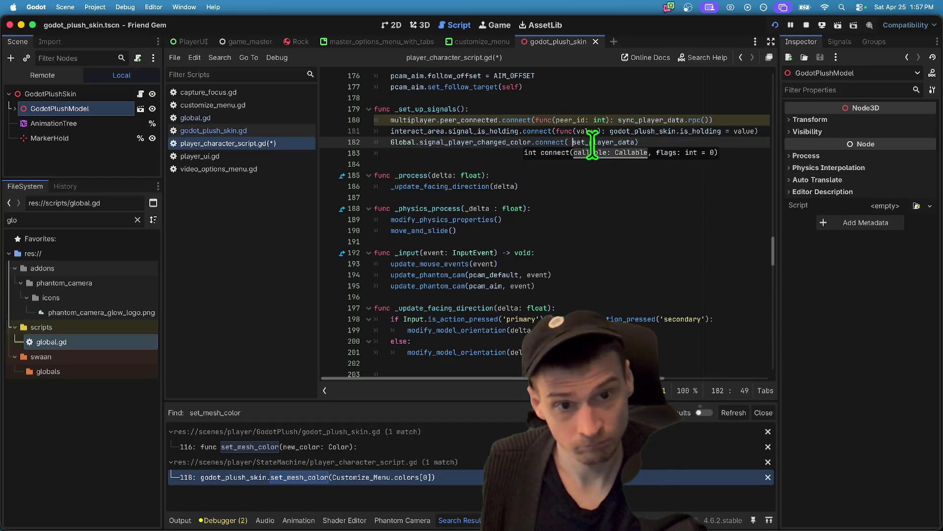
text(func():)
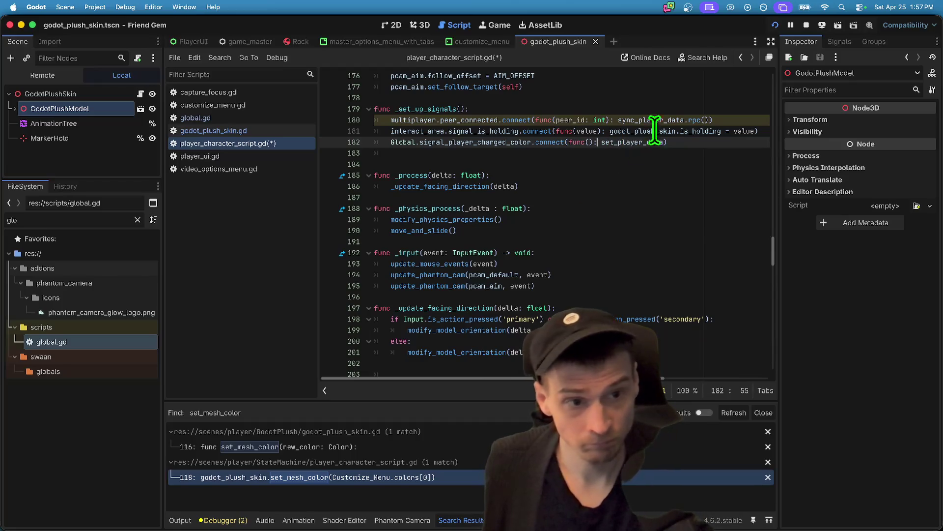
double_click(654, 120)
drag(656, 120, 713, 121)
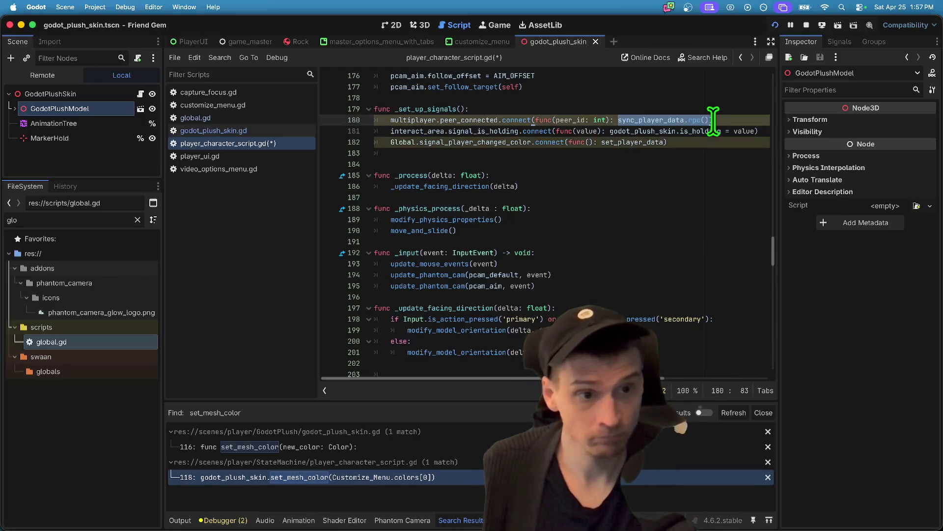
key(cmd+c)
double_click(632, 142)
key(cmd+v)
click(481, 153)
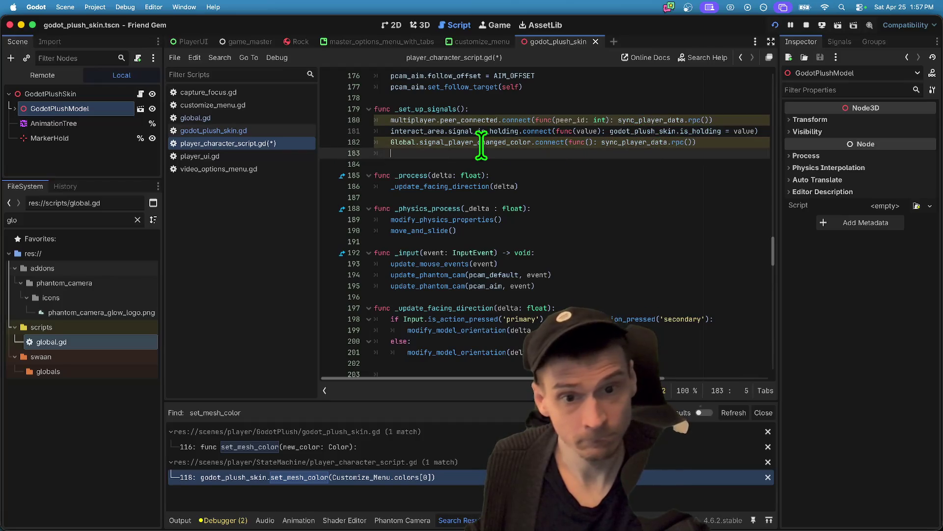
- In global.gd, remove the colour signal's new_color parameter and an extra blank line
super+click(481, 143)
click(546, 133)
text((new_color: Color)
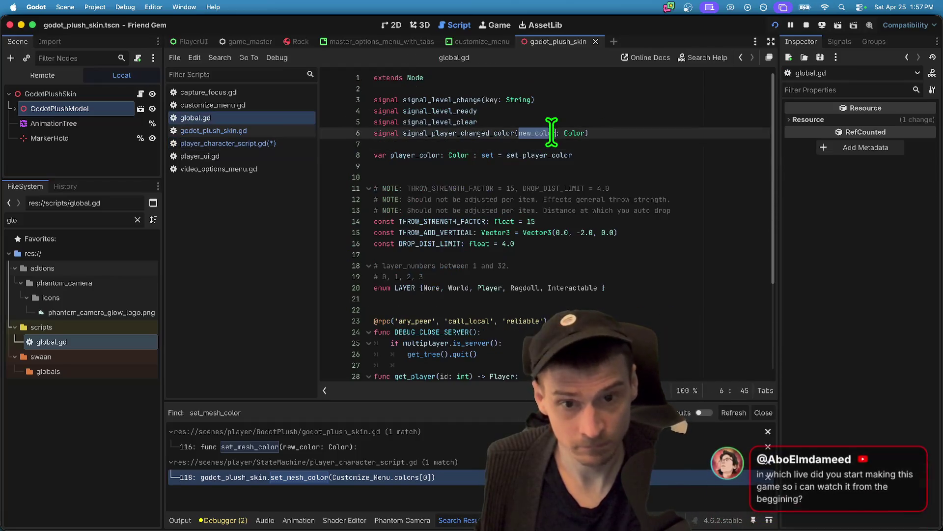
key(Down)
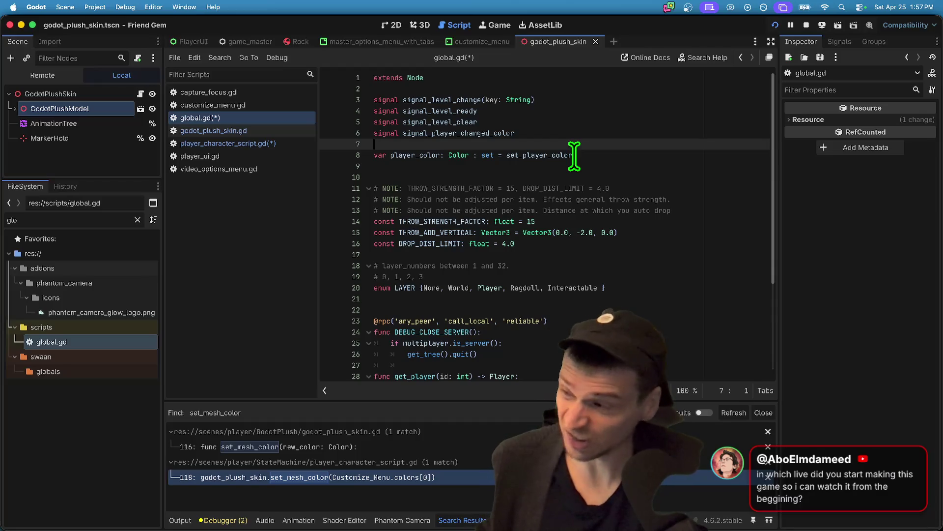
key(Down)
key(Down)
key(BackSpace)
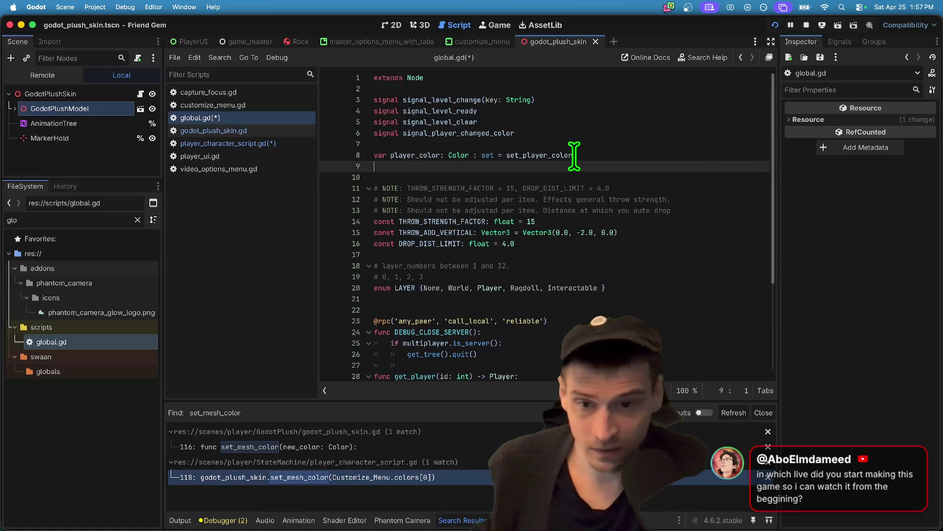
- Tidy the blank lines around the LAYER enum in global.gd and launch the game
click(573, 145)
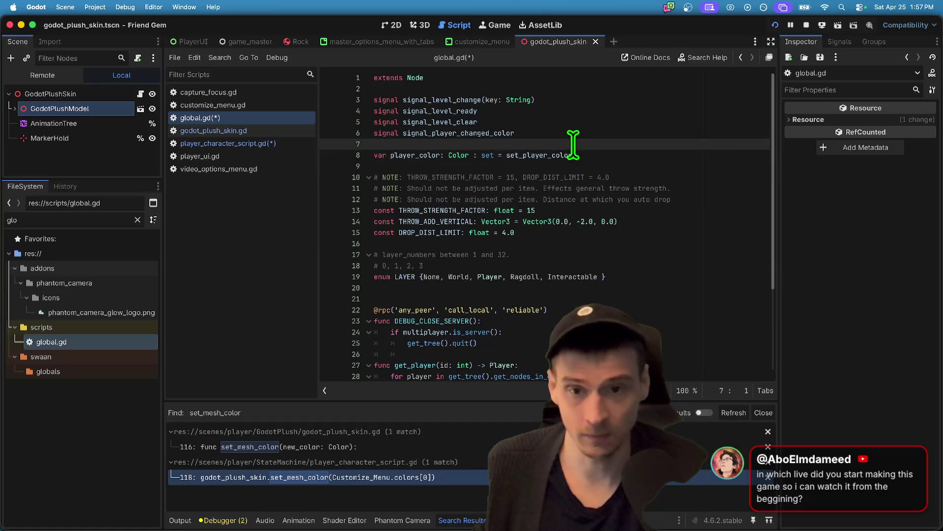
click(619, 278)
key(Down)
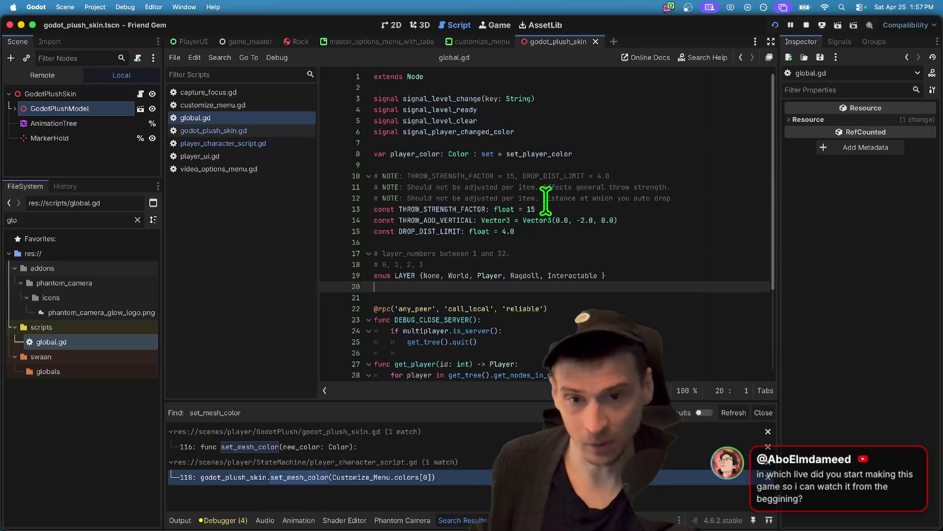
key(super+b)
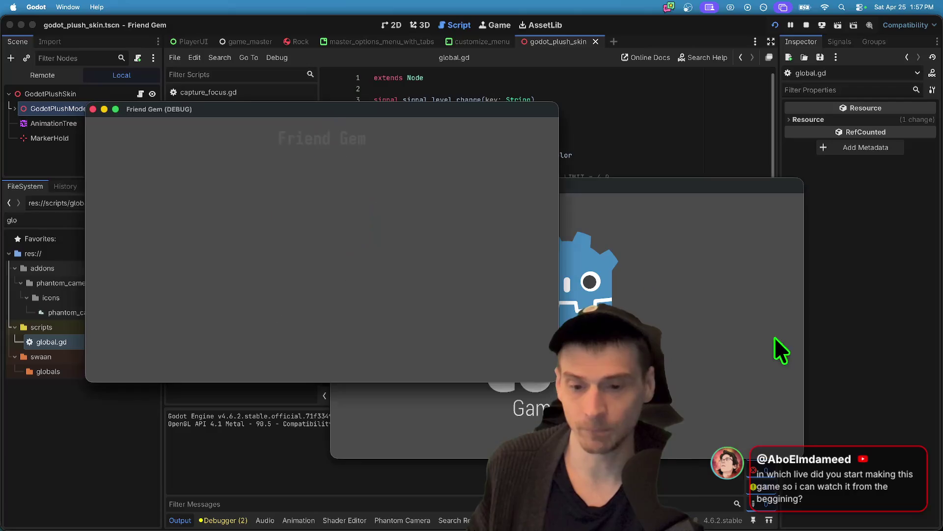
- In Options > Customize, pick purple as the player colour from the Color dropdown
click(313, 271)
click(314, 272)
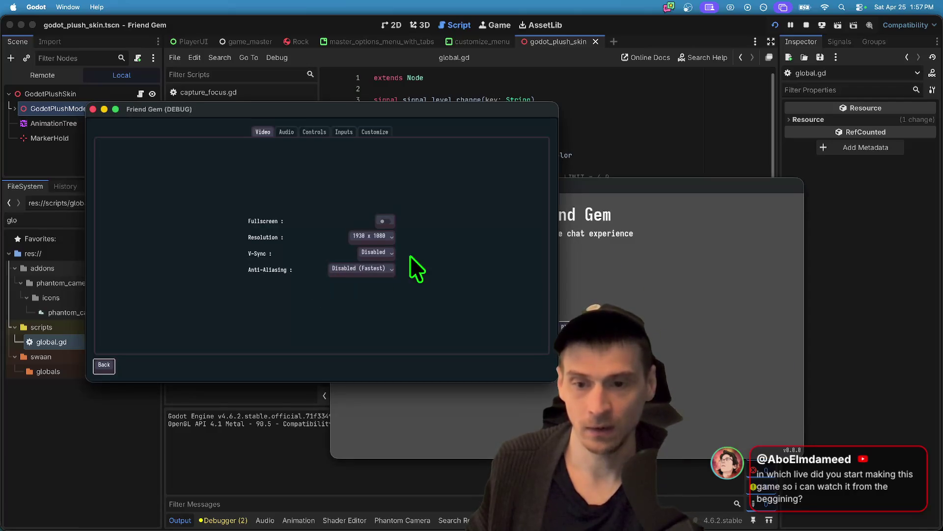
click(374, 133)
click(342, 177)
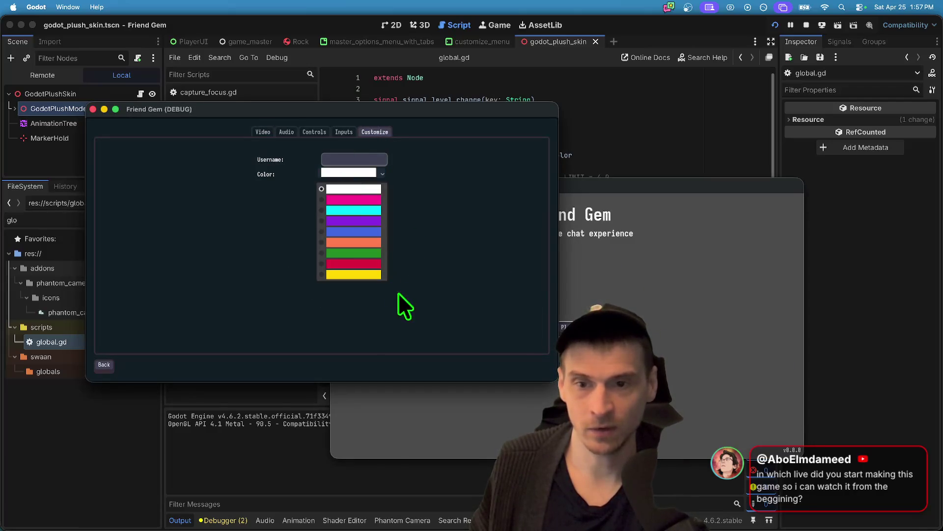
click(345, 243)
click(367, 176)
click(363, 222)
- Return to the main menu and exit the game, confirming the prompt
key(Escape)
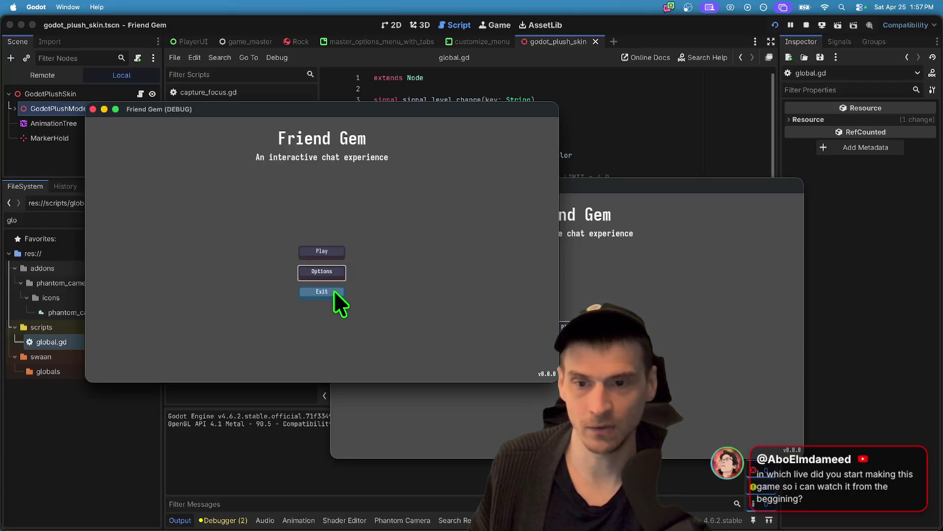
click(334, 292)
key(Return)
key(Escape)
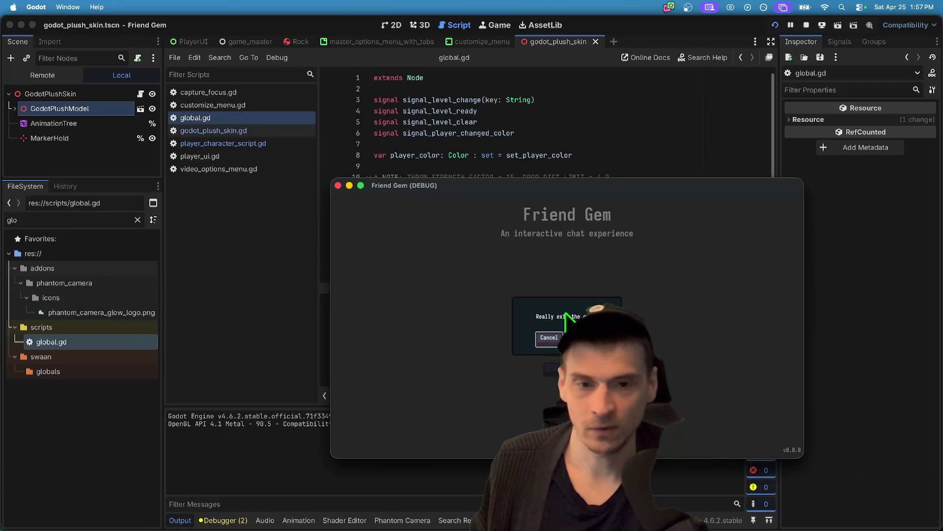
key(Return)
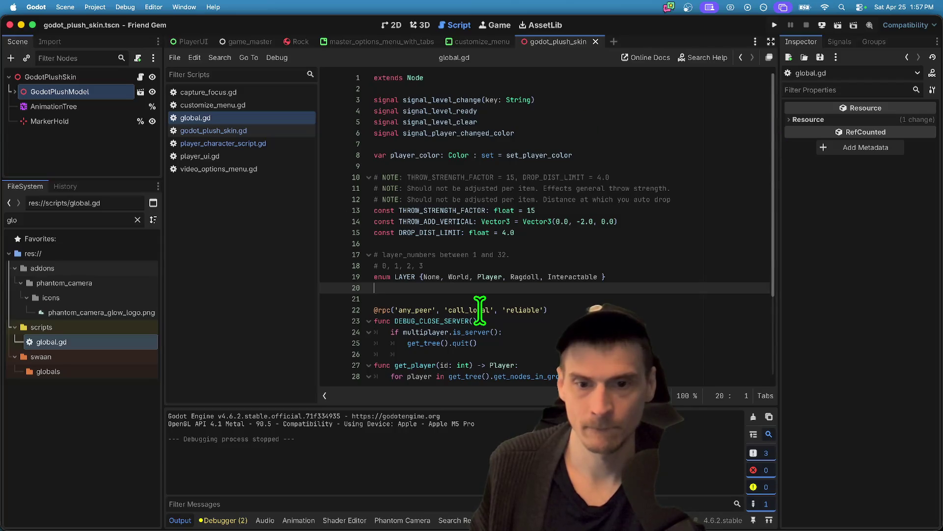
- Open customize_menu.gd and add a new line in _ready for option_button_color
click(278, 105)
double_click(435, 365)
scroll(526, 316, up, 2)
scroll(528, 315, down, 2)
click(556, 256)
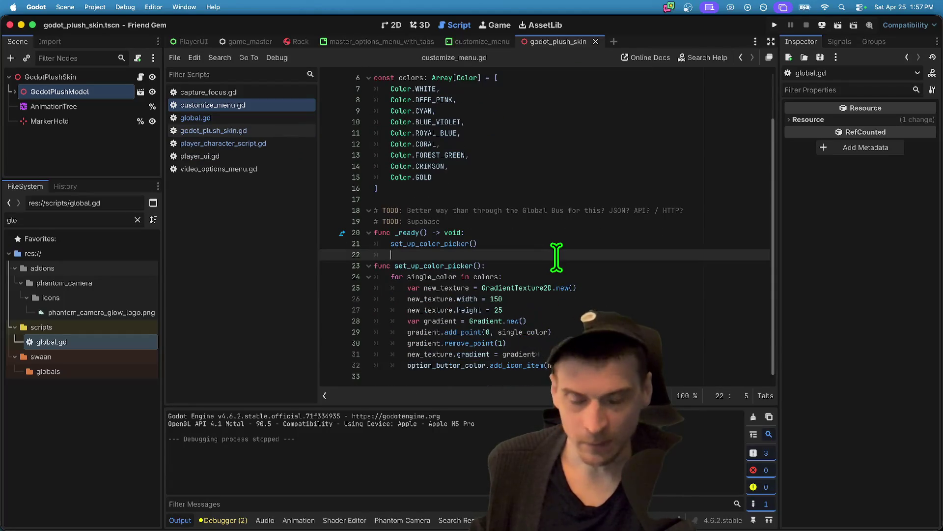
key(Return)
scroll(556, 256, down, 1)
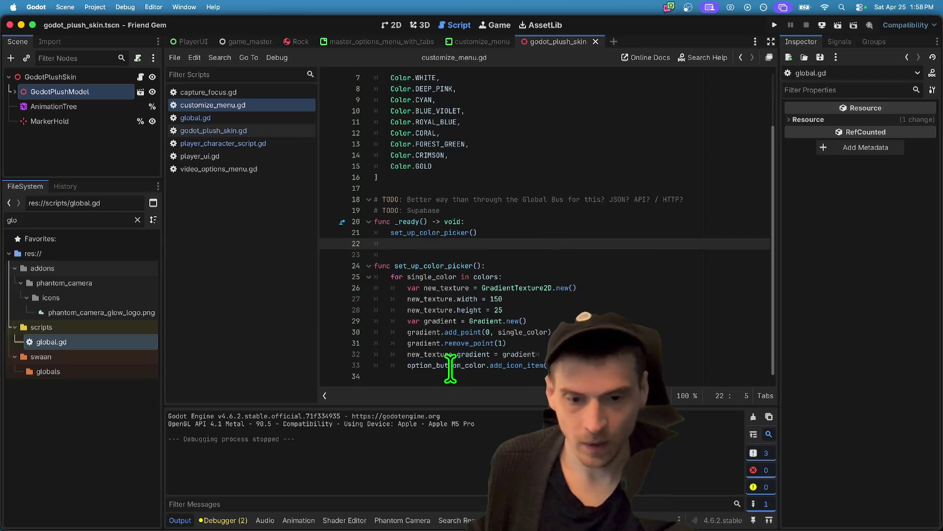
double_click(449, 365)
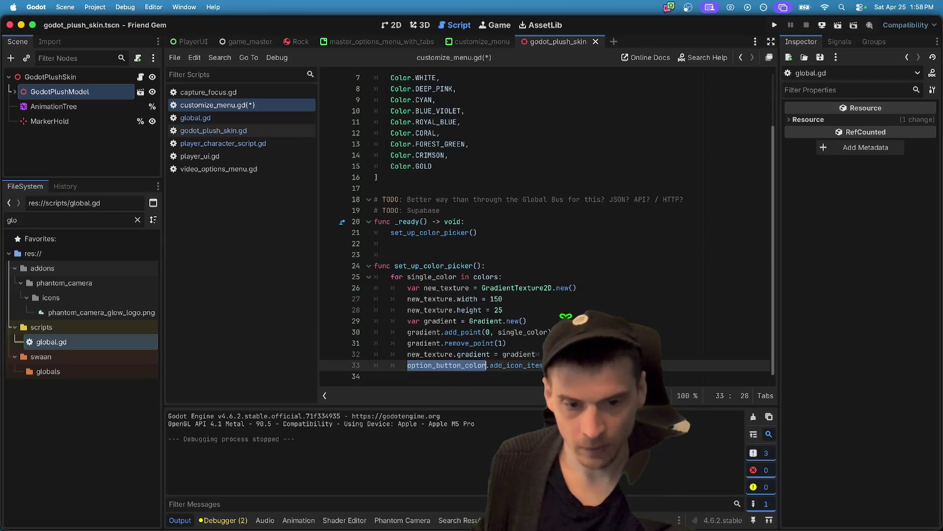
click(465, 244)
- Connect option_button_color's item_selected signal to a handler inside _ready
text(.c)
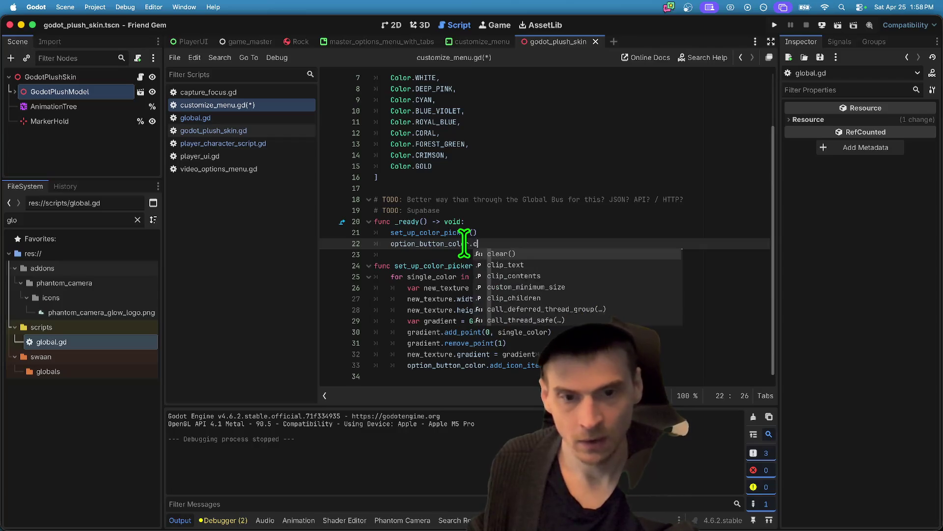
key(BackSpace)
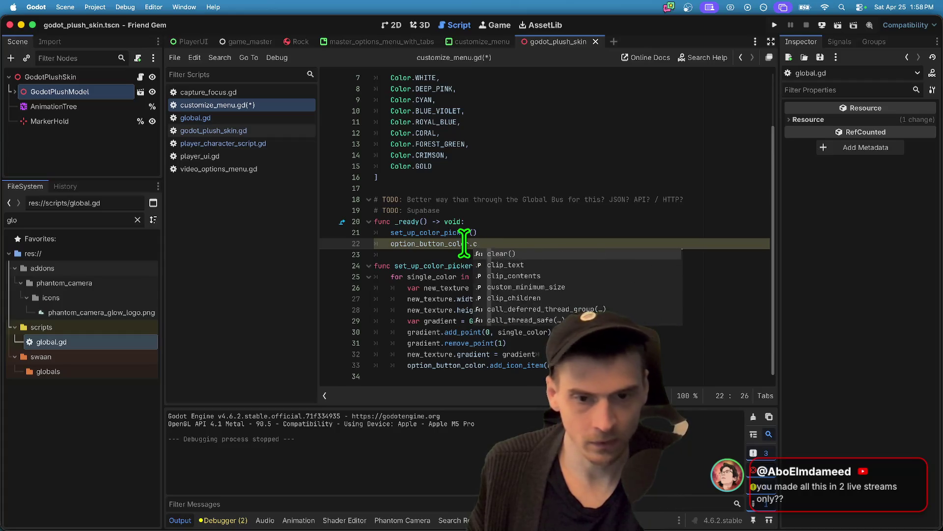
text(item)
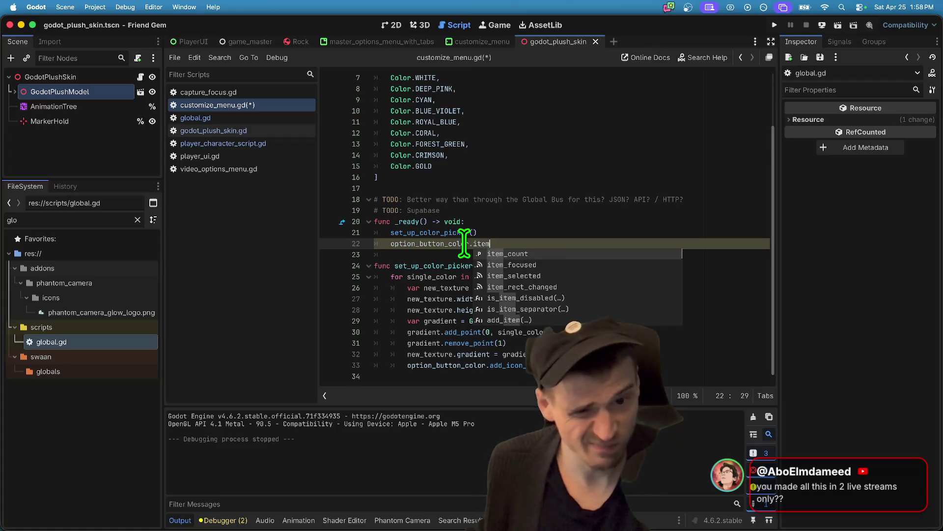
key(Down)
key(Down)
key(Down)
key(Up)
key(Return)
text(.)
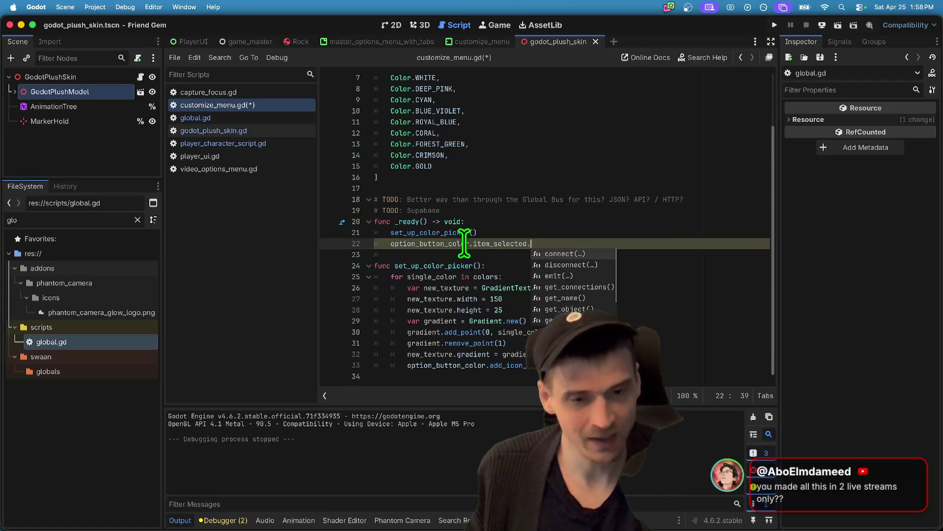
key(Return)
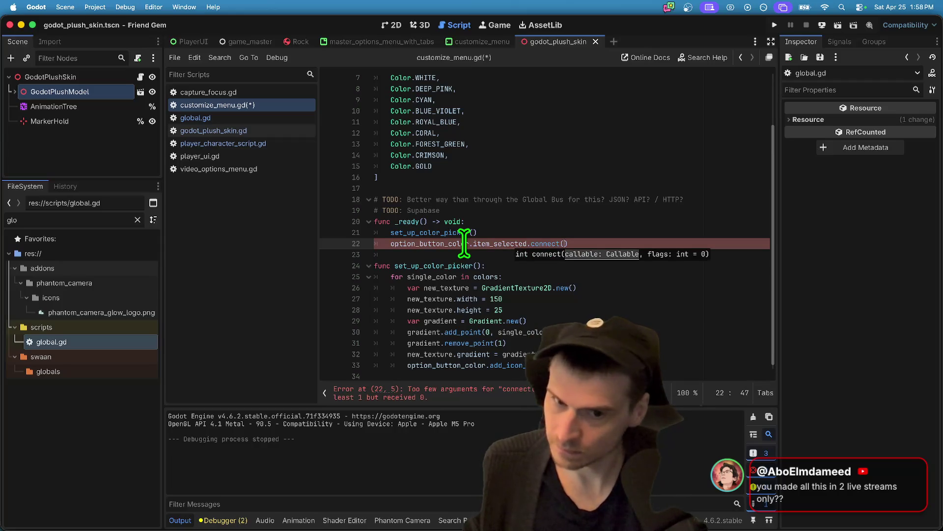
key(Escape)
key(BackSpace)
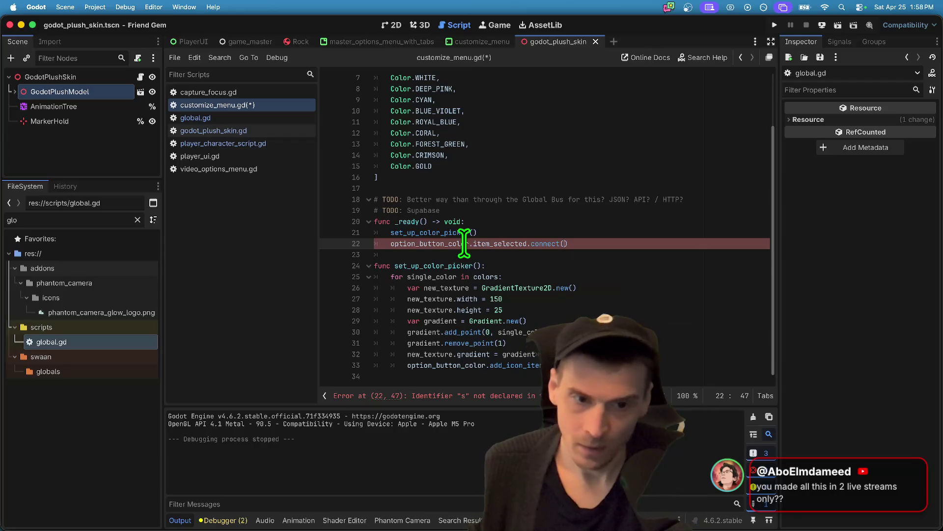
text():)
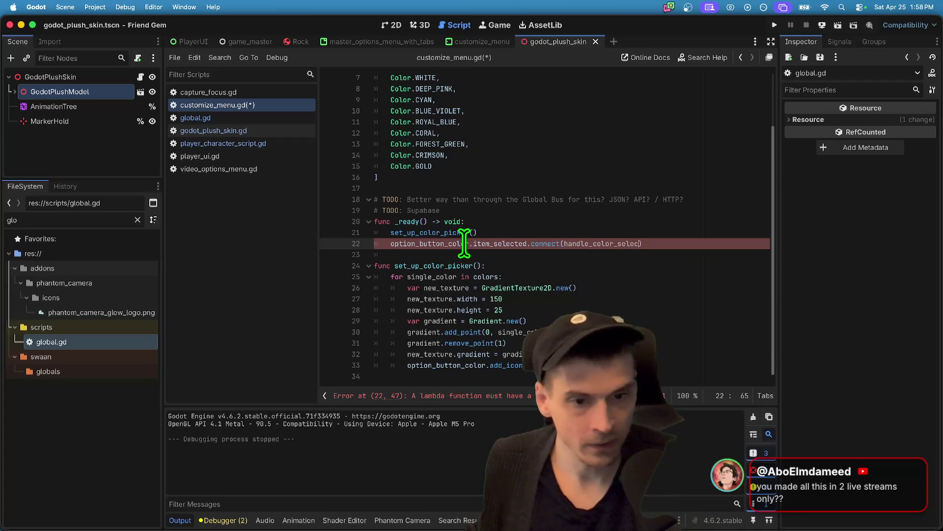
text(t)
scroll(586, 243, down, 1)
- Write the handle_color_select function with a Global.player_color = item assignment
click(670, 376)
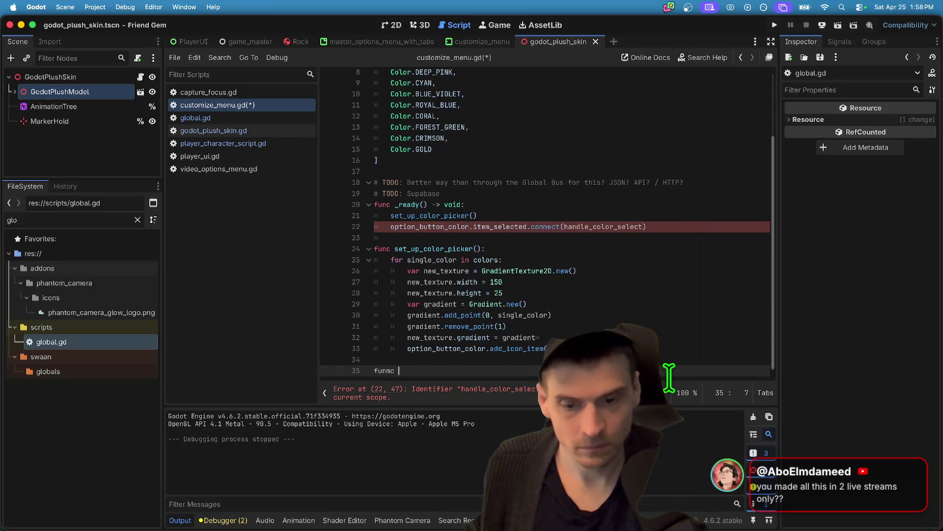
text():)
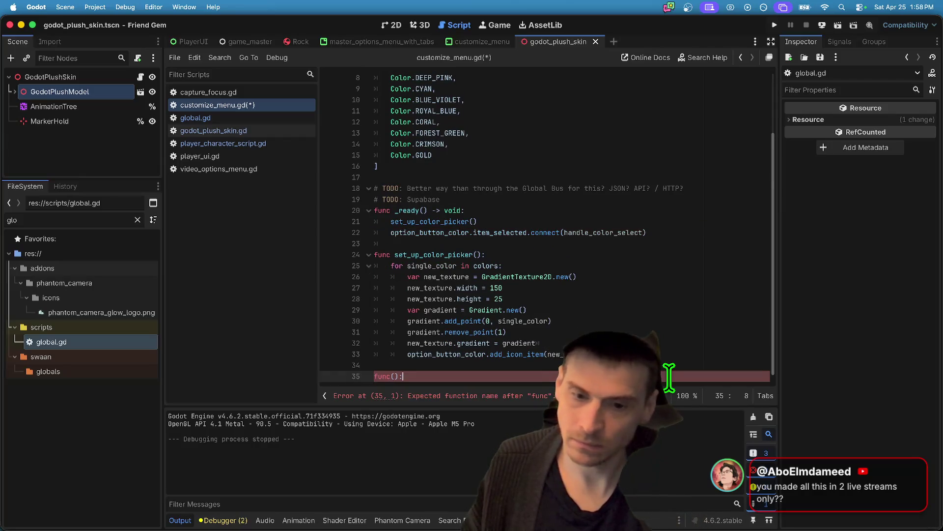
key(Home)
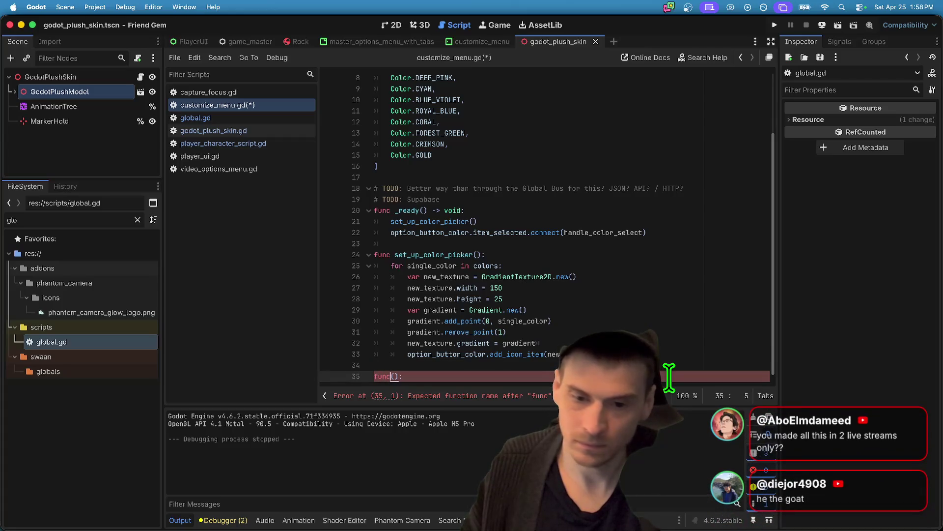
key(Return)
text(Global.pl)
key(Return)
text(= item)
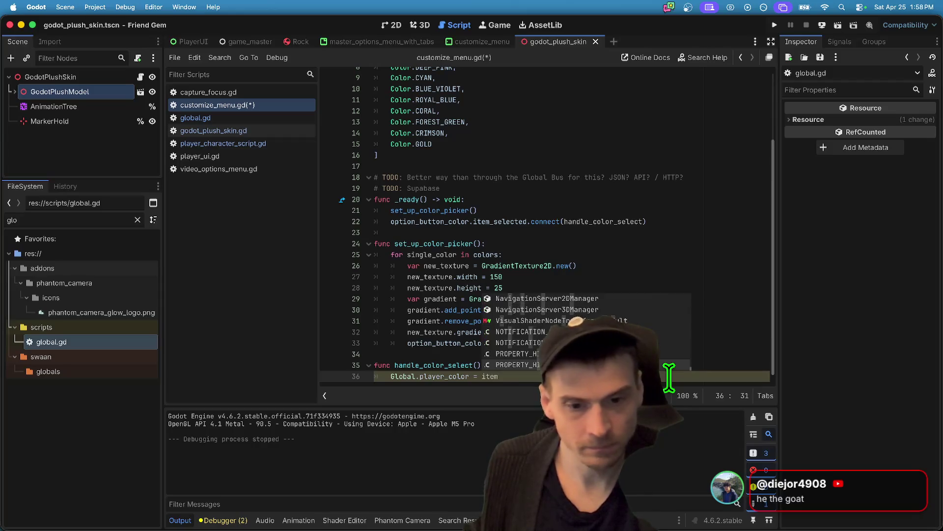
key(Escape)
key(Up)
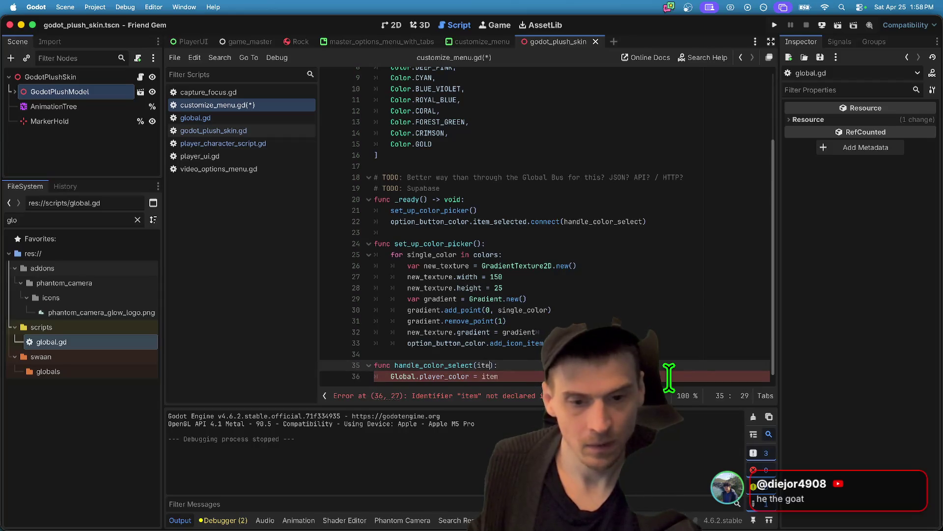
- Type the item parameter as Color, add print(item), save and run the game
text(: Color)
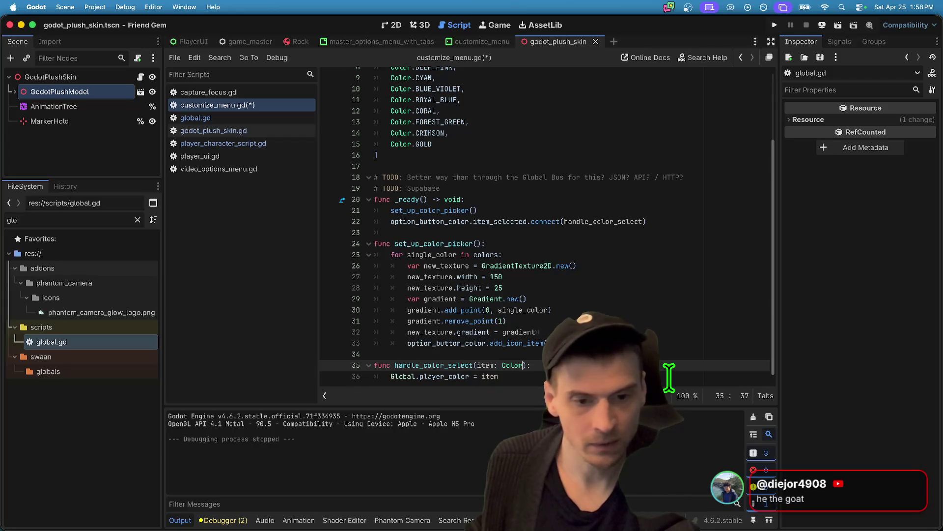
click(497, 378)
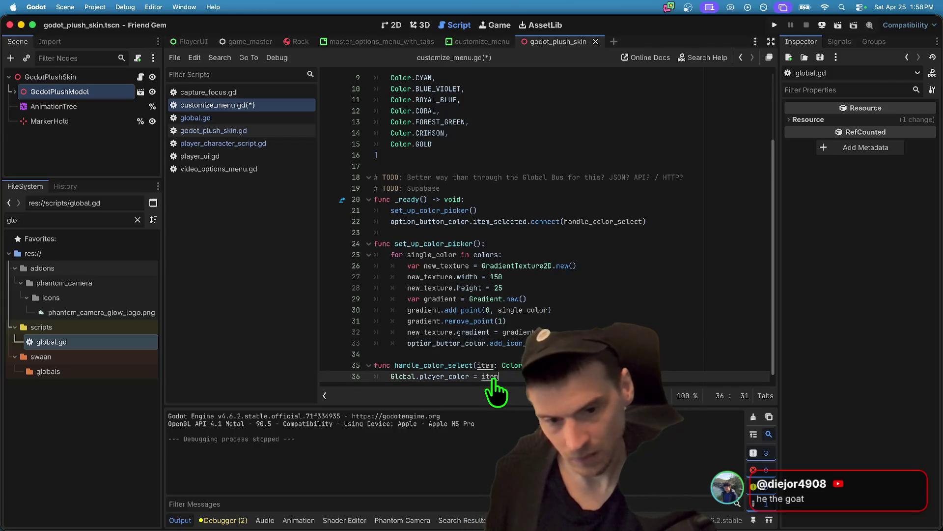
key(super+z)
key(super+z)
key(super+z)
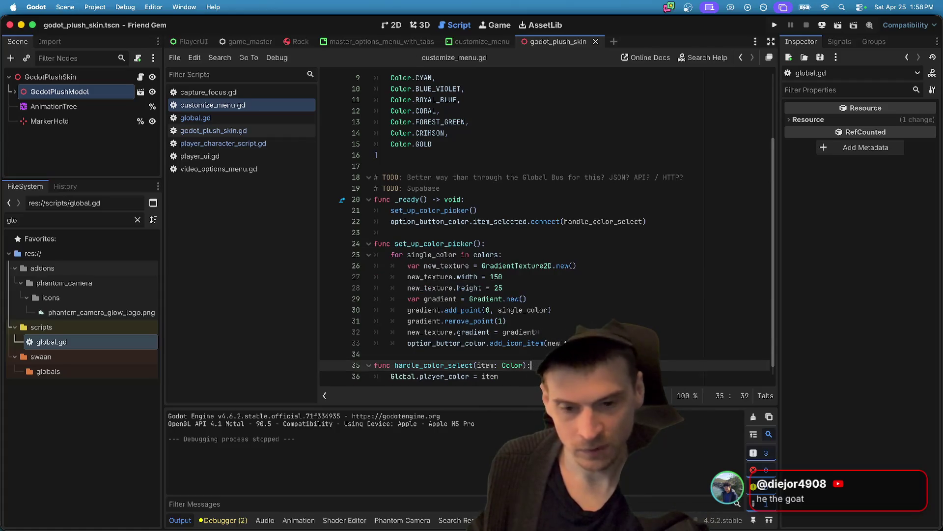
text((item)
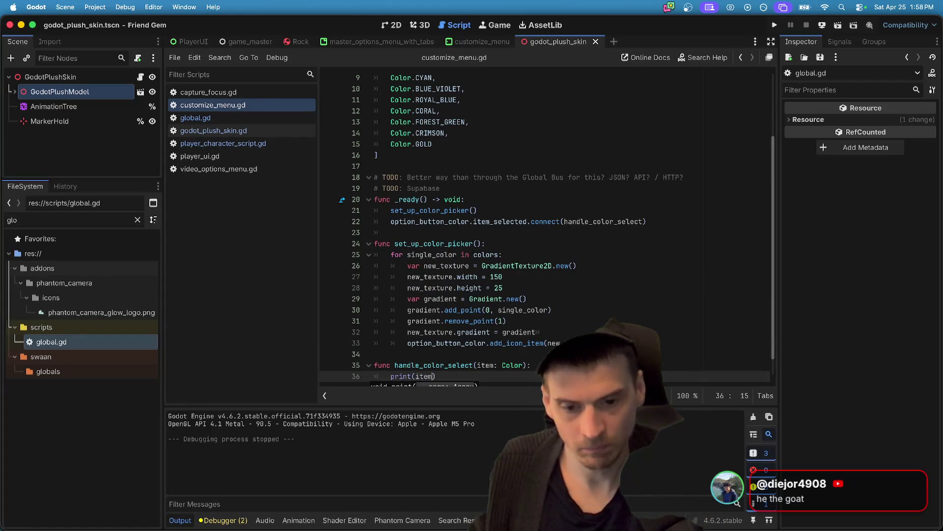
key(super+b)
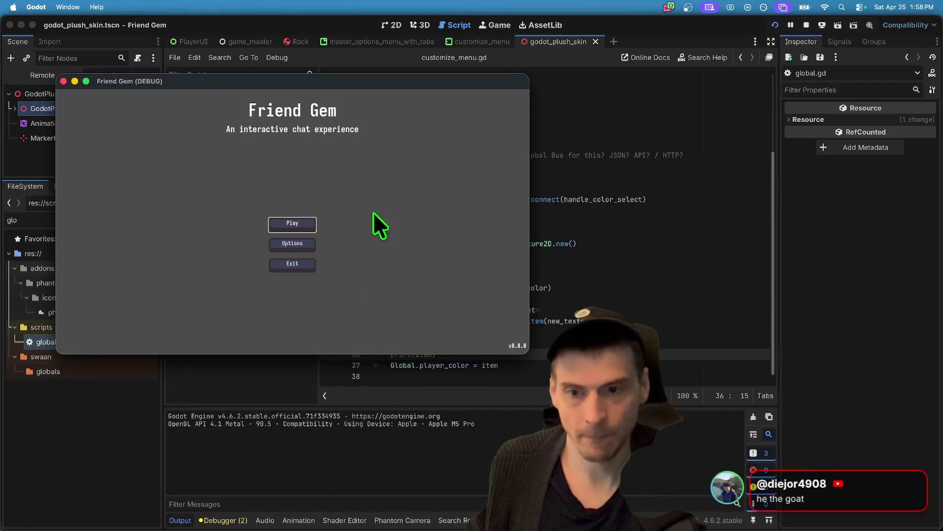
- In the other game window, open Options > Customize and pick purple from the Color dropdown
click(299, 221)
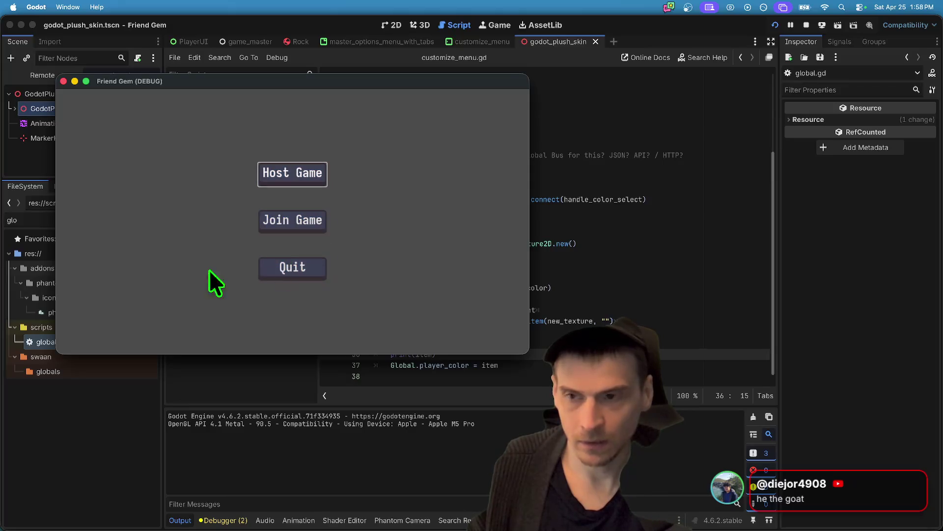
click(560, 349)
click(620, 208)
click(620, 249)
click(608, 295)
- Choose green, then red, as the player colour, and return to the script editor
click(601, 251)
click(620, 328)
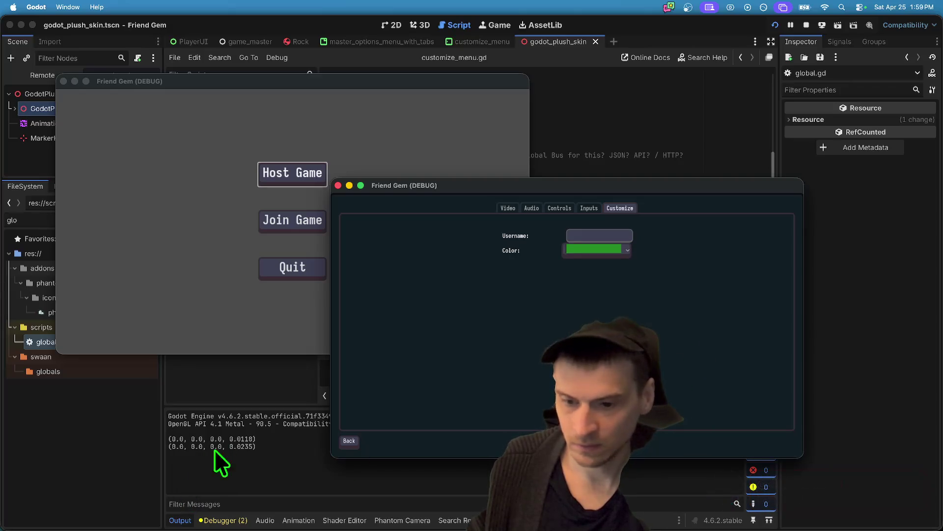
click(621, 250)
click(599, 261)
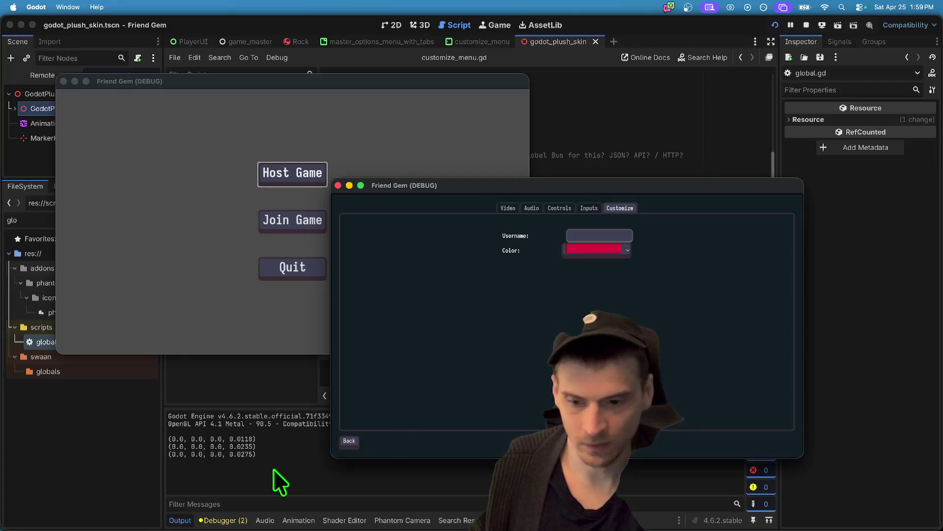
click(232, 467)
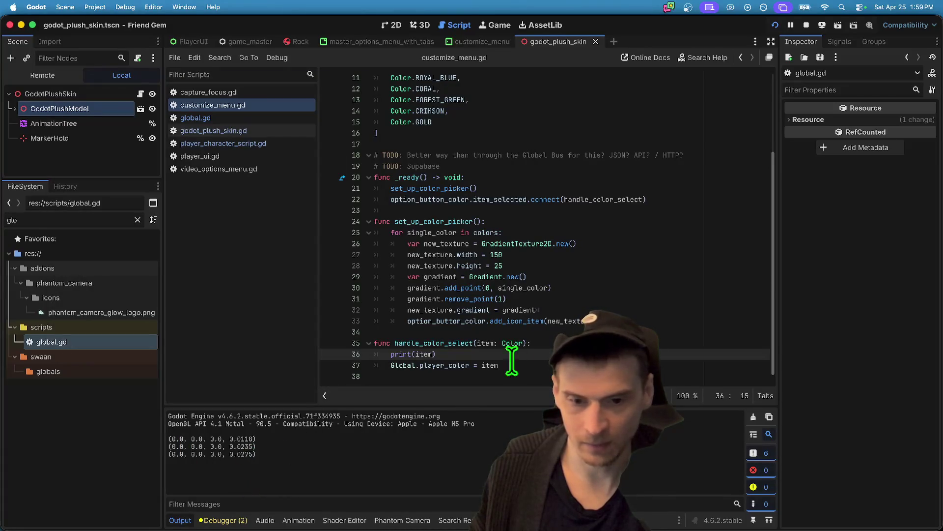
- Inspect player_color, the handler's item parameter and option_button_color, and read the item_selected docs
double_click(453, 365)
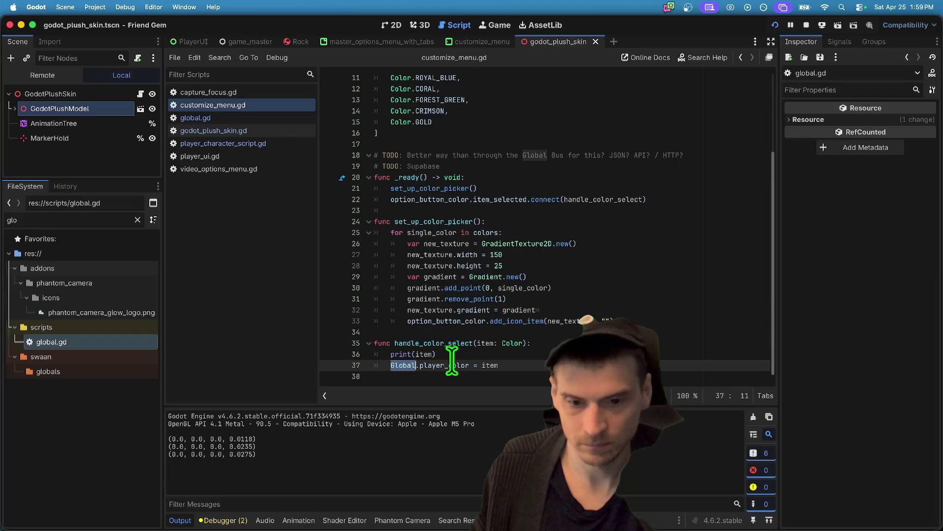
double_click(487, 343)
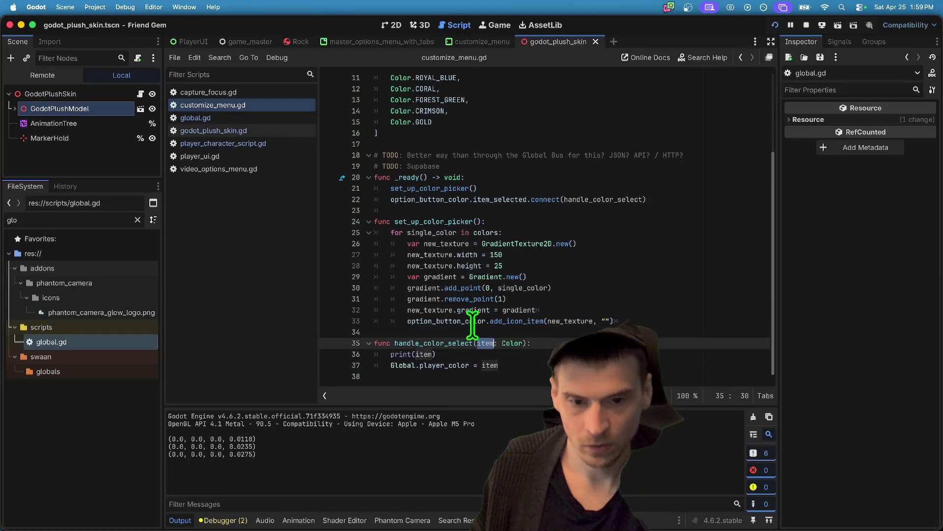
double_click(473, 321)
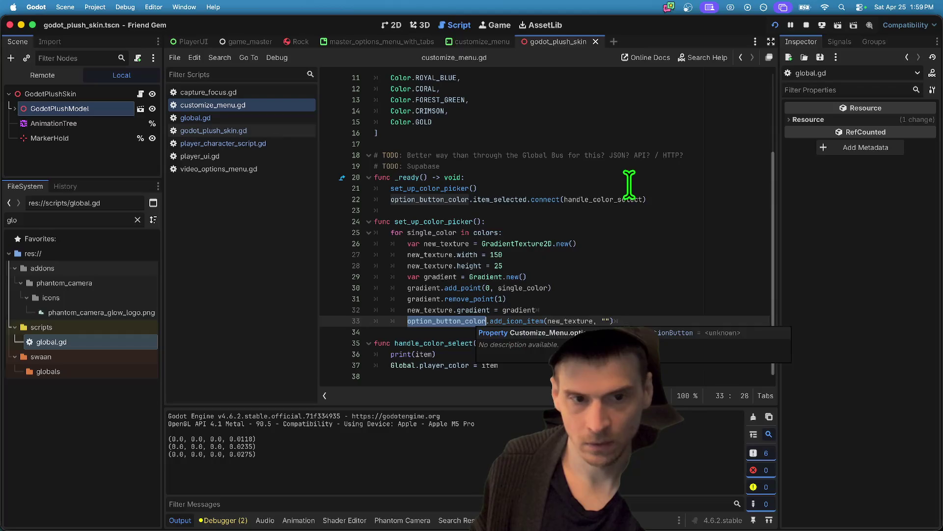
super+click(495, 200)
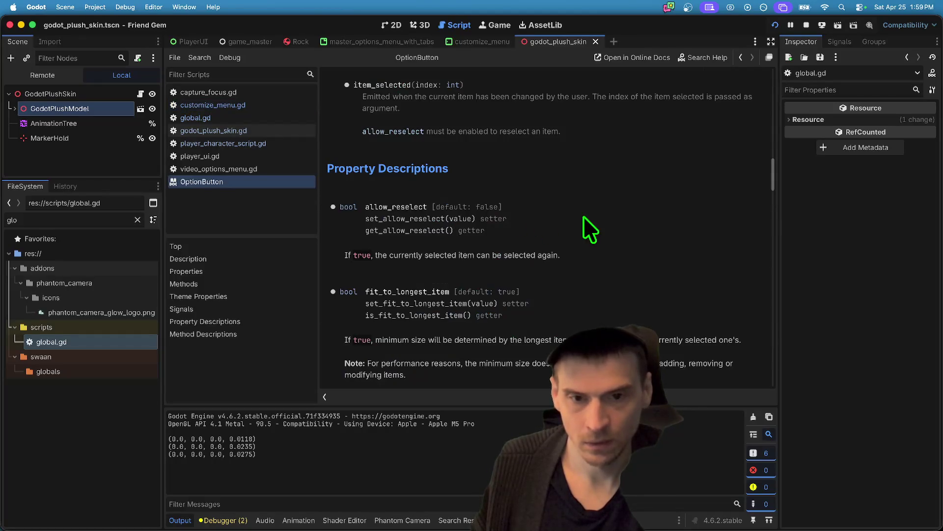
key(super+alt+Left)
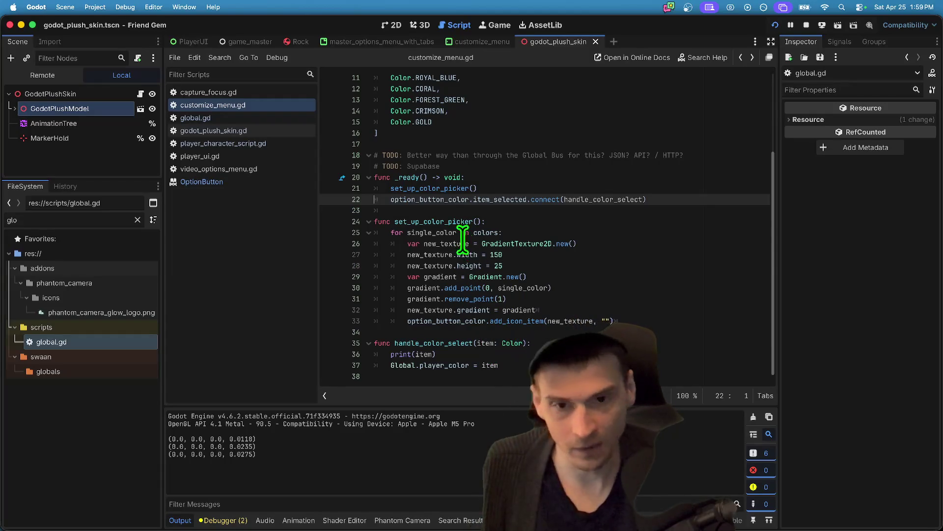
- Change the parameter to color_index: int, assign colors[color_index], then save and rerun the game
double_click(512, 343)
text(i)
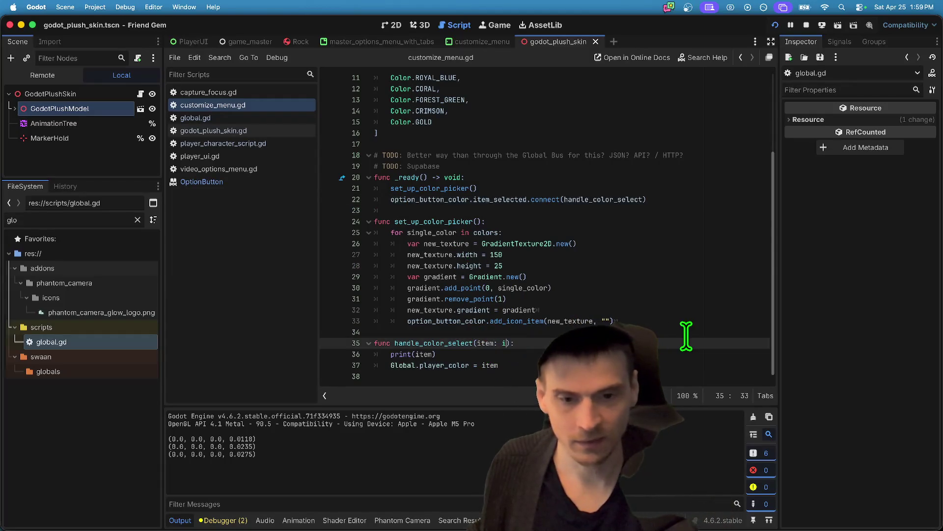
key(Left)
key(Left)
key(Left)
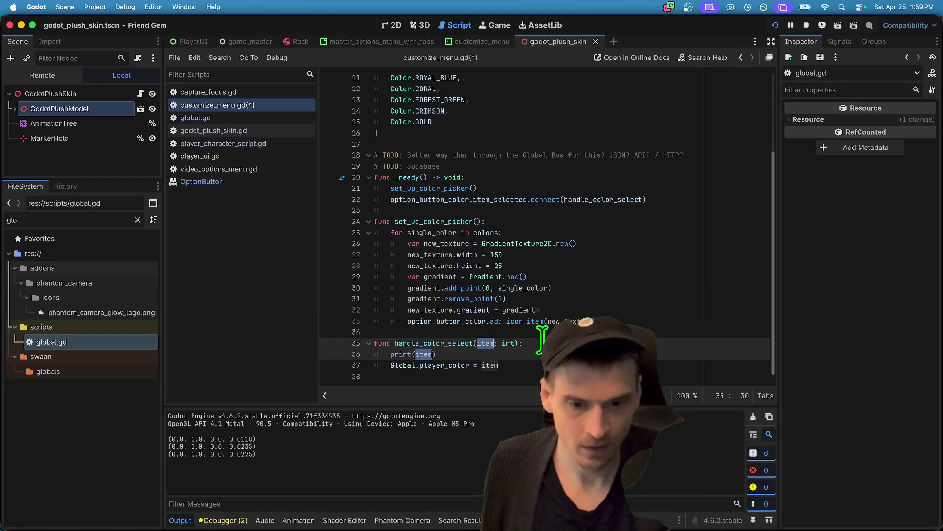
key(super+z)
key(super+z)
key(super+z)
text(color_index)
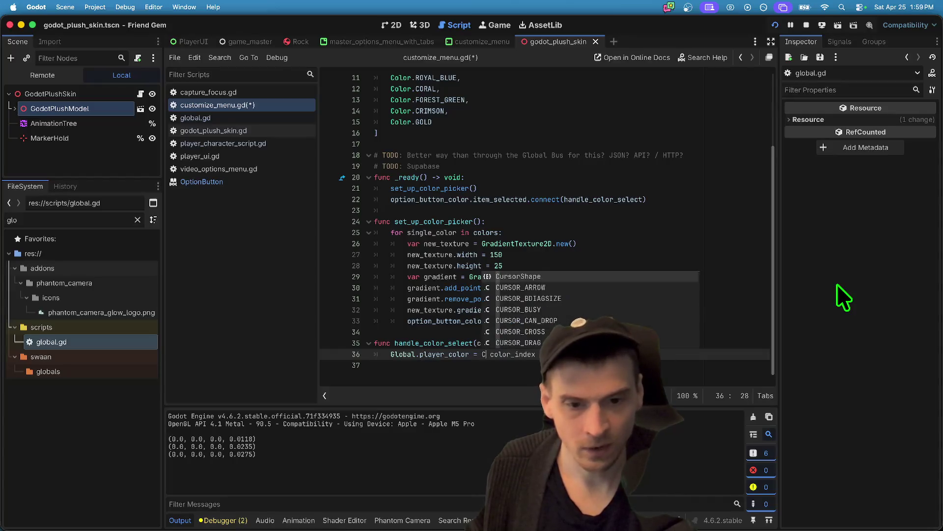
text(ors[color_index])
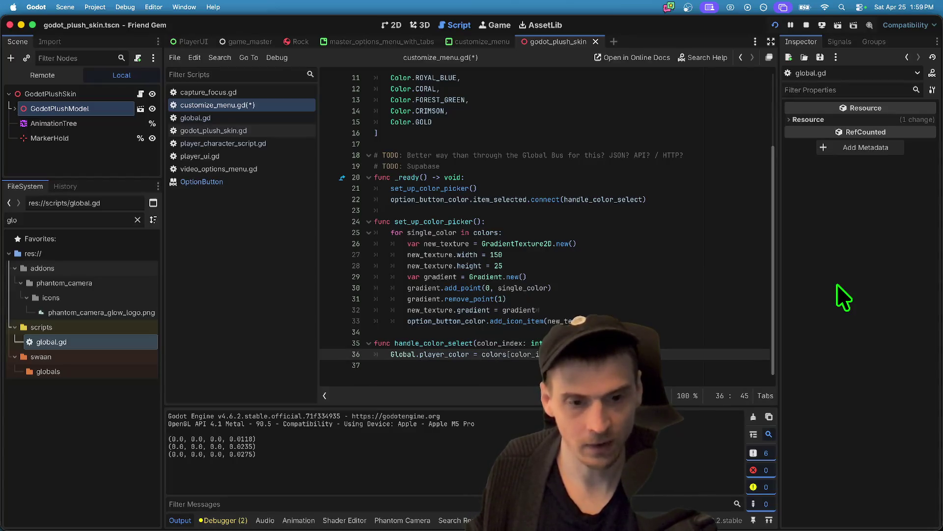
key(super+b)
click(597, 249)
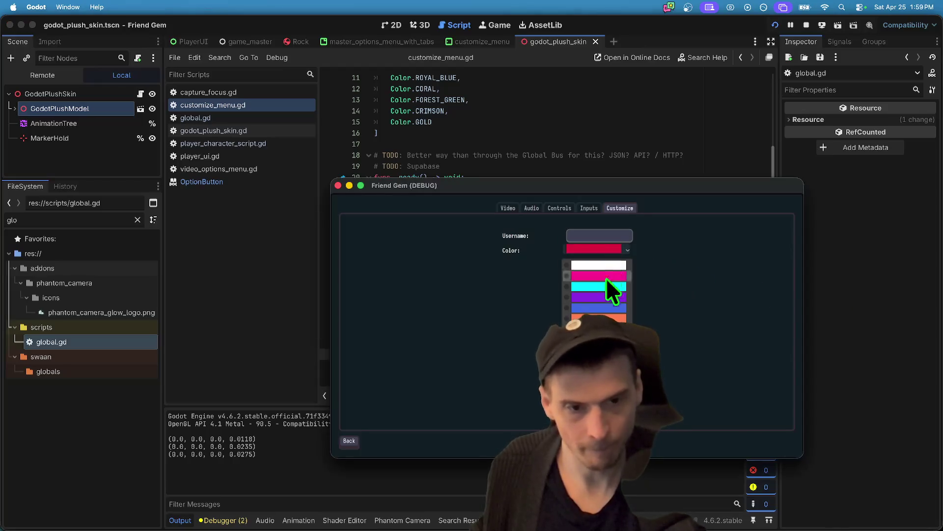
- Pick purple in the running game's colour list, then close the game window
click(606, 307)
click(609, 250)
key(Escape)
key(Escape)
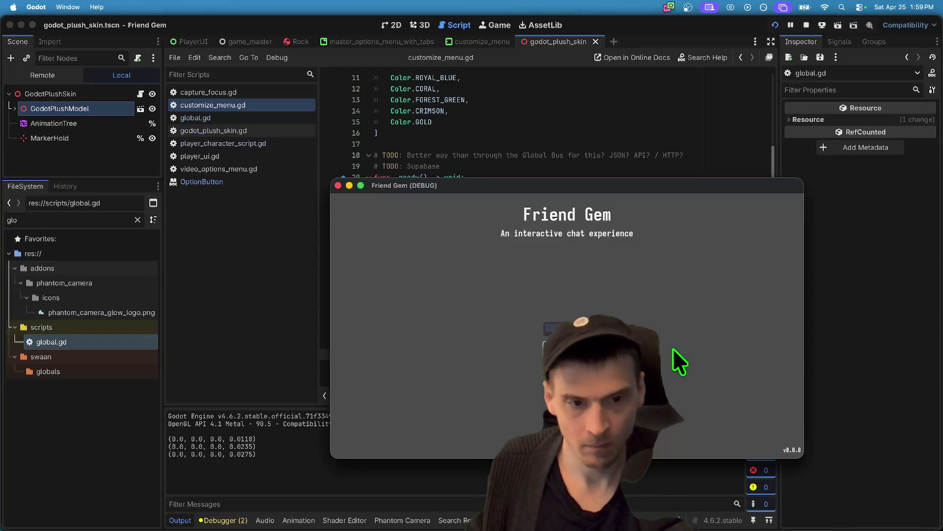
key(super+period)
- Add print(colors[color_index]) above the Global.player_color assignment, save and rerun
key(super+shift+Return)
text(print()
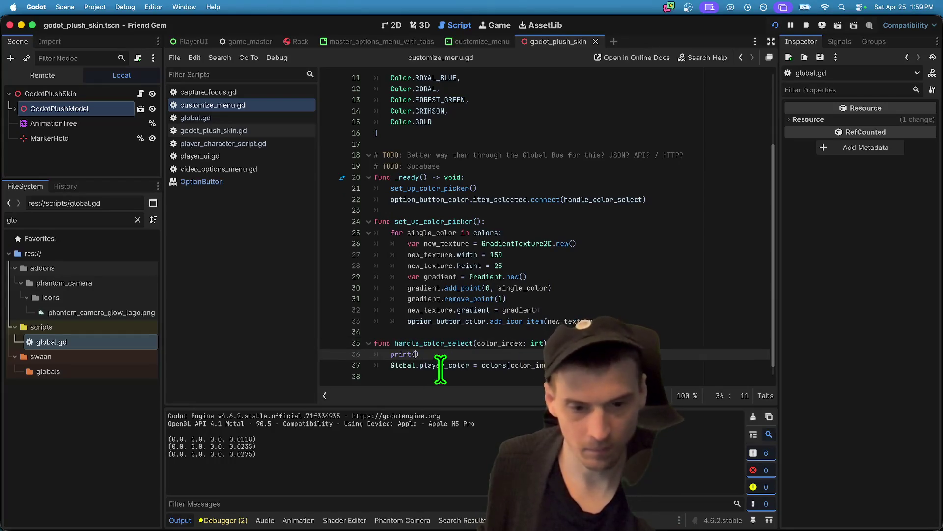
click(498, 365)
key(super+shift+Right)
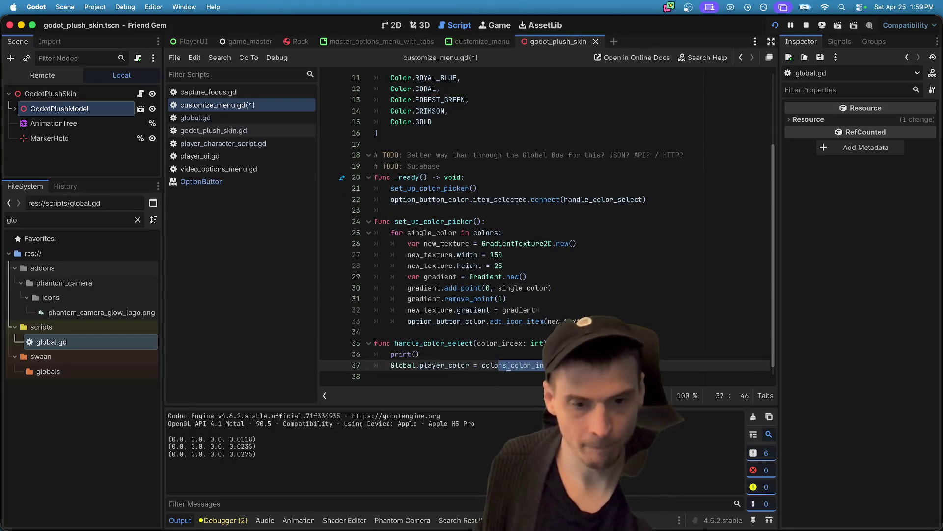
key(super+c)
key(Up)
key(Left)
key(super+v)
key(super+b)
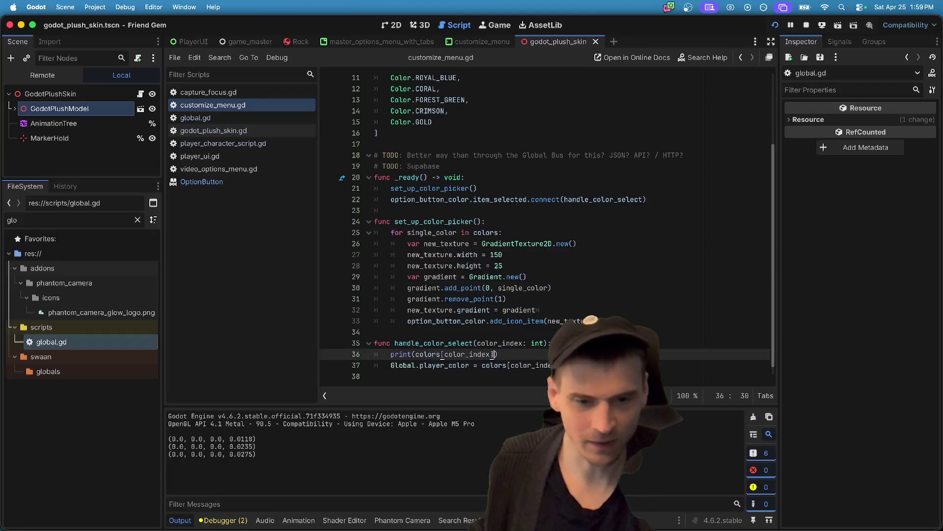
- In Customize, pick cyan, crimson, purple and crimson to check the printed colours, then quit the game
click(617, 207)
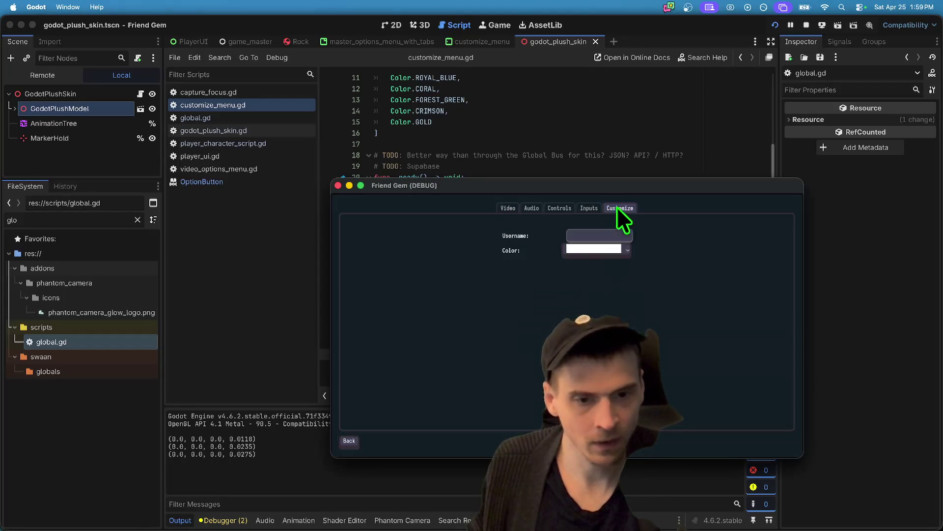
click(594, 252)
click(588, 286)
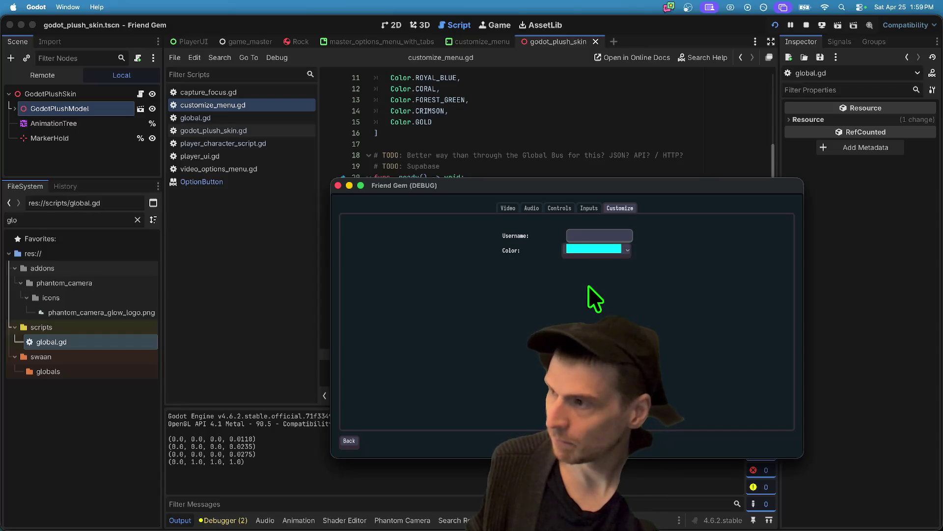
click(596, 251)
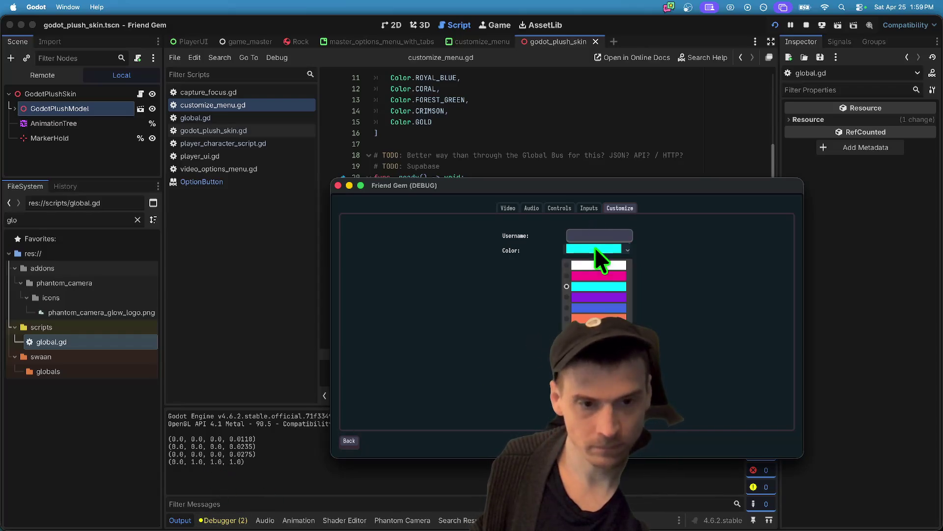
click(595, 298)
click(605, 251)
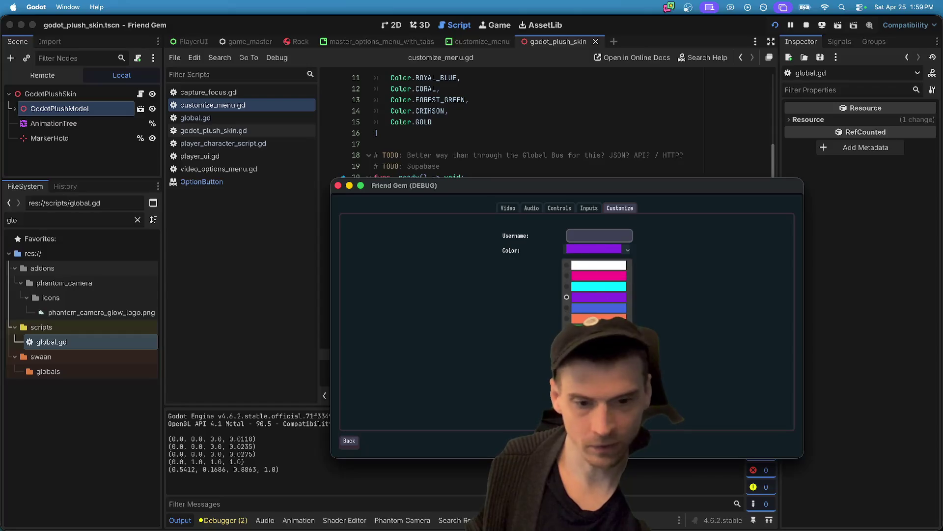
click(597, 340)
key(super+q)
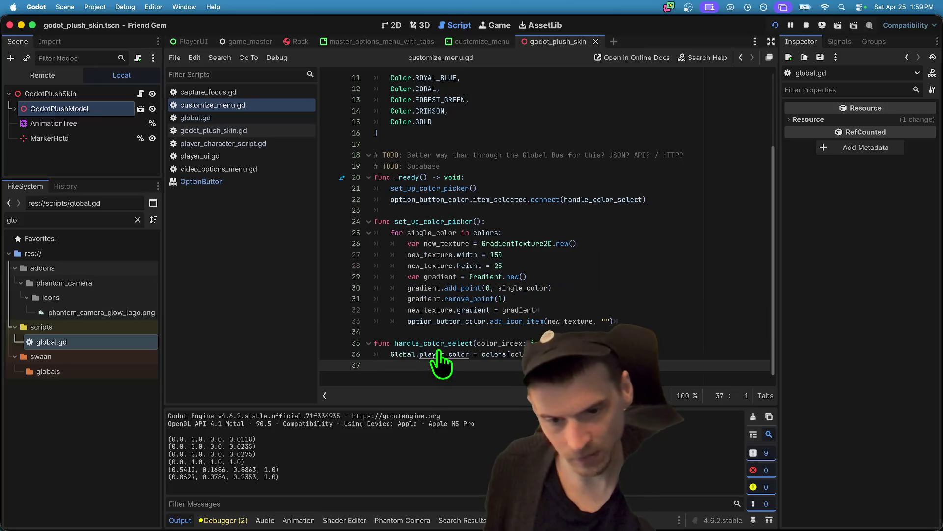
- Follow player_color into global.gd, through the set_player_color setter to the signal_player_changed_color declaration
super+click(440, 354)
super+click(516, 155)
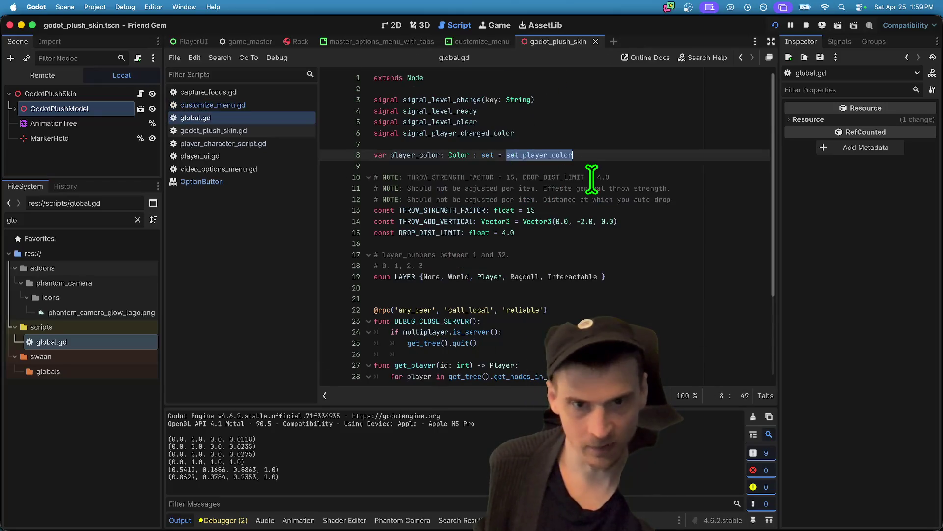
click(474, 343)
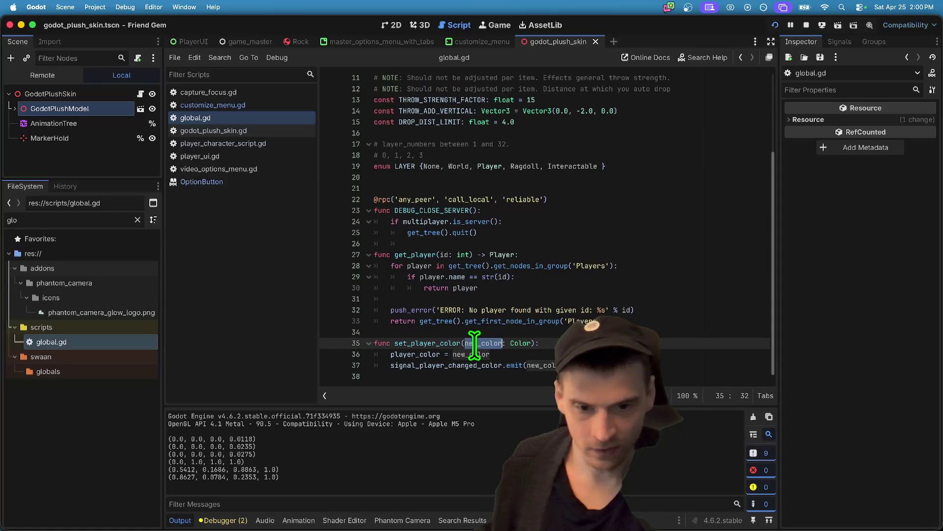
super+click(474, 365)
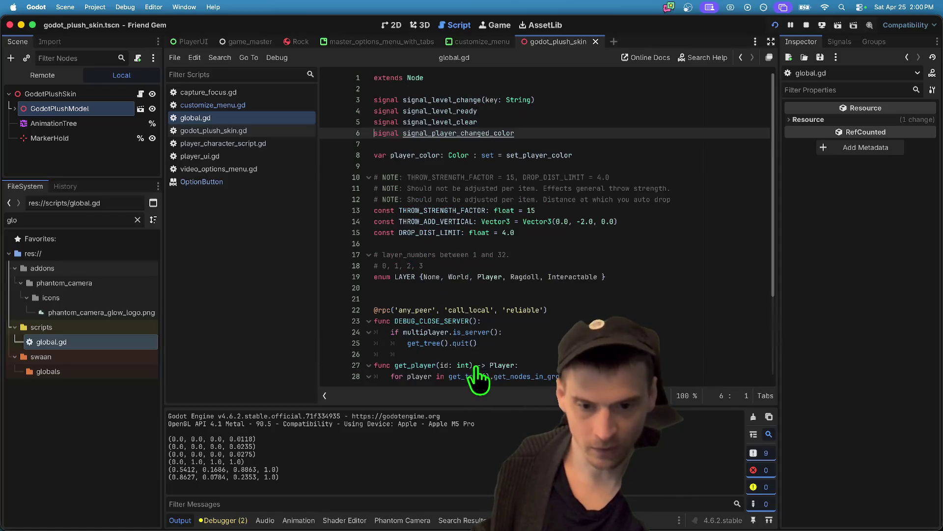
- Search the project for signal_player_changed_color and open its connection at line 182 of player_character_script.gd
double_click(432, 133)
key(super+shift+f)
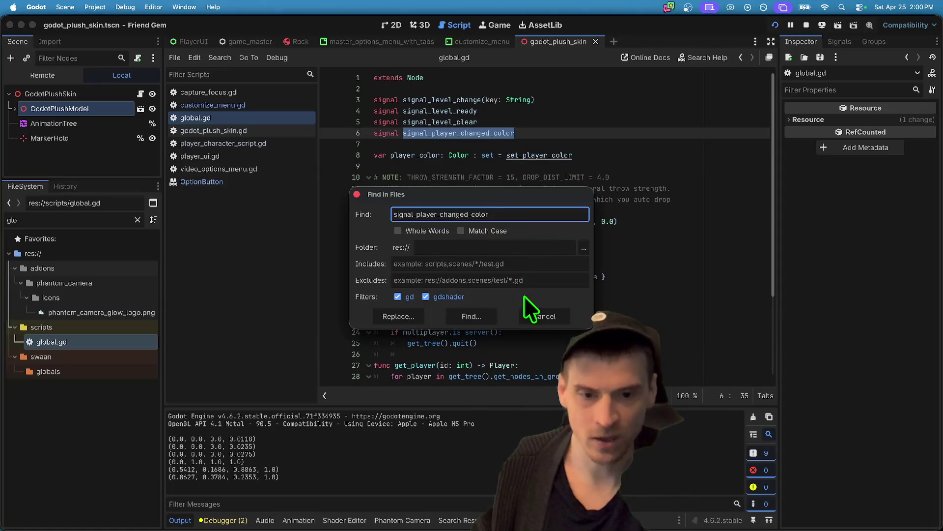
key(Escape)
scroll(532, 295, down, 3)
click(554, 366)
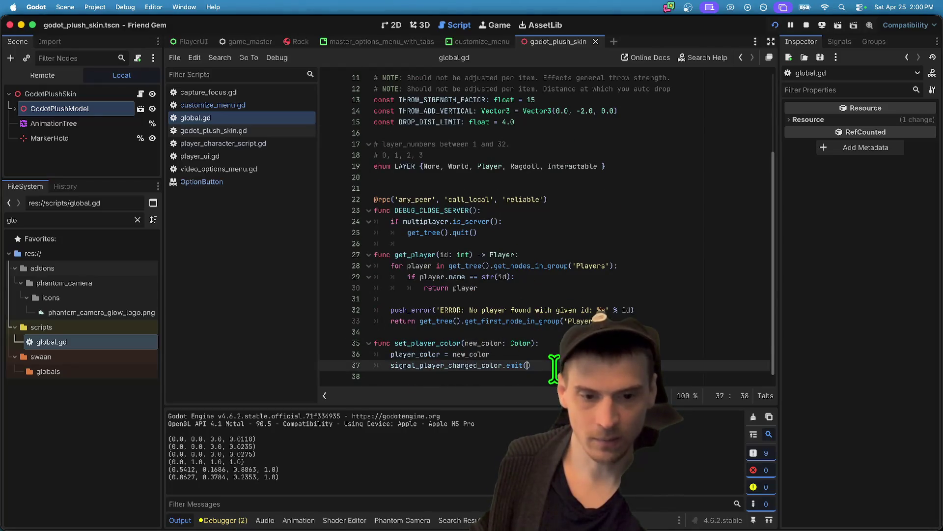
double_click(483, 366)
super+click(485, 367)
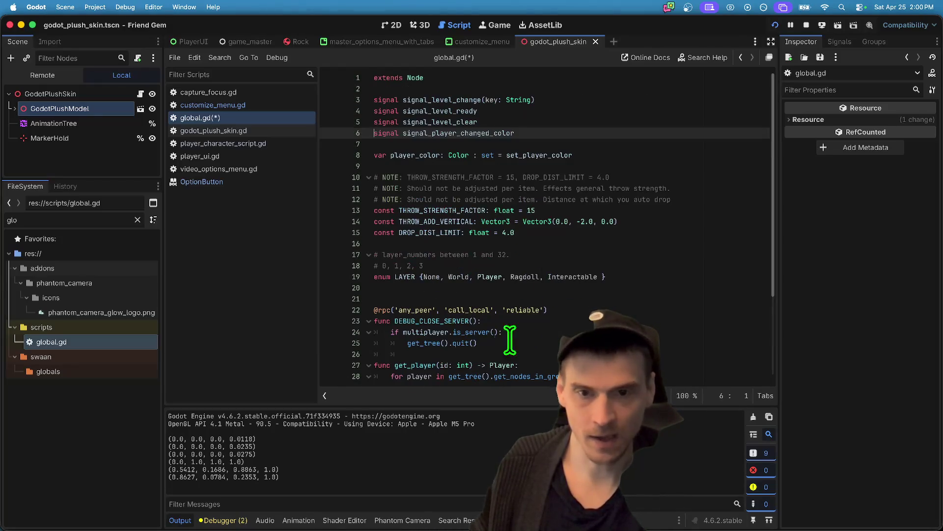
double_click(480, 134)
key(super+shift+f)
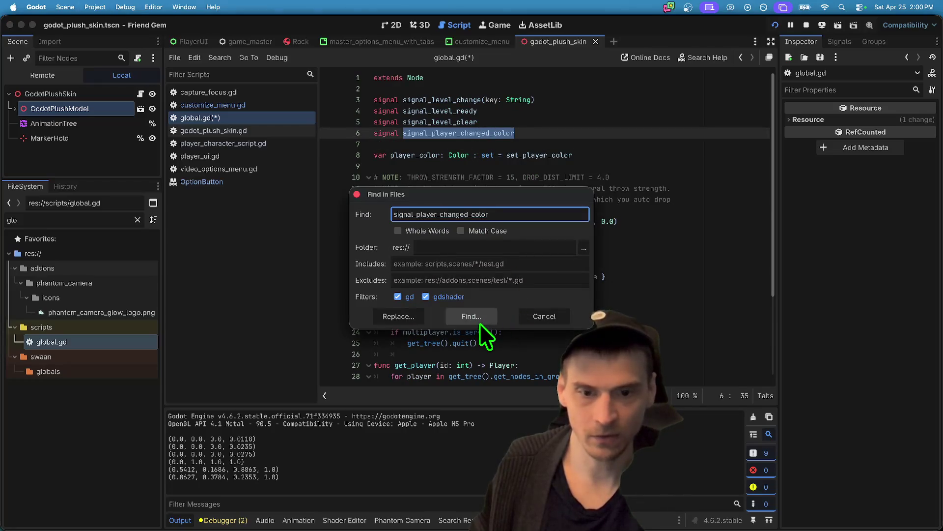
click(479, 322)
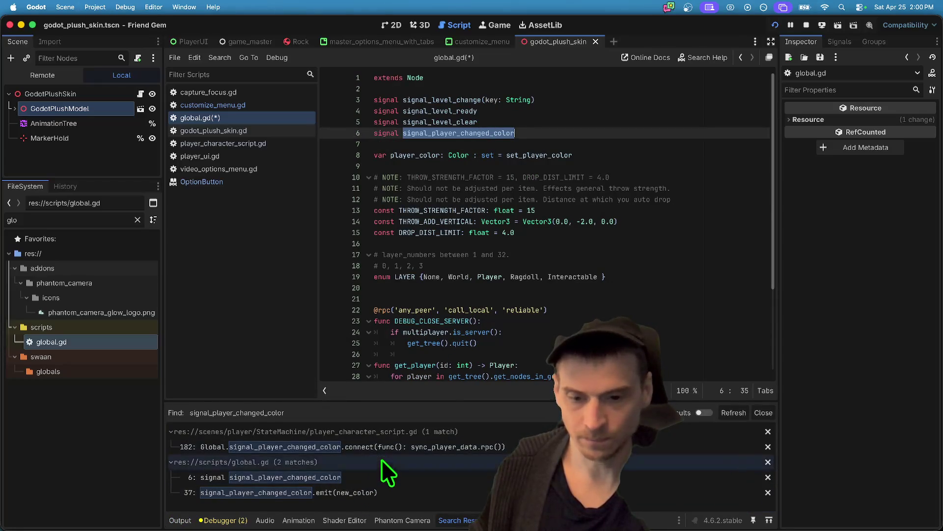
click(407, 445)
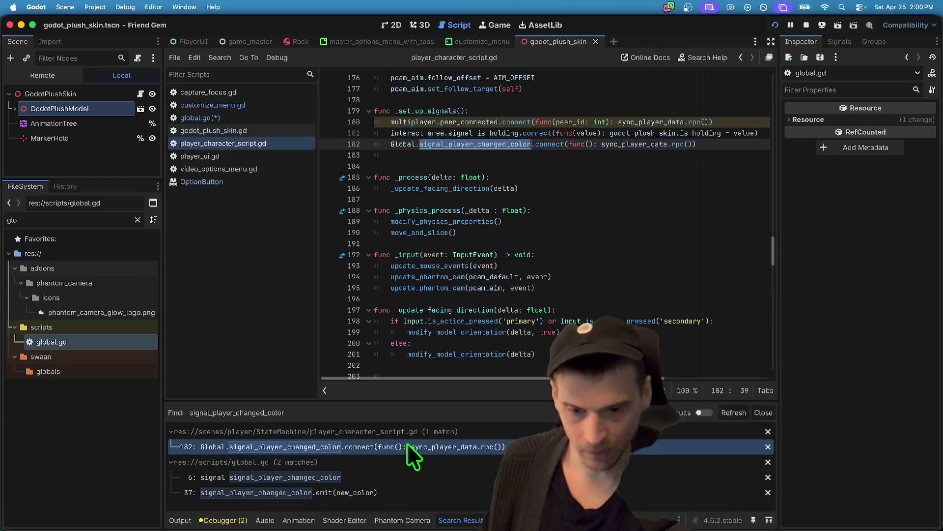
- Widen the code area and rename the unused peer_id to _peer_id on line 180
scroll(573, 176, up, 3)
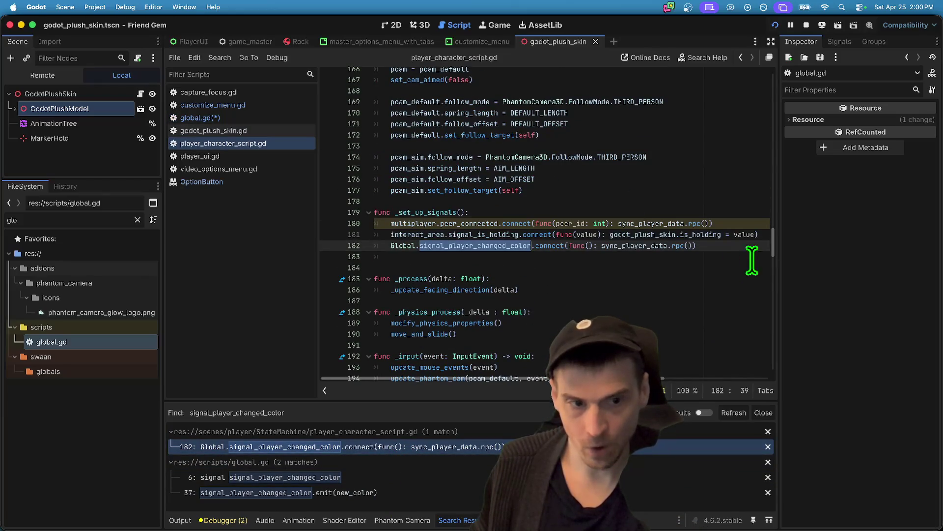
drag(777, 240, 865, 219)
click(580, 266)
double_click(647, 255)
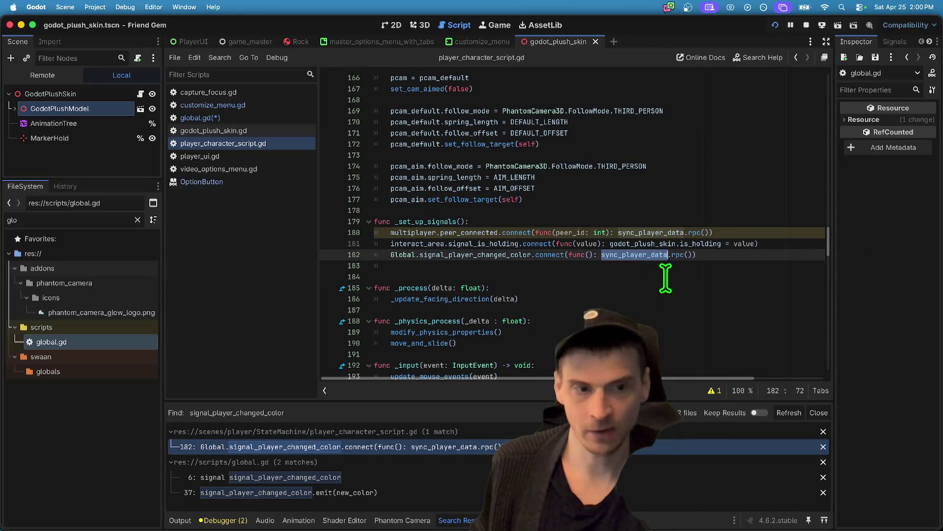
double_click(442, 232)
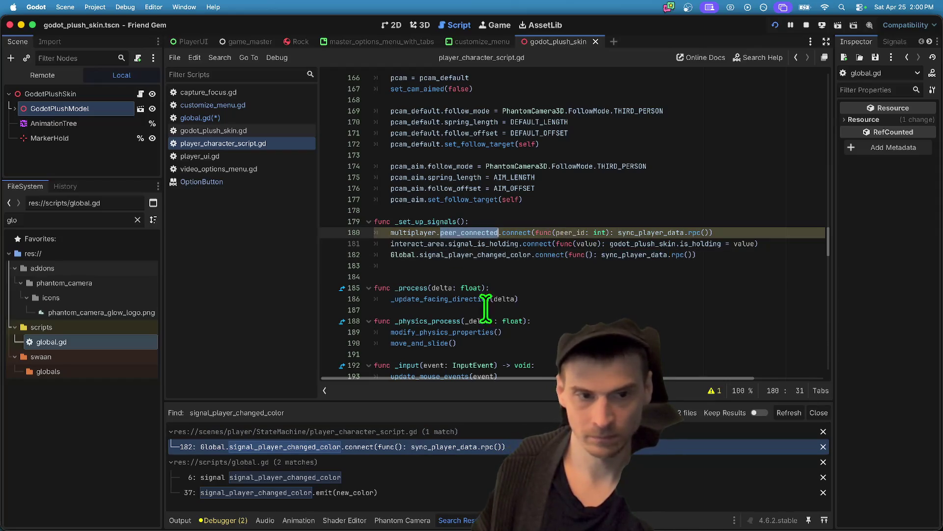
click(713, 391)
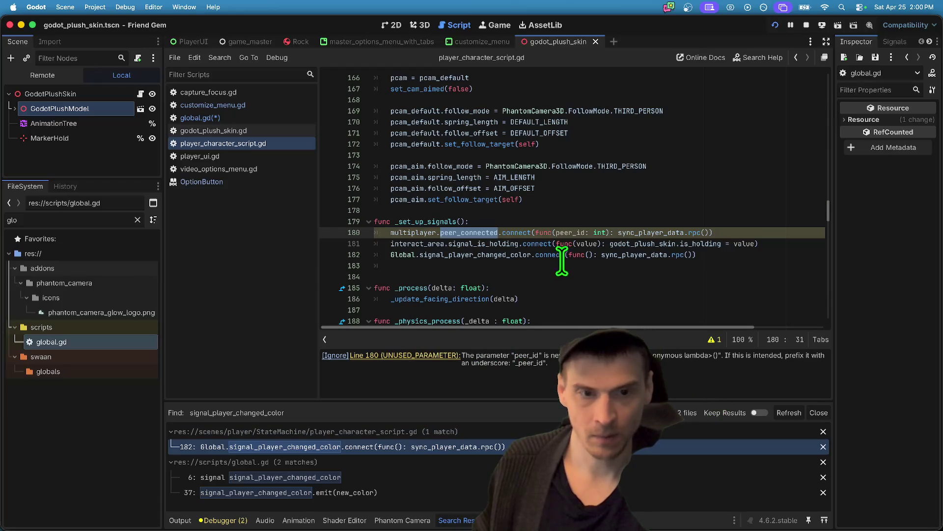
click(555, 233)
text(_)
- Delete the stray blank lines near lines 184 and 304, then save and relaunch the game
click(769, 275)
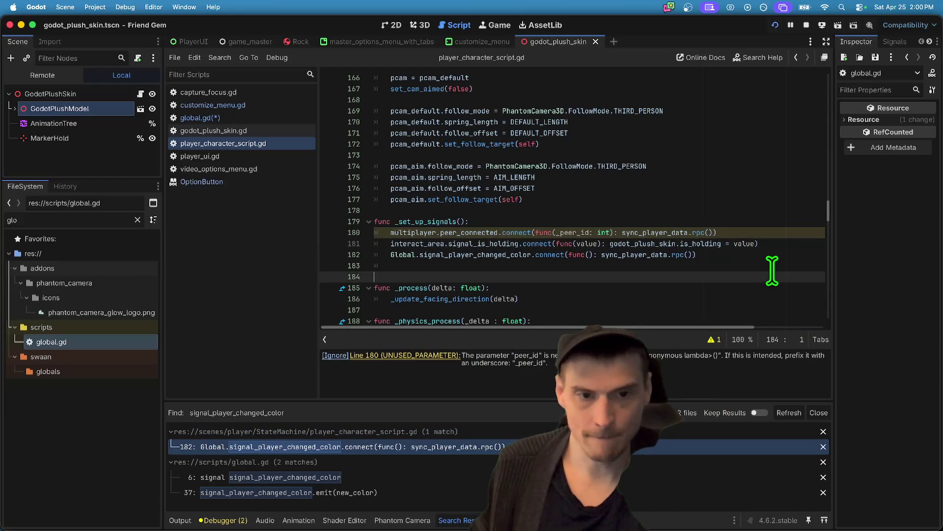
key(BackSpace)
double_click(413, 232)
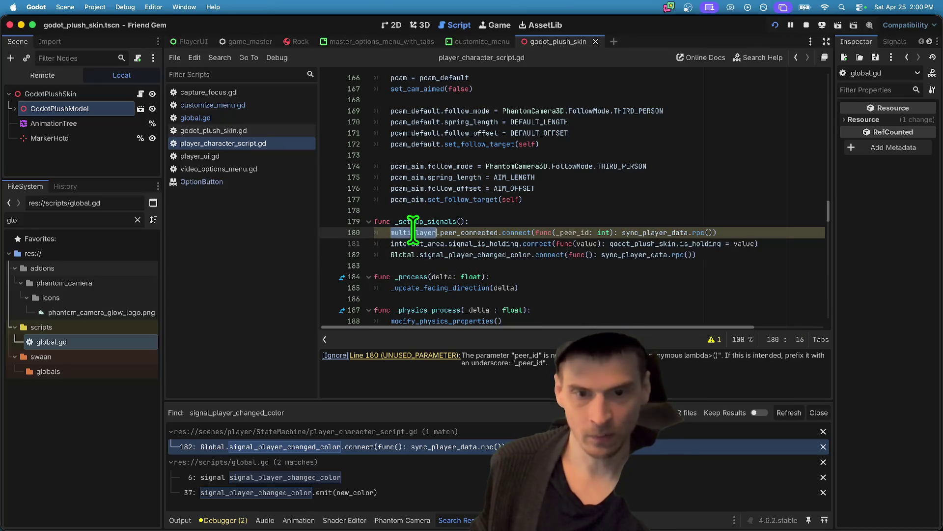
drag(413, 233, 761, 229)
super+click(639, 254)
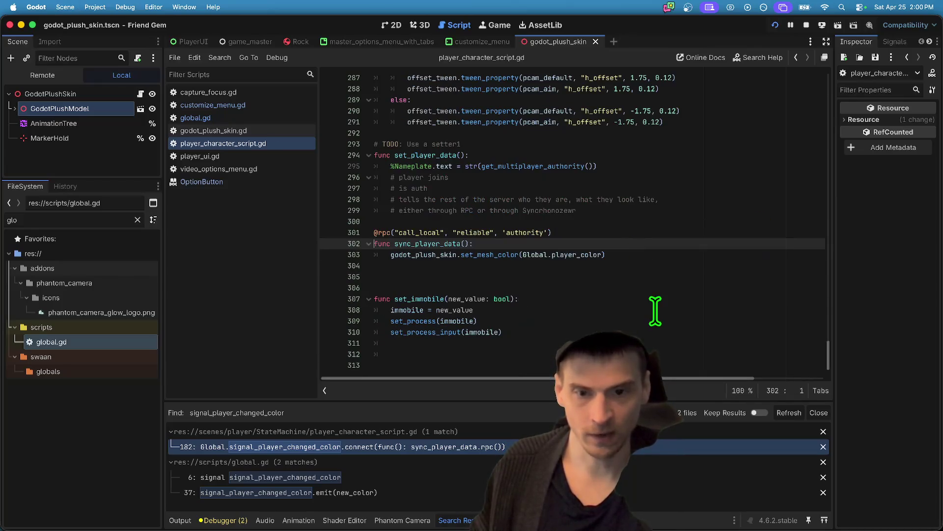
click(664, 263)
key(BackSpace)
mouse_move(391, 254)
mouse_down()
mouse_move(771, 244)
mouse_move(737, 267)
mouse_up()
click(737, 267)
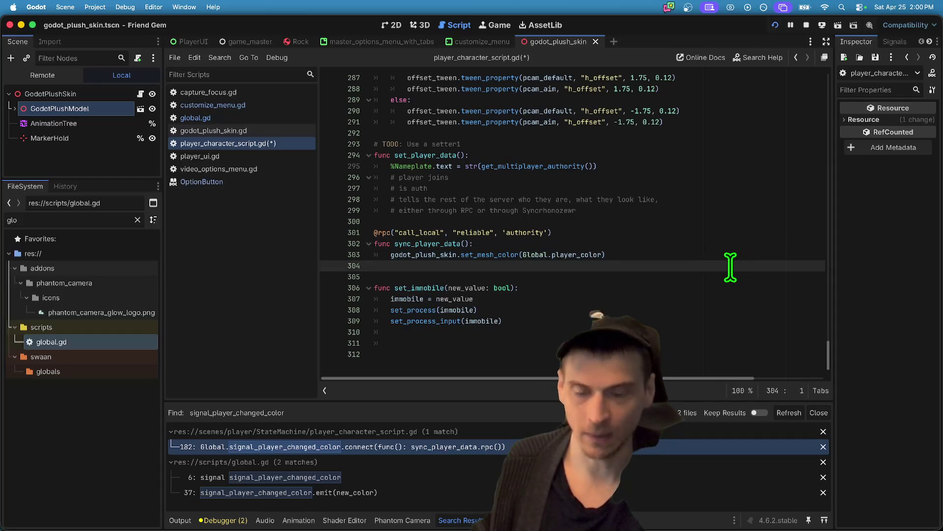
key(super+b)
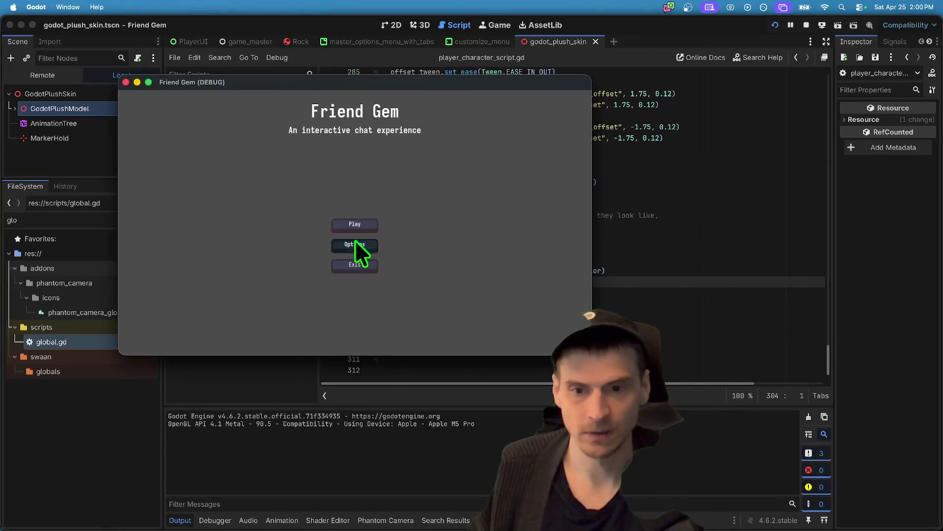
- In the first instance, choose pink under Options > Customize and host a game
click(355, 242)
click(406, 106)
click(384, 153)
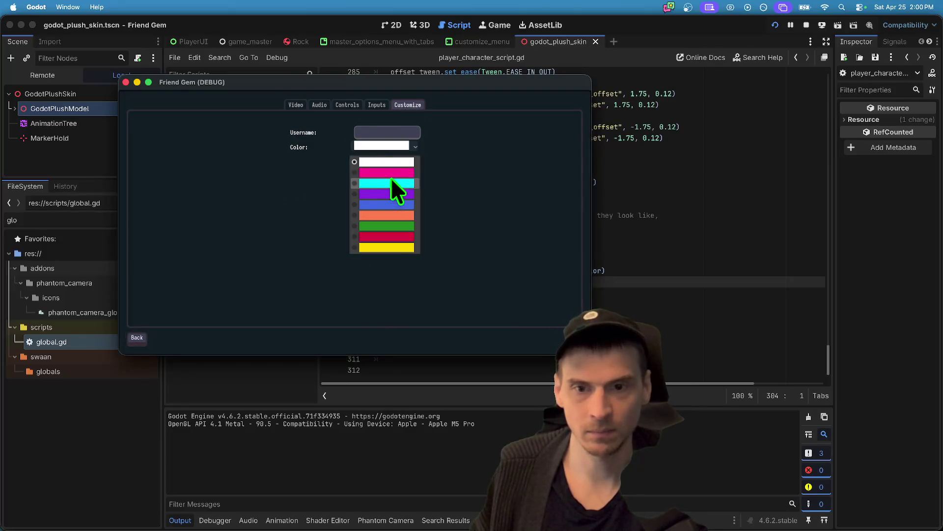
click(391, 175)
click(138, 337)
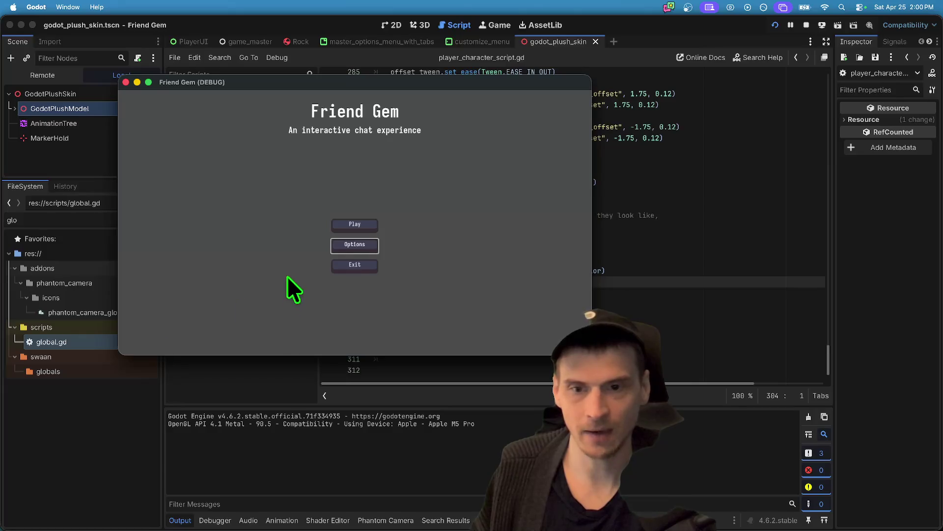
click(334, 224)
click(336, 184)
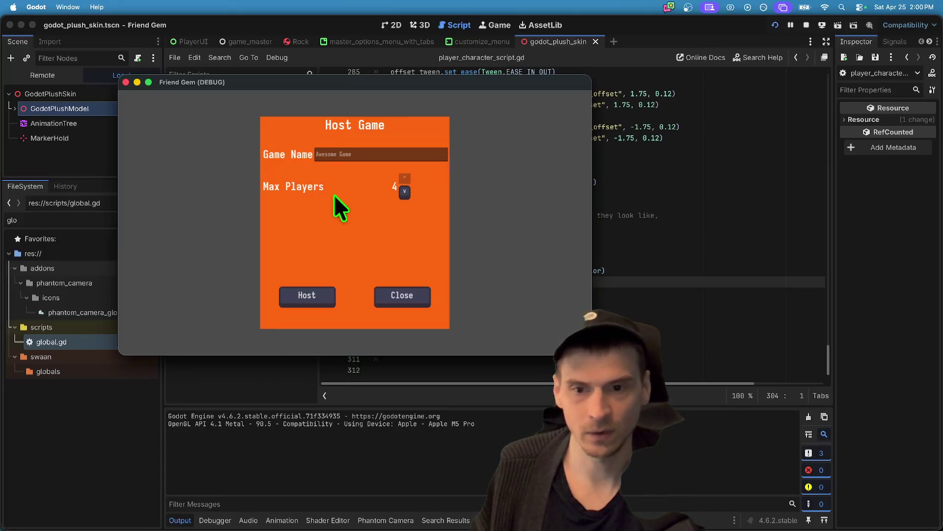
click(311, 296)
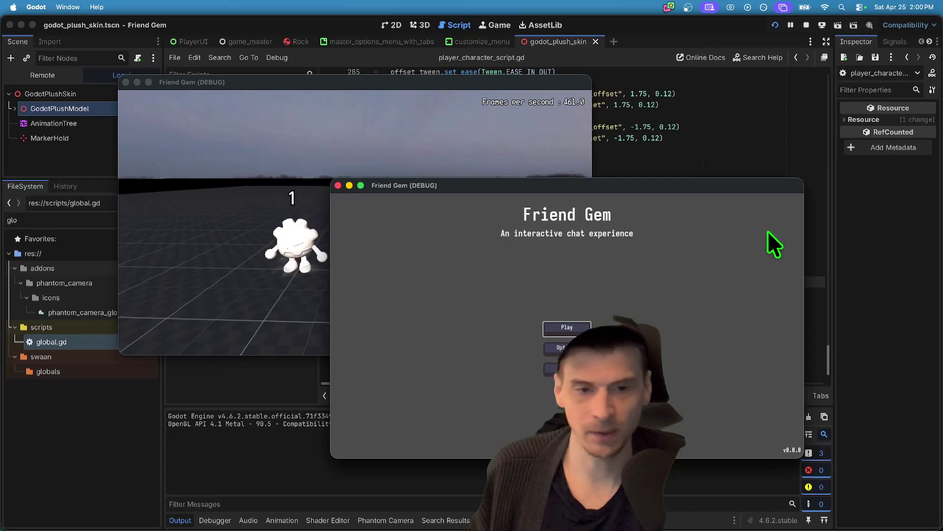
- Reapply pink as the host's player colour through the in-game pause menu's Customize options
click(715, 290)
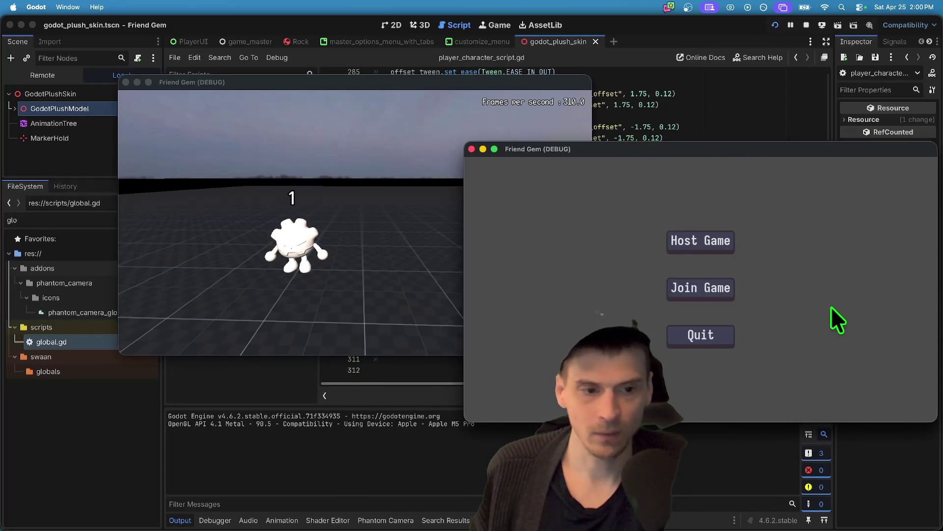
click(355, 223)
key(Escape)
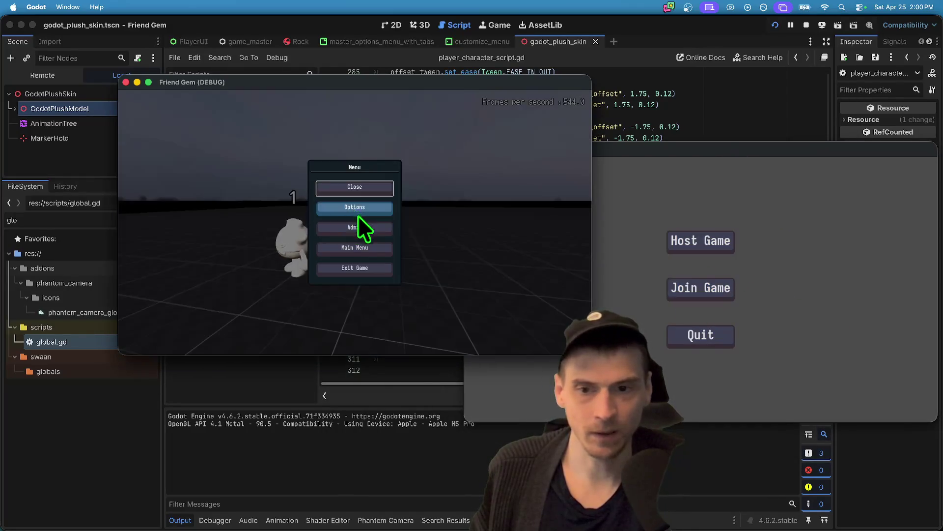
click(357, 215)
click(405, 105)
click(398, 146)
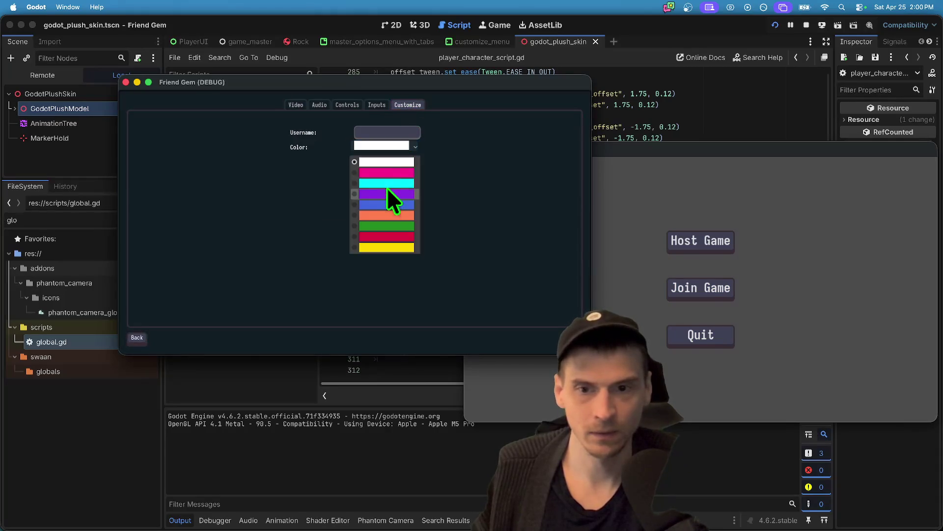
click(394, 173)
click(137, 337)
key(Escape)
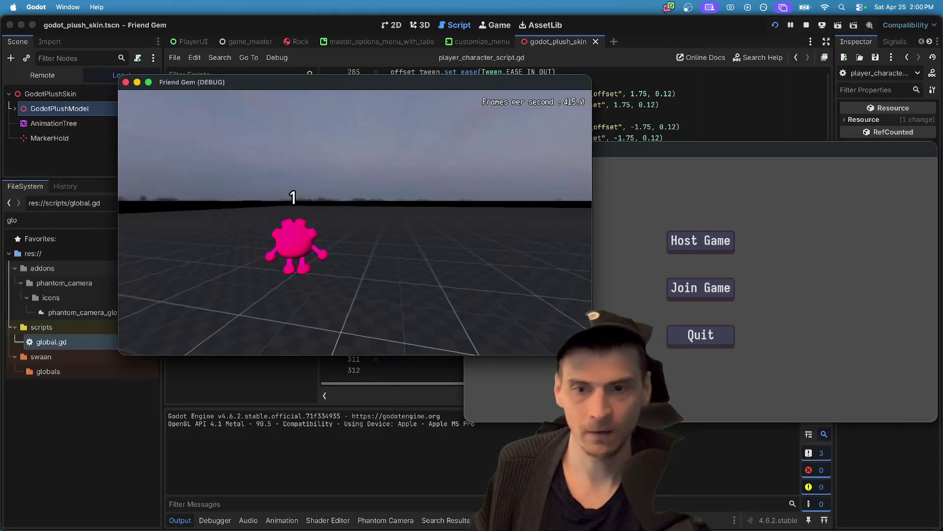
- From the second instance, refresh the game list and join the hosted Awesome Game
key(super+grave)
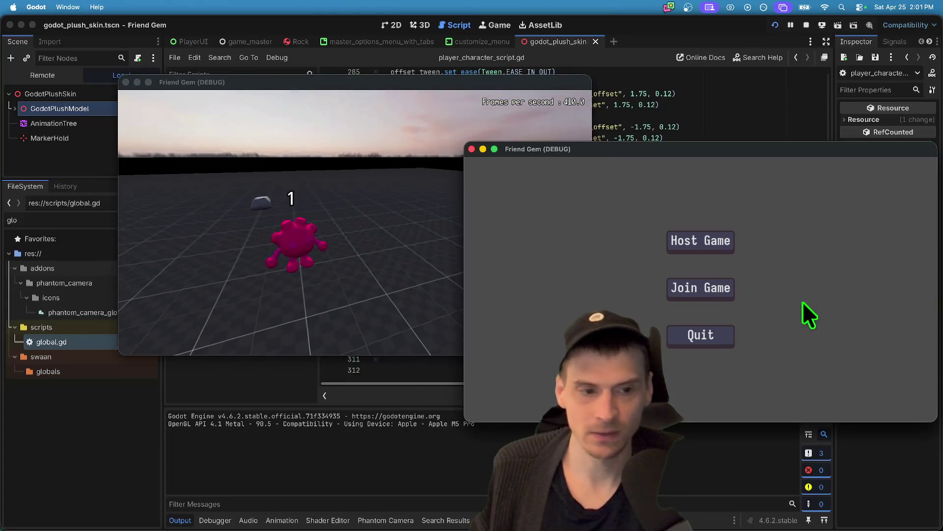
click(690, 287)
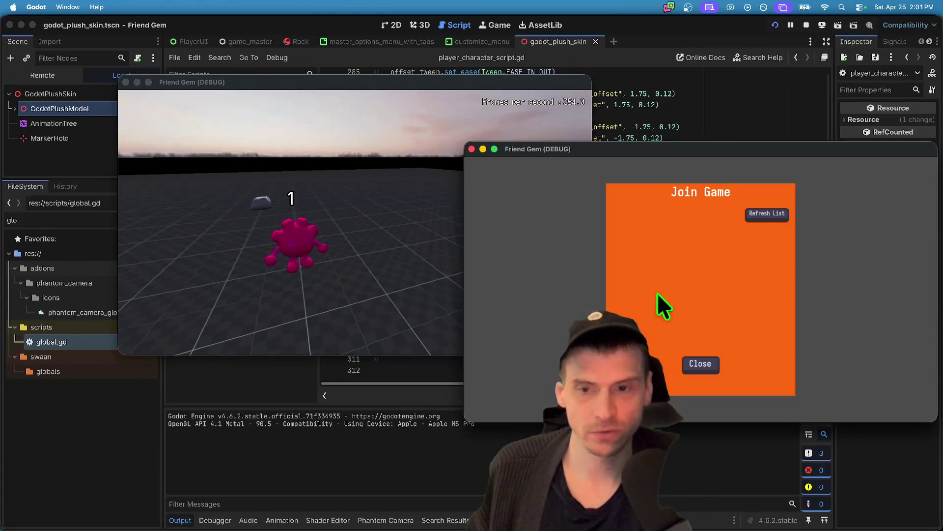
click(783, 219)
click(785, 229)
key(Escape)
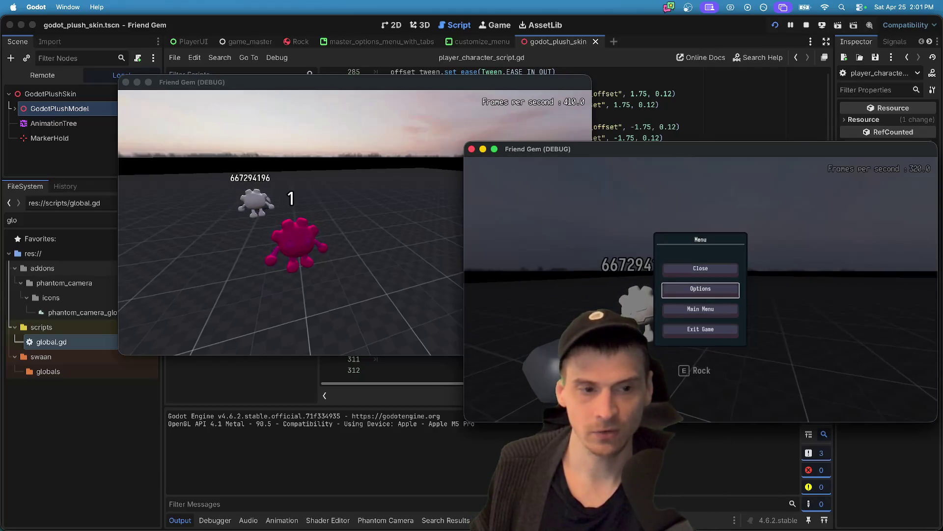
- In the right Friend Gem window, set the player colour to cyan through Options > Customize
key(Escape)
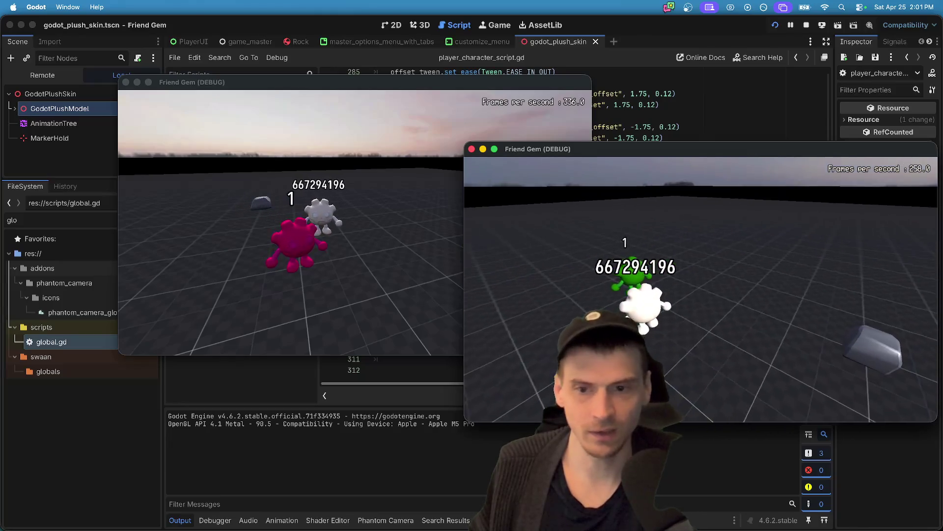
key(Escape)
click(702, 291)
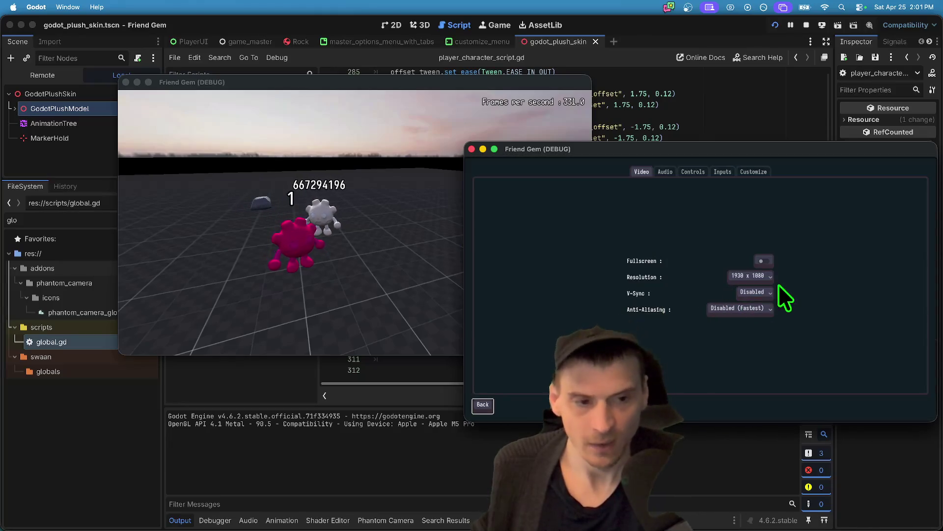
click(751, 180)
click(749, 212)
click(742, 253)
key(Escape)
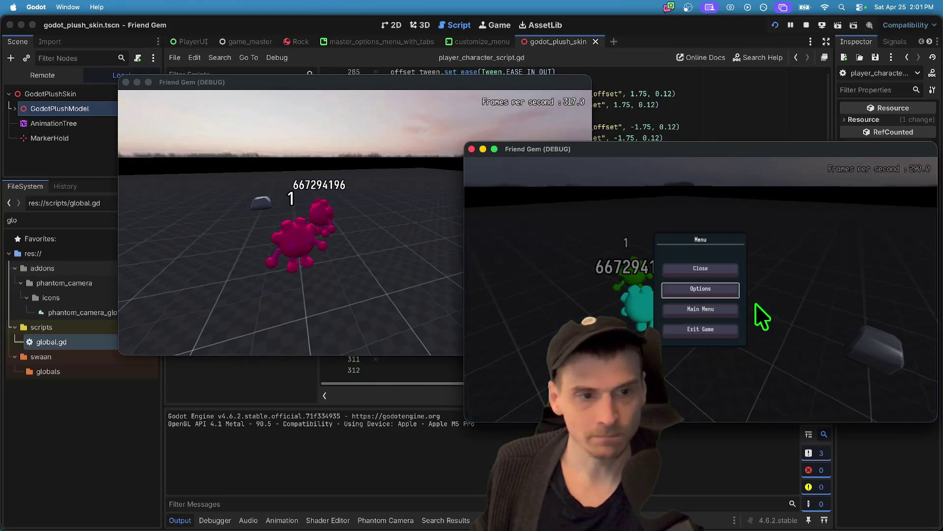
key(Escape)
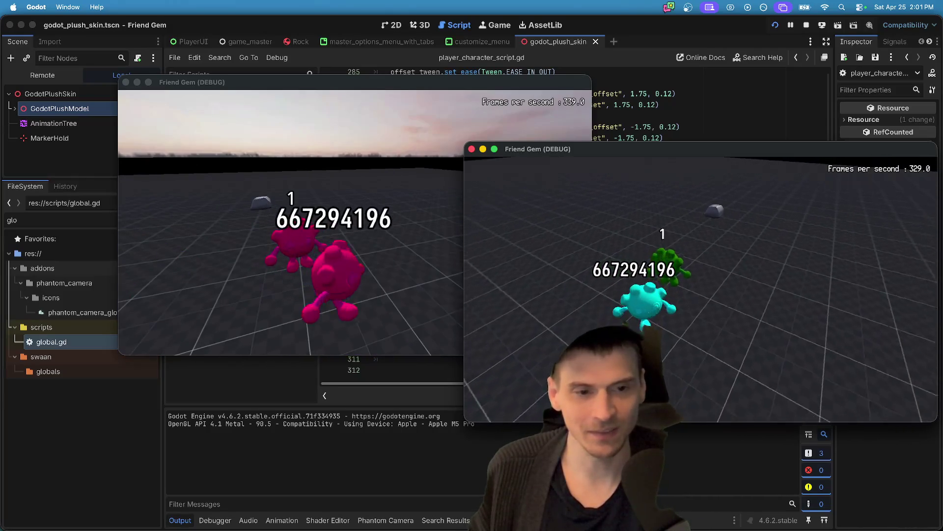
- Move the left game window down-left and set its player colour to purple
click(334, 251)
key(Escape)
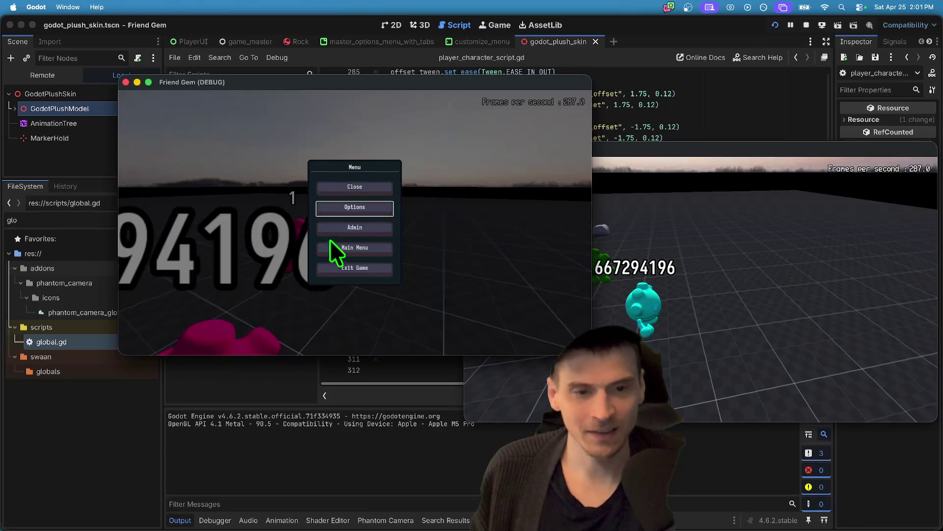
drag(418, 81, 291, 139)
key(Escape)
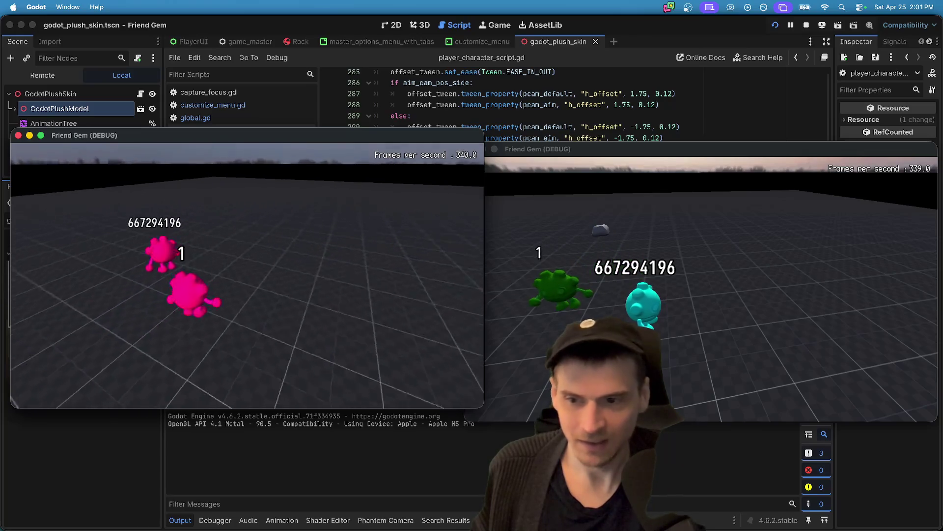
key(Escape)
click(257, 260)
click(308, 157)
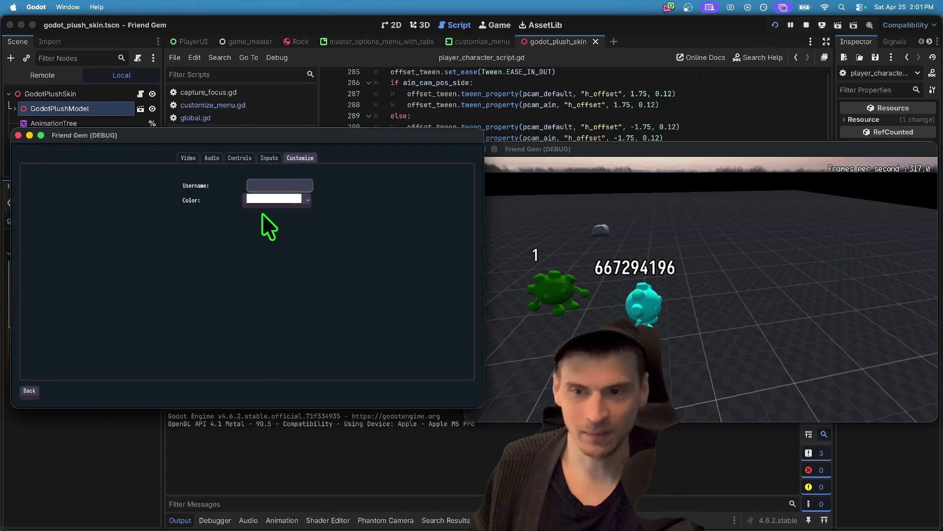
click(267, 200)
click(279, 243)
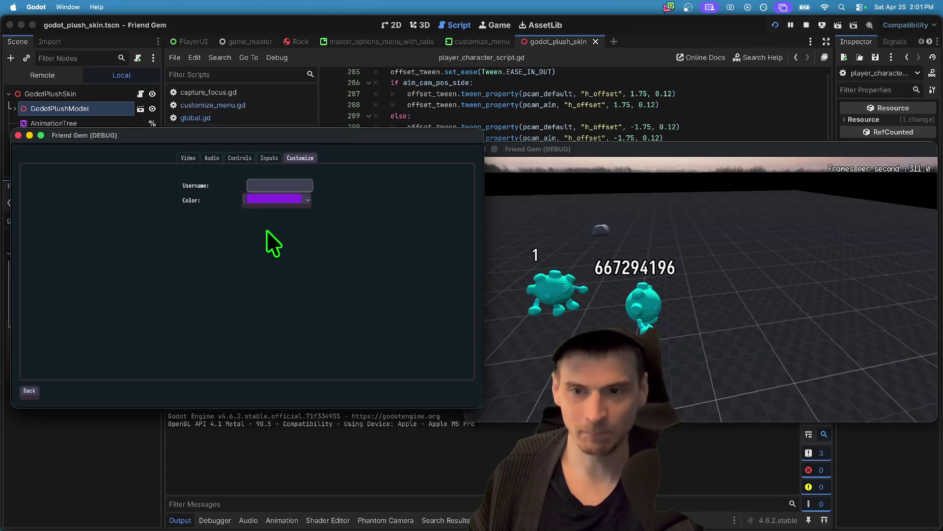
click(37, 391)
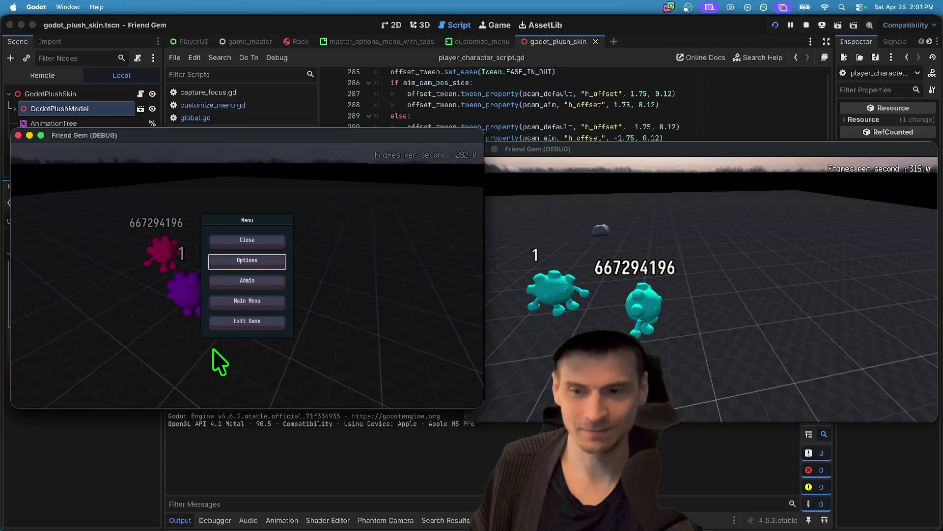
key(Escape)
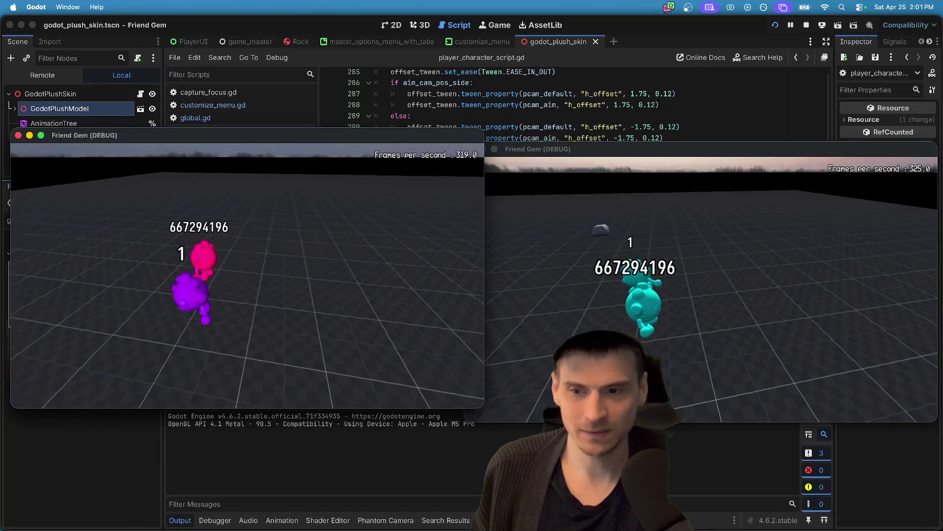
- In the right window, change the player colour to purple, then to green
key(super+Tab)
key(Escape)
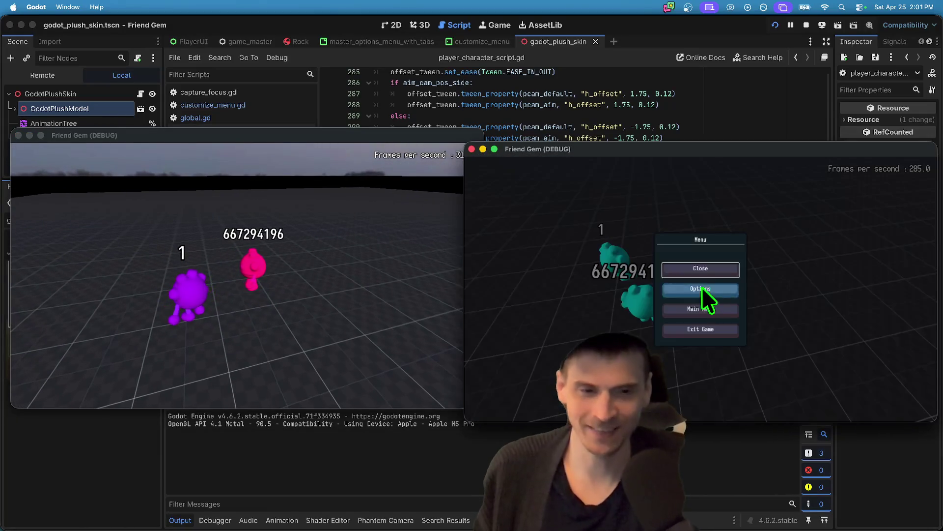
click(703, 287)
click(754, 172)
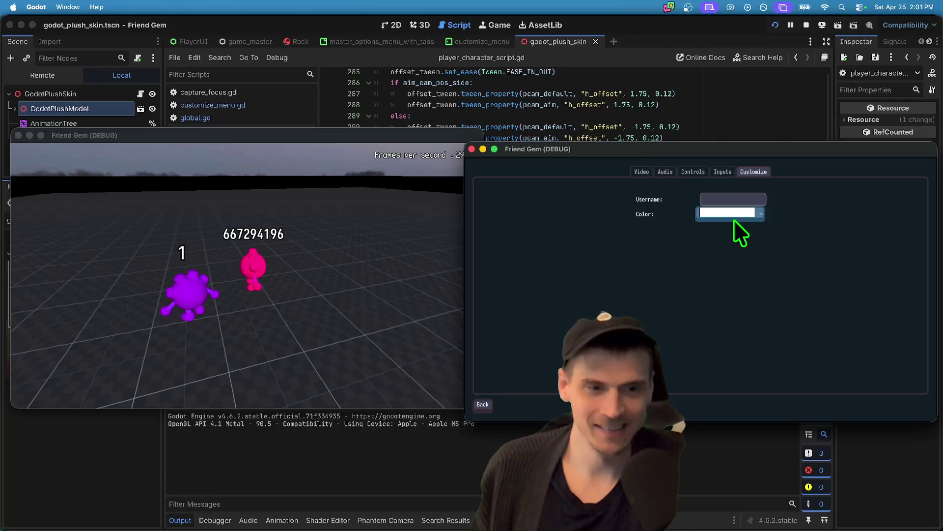
click(733, 216)
click(736, 262)
key(Escape)
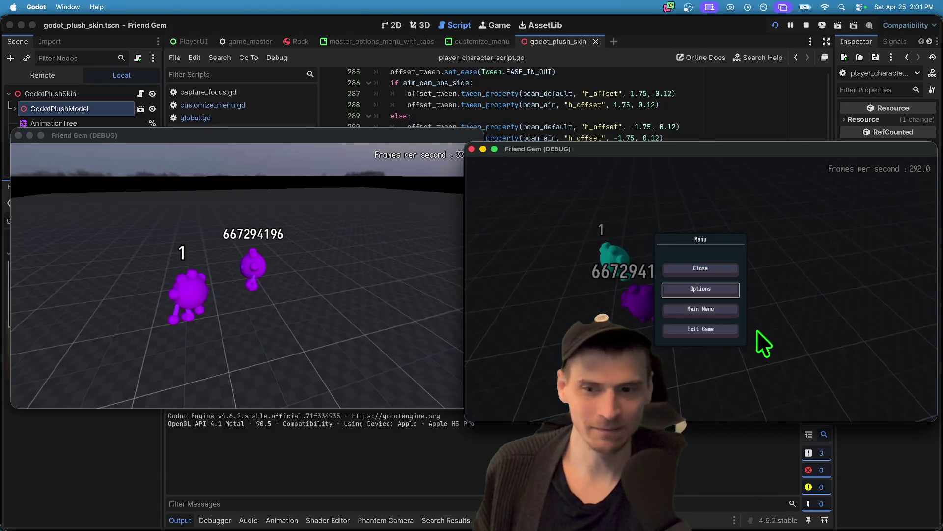
click(713, 290)
click(753, 171)
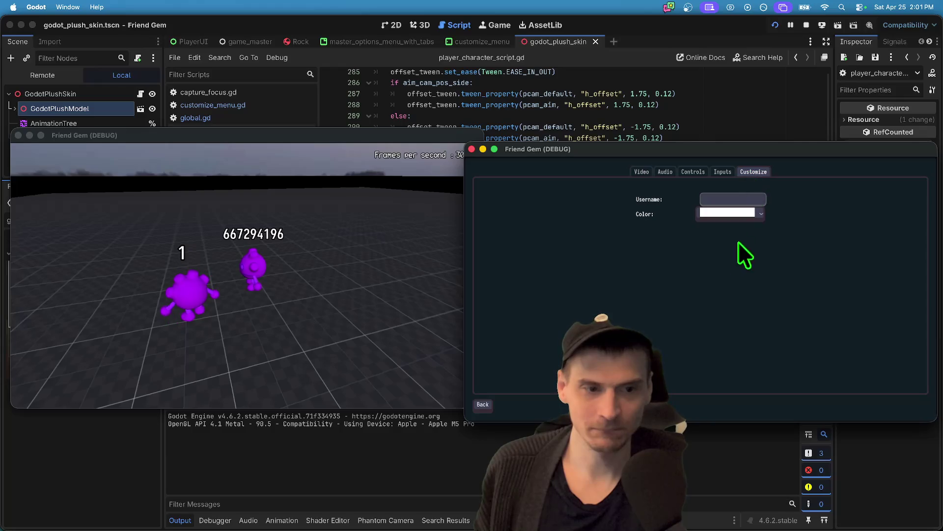
click(732, 214)
click(737, 296)
key(Escape)
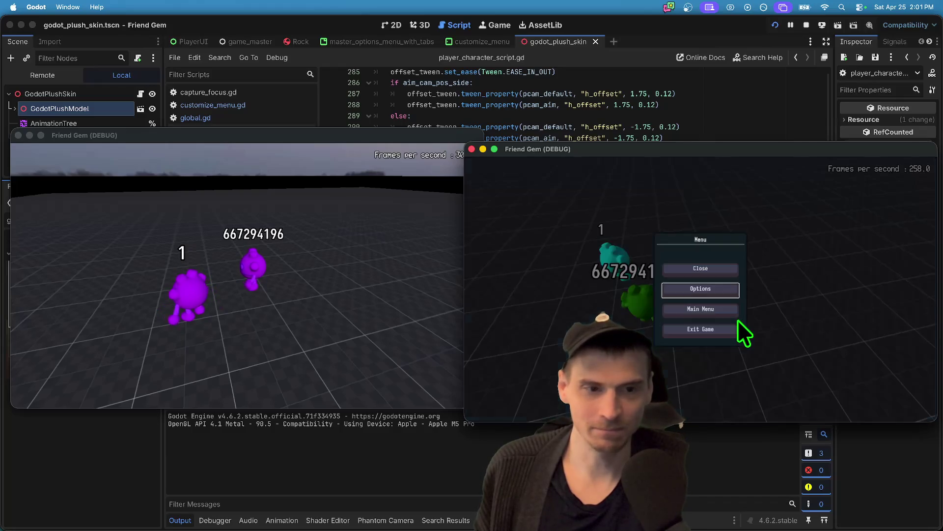
key(Escape)
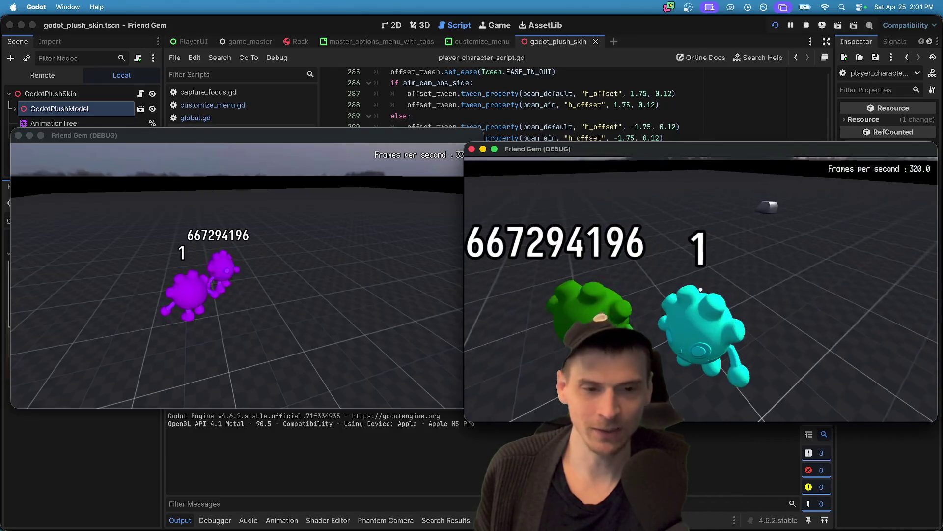
- Walk the left window's purple player right, then change its colour to yellow
key(super+Tab)
key(d)
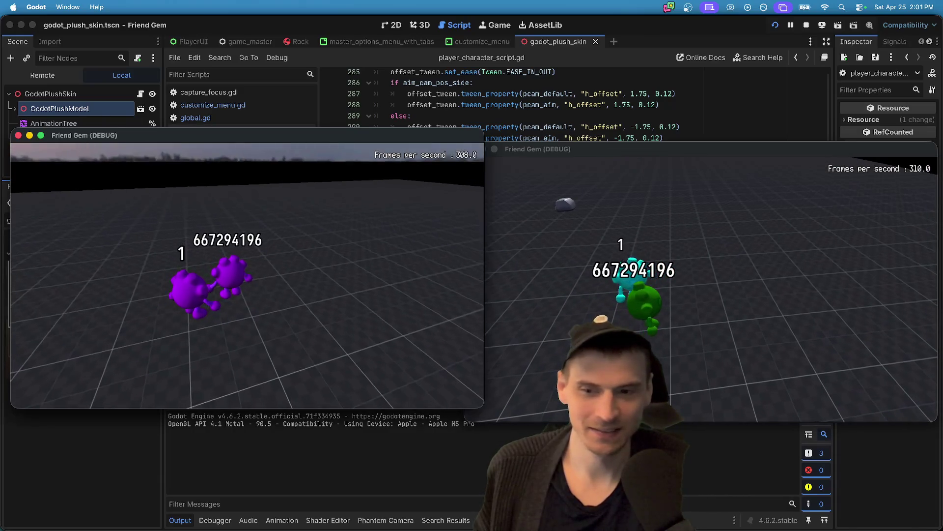
key(Escape)
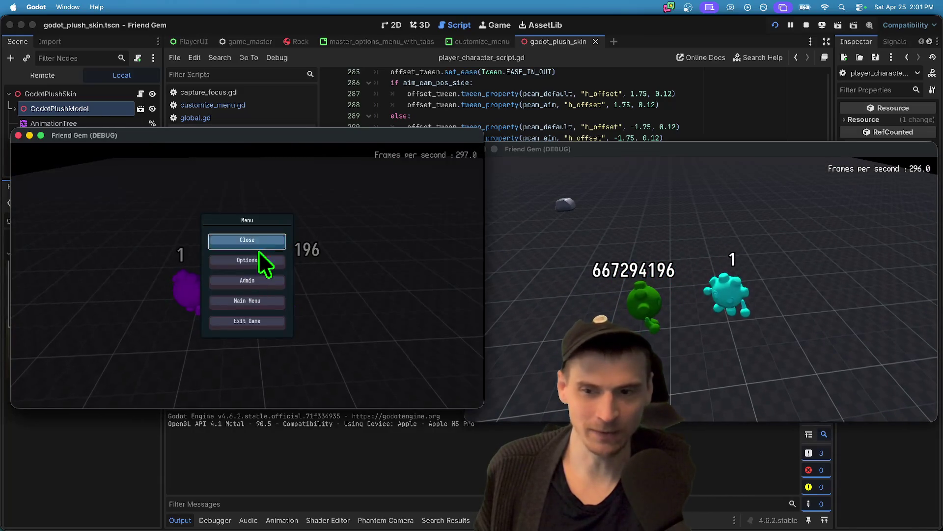
click(258, 253)
click(301, 158)
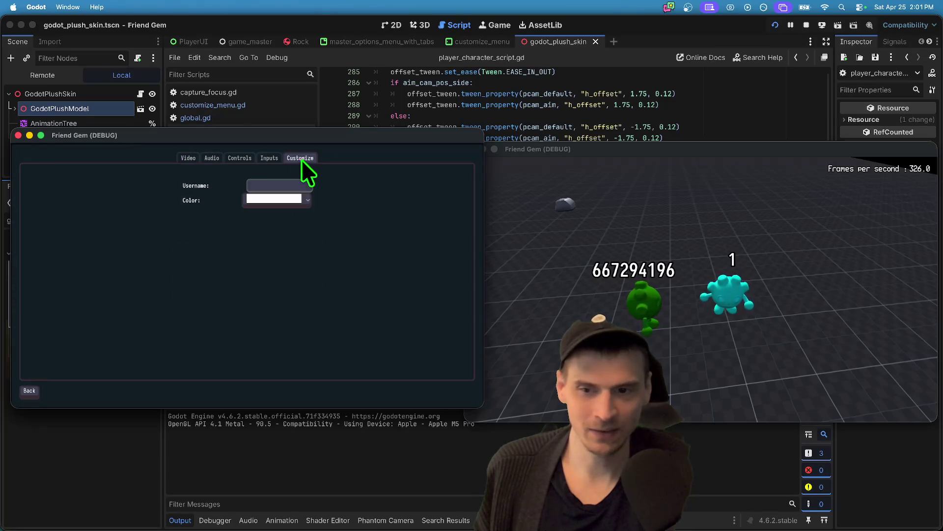
click(282, 204)
click(281, 297)
key(Escape)
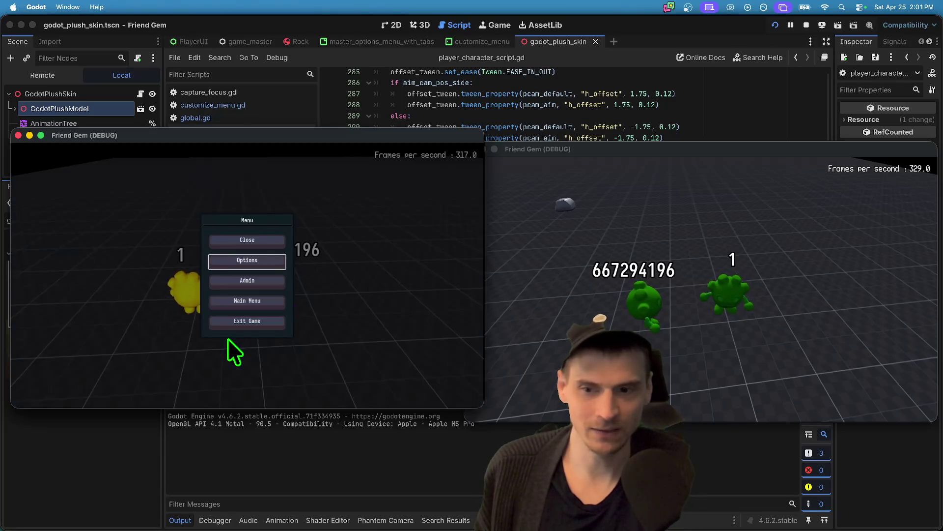
key(Escape)
- Return to the Godot editor with the caret at the end of line 307
key(super+grave)
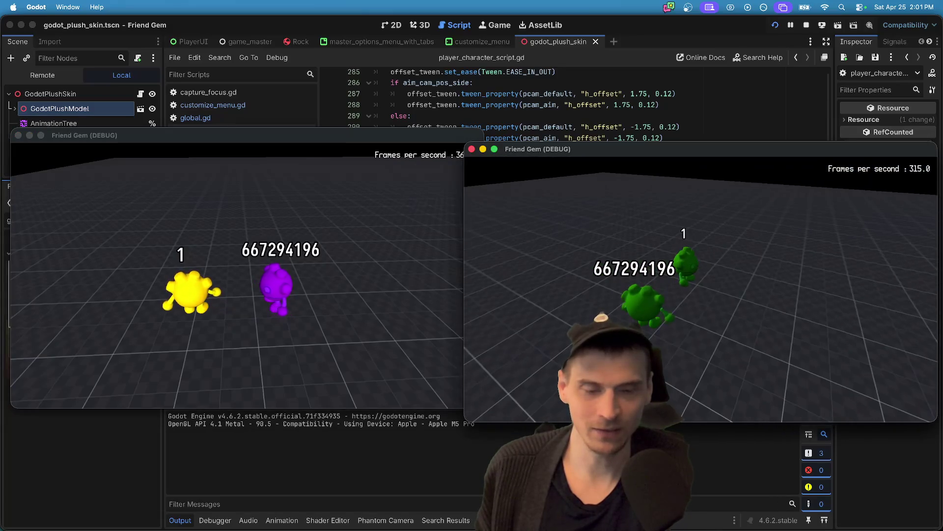
key(super+Tab)
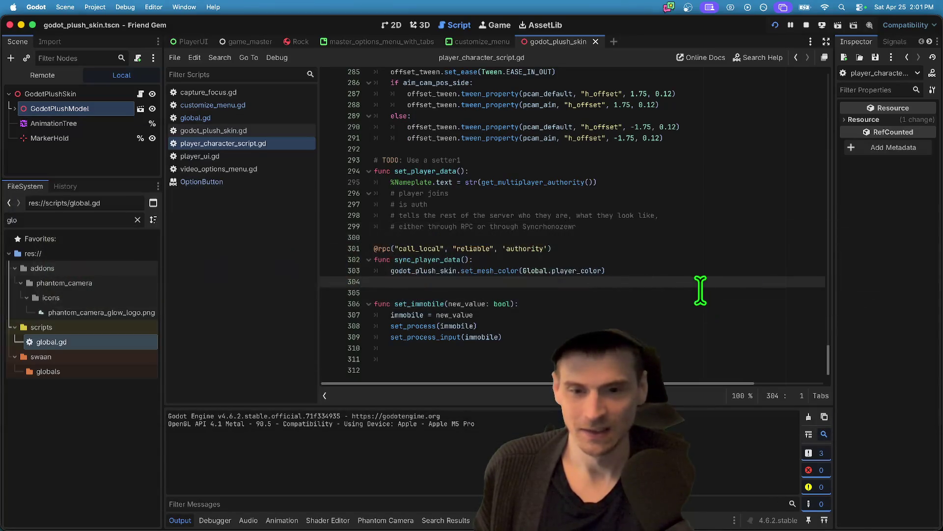
click(711, 313)
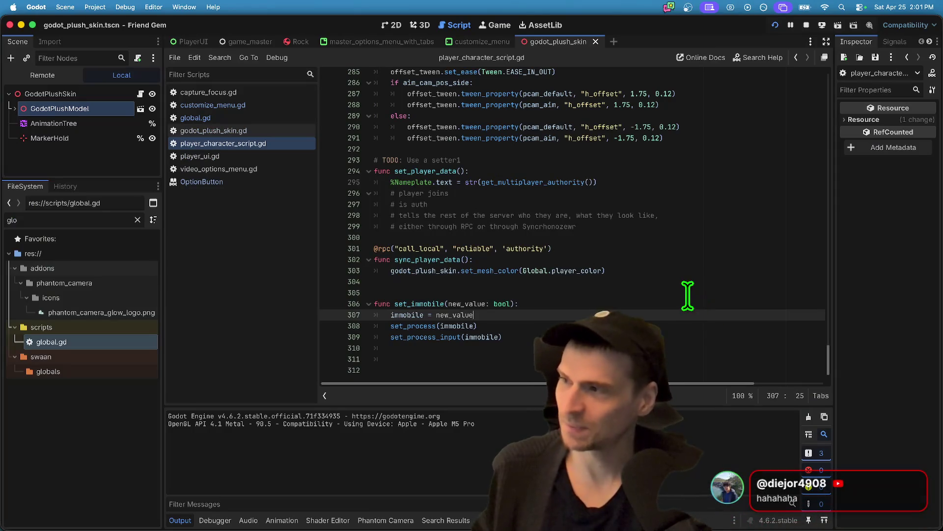
- Jump from the set_mesh_color call to its definition in godot_plush_skin.gd and select new_color
click(667, 282)
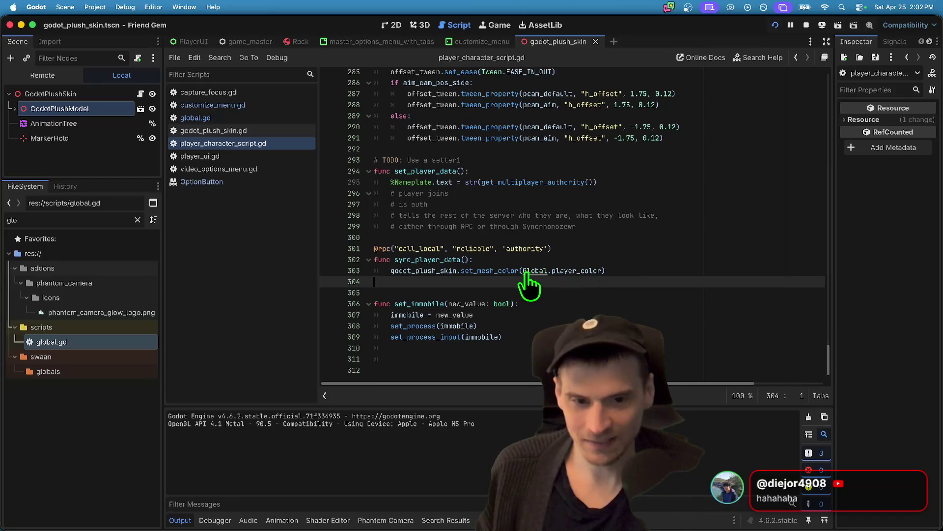
super+click(487, 272)
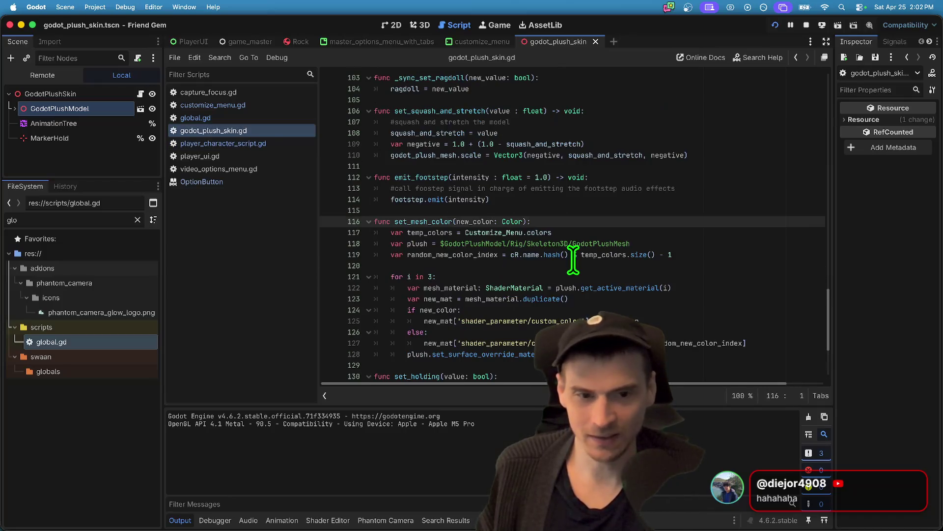
double_click(474, 221)
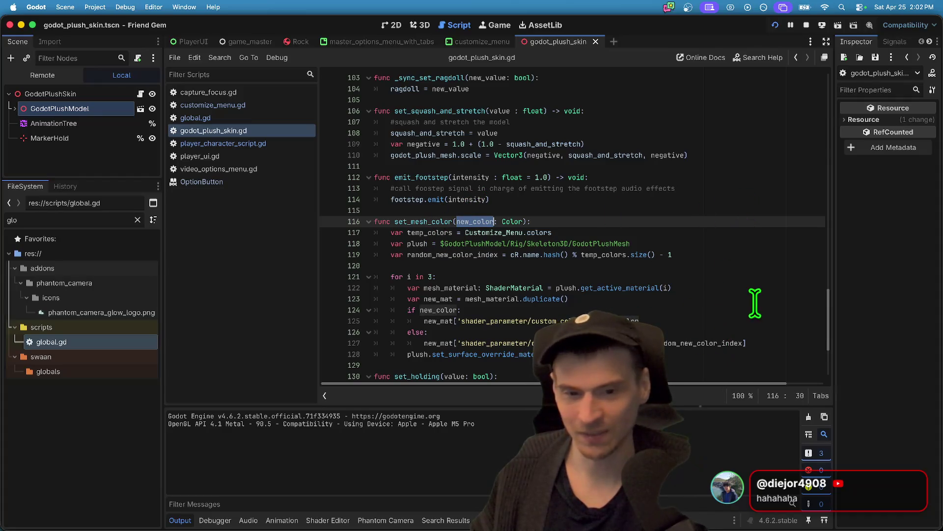
click(374, 321)
- Highlight the new_color check and random-colour line, then open a new line in set_mesh_color
double_click(436, 310)
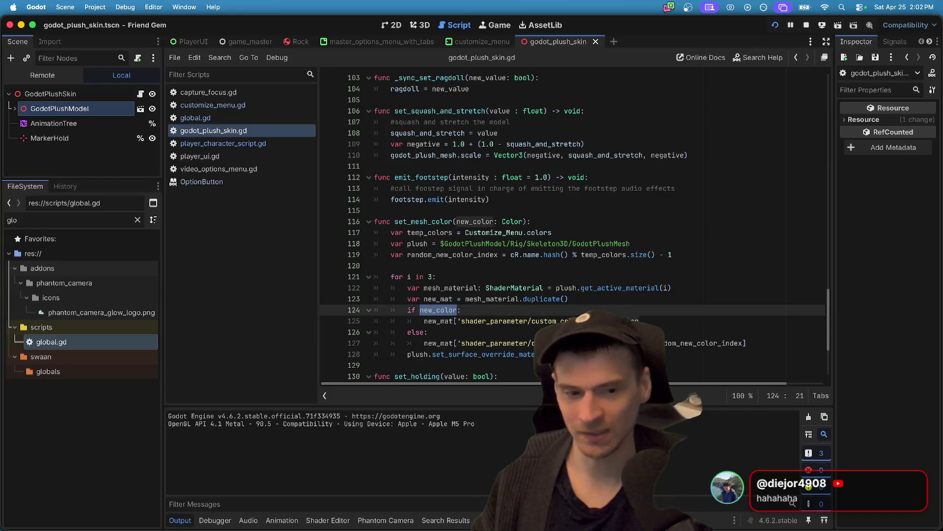
drag(726, 343, 310, 340)
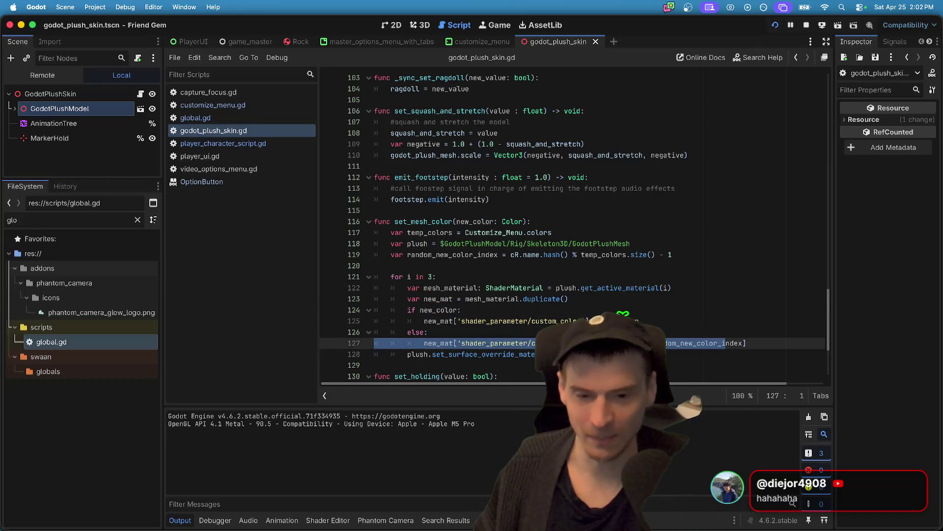
drag(456, 221, 524, 233)
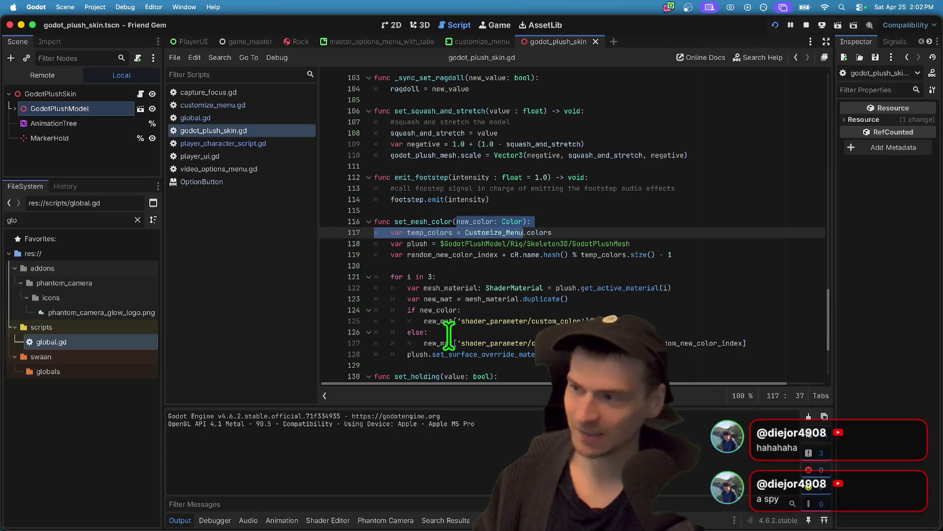
key(super+Tab)
key(super+Tab)
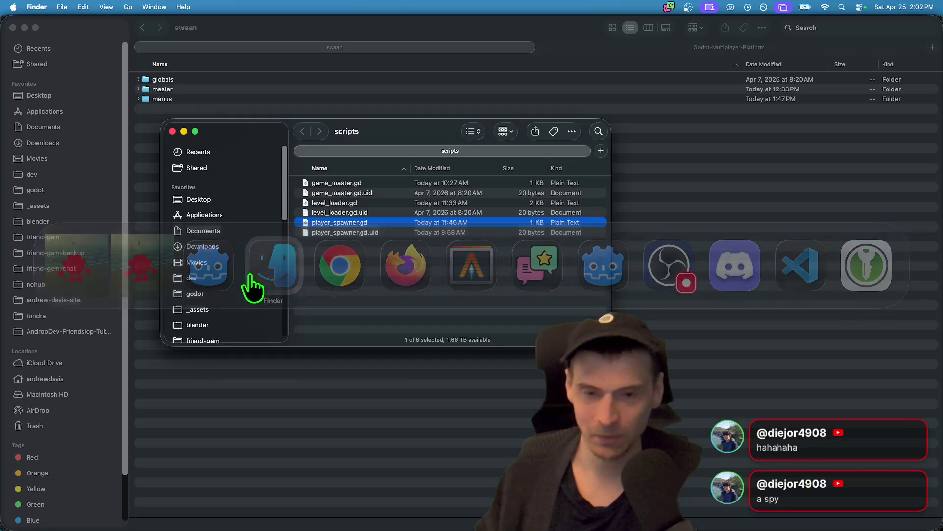
key(super+Tab)
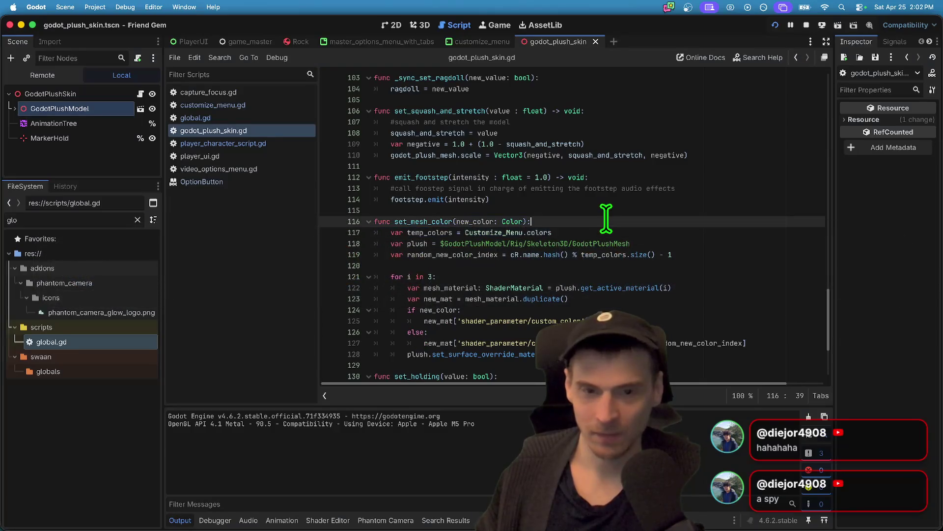
key(Return)
key(Return)
- Add prints('COLOR:', new_color) at the top of set_mesh_color and save godot_plush_skin.gd
key(Up)
text(prin)
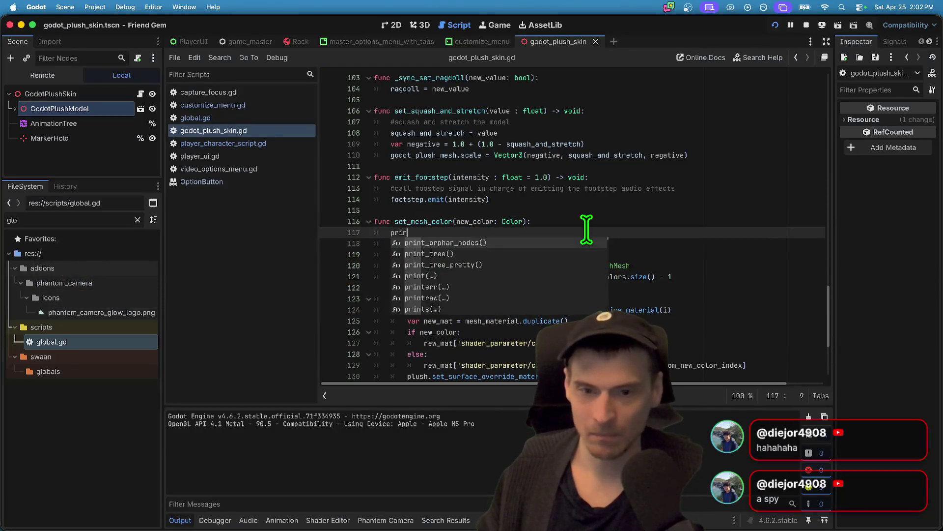
key(Down)
key(Down)
key(Down)
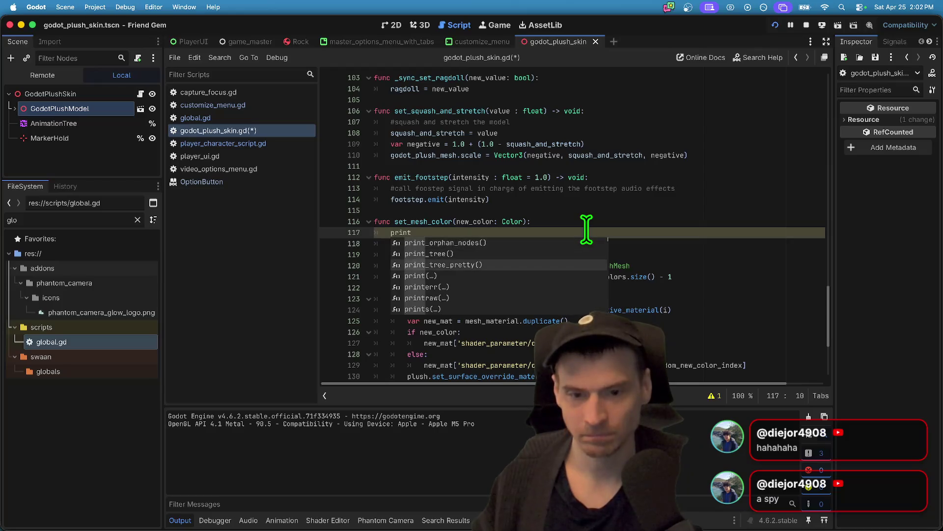
key(Return)
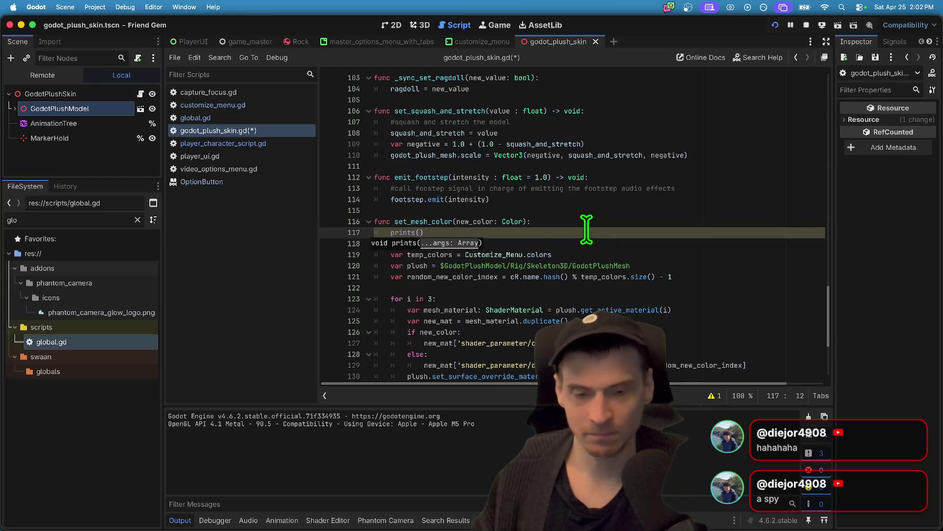
text(:', new_color)
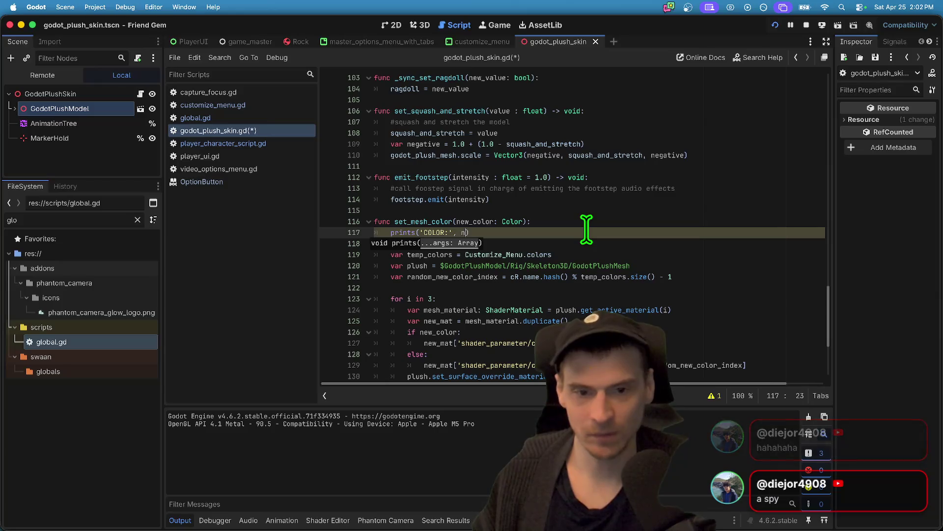
click(587, 240)
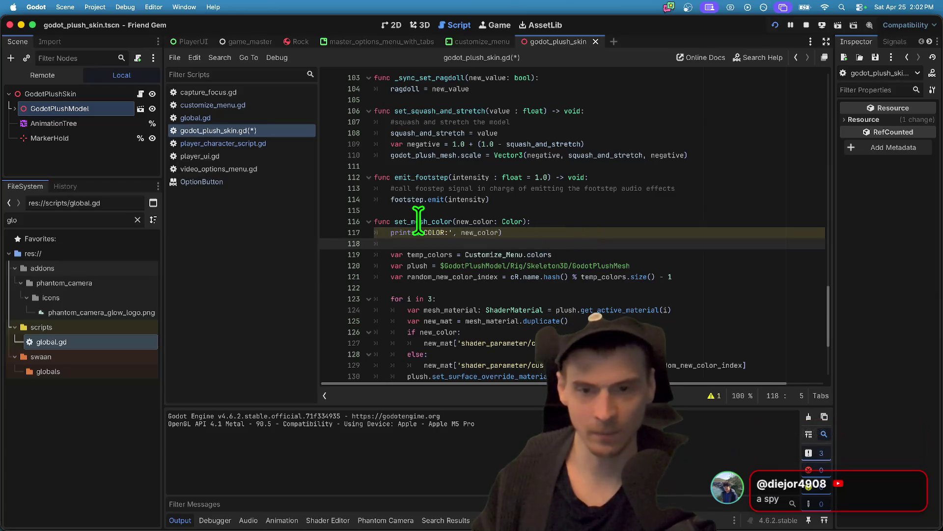
click(665, 221)
double_click(433, 221)
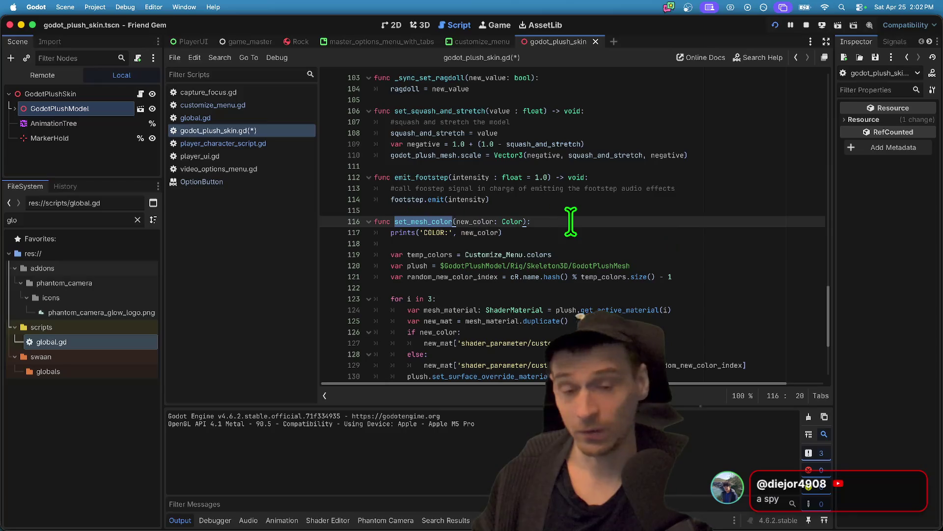
key(ctrl+s)
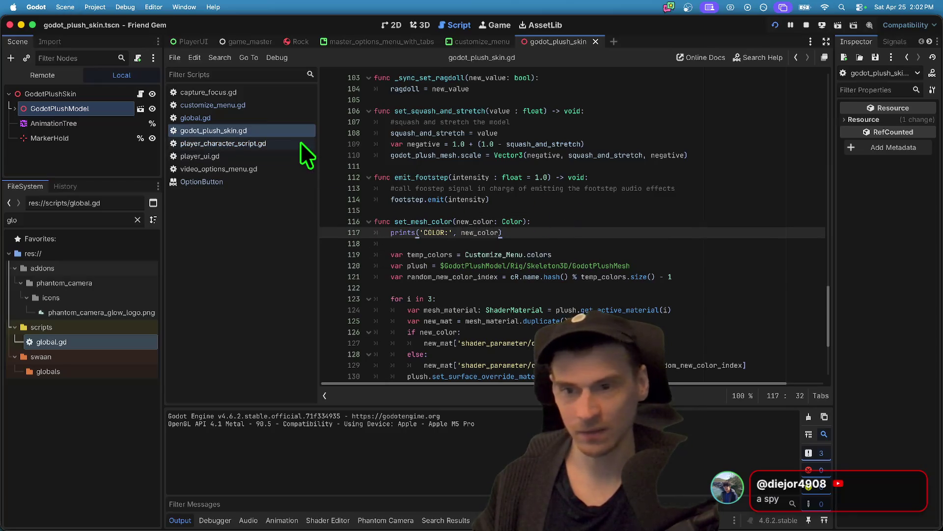
- Open player_character_script.gd and inspect the rpc annotation on sync_player_data
click(302, 143)
click(489, 281)
double_click(493, 271)
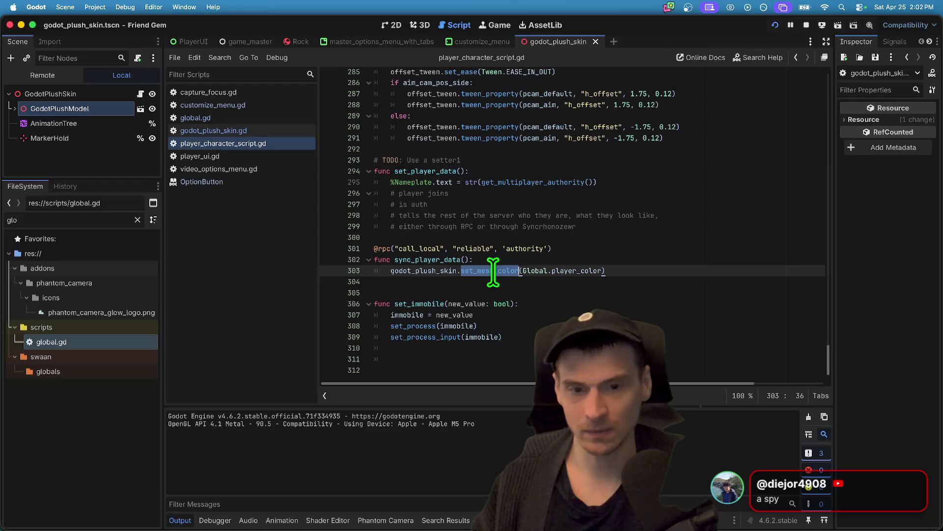
click(410, 248)
double_click(474, 249)
click(529, 248)
- Start an 'if is' check above the set_mesh_color call, then abandon it
click(612, 265)
key(Home)
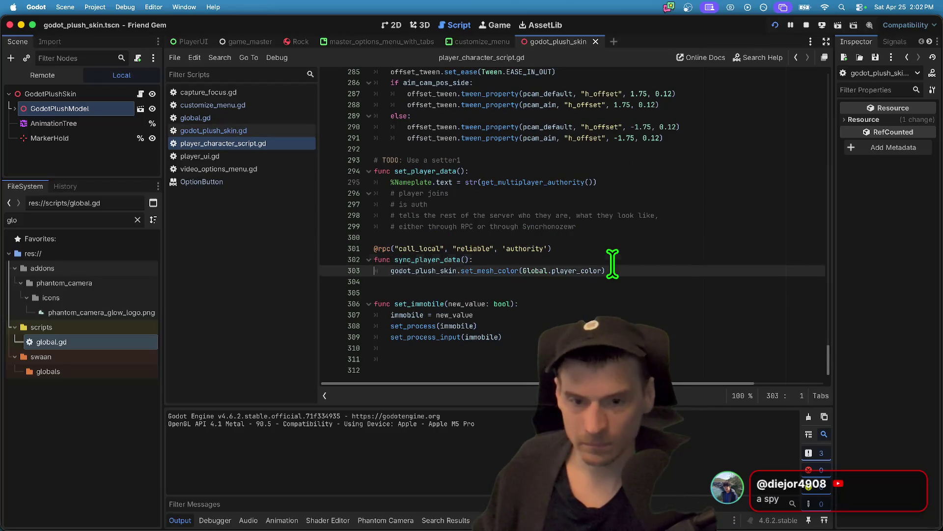
key(Return)
key(Up)
text(if)
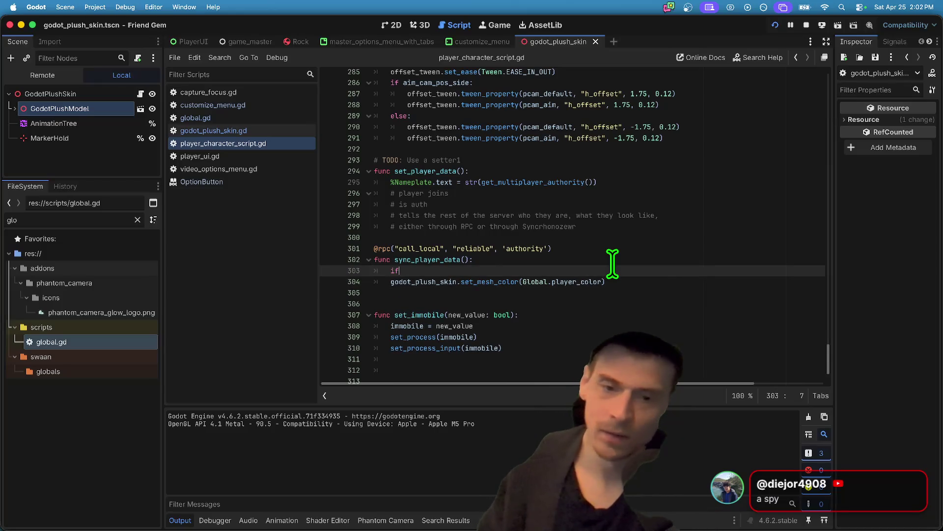
text( is)
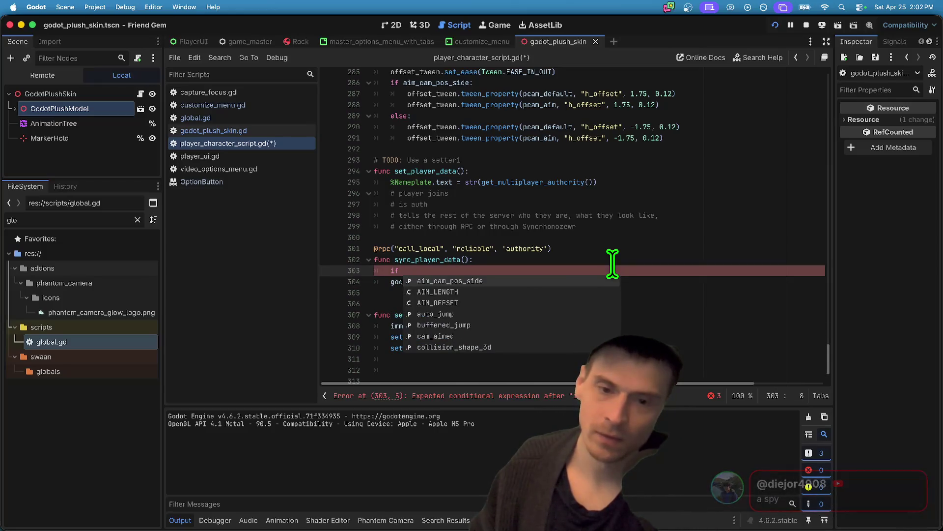
key(BackSpace)
key(BackSpace)
key(BackSpace)
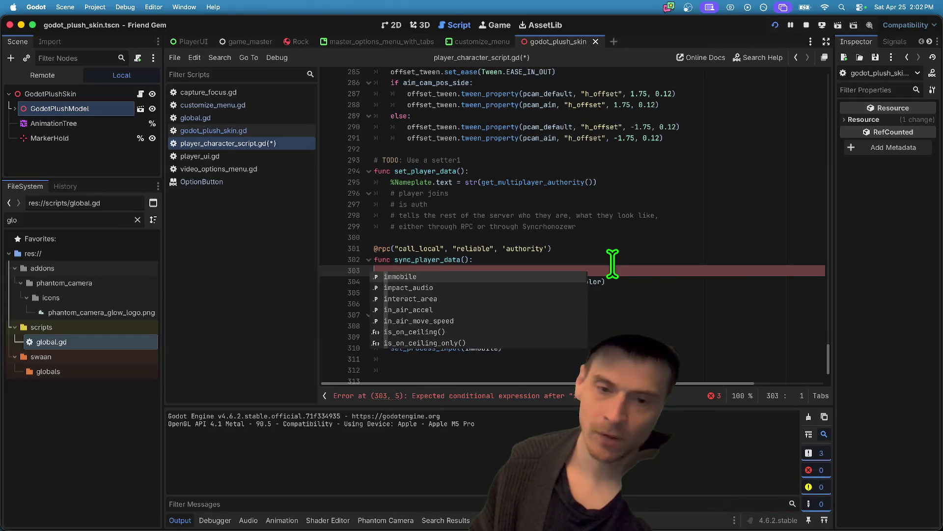
key(Down)
key(Down)
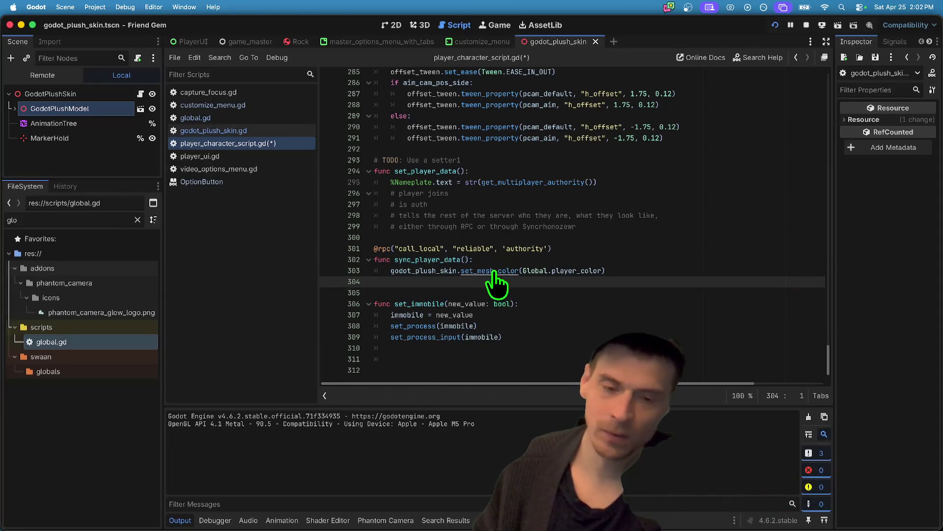
super+click(449, 259)
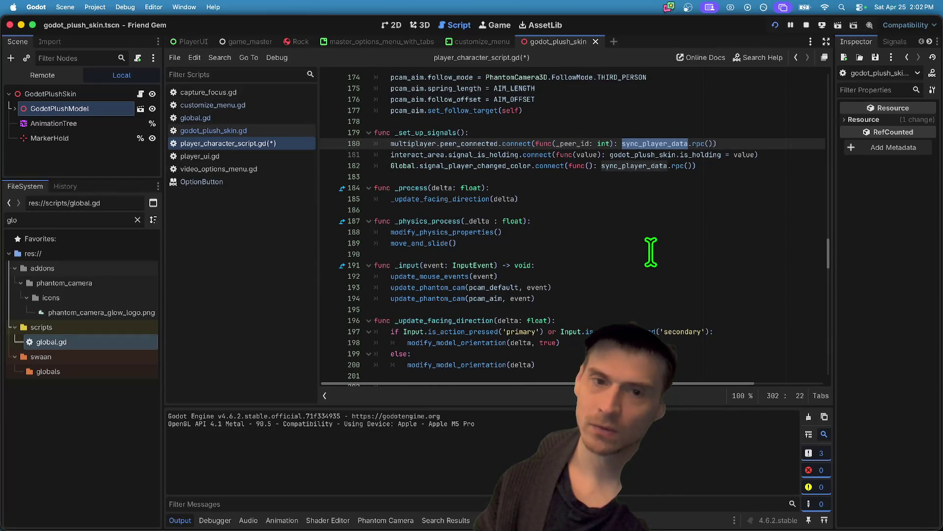
- Inspect set_player_color and its colour-changed signal in global.gd, discarding a trial 'if is' line
double_click(637, 166)
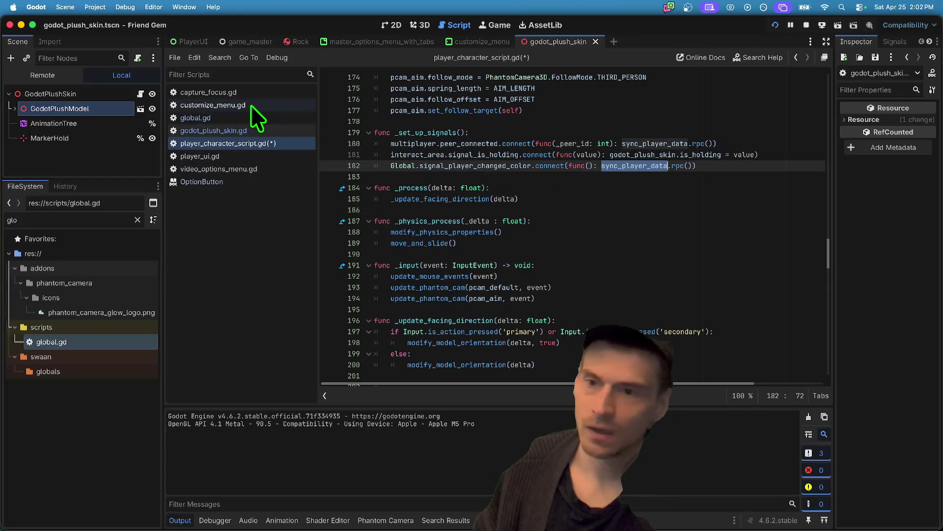
click(249, 118)
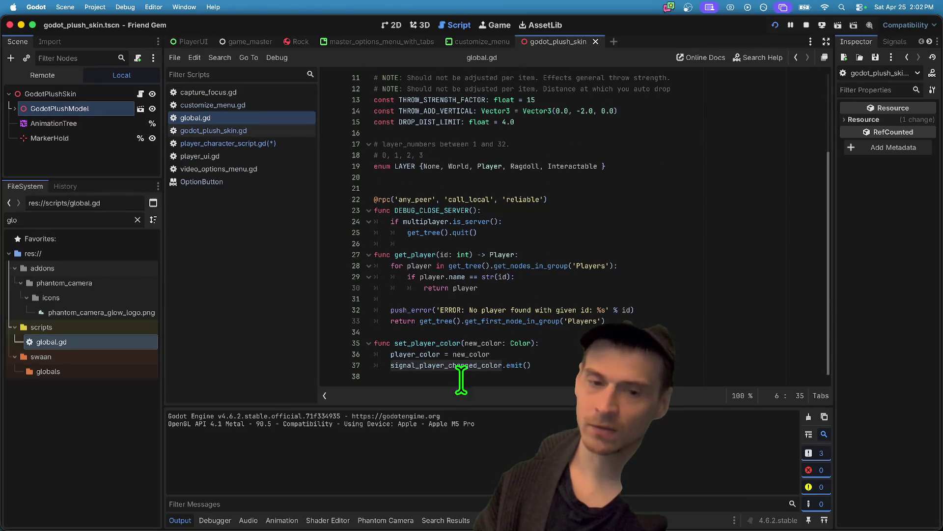
click(684, 331)
click(685, 339)
key(Return)
text(if is)
key(BackSpace)
key(BackSpace)
key(BackSpace)
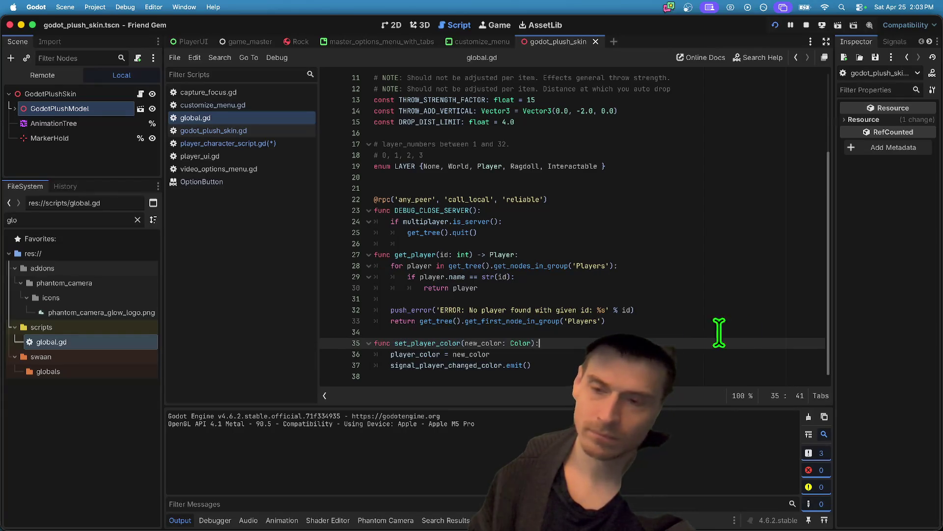
click(526, 376)
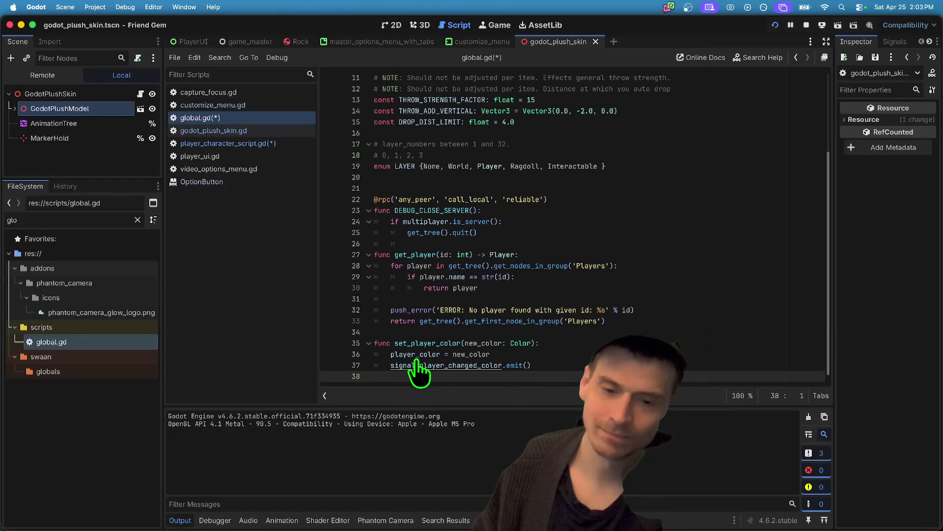
super+click(482, 366)
scroll(570, 217, down, 3)
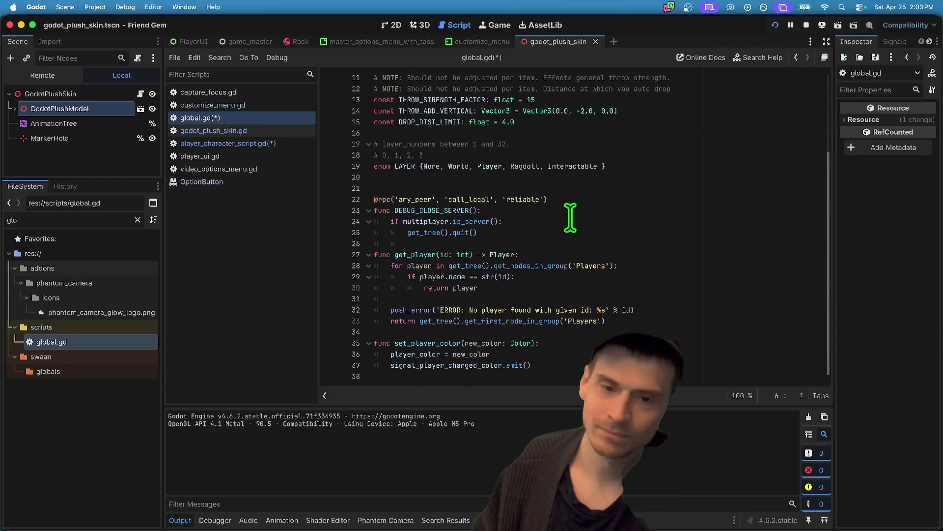
- Review the colour-changed connection in _set_up_signals, save the scripts, and switch to Finder
click(278, 143)
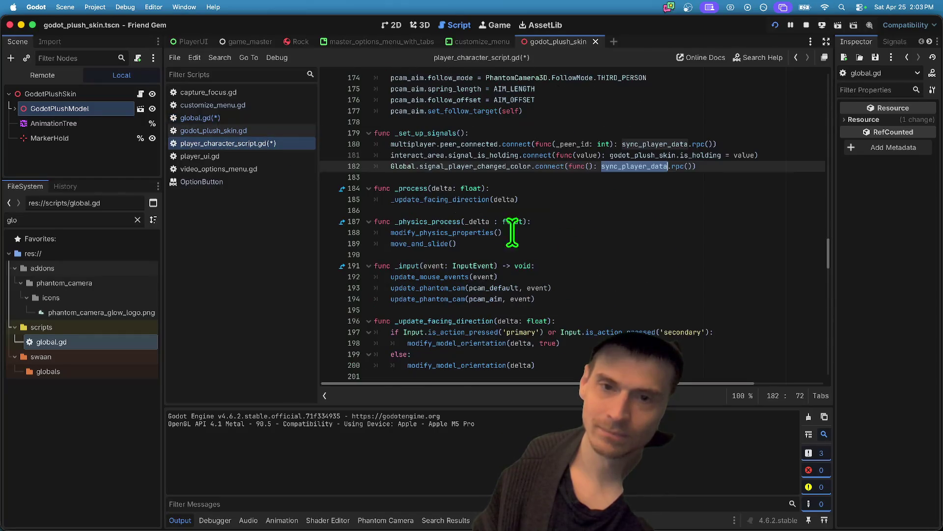
click(387, 167)
drag(450, 167, 730, 186)
click(756, 167)
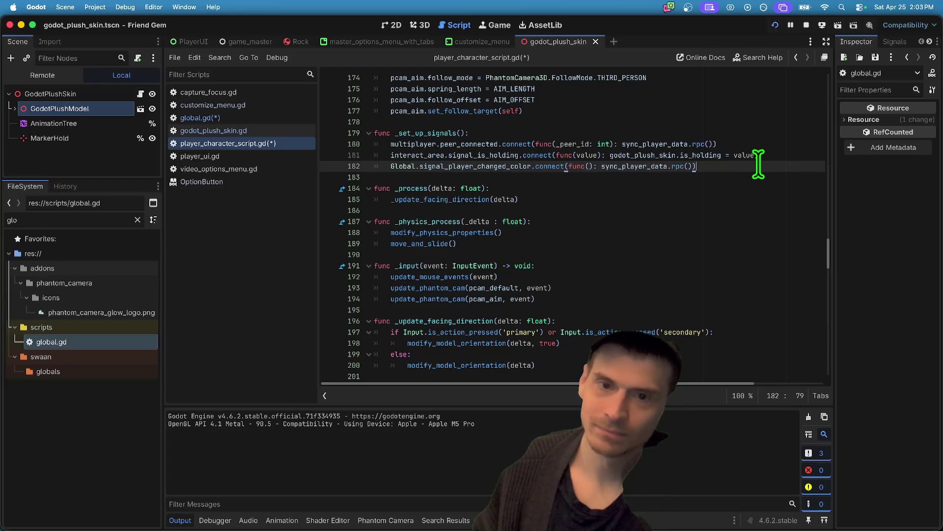
double_click(415, 133)
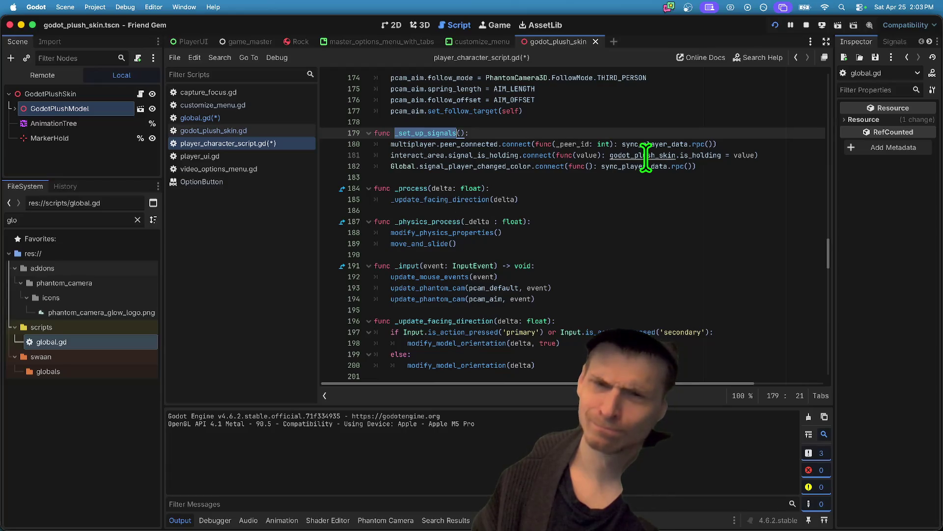
key(super+s)
key(super+Tab)
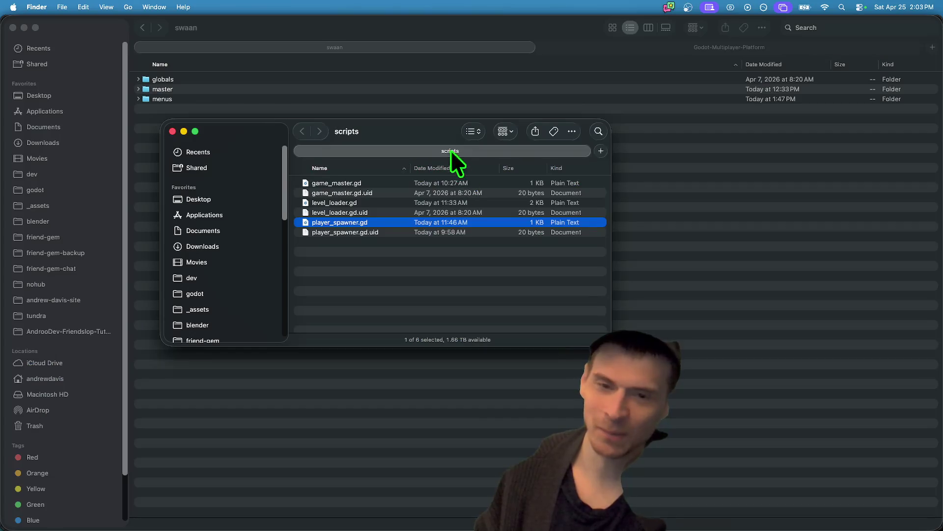
- Bring both Friend Gem debug windows to the front and open their pause menus
key(super+Tab)
click(245, 279)
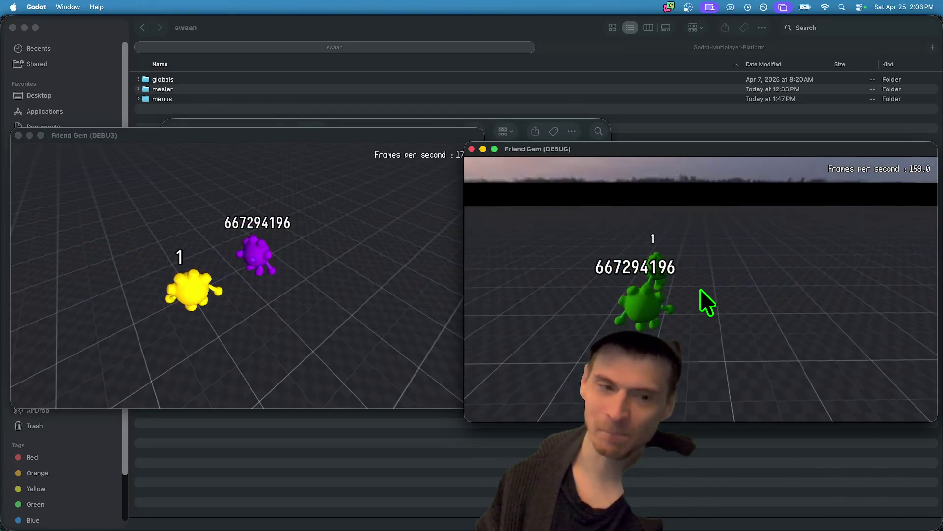
key(Escape)
click(700, 290)
key(super+Tab)
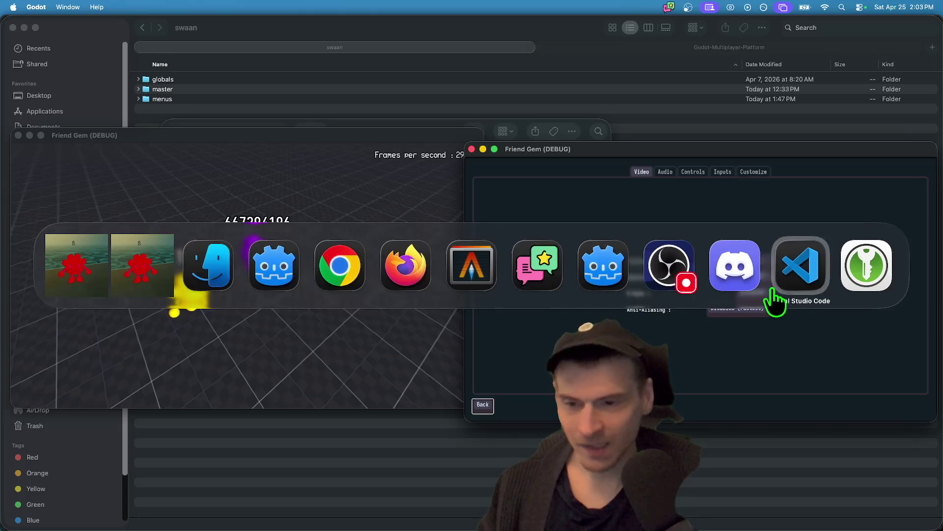
key(Escape)
key(super+Tab)
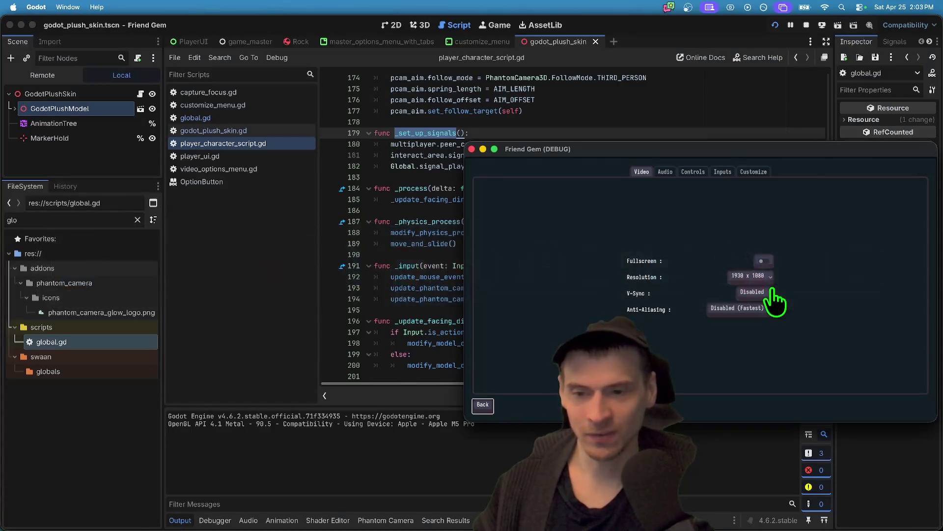
key(super+Tab)
click(247, 277)
key(Escape)
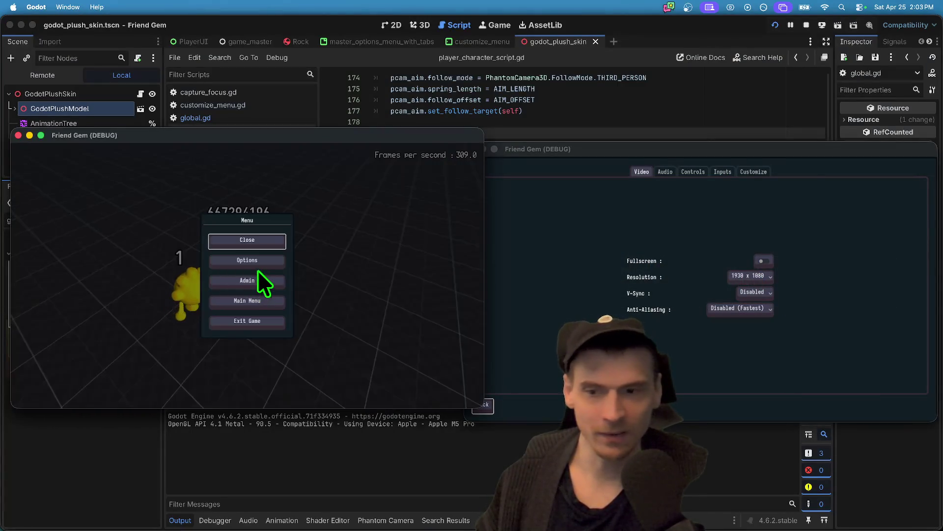
- Change the right game's player colour to yellow, then magenta, and close the menus
click(726, 210)
click(753, 171)
click(737, 212)
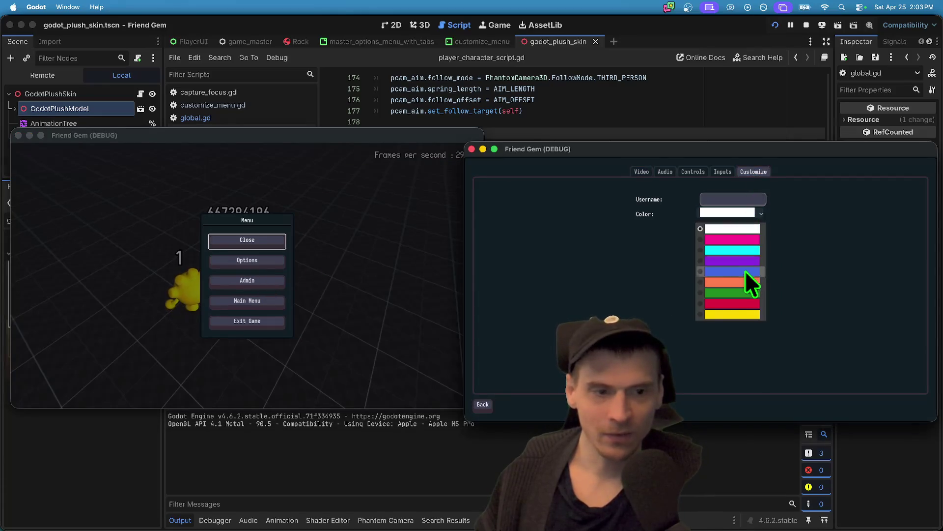
click(723, 313)
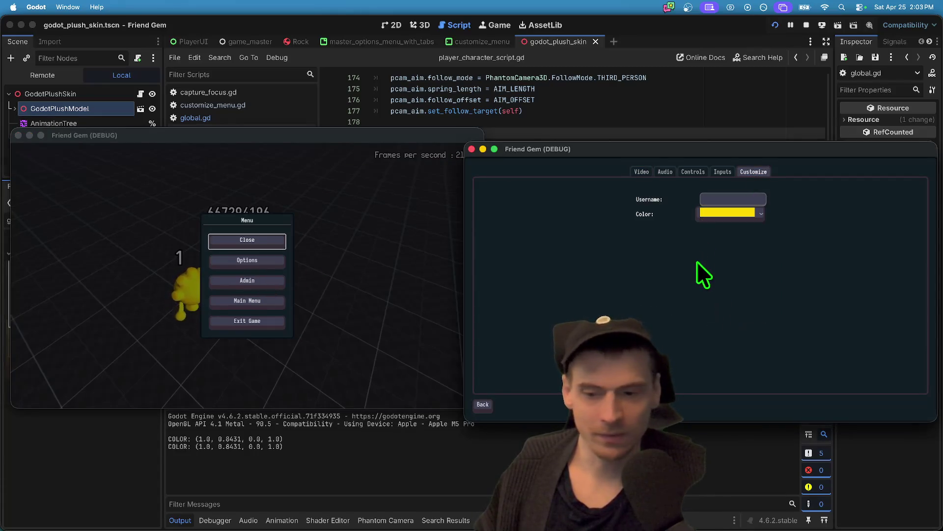
click(371, 335)
key(Escape)
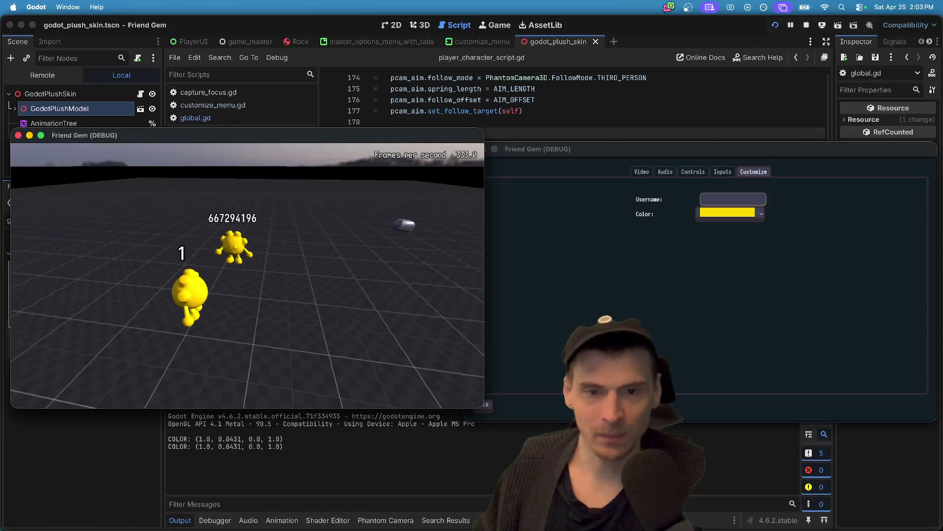
click(726, 212)
click(728, 240)
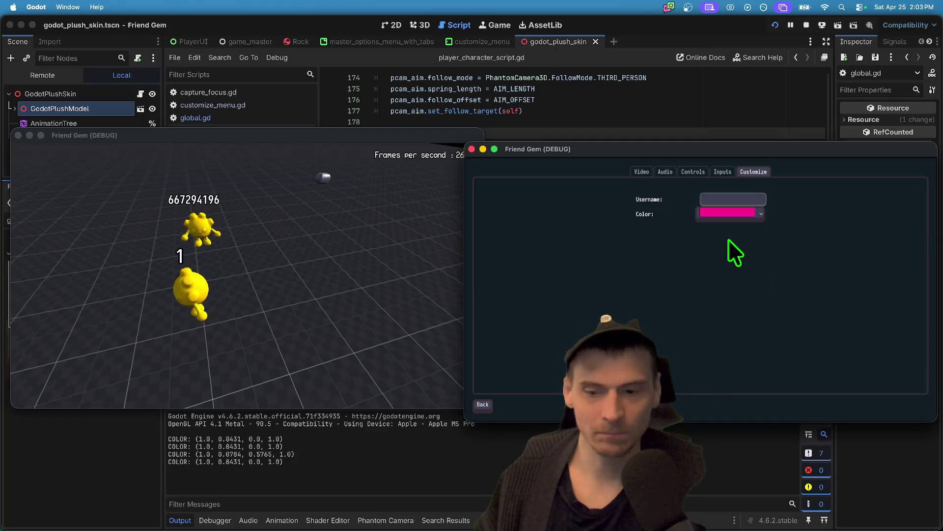
key(Escape)
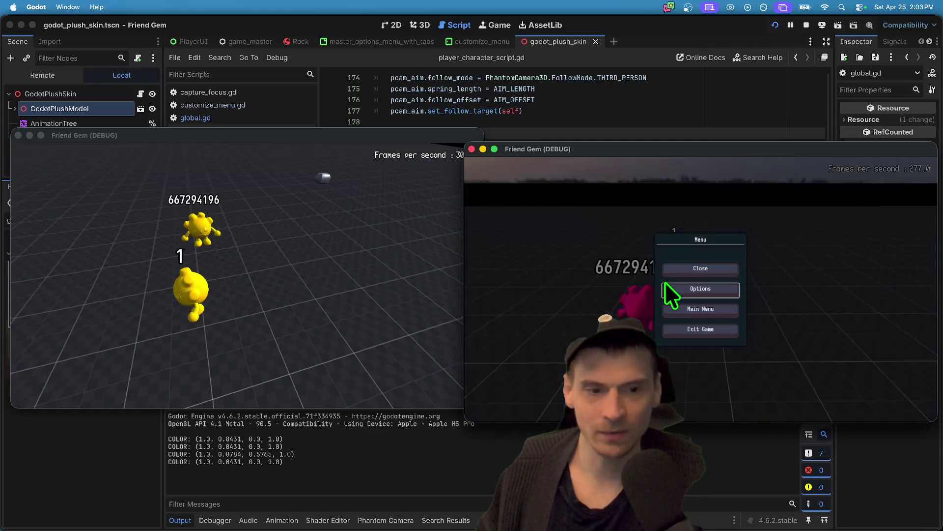
key(Escape)
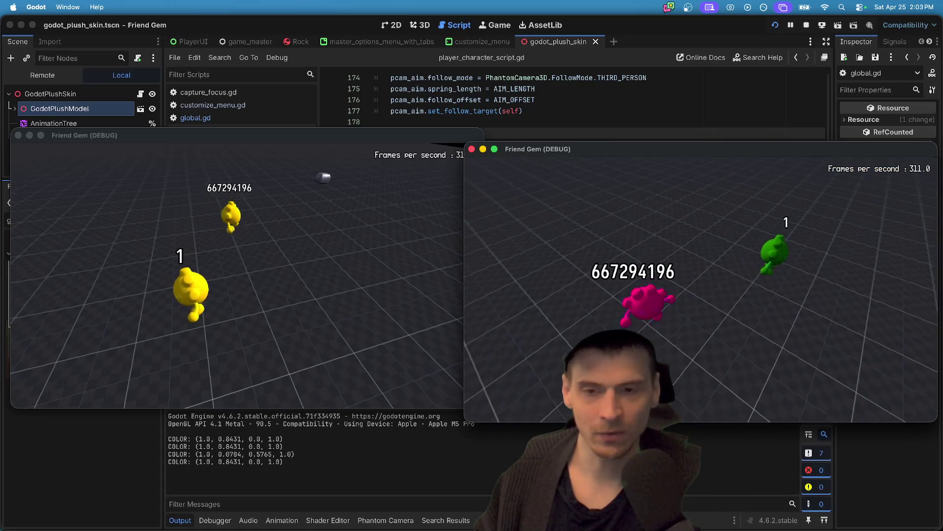
key(super+Tab)
key(super+Tab)
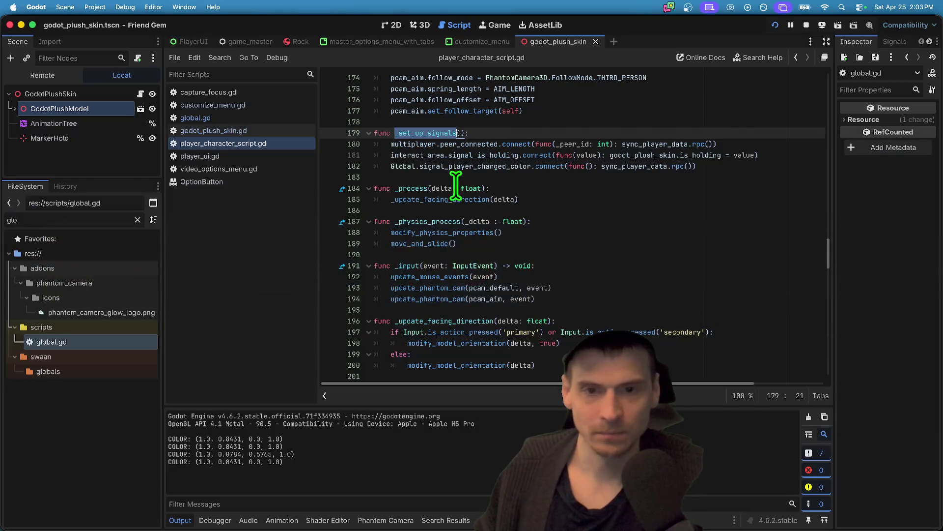
- Browse godot_plush_skin.gd and player_ui.gd, then reopen player_character_script.gd
scroll(460, 243, down, 1)
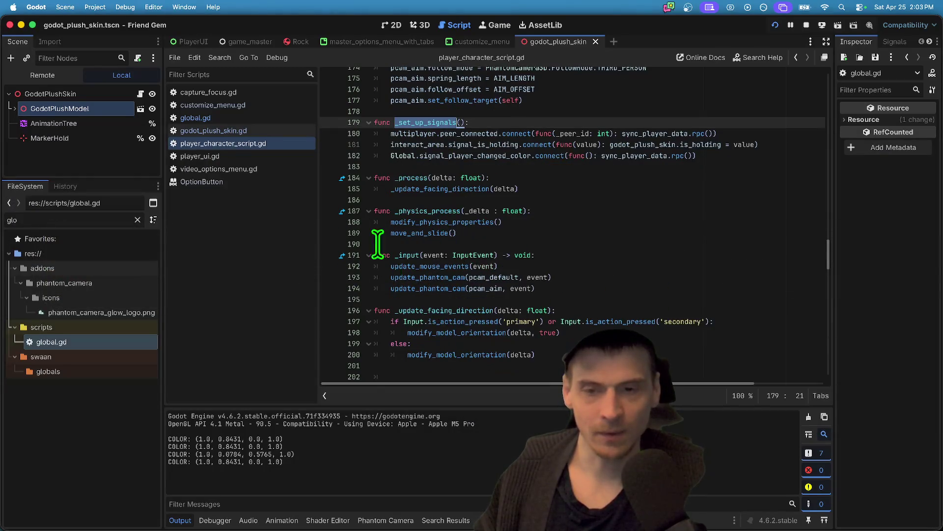
click(269, 131)
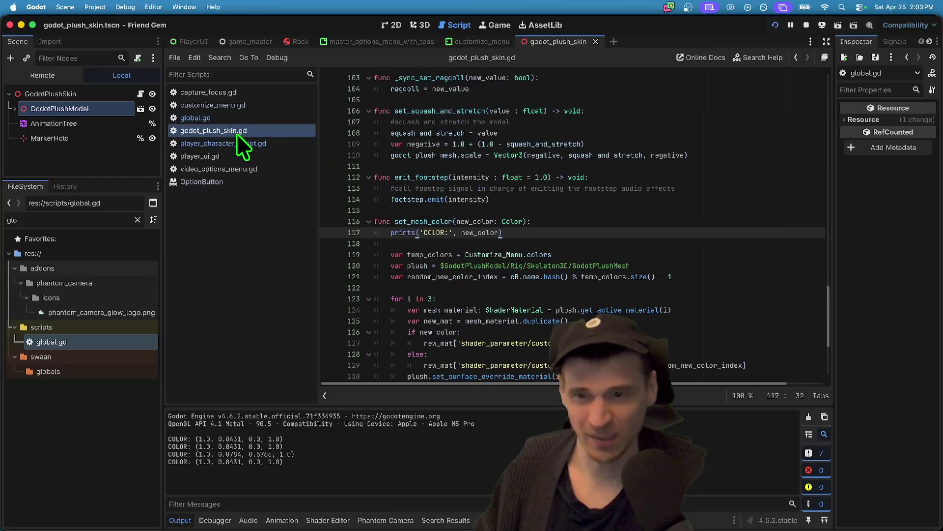
key(alt+Left)
scroll(501, 371, down, 20)
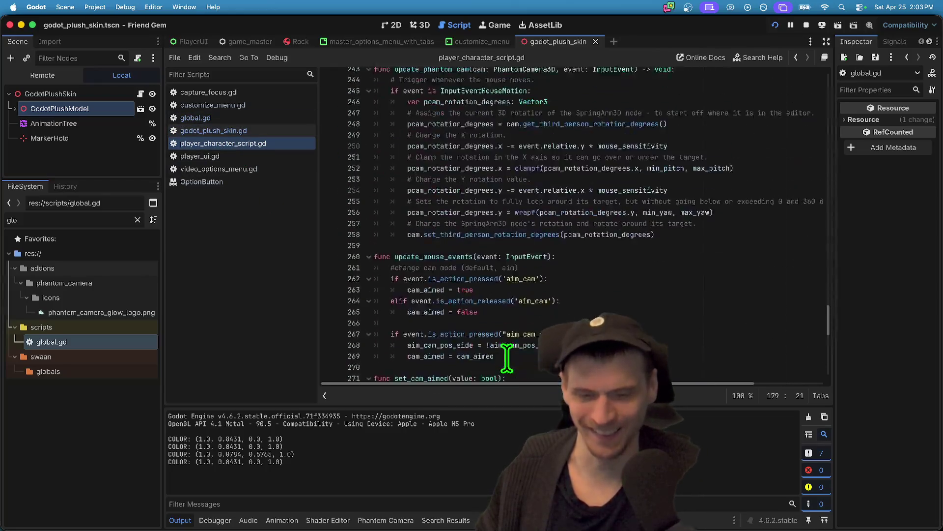
click(199, 156)
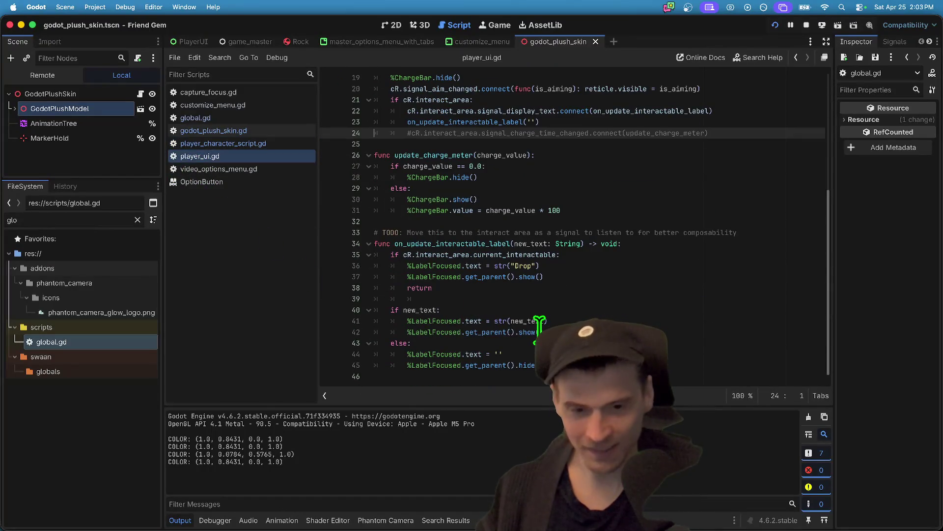
scroll(516, 285, up, 2)
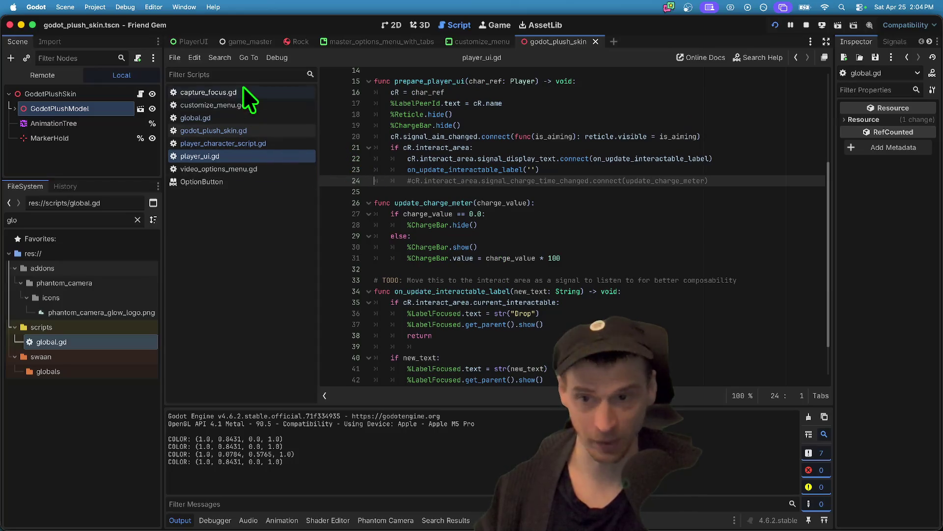
click(253, 144)
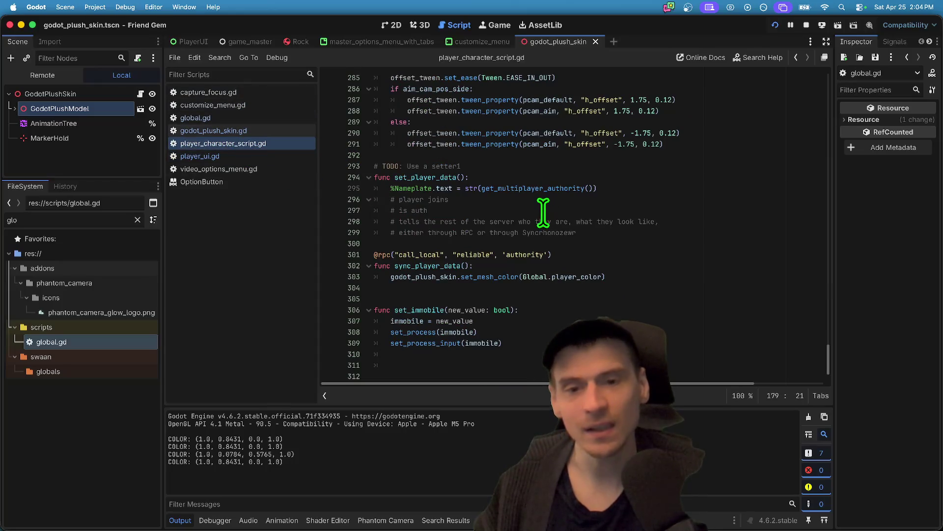
scroll(543, 212, up, 8)
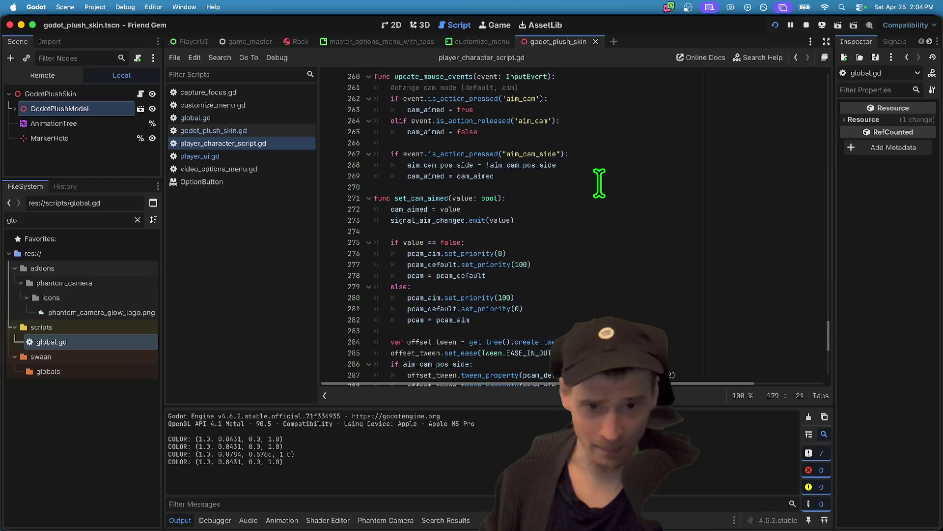
- Locate sync_player_data and inspect its godot_plush_skin.set_mesh_color call on line 303
key(ctrl+f)
key(Escape)
scroll(584, 221, down, 8)
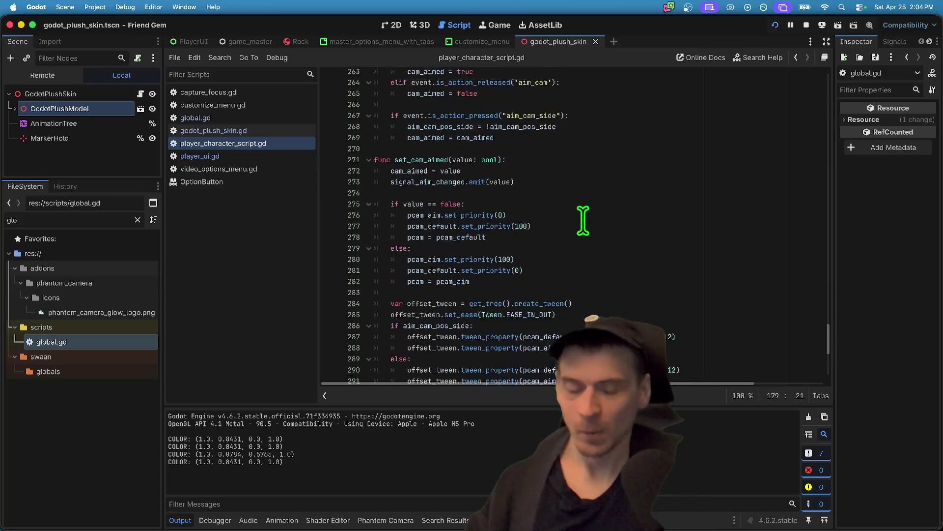
click(564, 292)
key(ctrl+f)
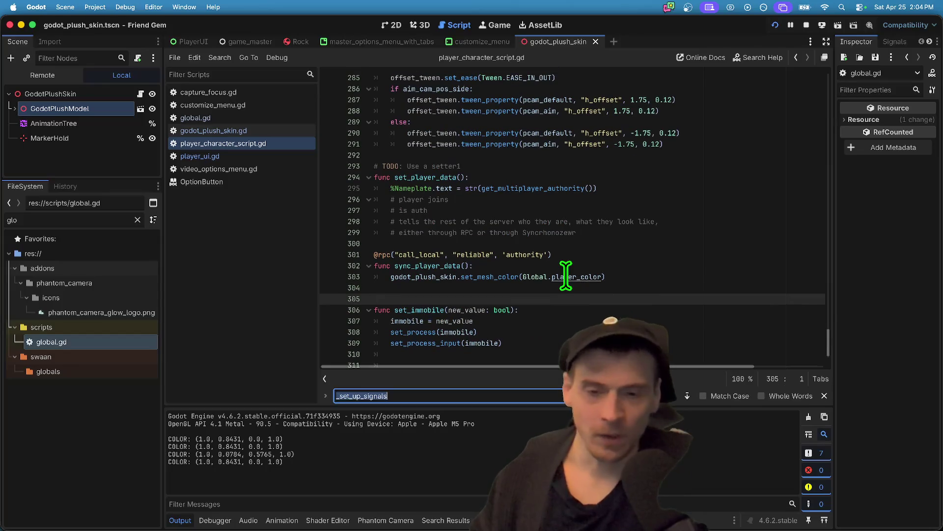
key(Escape)
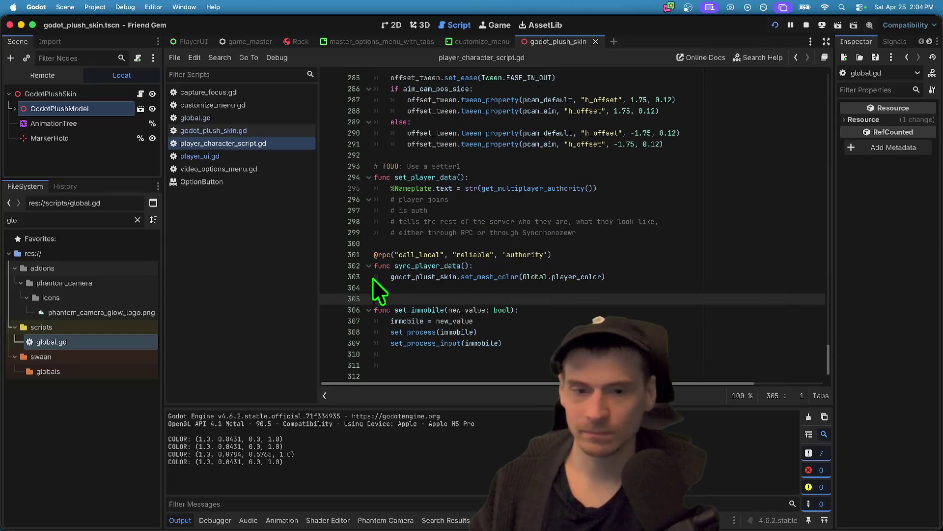
double_click(422, 277)
click(541, 268)
double_click(422, 277)
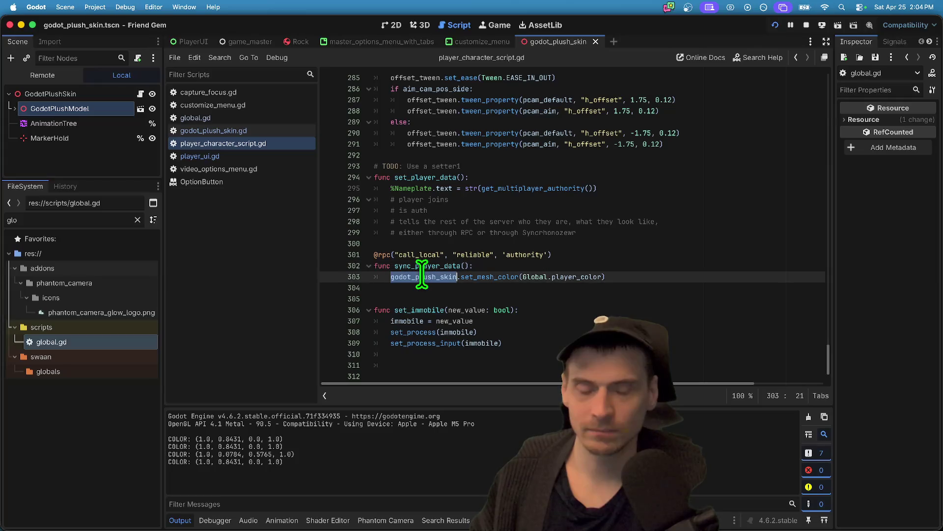
click(533, 268)
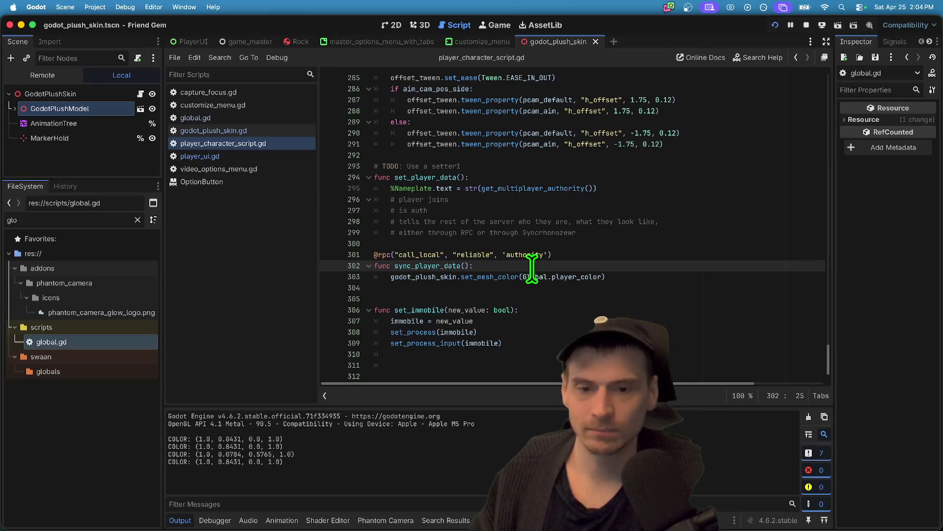
double_click(422, 277)
click(508, 270)
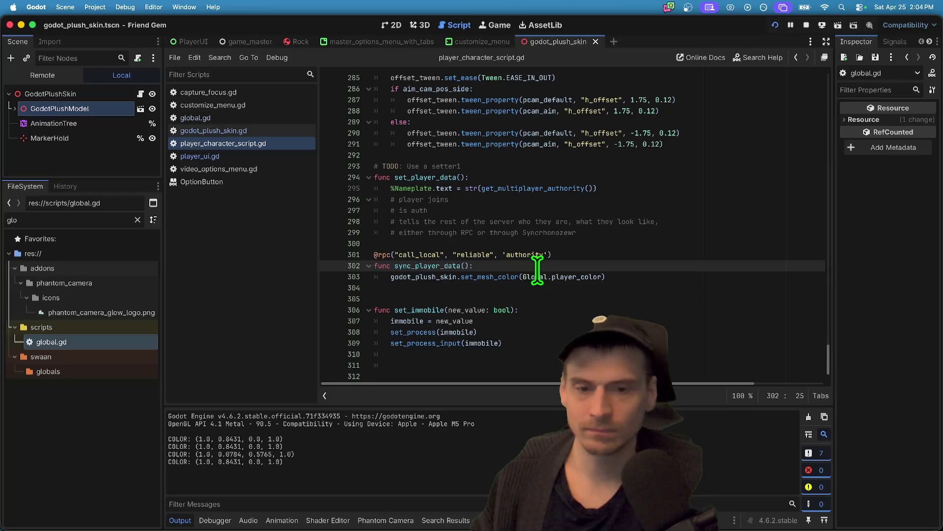
- Add print(multiplayer.get_unique_id()) to sync_player_data and test it in the running game's Options menu
key(Return)
text(print(mu)
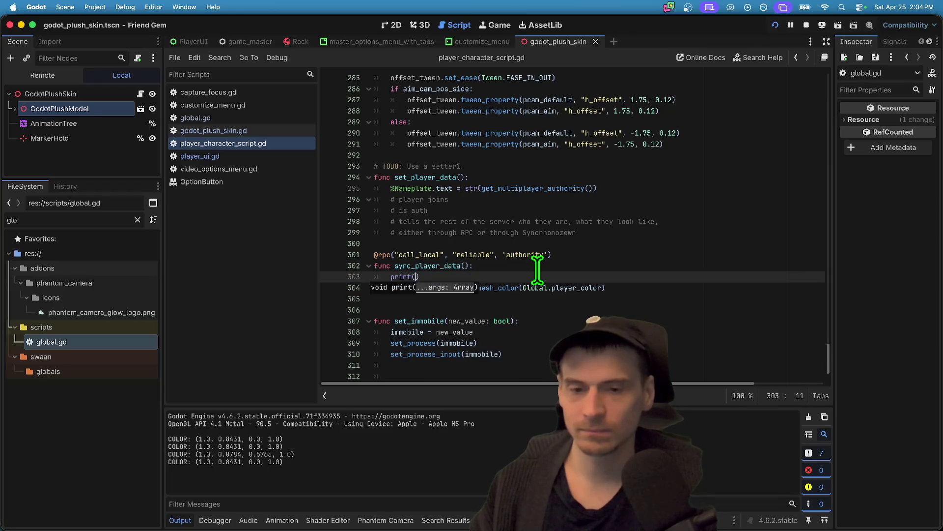
text(ltiplayer.get_u)
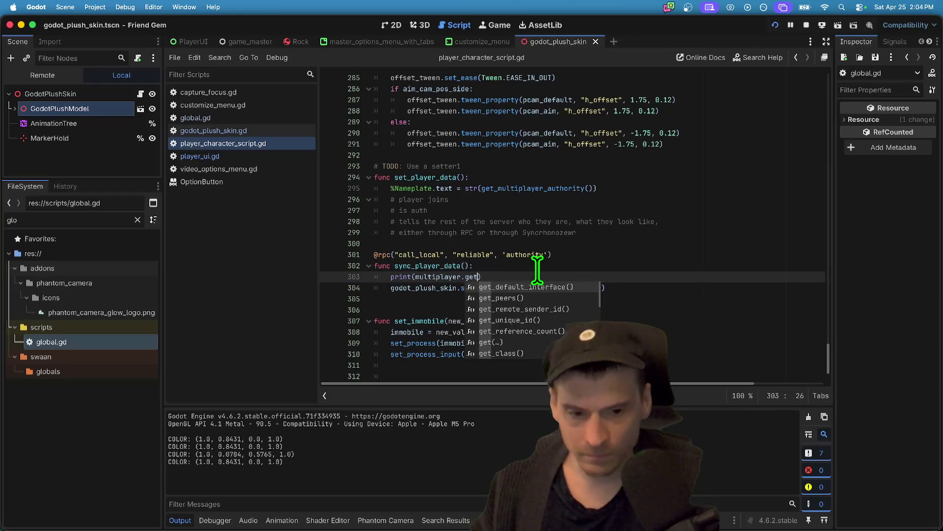
key(Return)
key(super+b)
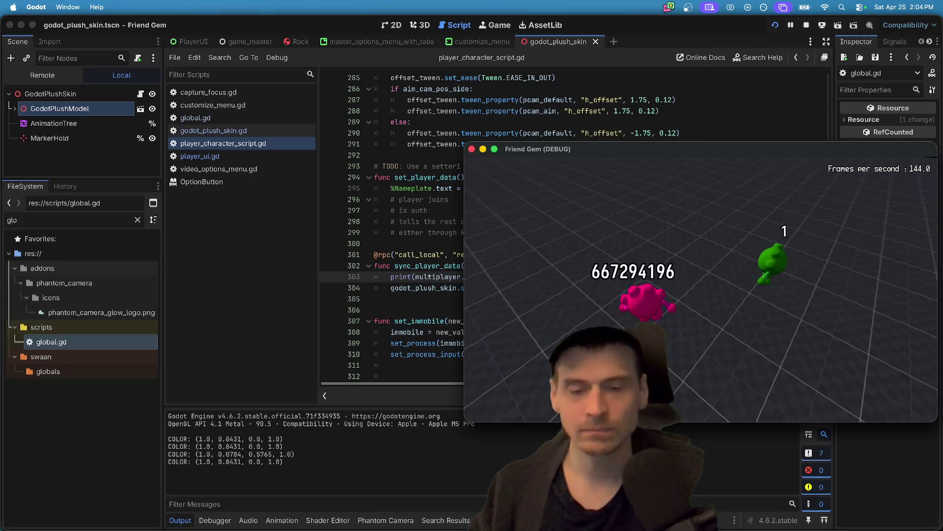
key(Escape)
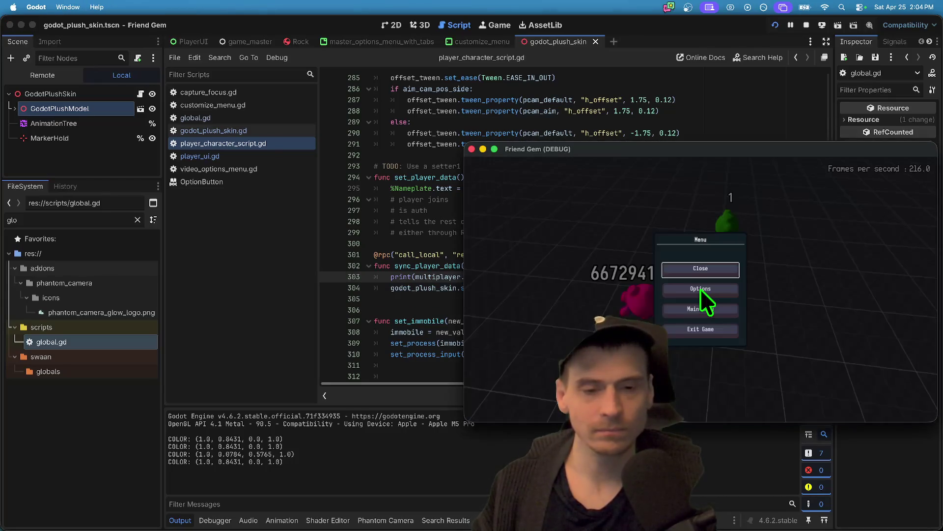
click(700, 289)
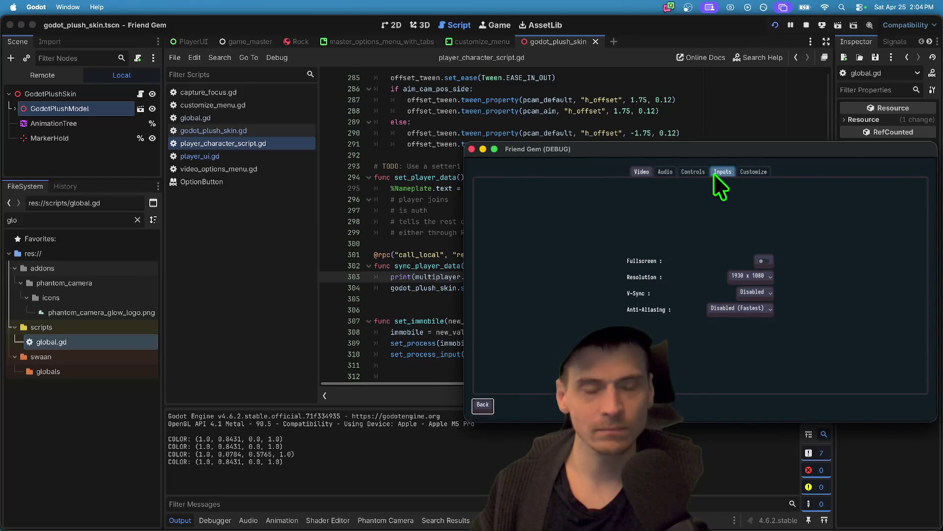
key(Escape)
key(super+Tab)
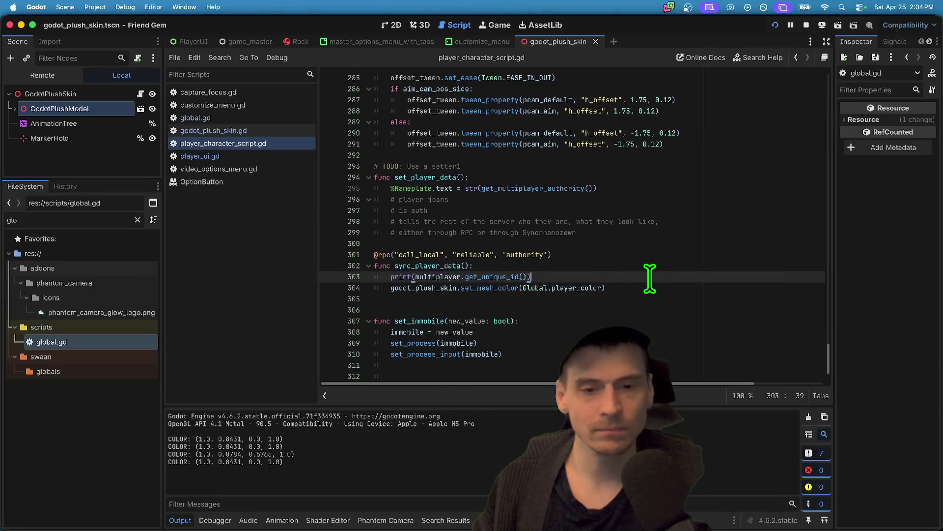
- Extend it to prints(multiplayer.get_unique_id(), Global.player_color) and rerun the game through its Options screen
click(563, 288)
double_click(580, 287)
click(575, 275)
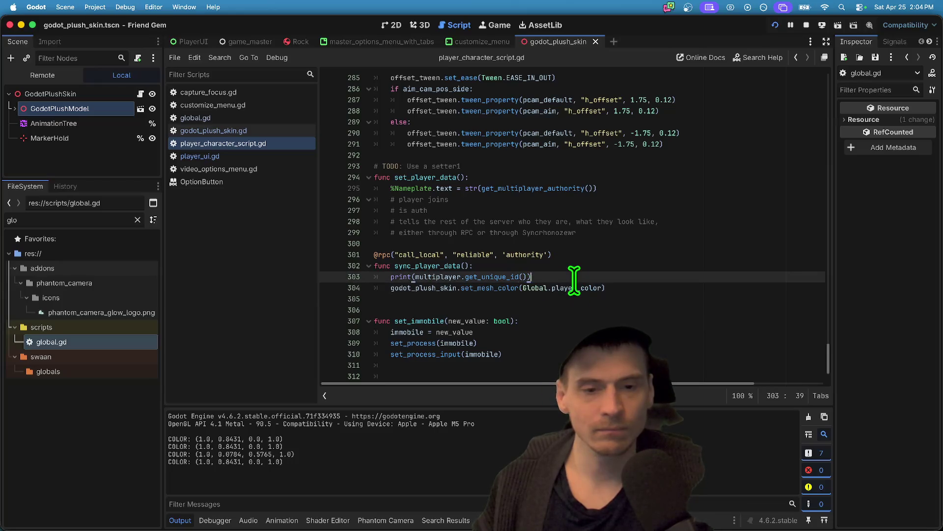
text(Global.player_color)
click(393, 276)
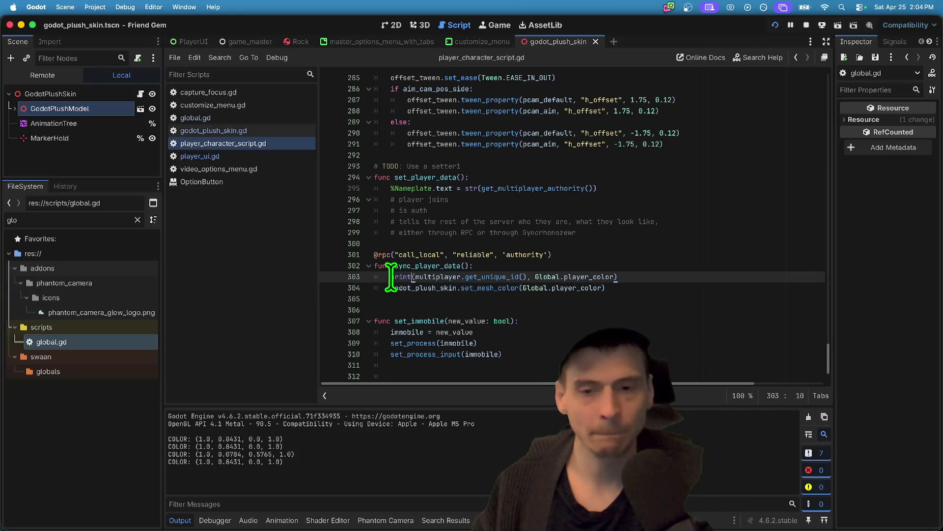
text(s)
key(super+b)
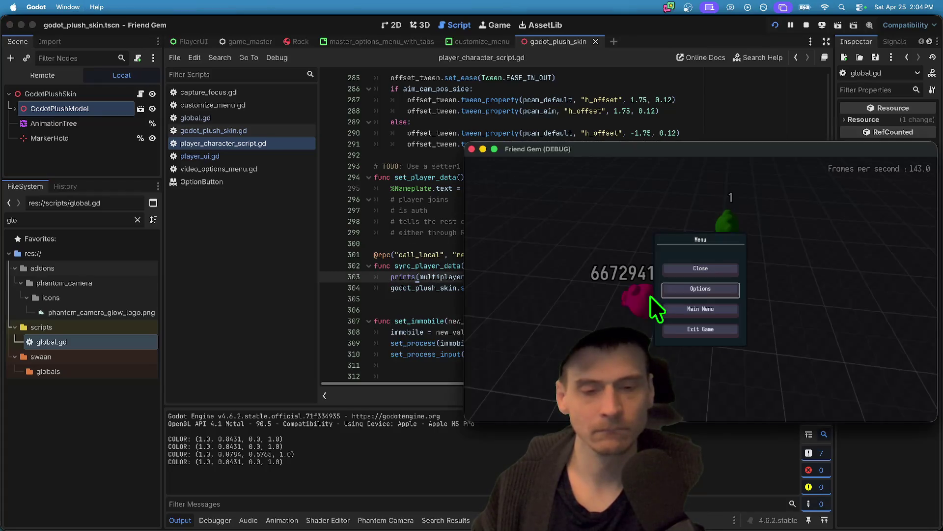
click(686, 295)
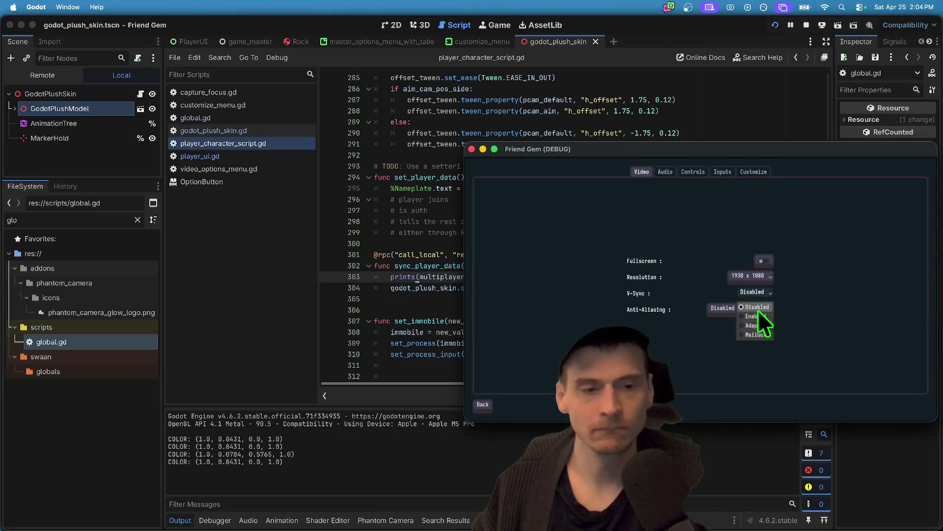
key(Escape)
click(706, 268)
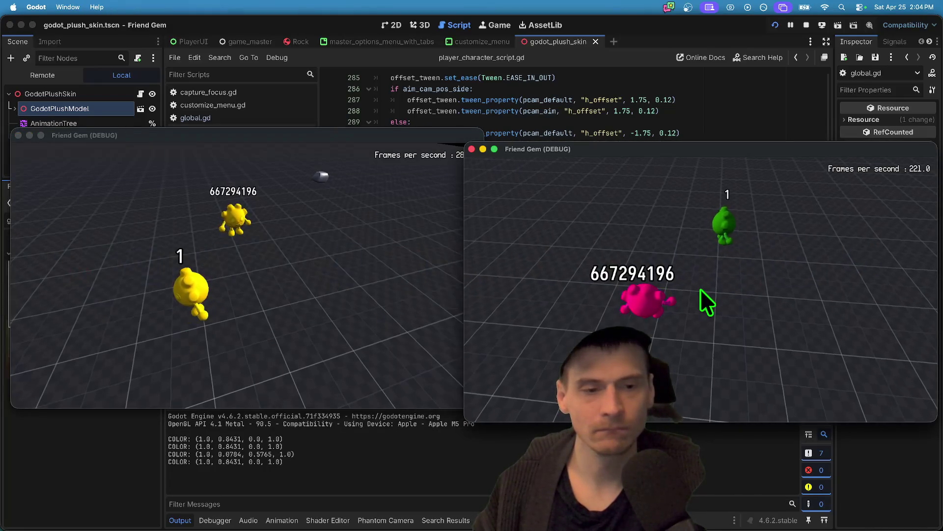
- In the right game window, set the Customize player colour to magenta and close the menus
key(Escape)
click(710, 290)
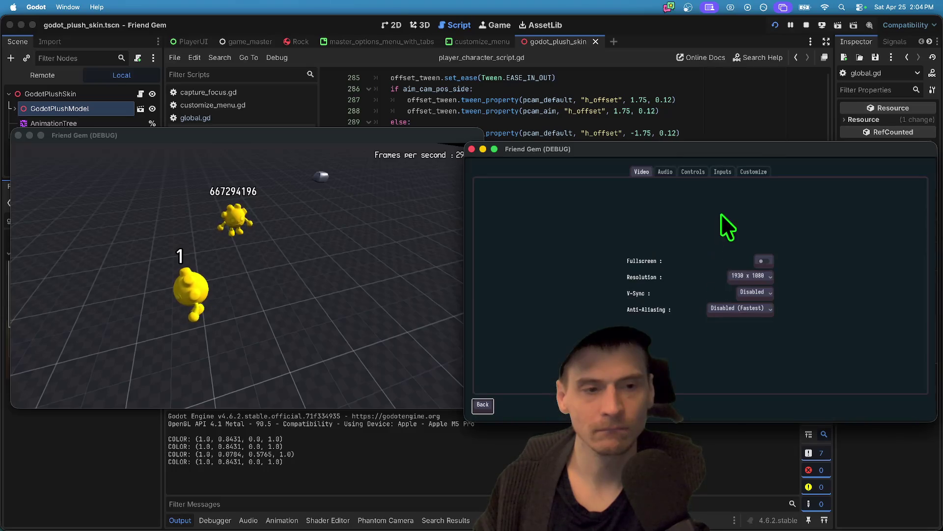
click(751, 173)
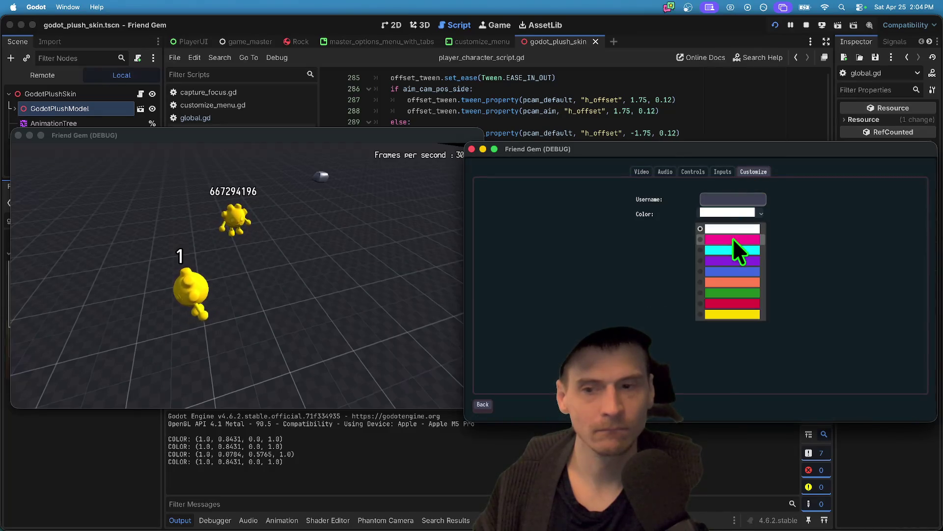
click(732, 239)
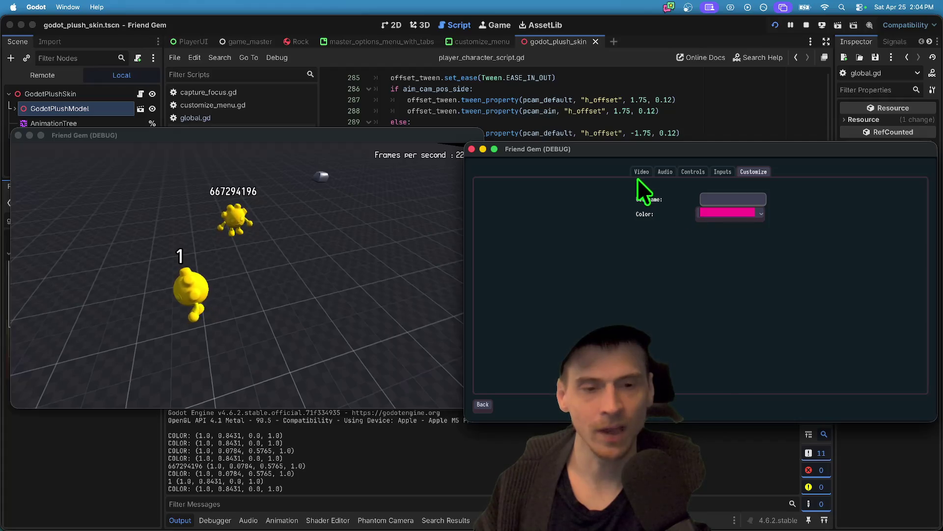
key(Escape)
key(Escape)
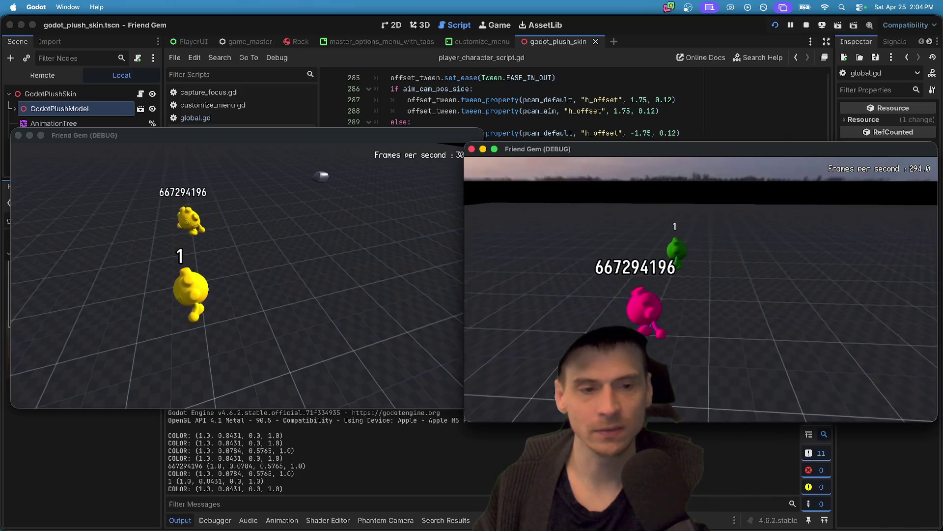
key(super+Tab)
- In the left game window, choose purple from the Color dropdown, resume, then stop both instances
key(Escape)
click(255, 260)
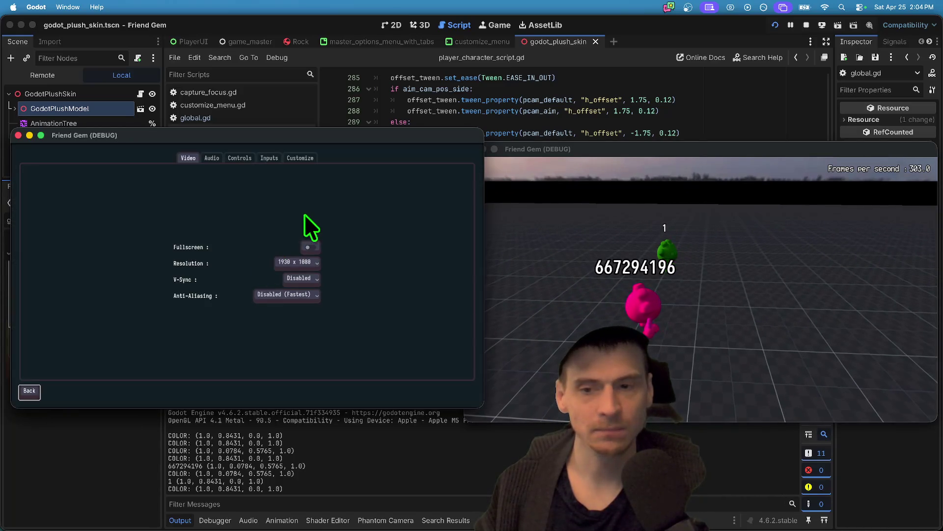
click(290, 158)
click(275, 199)
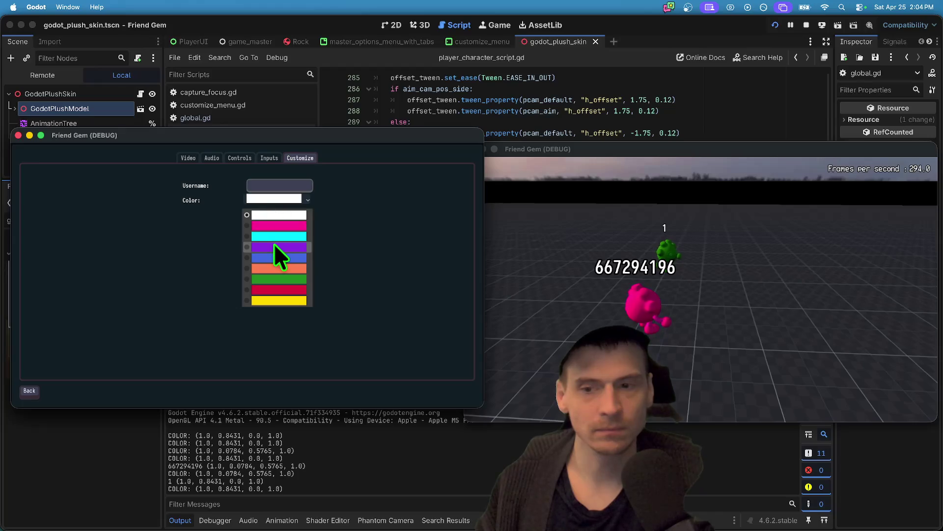
click(273, 246)
key(Escape)
click(242, 329)
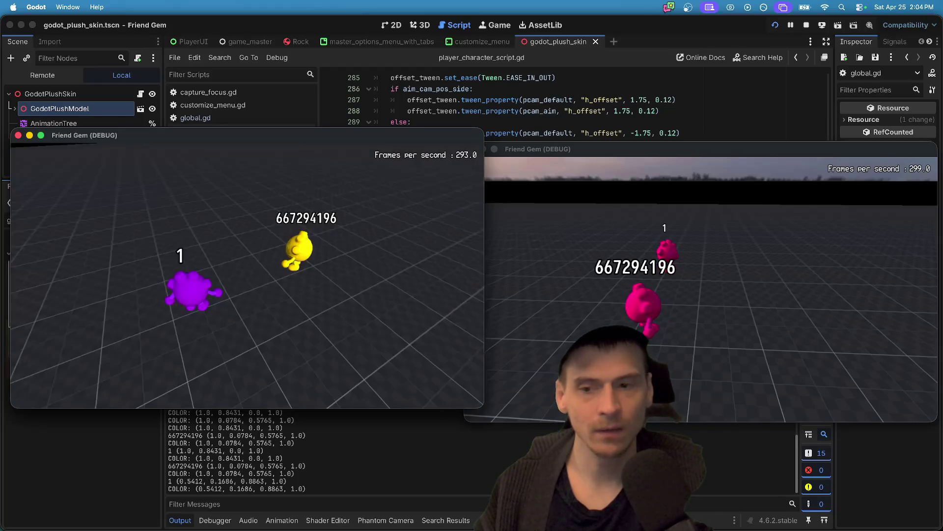
mouse_move(240, 333)
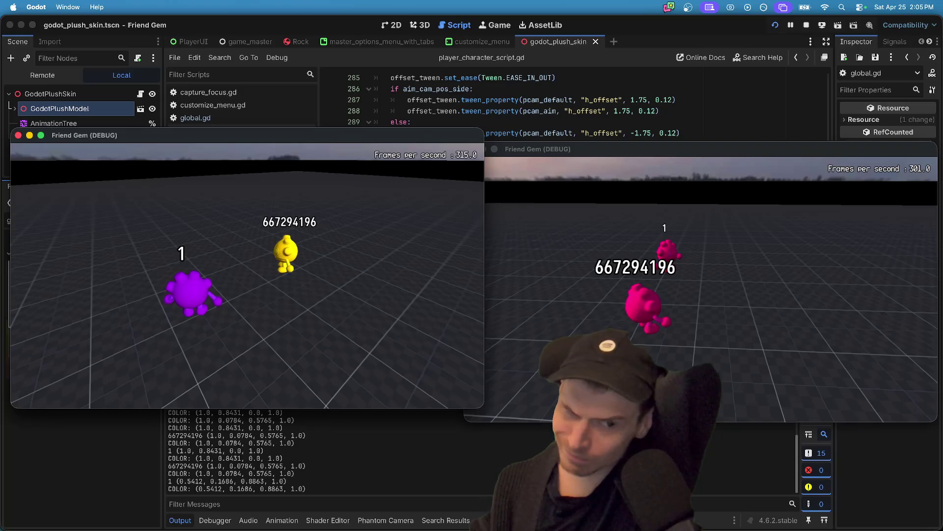
click(646, 293)
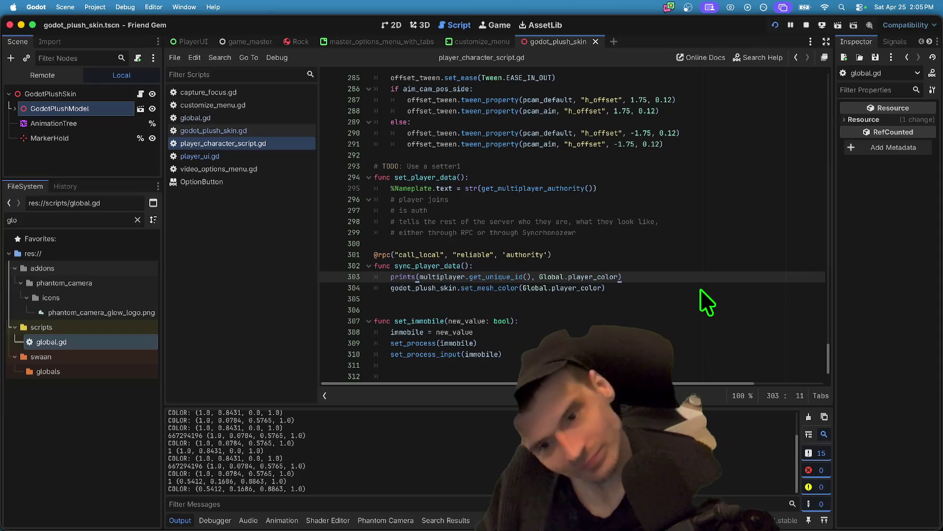
- Find the other sync_player_data use on line 180, jump to _set_up_signals, and open global.gd
double_click(418, 266)
key(super+d)
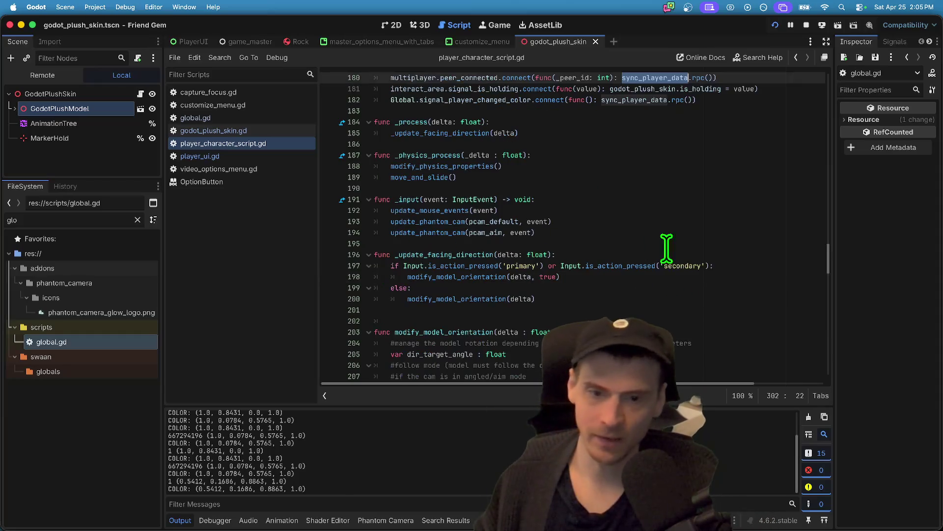
scroll(631, 154, up, 2)
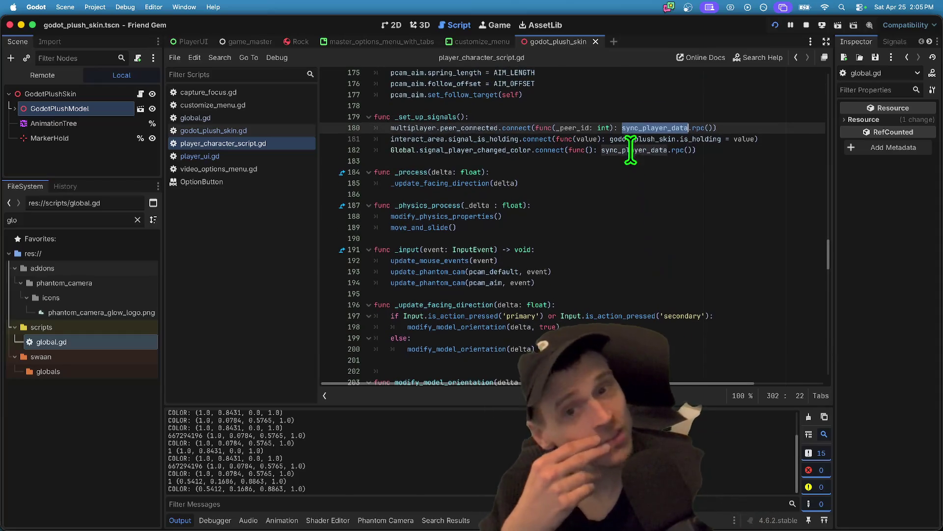
double_click(435, 117)
scroll(557, 126, up, 15)
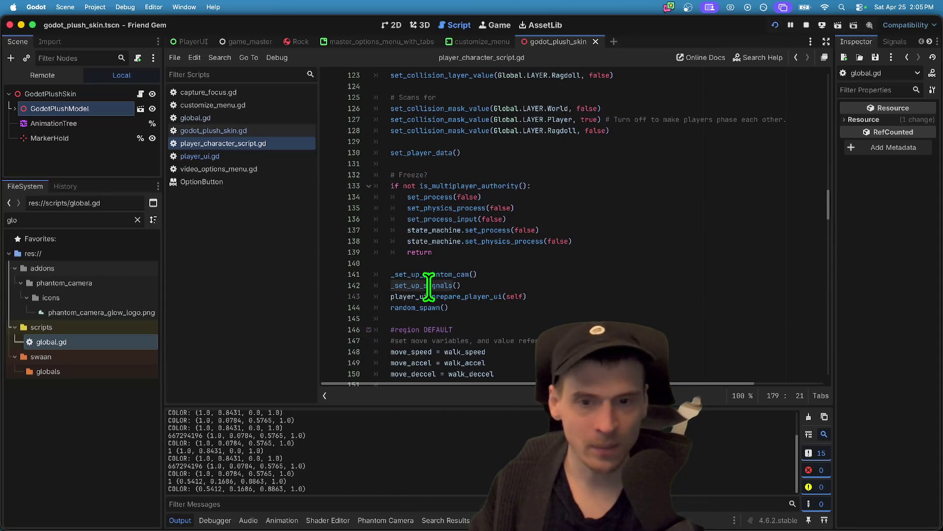
super+click(429, 286)
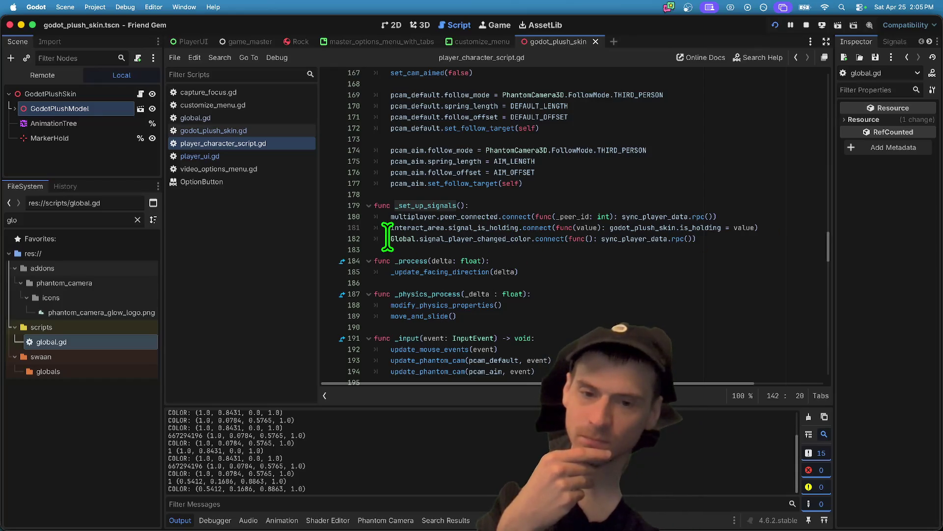
click(226, 118)
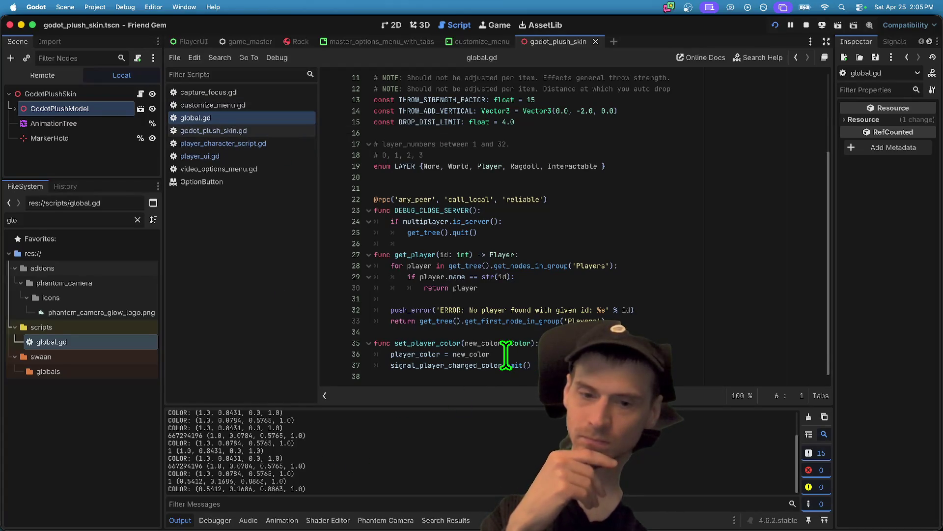
- Inspect set_player_color in global.gd and player_ui.gd, then return to sync_player_data's print line
double_click(435, 343)
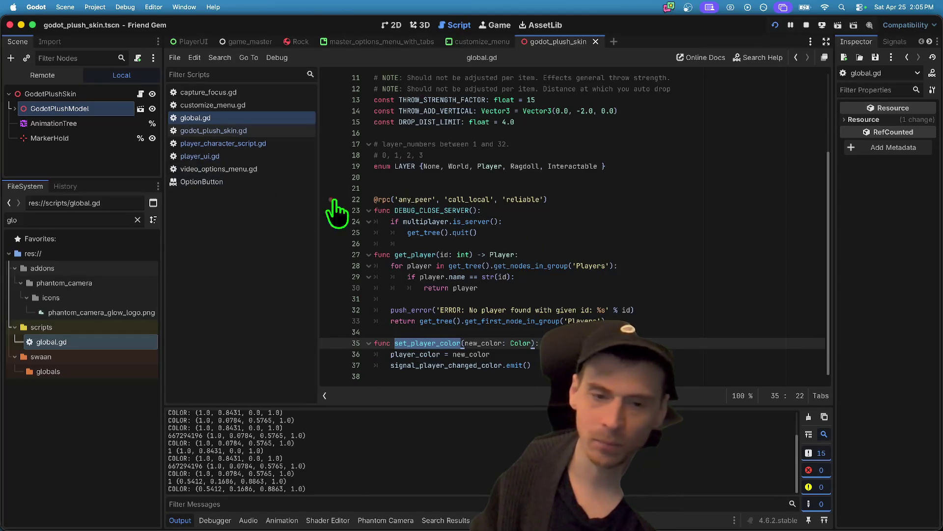
click(219, 155)
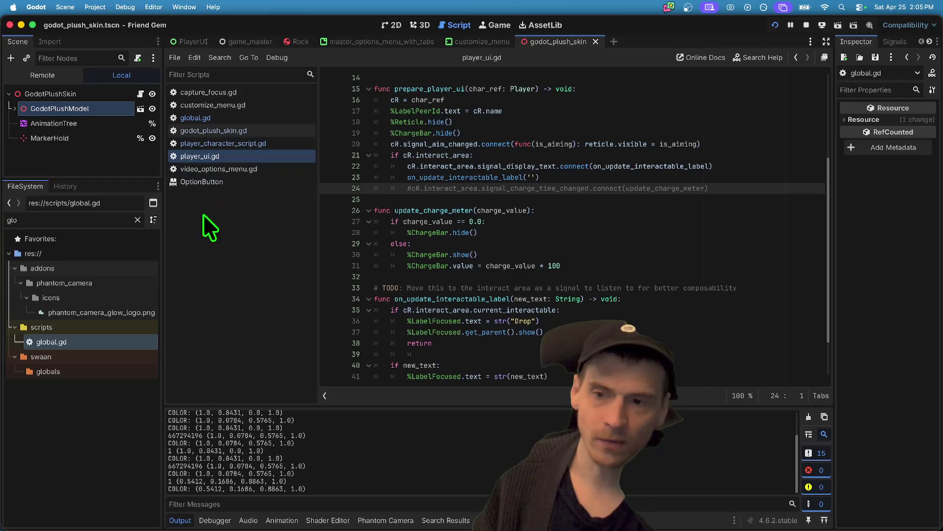
click(222, 146)
scroll(393, 192, down, 10)
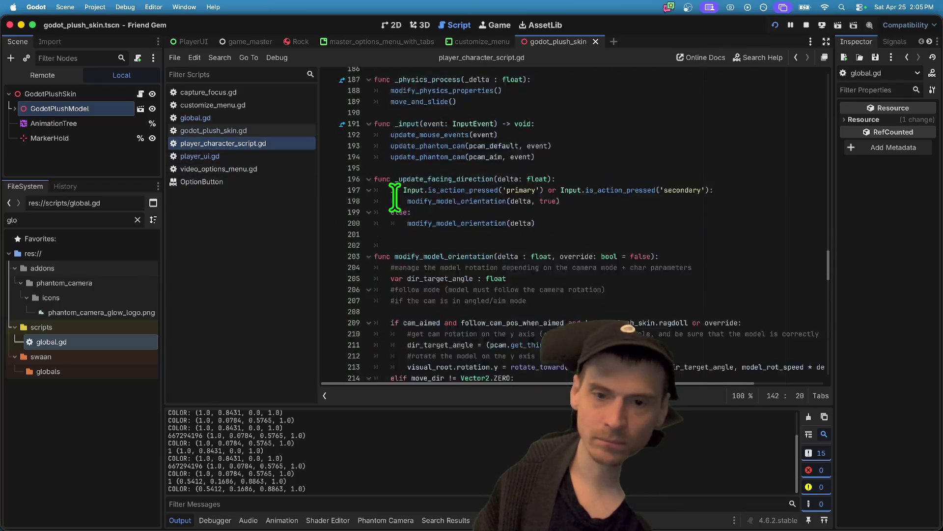
scroll(392, 197, down, 20)
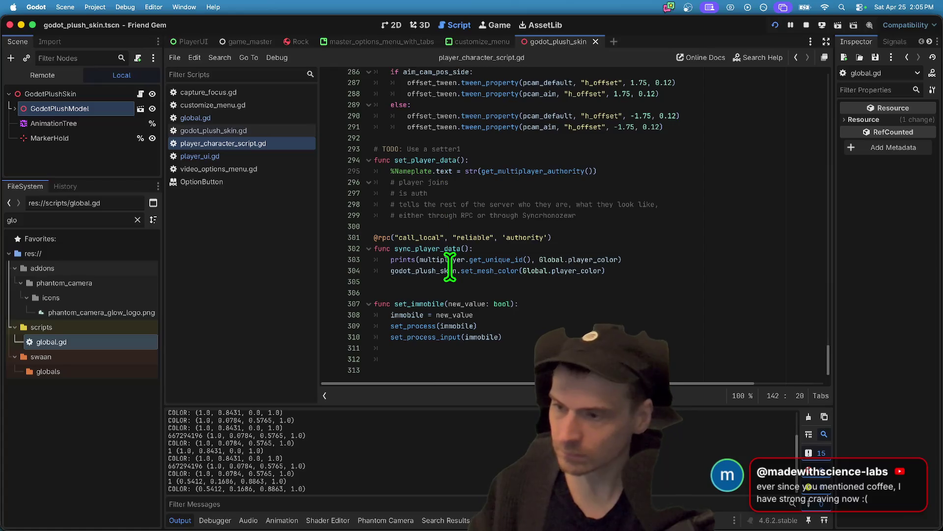
click(608, 235)
key(Down)
key(Down)
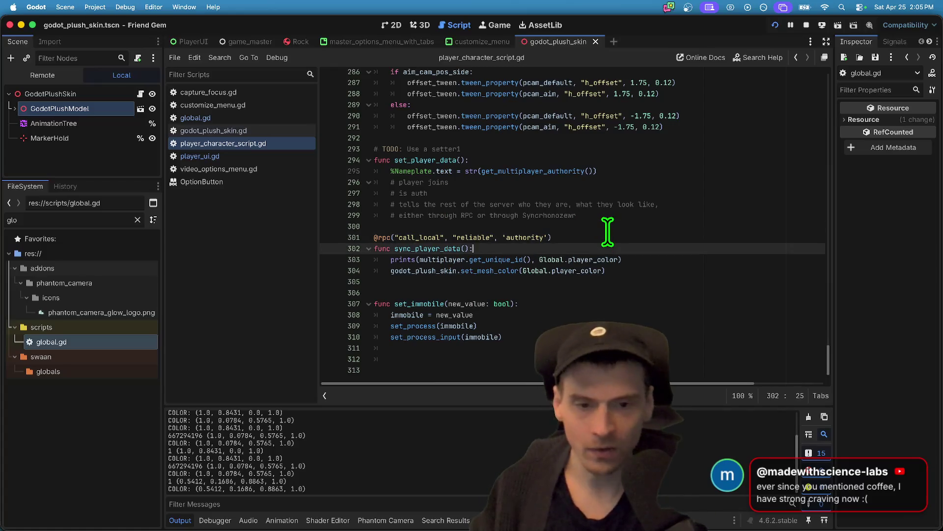
- Comment out the sync_player_data print and search the player scripts for remaining prints calls
key(ctrl+k)
click(416, 259)
key(Delete)
key(ctrl+f)
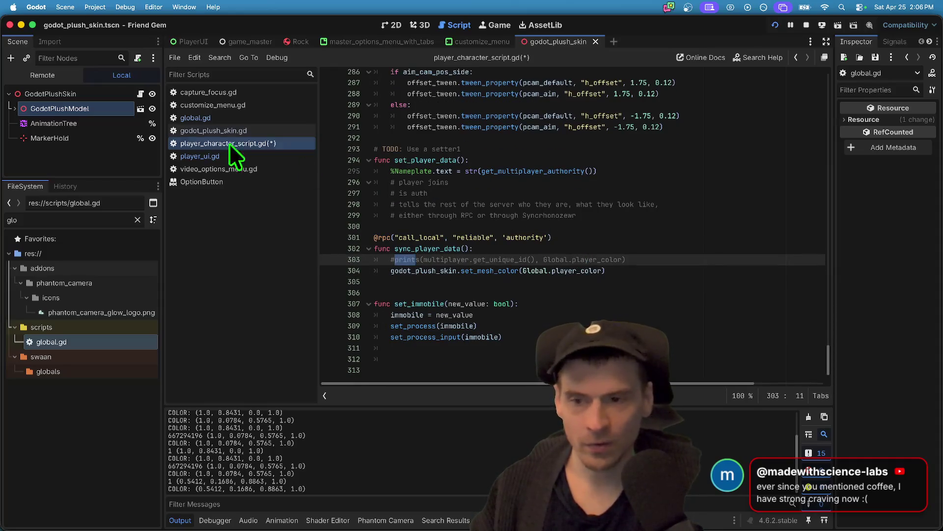
click(211, 155)
click(730, 253)
key(ctrl+f)
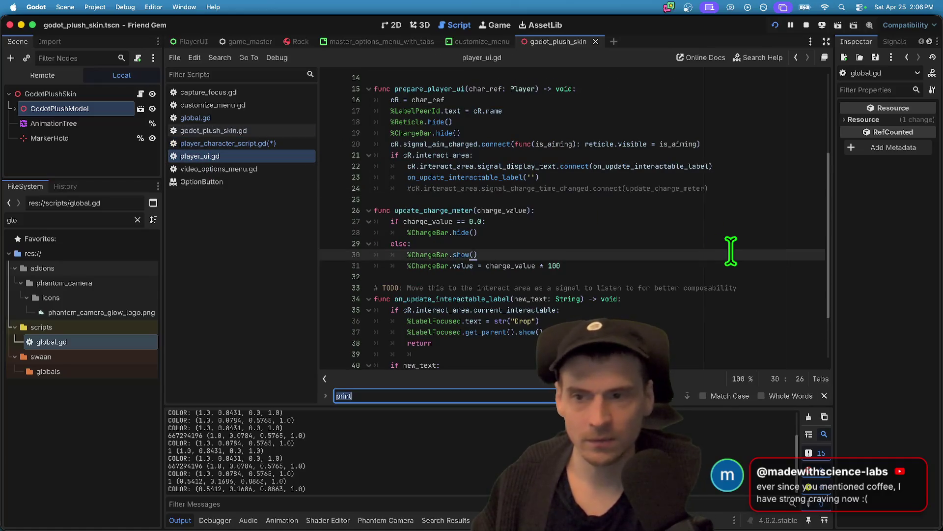
key(Escape)
click(275, 144)
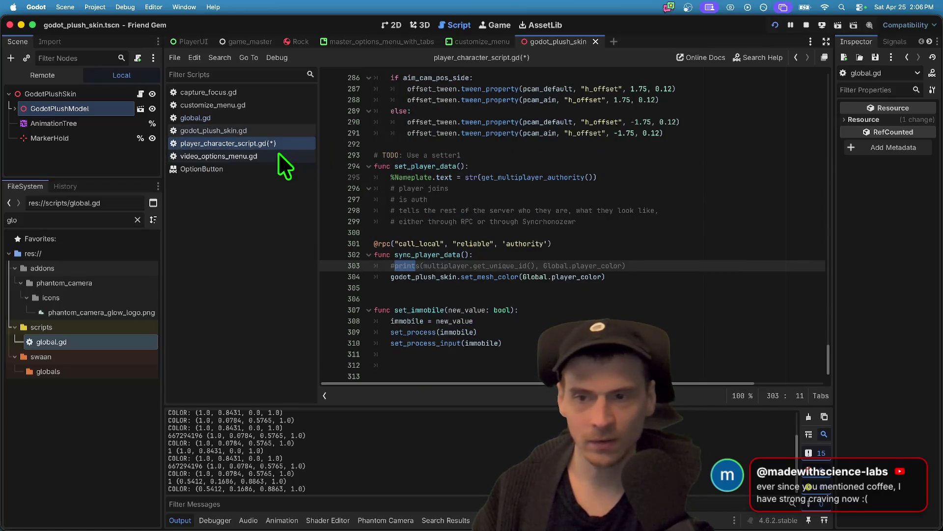
- Delete the prints('COLOR:') line from godot_plush_skin.gd's set_mesh_color and save the scripts
click(278, 130)
click(645, 265)
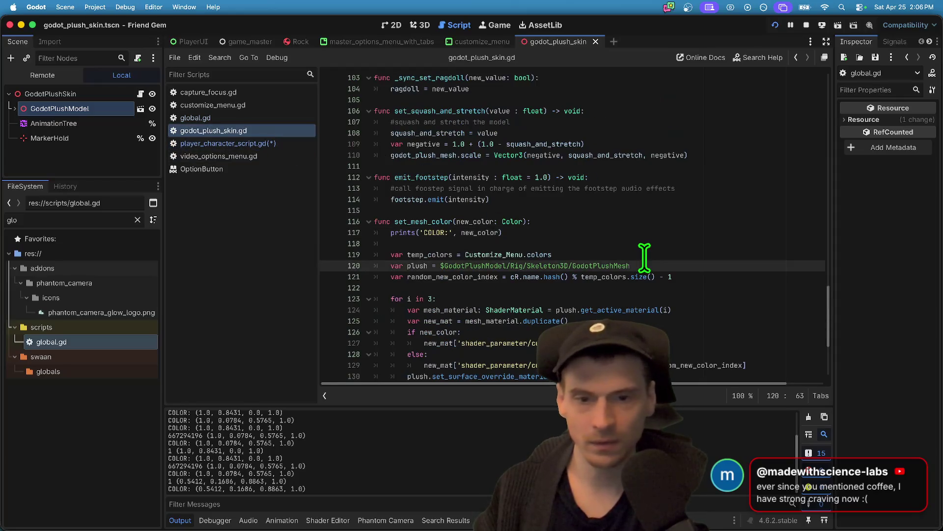
click(642, 240)
triple_click(651, 234)
key(Delete)
key(Delete)
key(super+s)
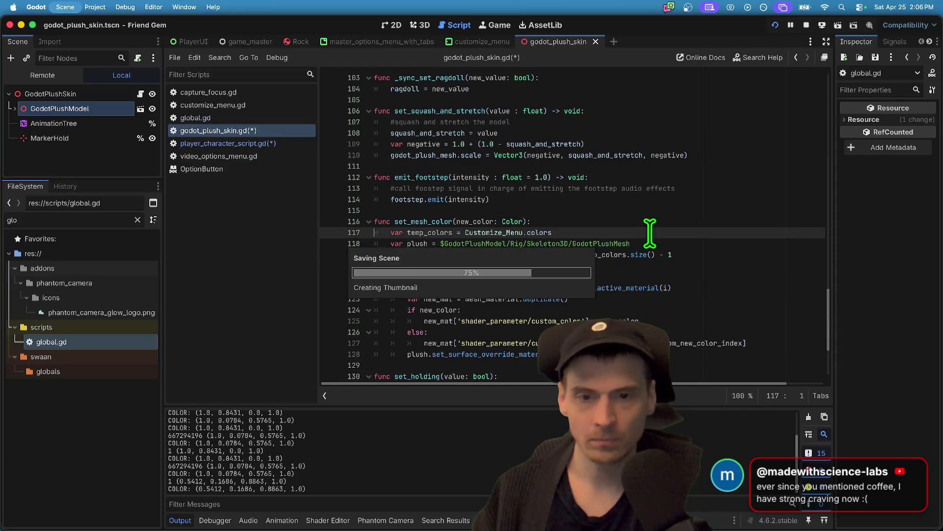
click(264, 143)
key(super+s)
click(647, 255)
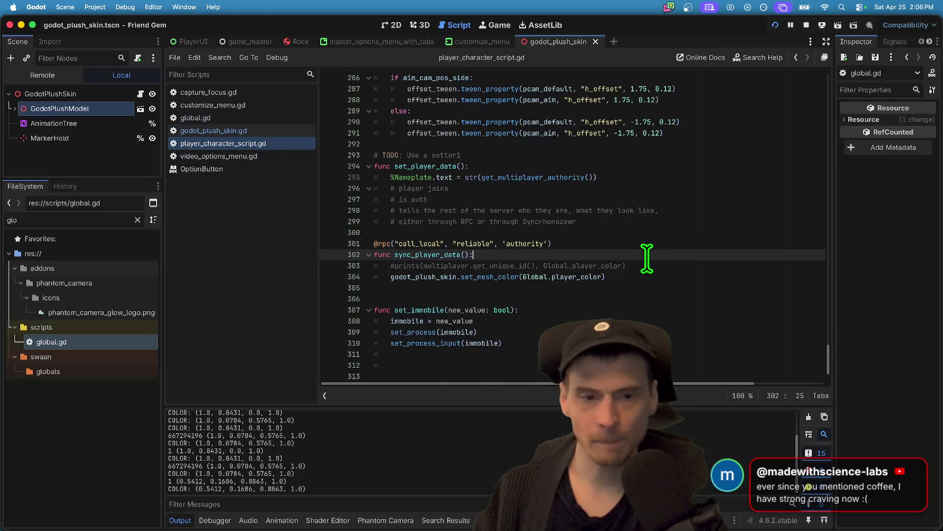
click(670, 265)
click(666, 275)
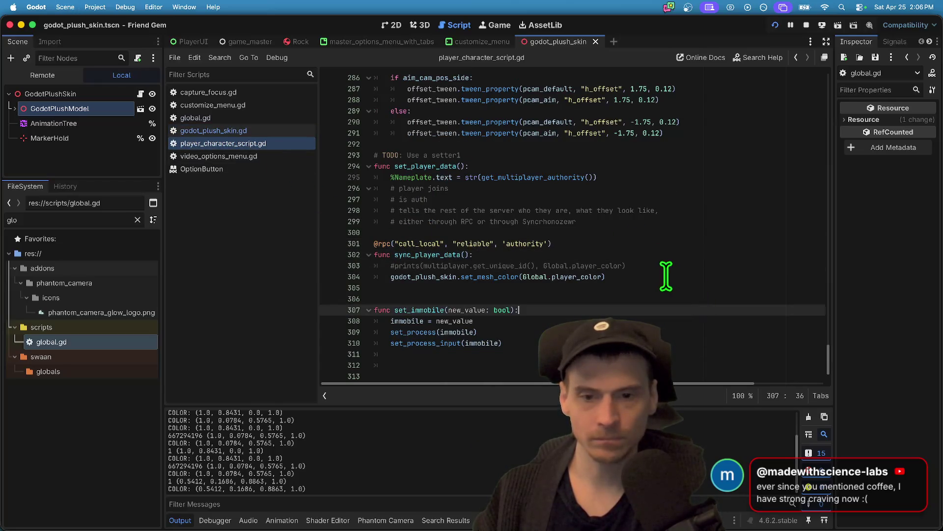
- Add prints('ONCE', multiplayer.get_unique_id()) to set_player_color in global.gd and run the game
click(252, 118)
key(End)
key(Return)
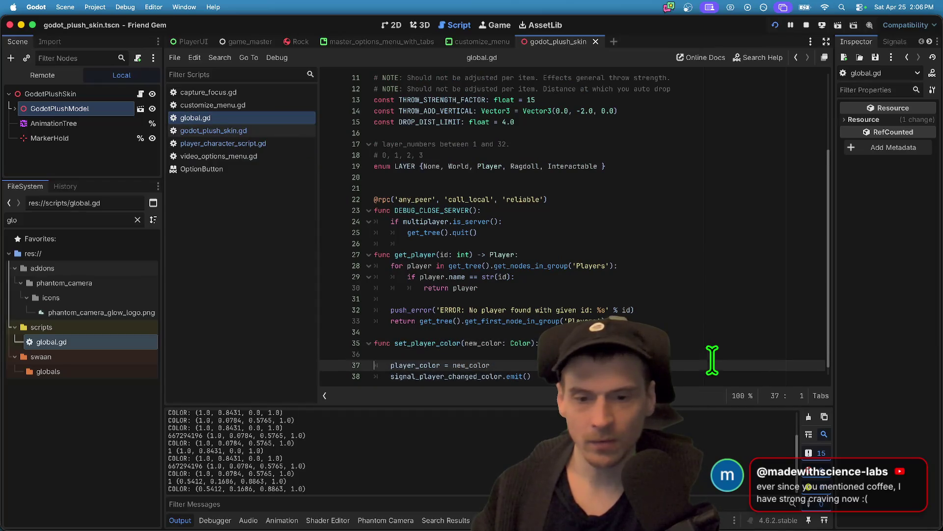
text(print)
text(s()
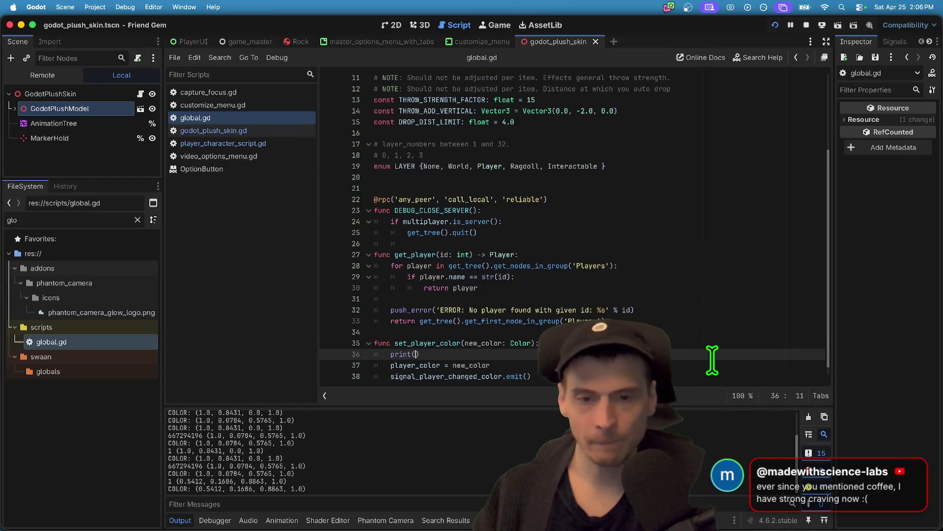
text('ONCE', multiplayer)
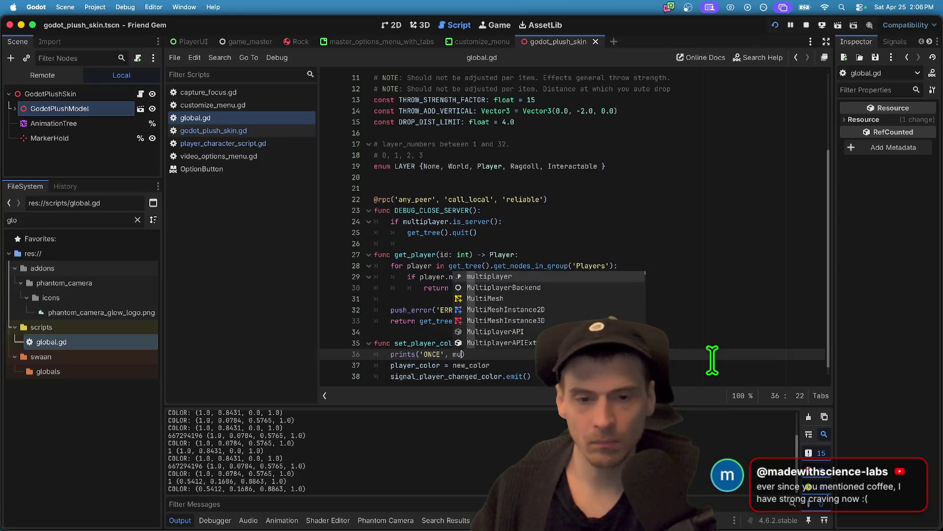
key(Return)
text(.getun)
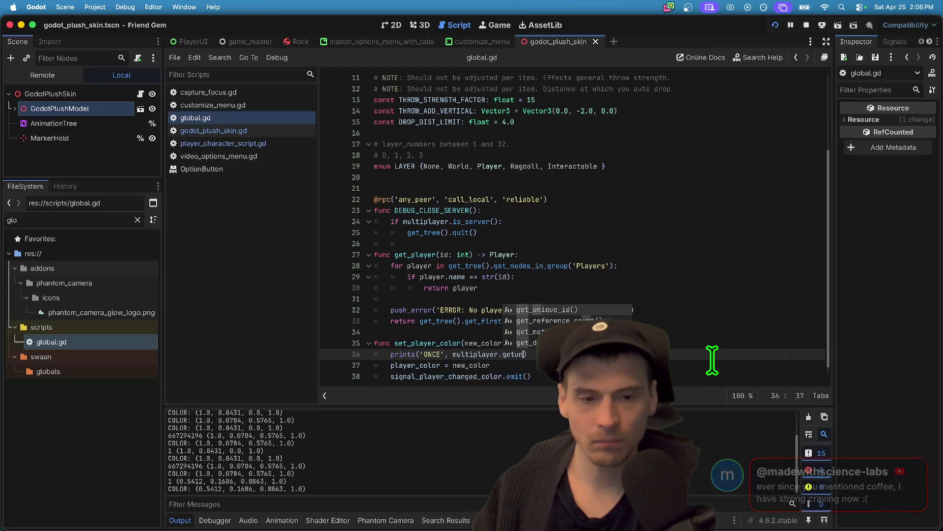
key(Return)
key(super+b)
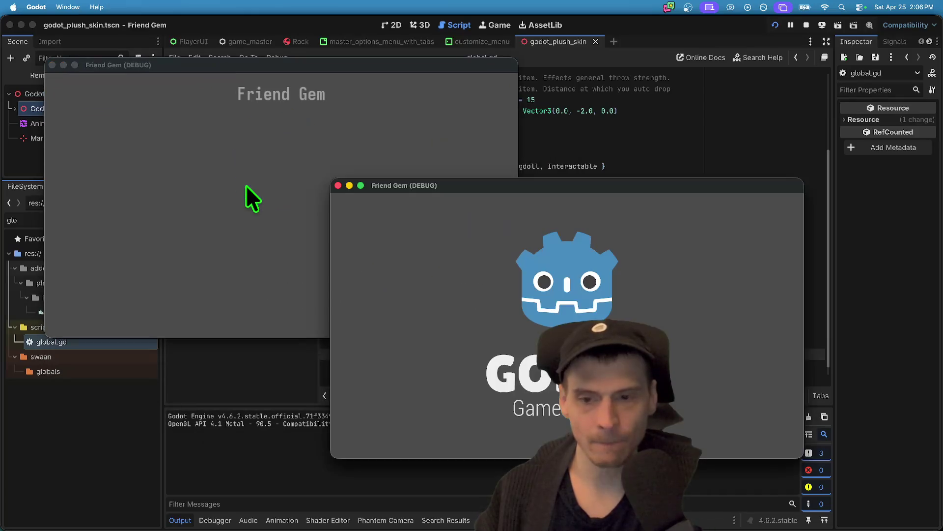
- Host a game in the first window and join it from the second window
click(282, 211)
click(282, 156)
click(222, 283)
click(471, 281)
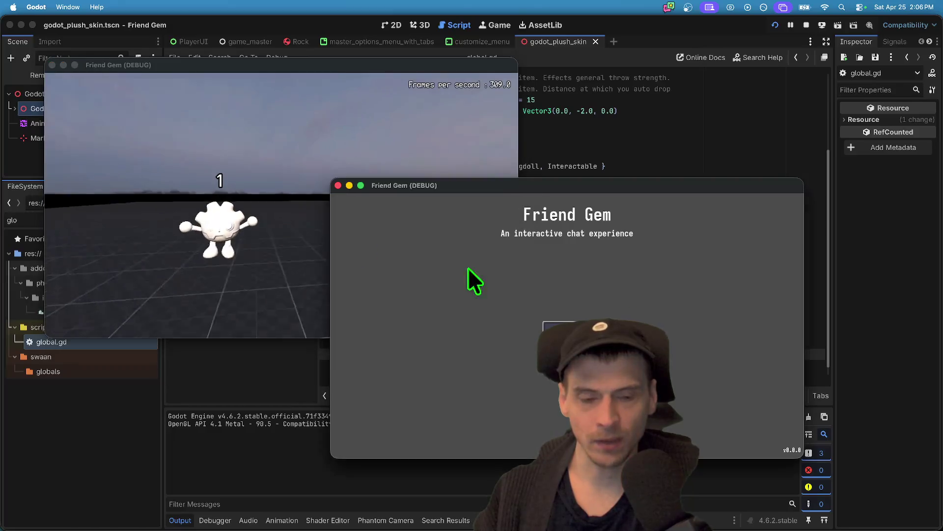
click(565, 326)
click(574, 320)
click(639, 252)
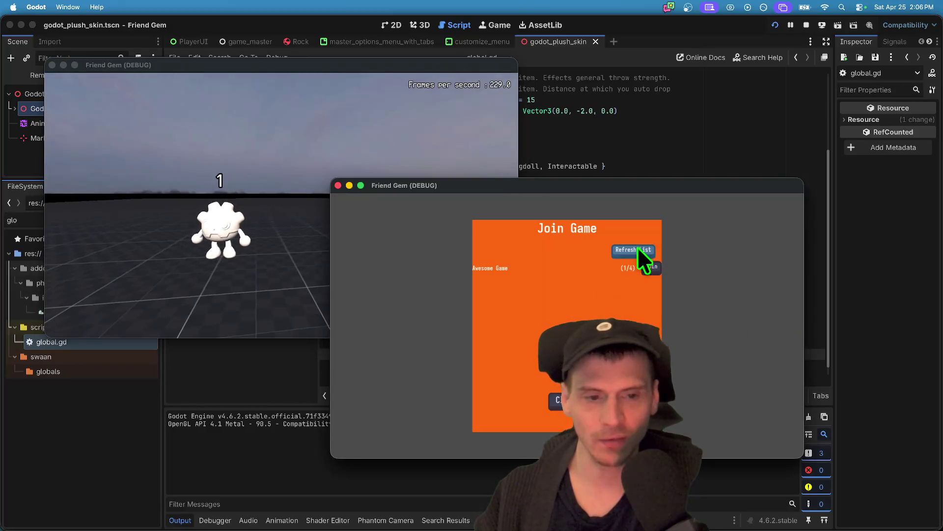
click(653, 270)
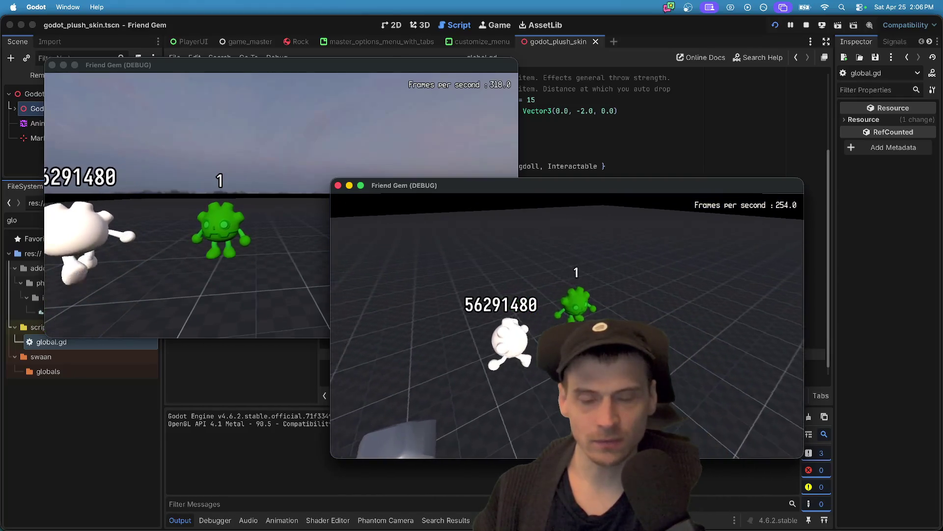
- Pick pink as the second player's colour, exit Customize and the pause menu, and return to the editor
key(Escape)
click(565, 325)
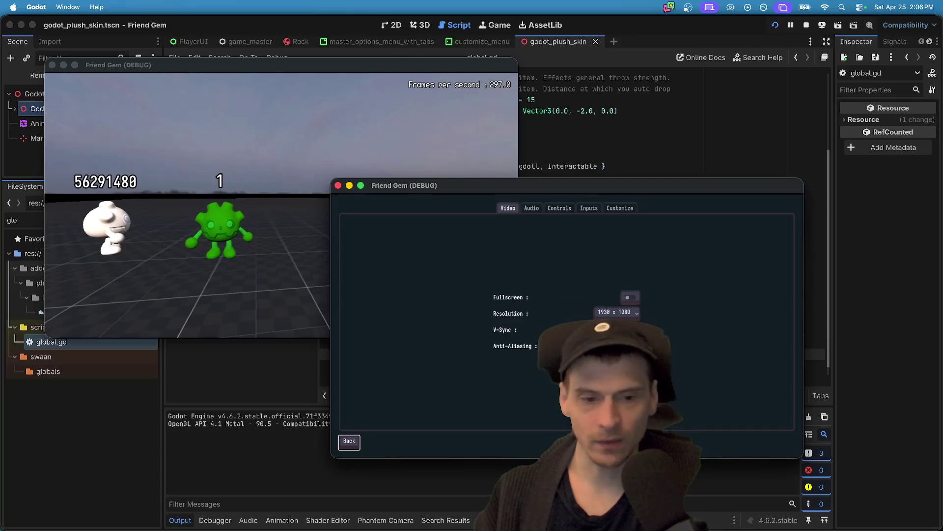
click(620, 208)
click(611, 255)
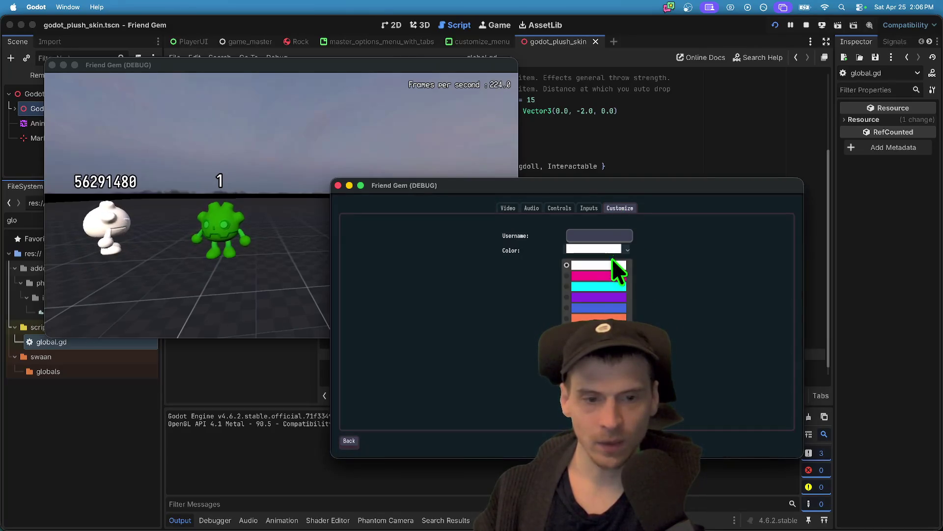
click(609, 275)
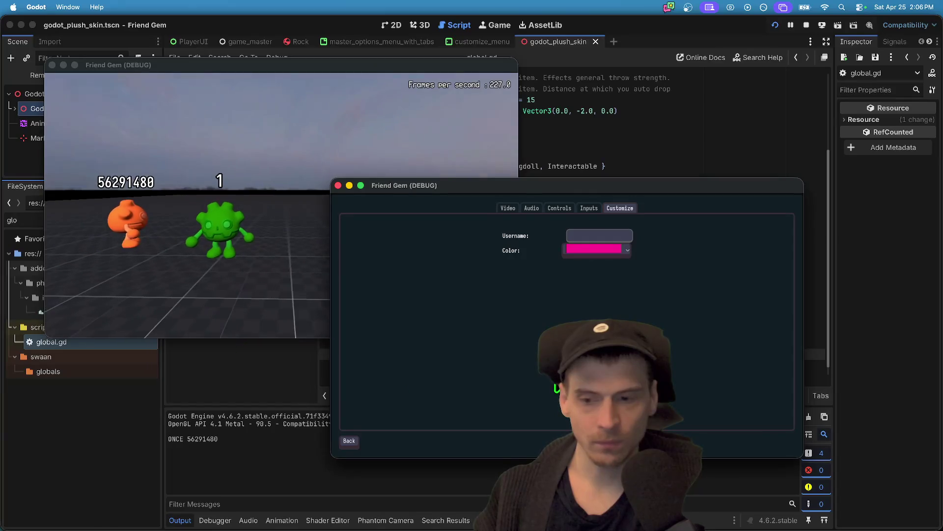
click(349, 440)
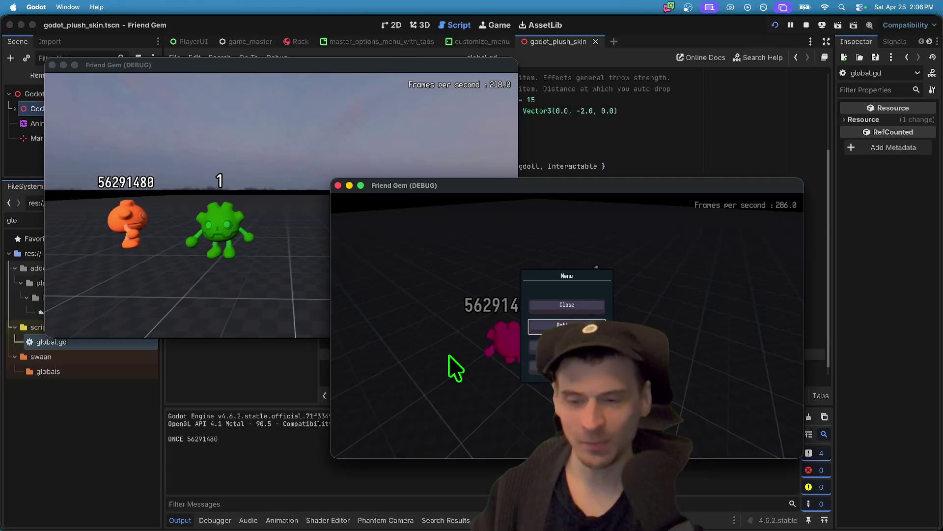
key(Escape)
key(super+Tab)
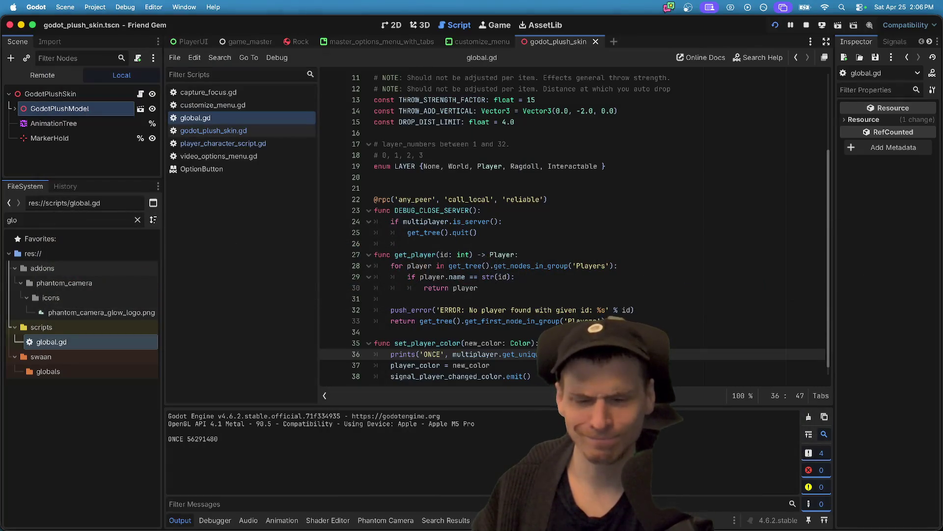
- Add new_color to the ONCE prints call on line 36, remove the stray annotation, and save
click(490, 365)
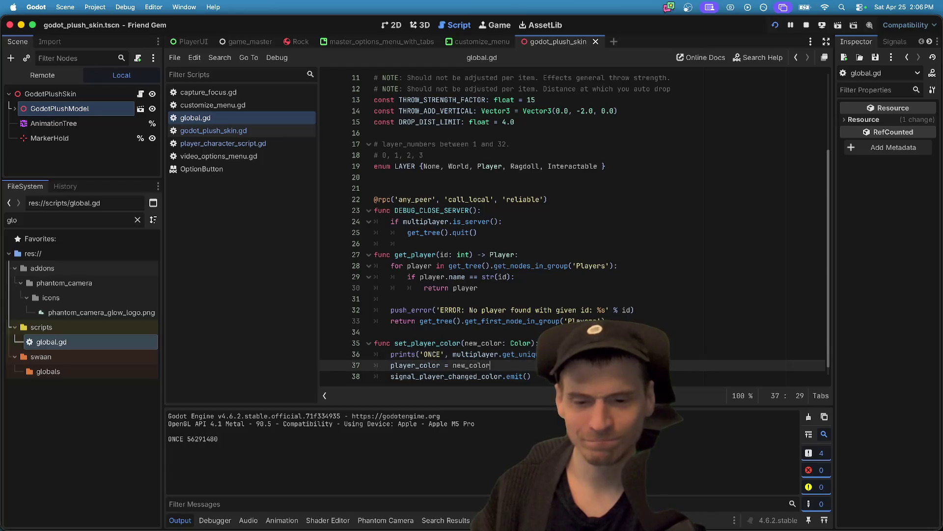
double_click(482, 342)
click(513, 343)
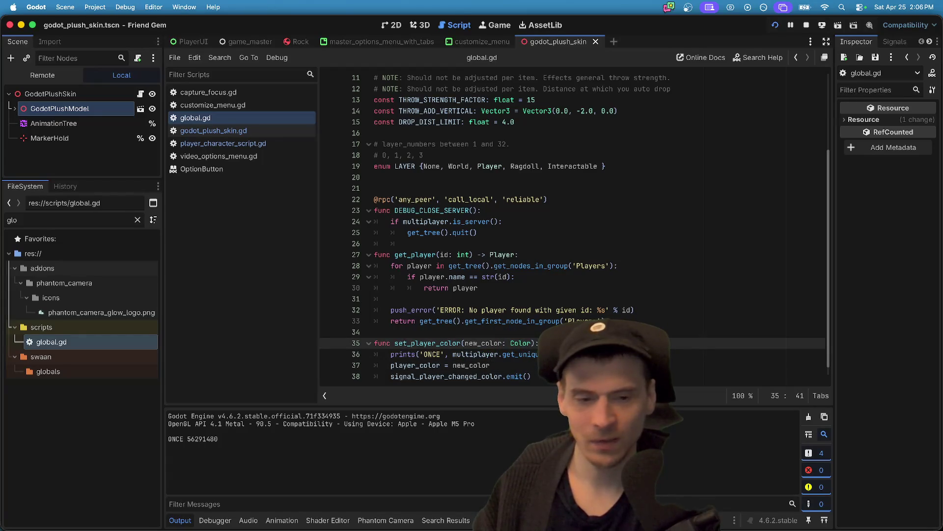
click(576, 354)
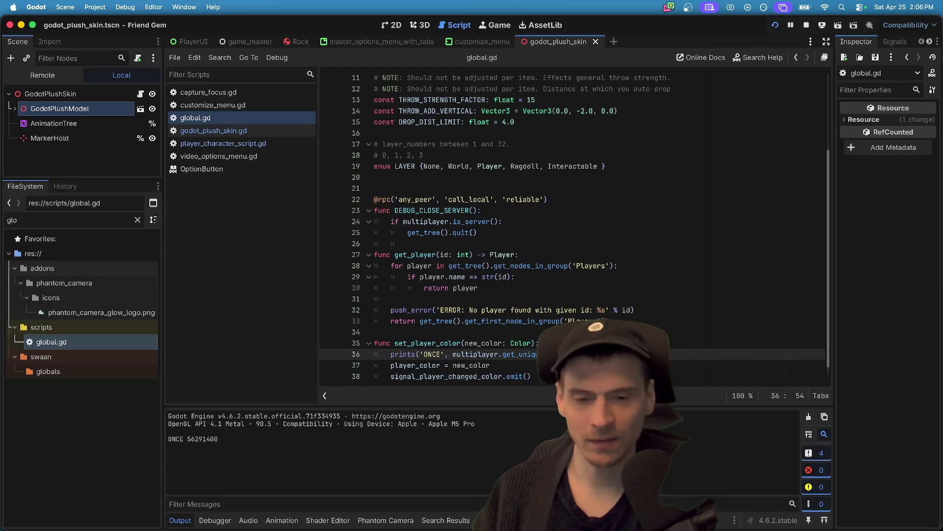
key(super+s)
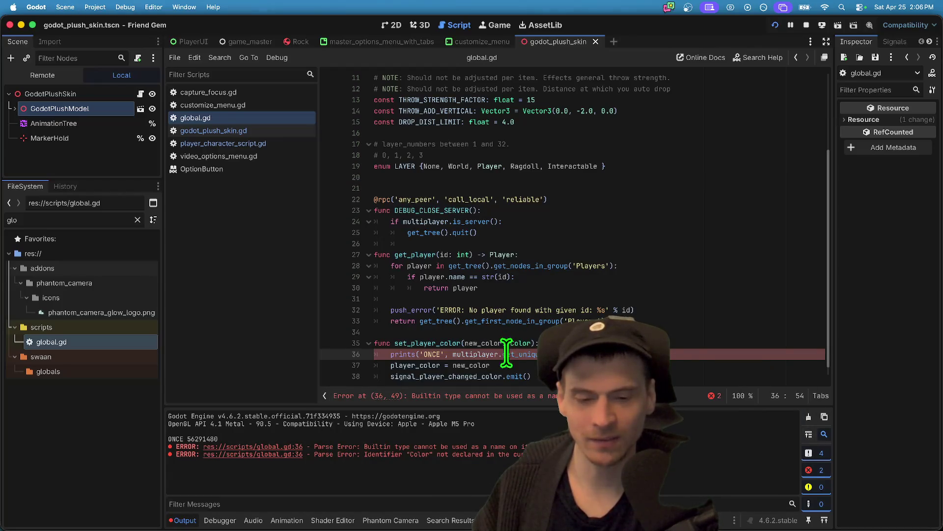
key(BackSpace)
key(BackSpace)
key(BackSpace)
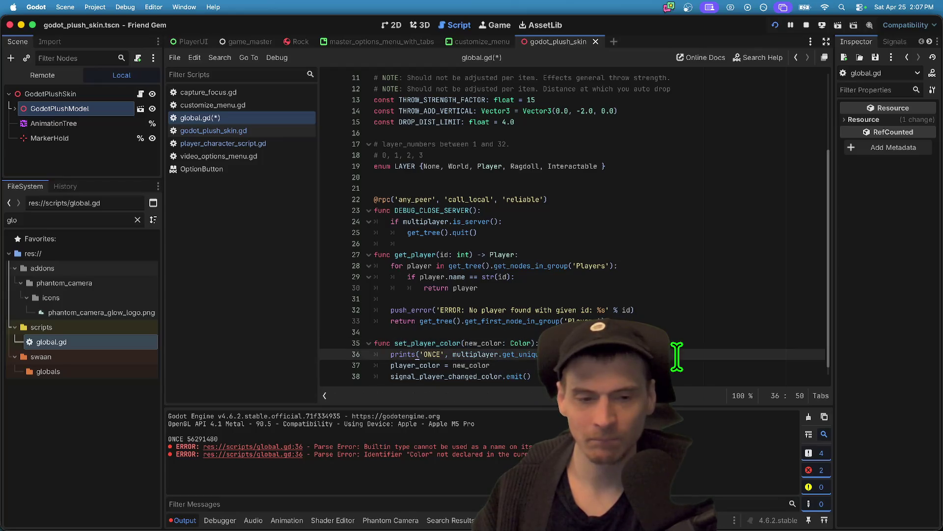
key(super+b)
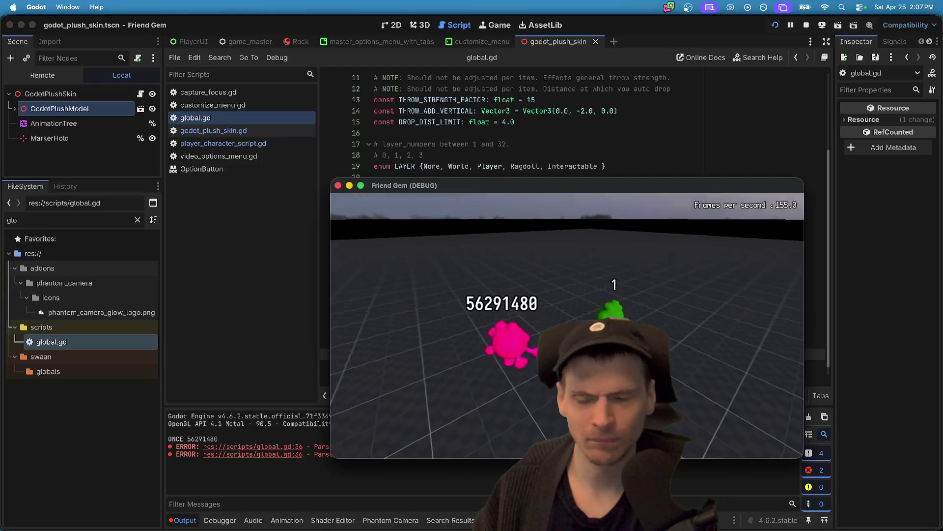
- Pick cyan as the player colour in Customize and check the editor's Output log
click(617, 205)
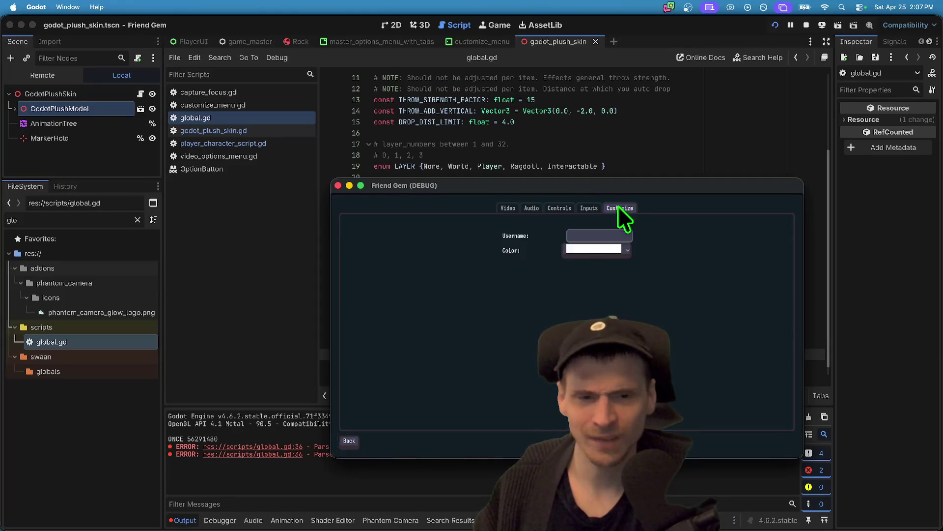
click(577, 250)
click(585, 285)
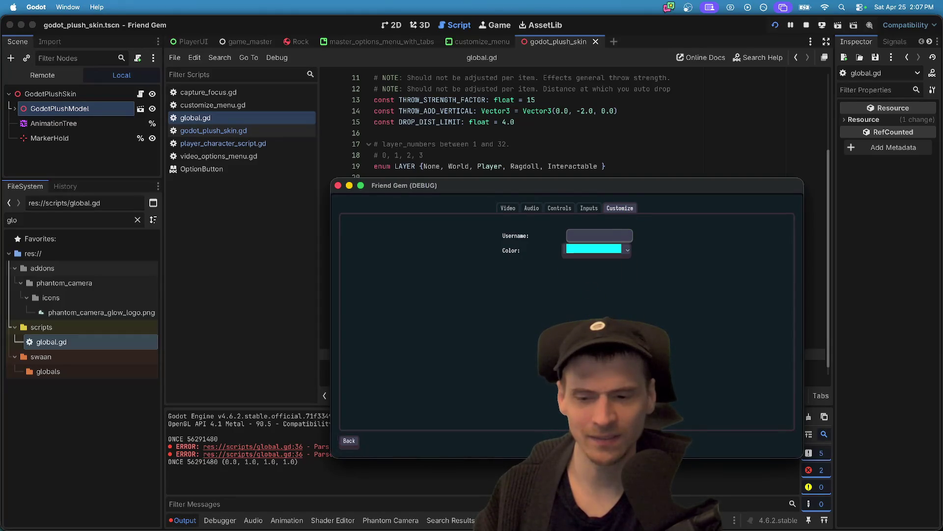
key(super+Tab)
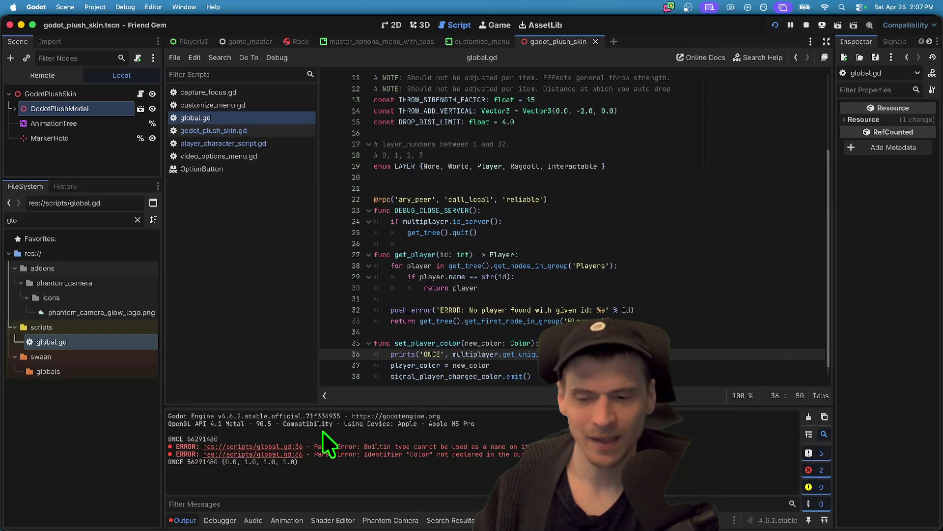
key(super+Tab)
- Cycle the colour through orange, magenta, white, blue and crimson, then resume play
click(605, 252)
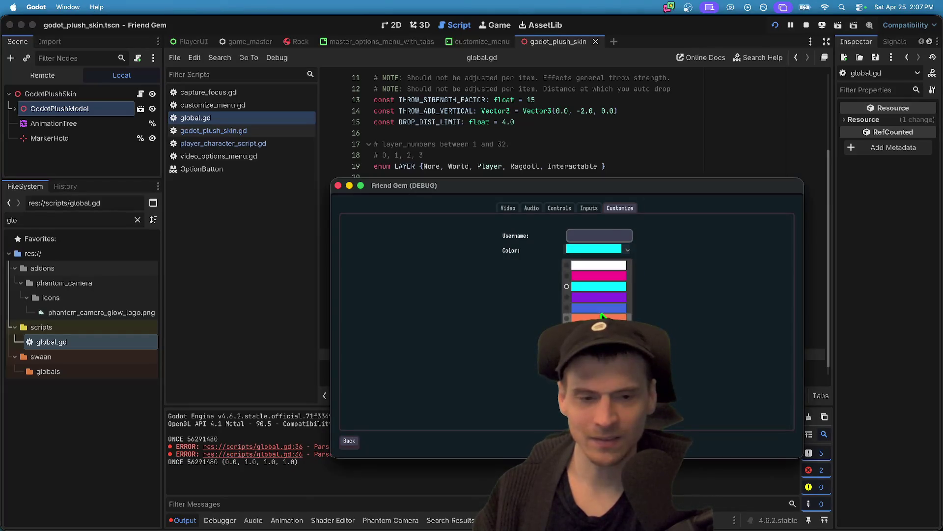
click(597, 317)
click(626, 252)
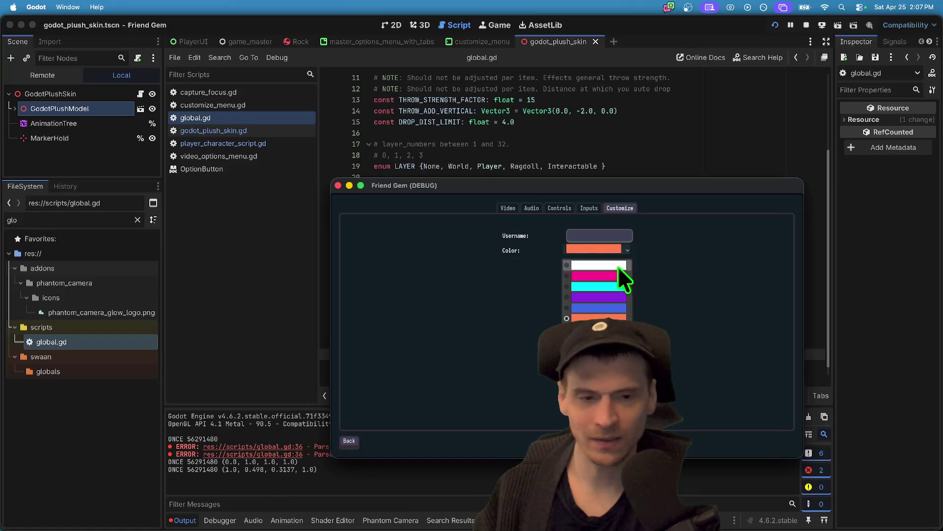
click(612, 273)
click(614, 252)
click(613, 264)
click(612, 251)
click(605, 308)
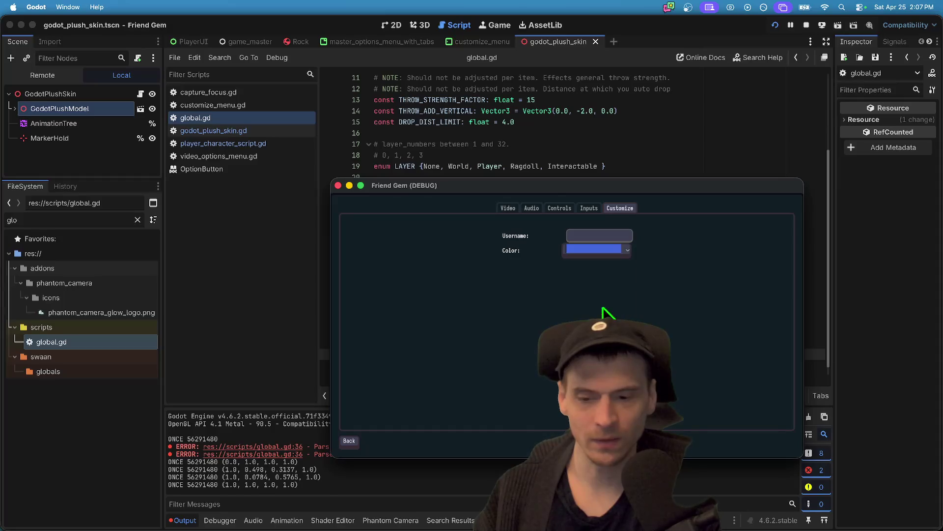
click(617, 251)
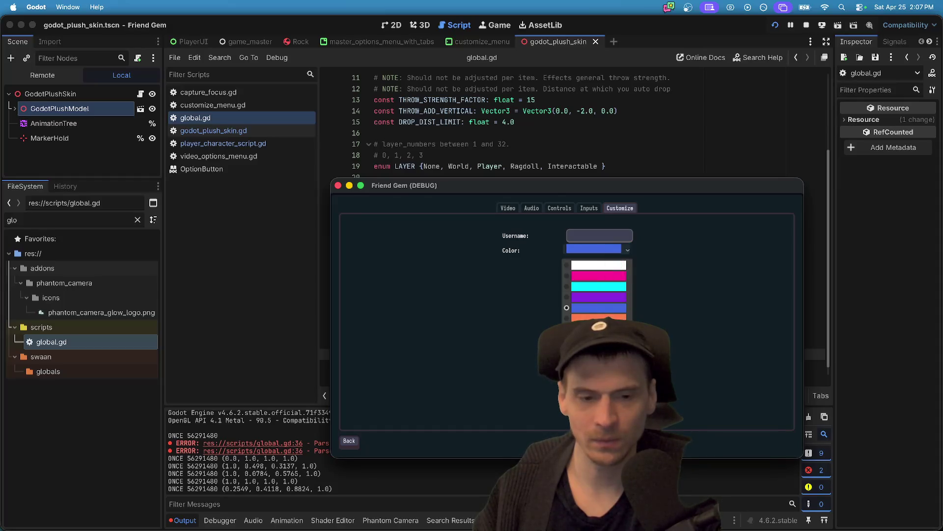
click(609, 314)
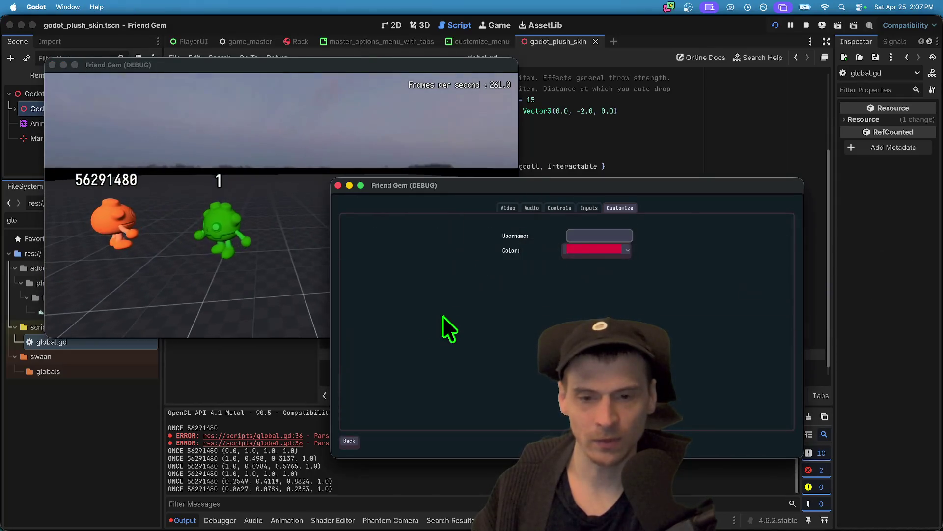
key(Escape)
click(552, 304)
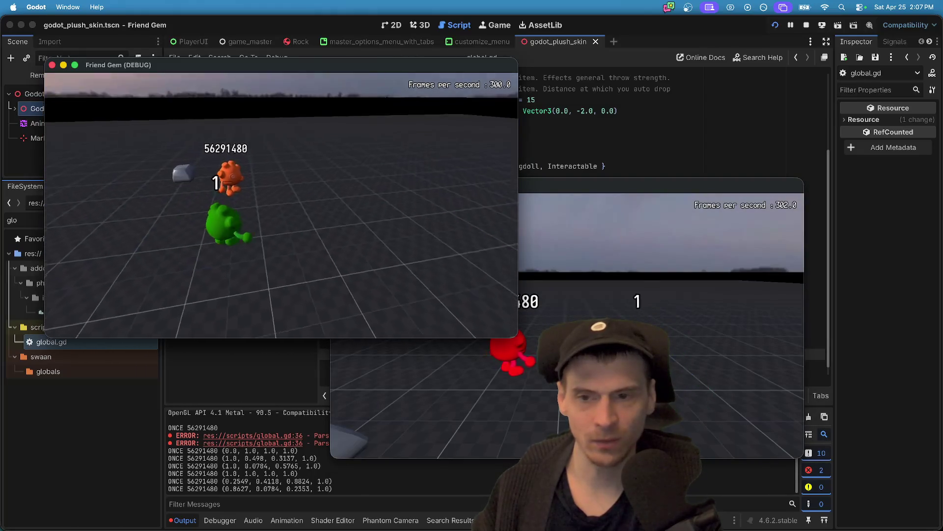
- In the other game window, set this player's colour to yellow and close the menus
key(Escape)
click(293, 189)
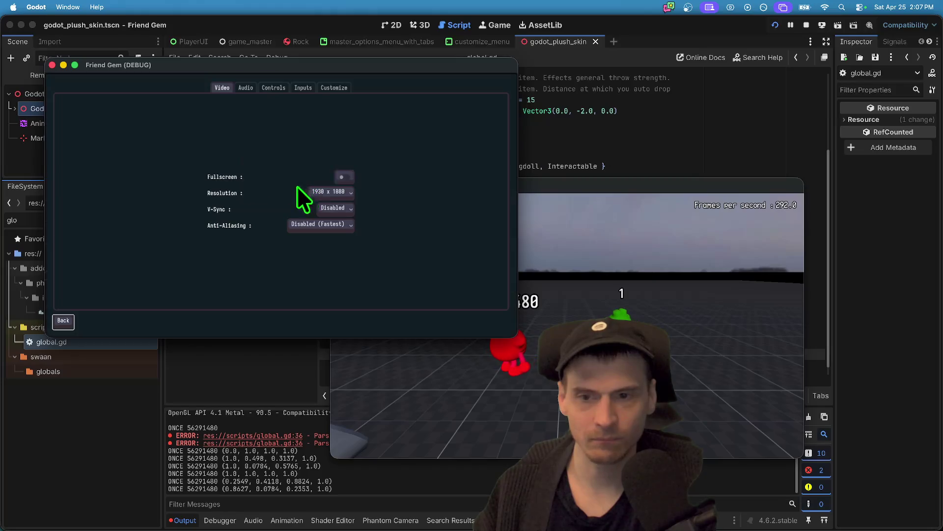
click(335, 88)
click(324, 128)
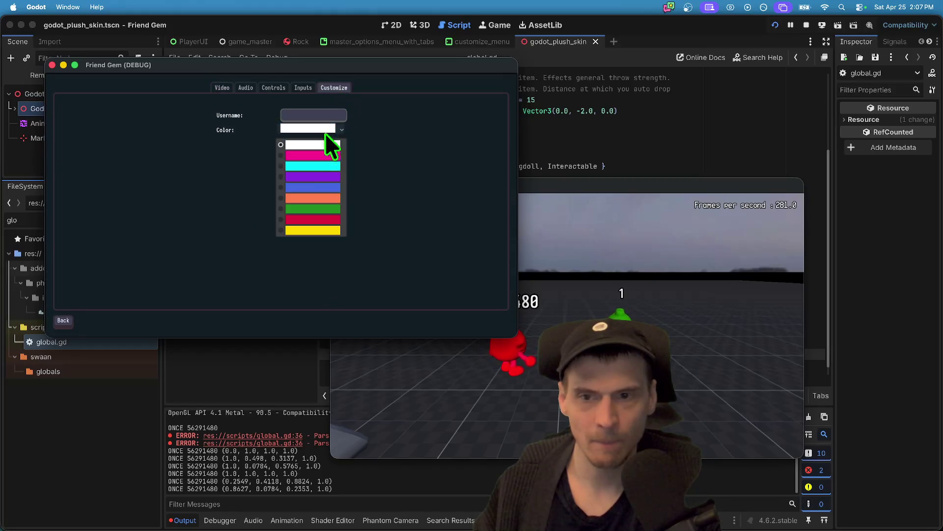
click(306, 229)
key(Escape)
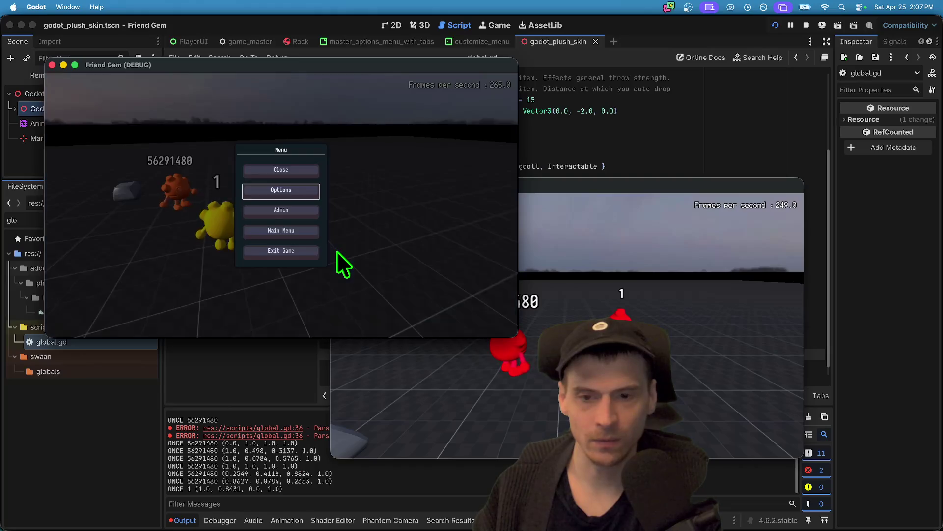
click(309, 168)
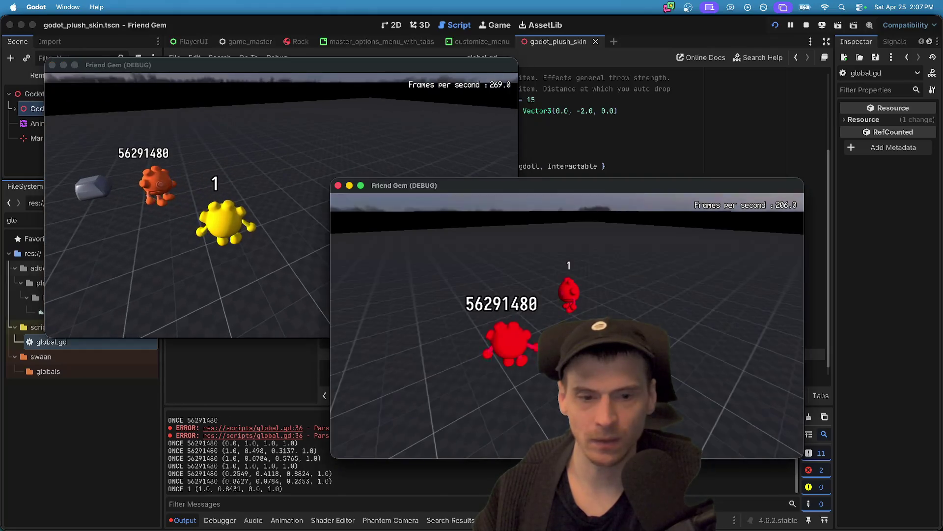
- Set the second game's player colour to magenta, then return to the Godot editor
key(Escape)
click(620, 208)
click(597, 249)
click(597, 269)
key(Escape)
key(Escape)
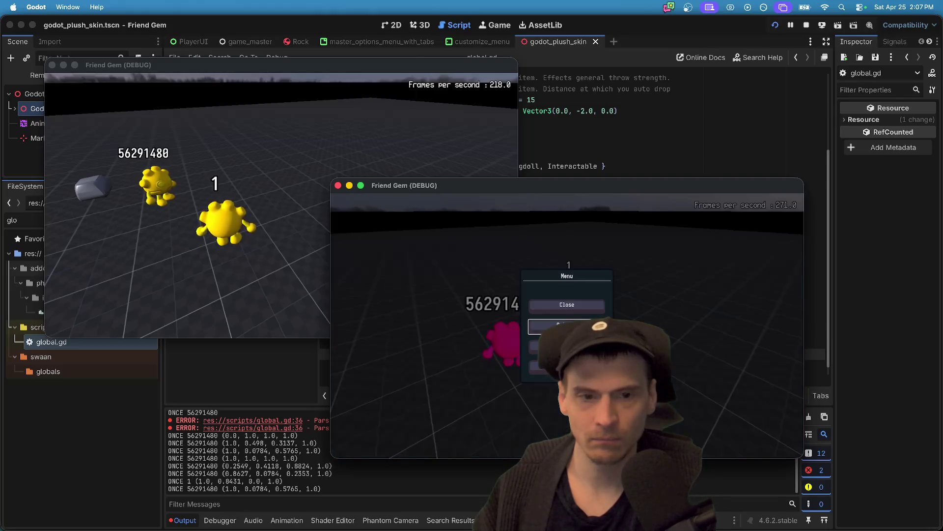
click(285, 216)
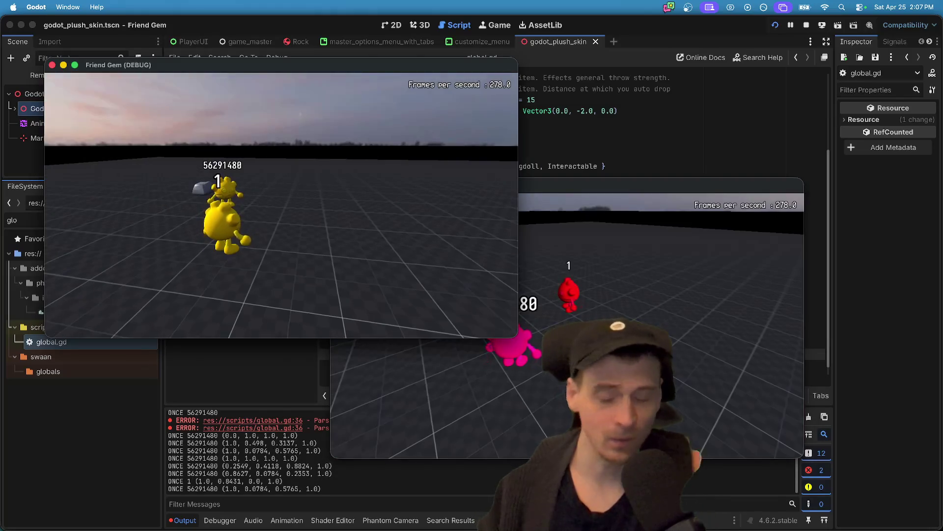
key(super+Tab)
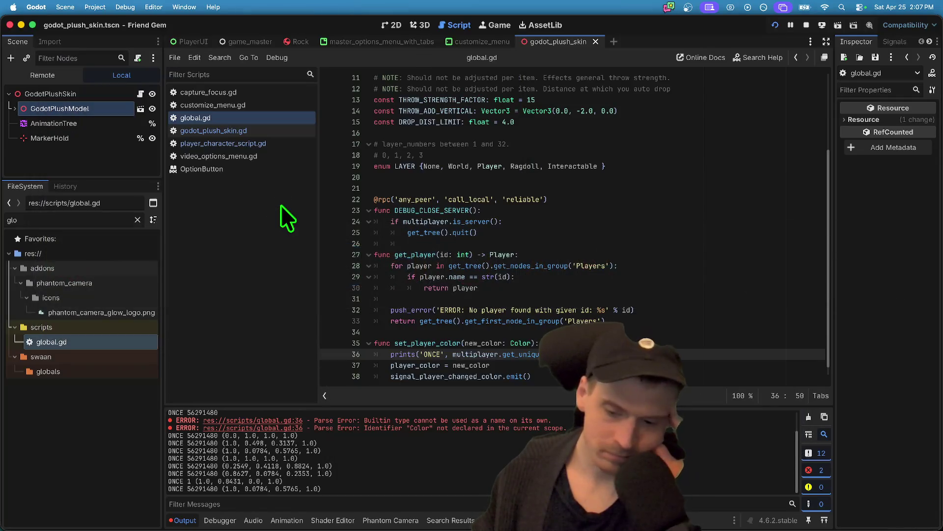
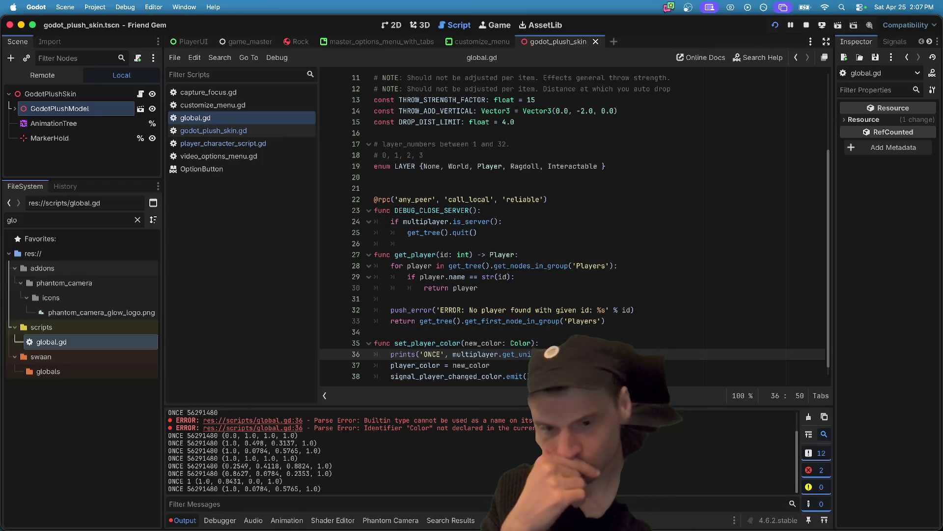
- Review set_player_color in global.gd and the signal_player_changed_color declaration, clearing the output log
double_click(427, 342)
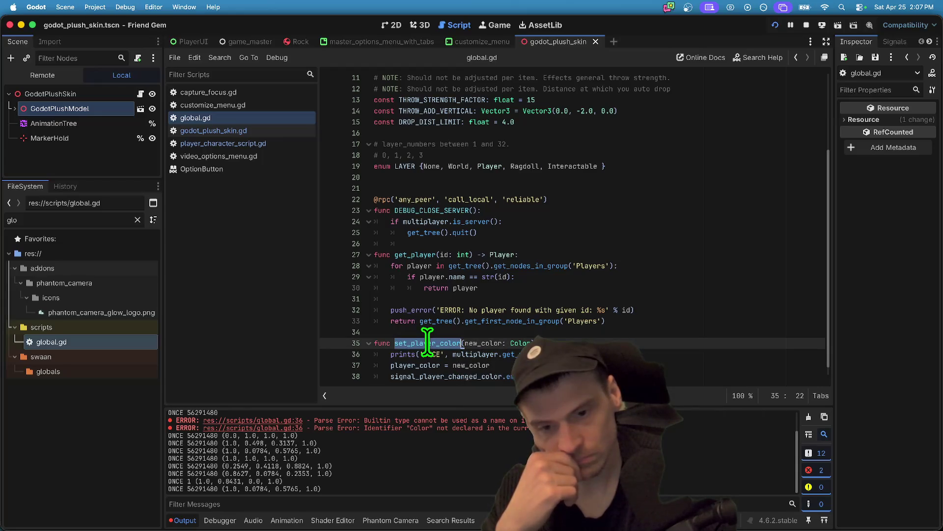
click(467, 382)
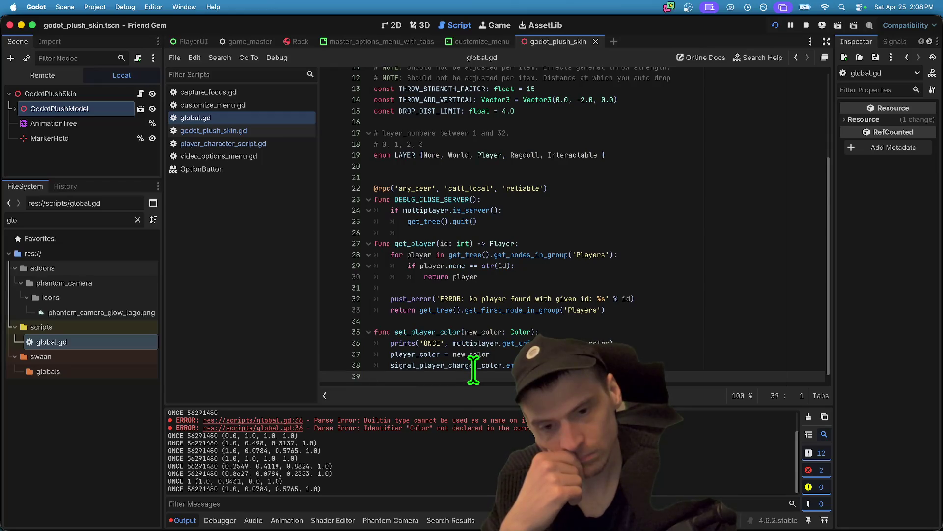
double_click(422, 354)
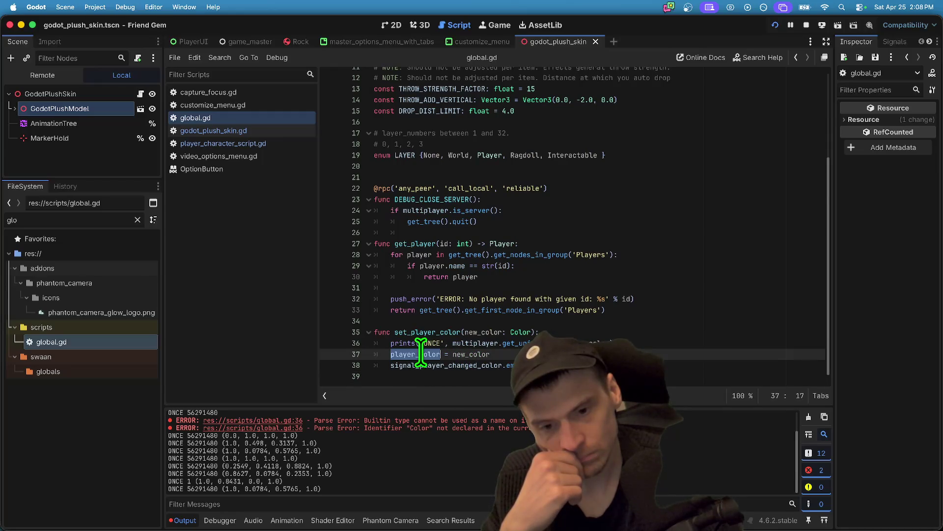
double_click(422, 365)
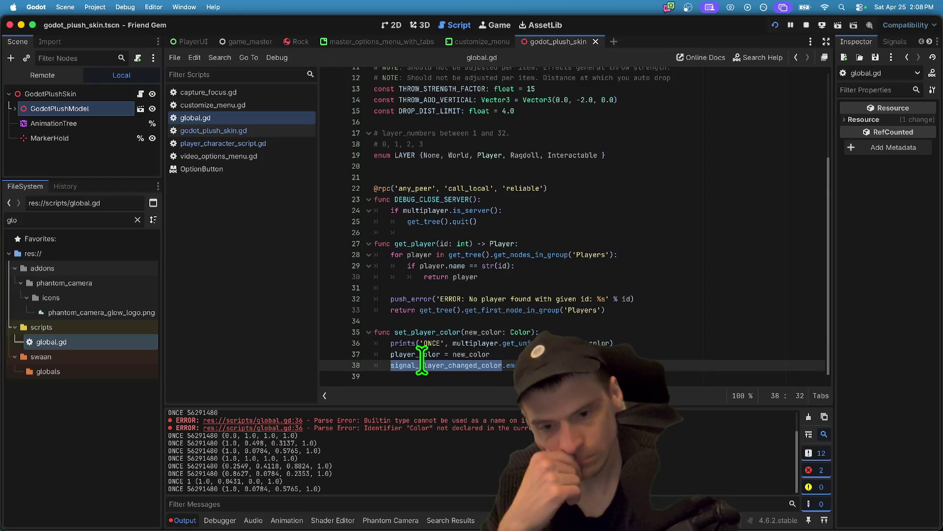
double_click(431, 332)
scroll(565, 288, up, 3)
scroll(563, 295, down, 3)
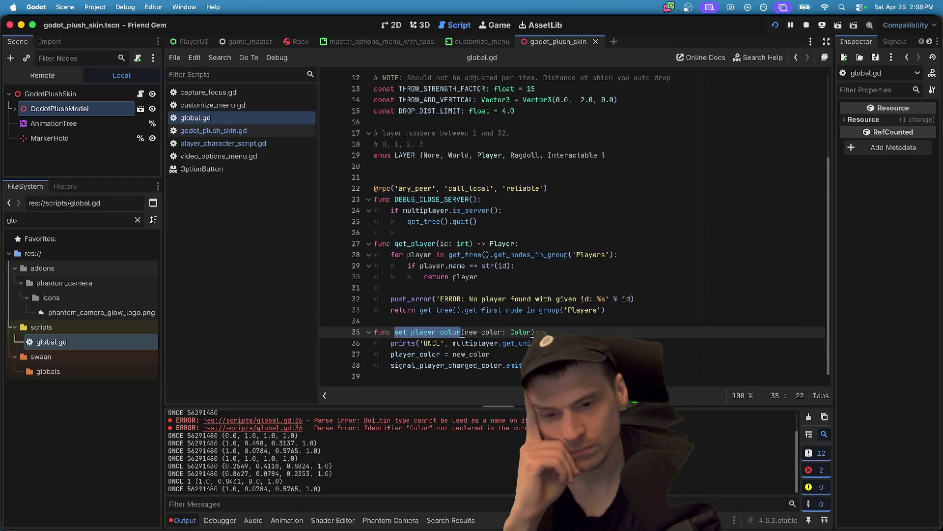
click(648, 330)
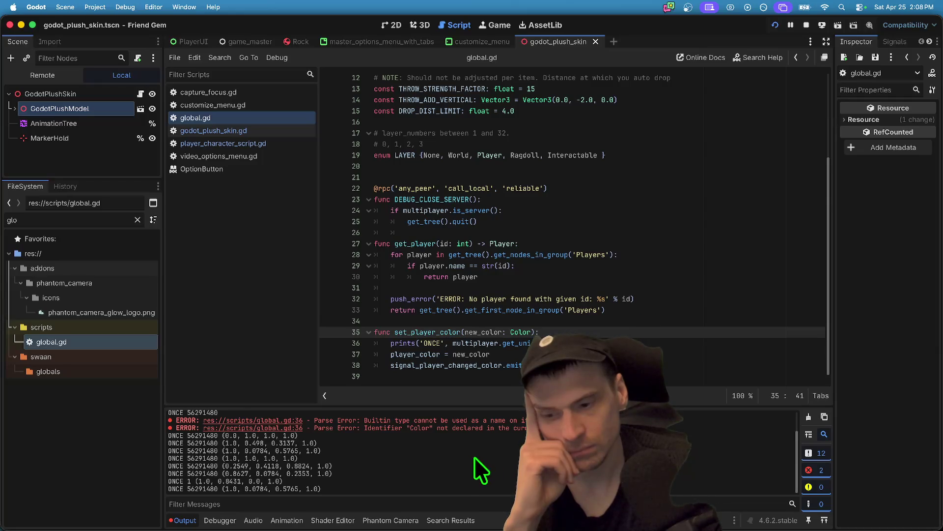
click(808, 416)
click(688, 354)
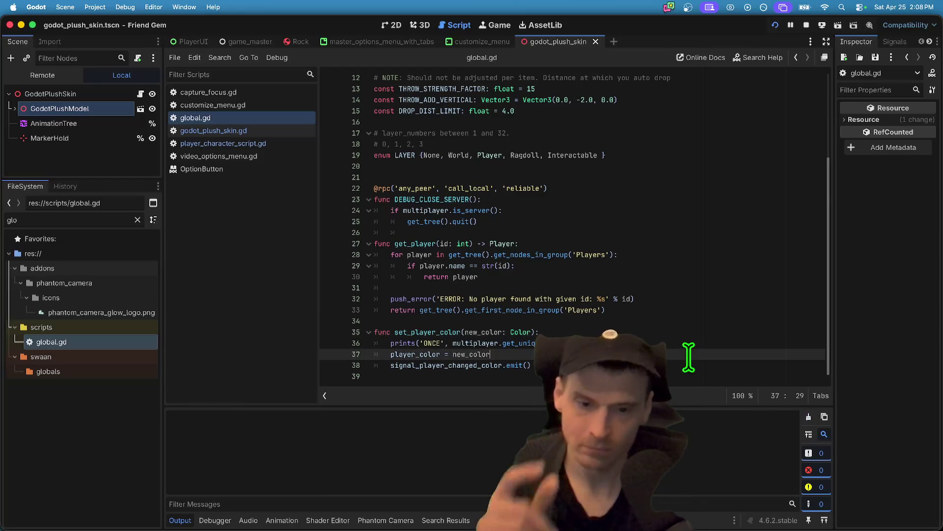
super+click(448, 366)
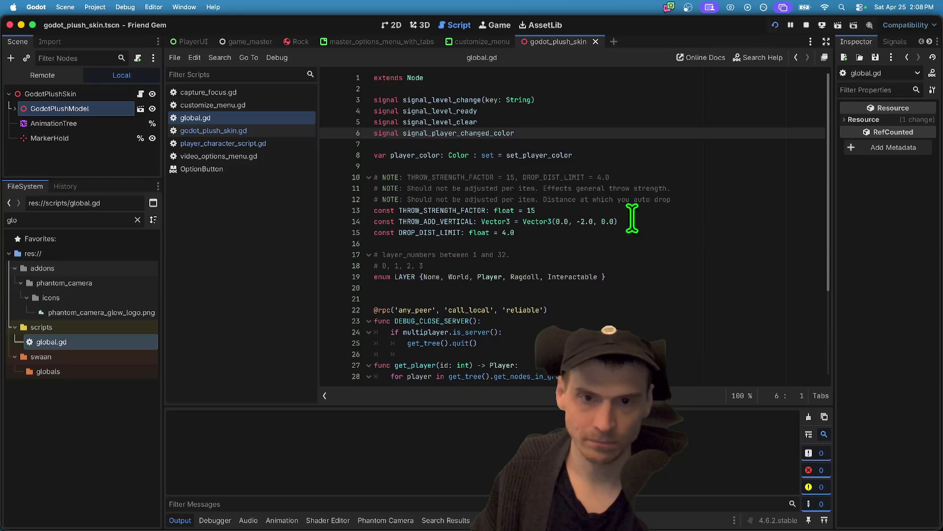
super+click(481, 133)
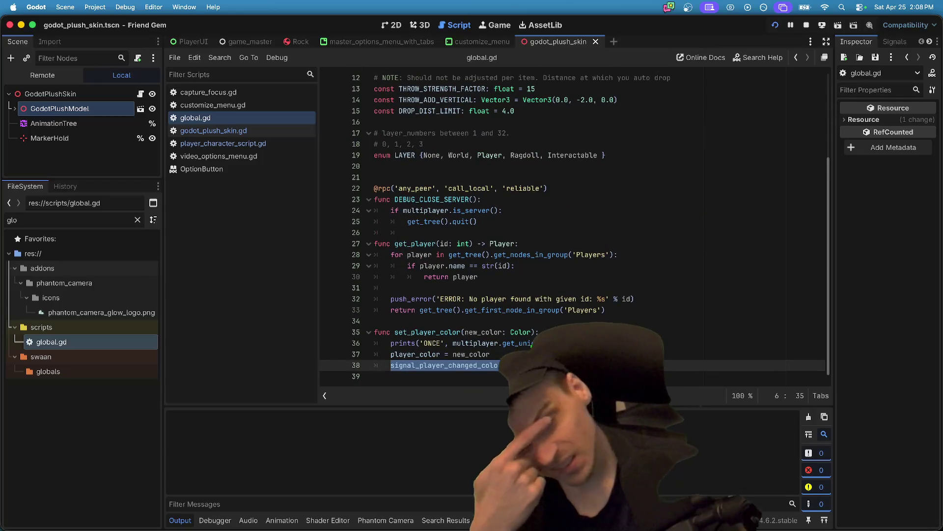
- Make the signal call .emit(new_color) and delete the prints('ONCE') debug line
double_click(452, 365)
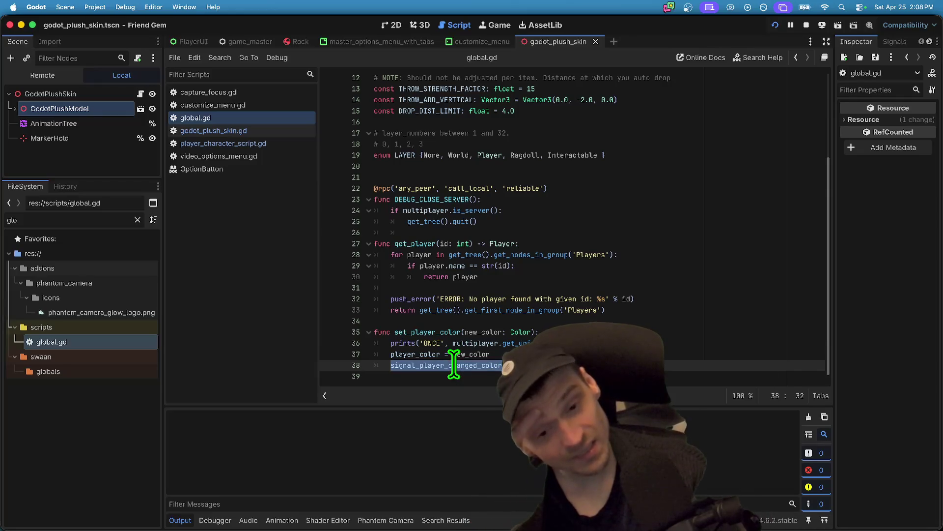
text(.emit(n)
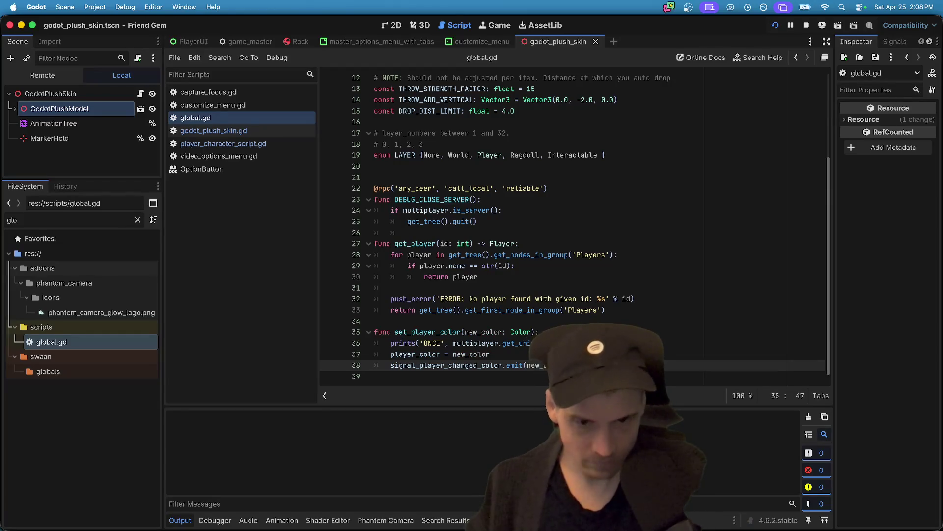
key(Up)
key(Up)
key(super+shift+k)
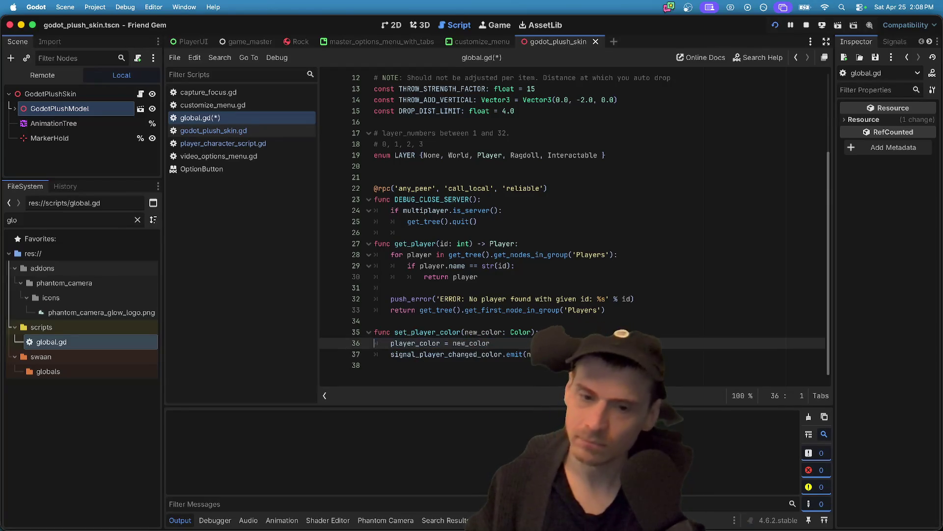
key(Down)
key(Down)
double_click(481, 355)
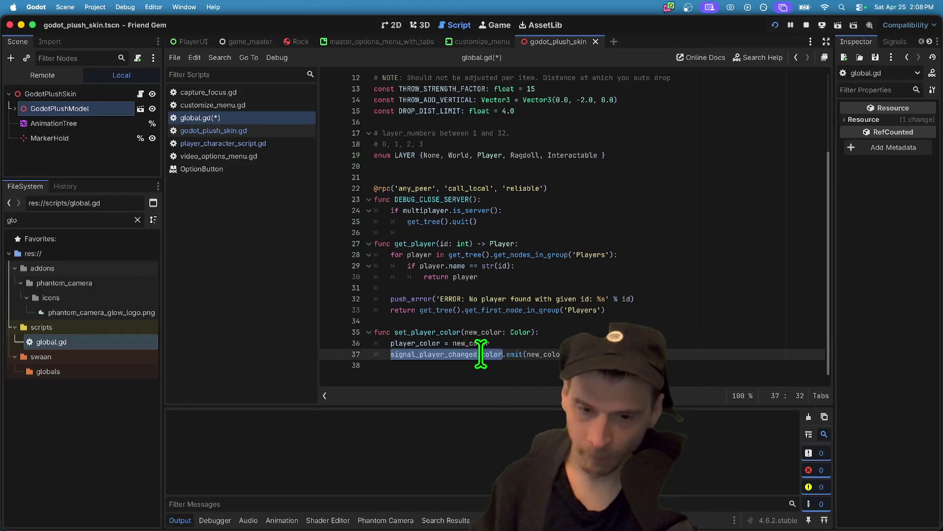
double_click(393, 343)
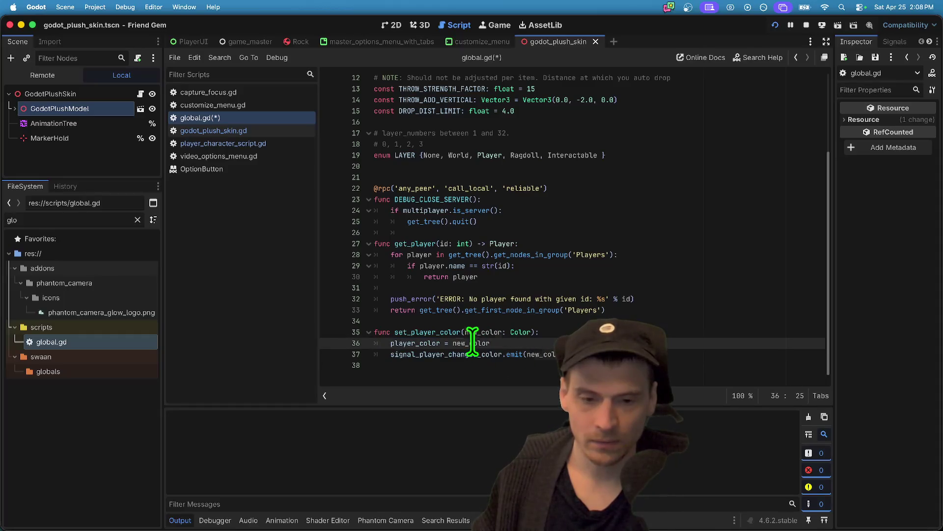
double_click(543, 353)
double_click(454, 355)
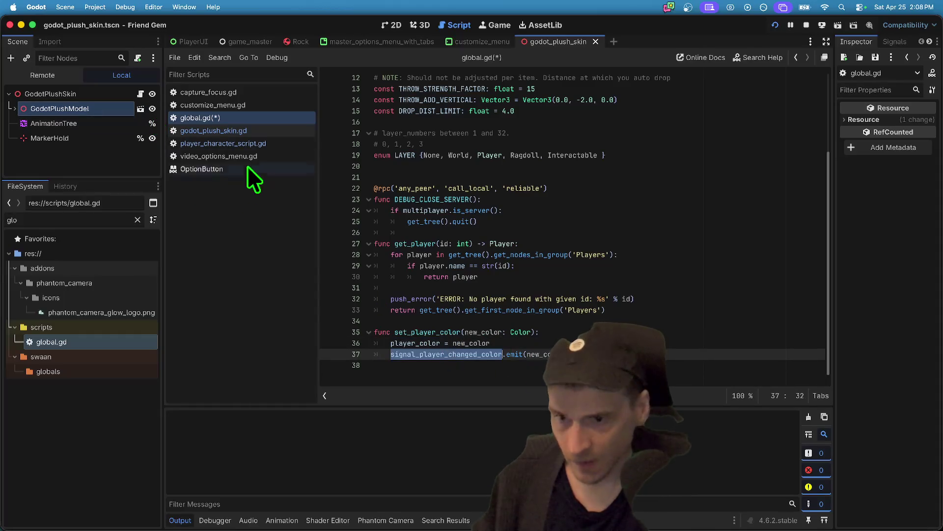
click(283, 145)
- Add a new_color: Color parameter to sync_player_data and pass new_color to set_mesh_color
scroll(530, 217, down, 5)
click(697, 308)
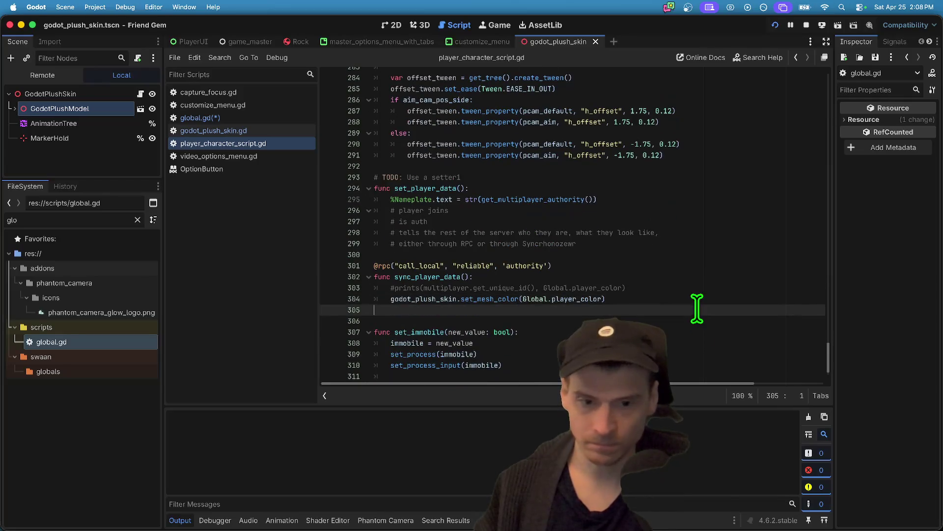
double_click(416, 297)
click(553, 299)
shift+click(531, 298)
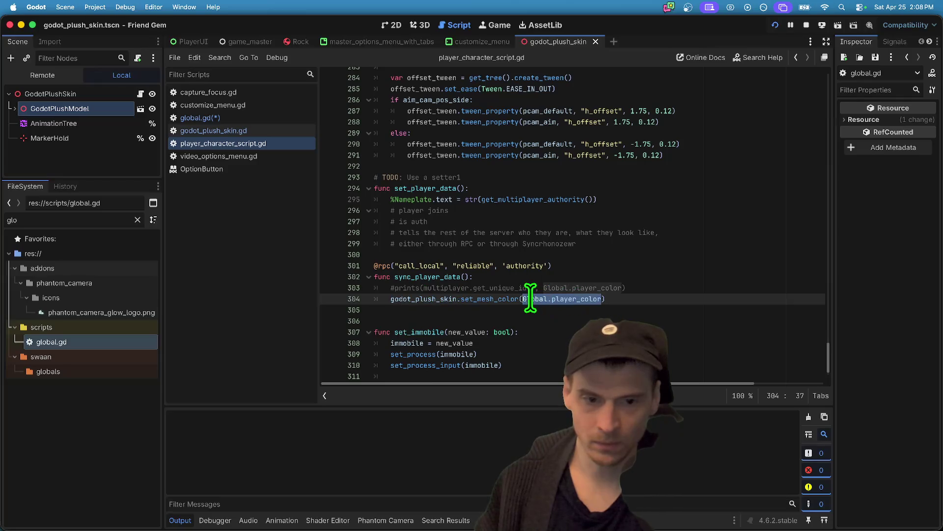
click(504, 273)
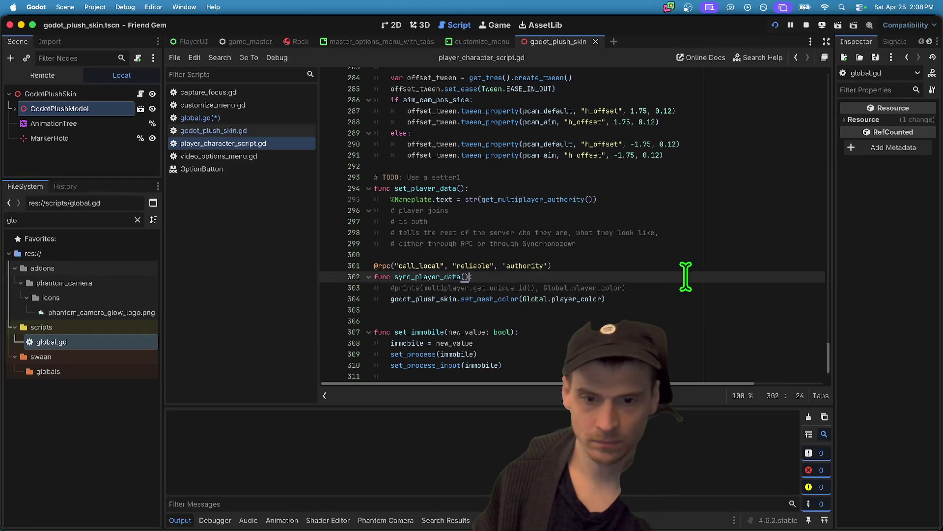
scroll(686, 277, up, 1)
key(Left)
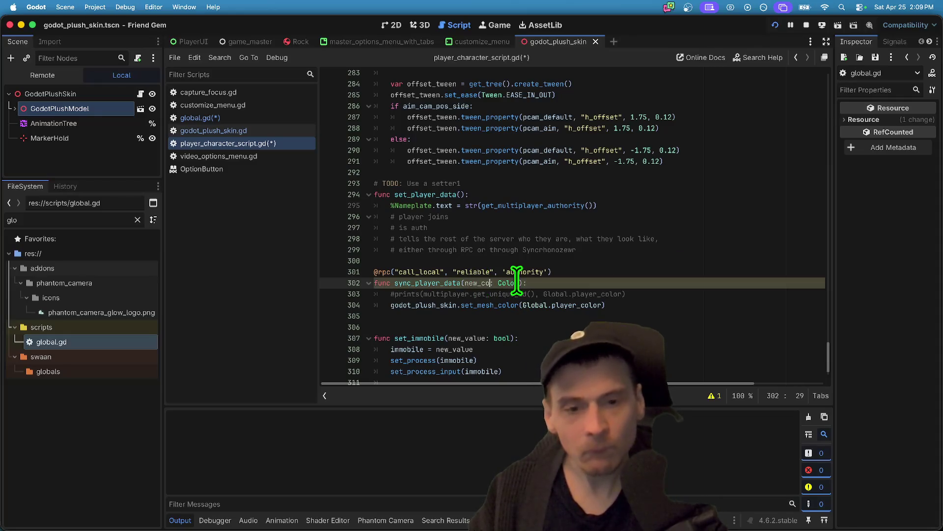
click(575, 305)
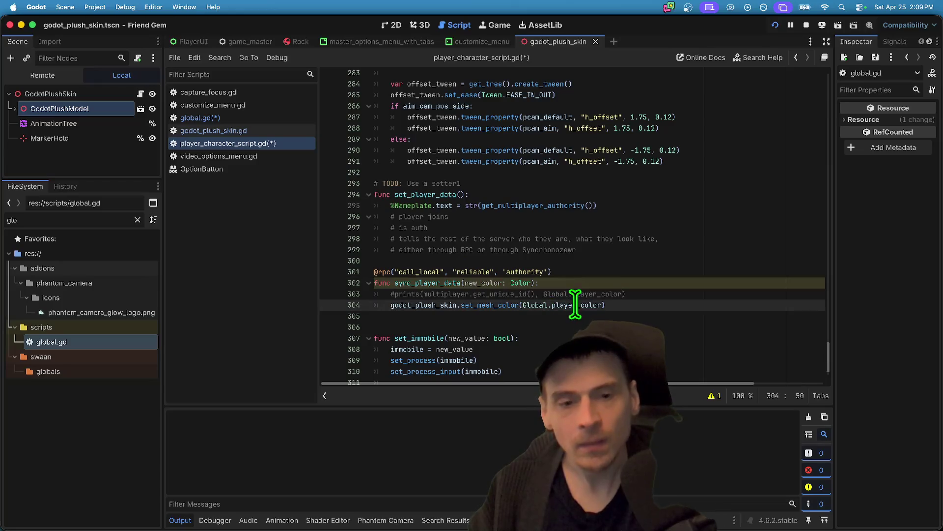
double_click(428, 283)
scroll(610, 283, up, 20)
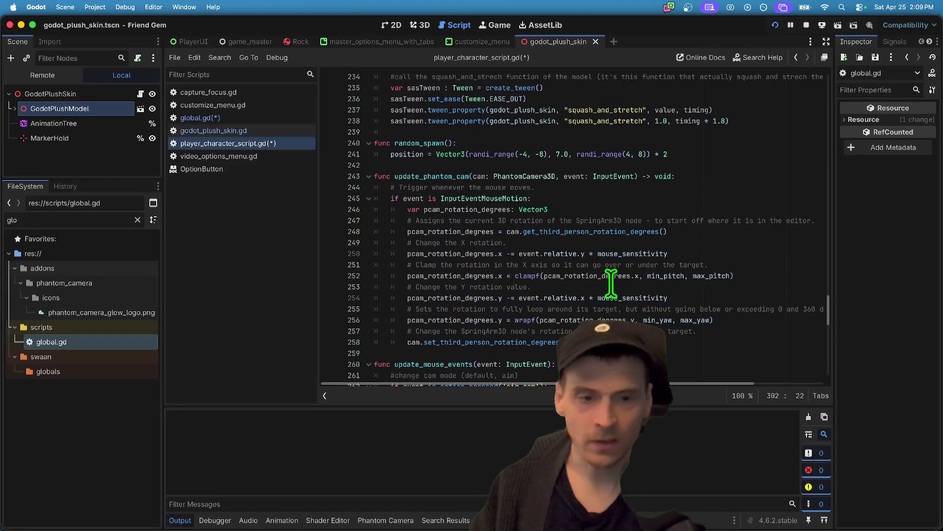
- Make the signal_player_changed_color lambda take new_color, then find sync_player_data's call on line 180
scroll(630, 273, up, 15)
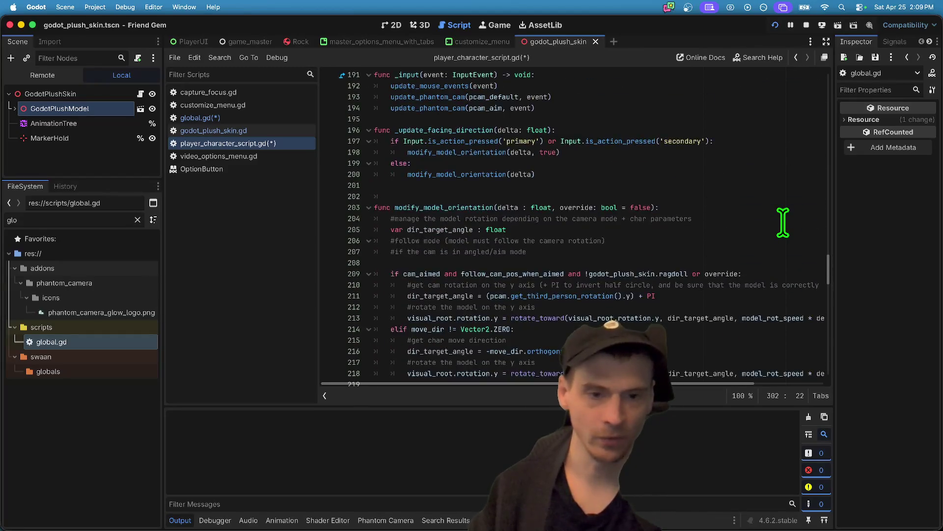
scroll(781, 219, up, 5)
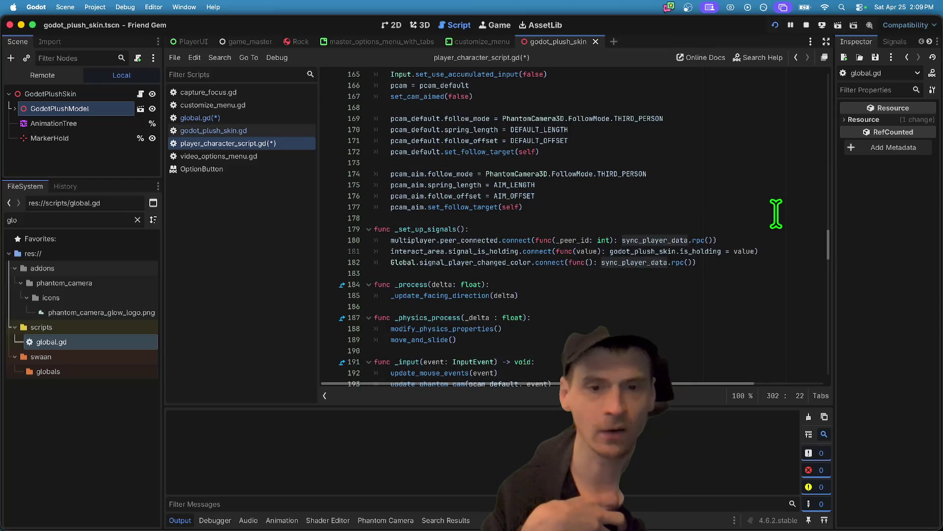
double_click(550, 262)
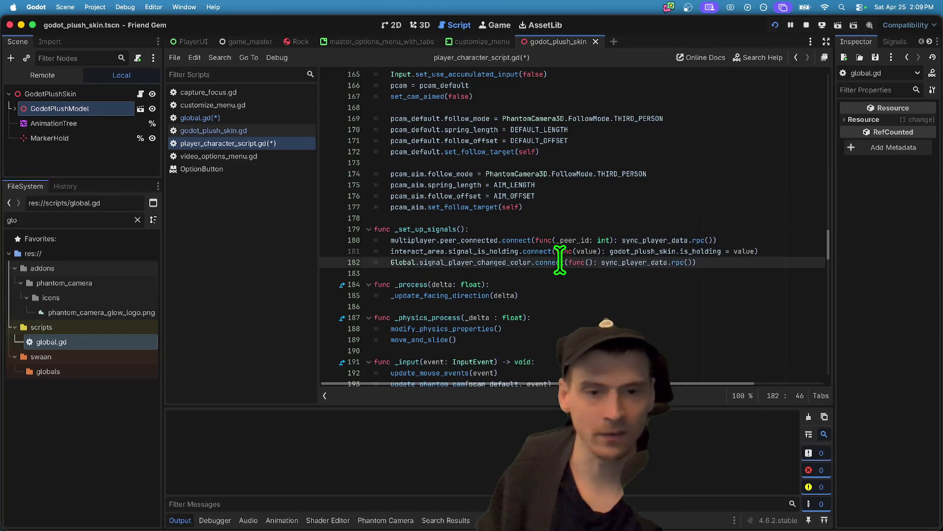
double_click(506, 262)
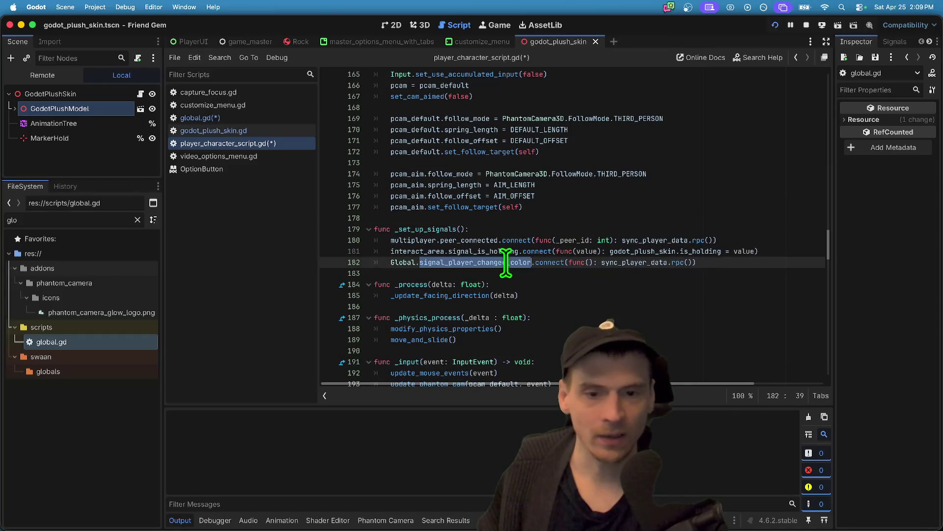
click(588, 265)
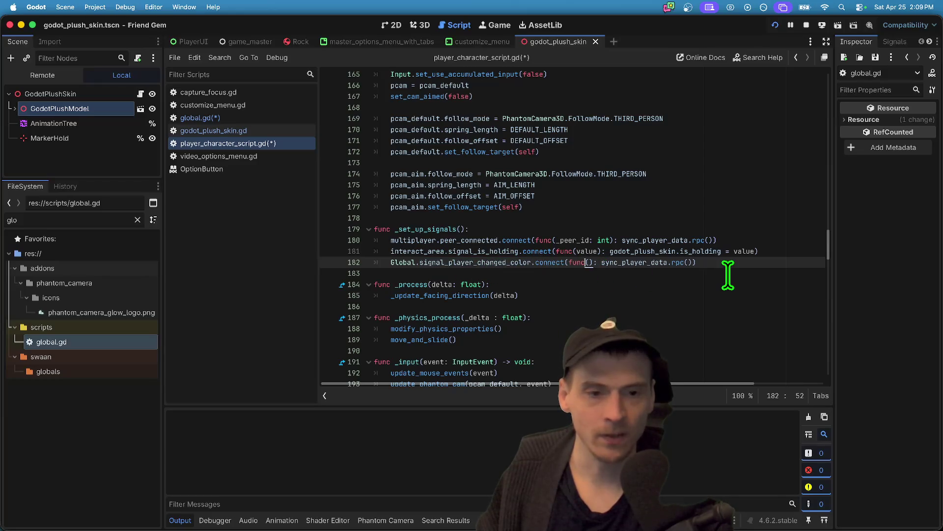
key(Right)
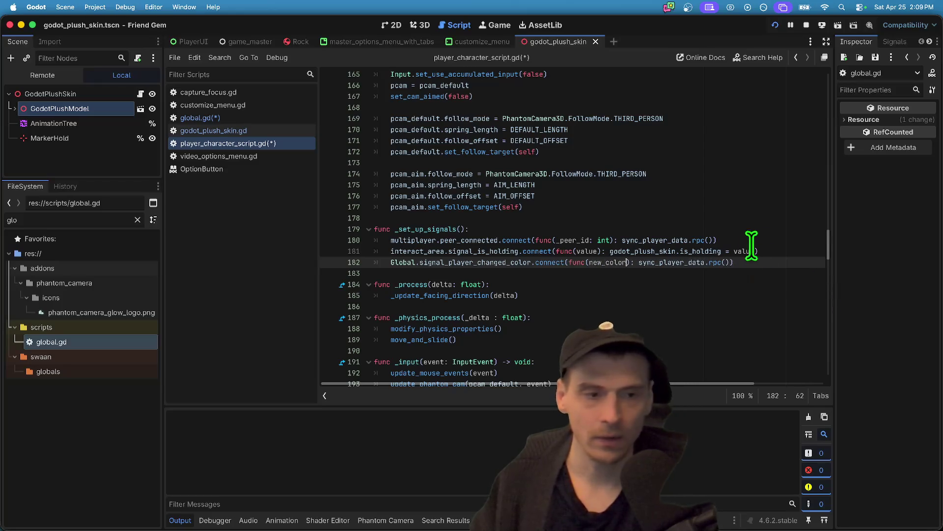
text(_color)
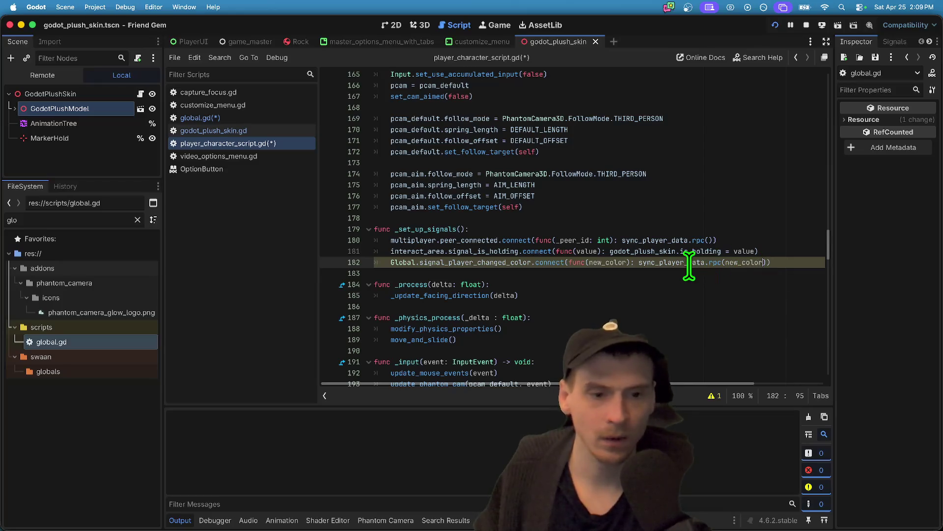
super+click(688, 262)
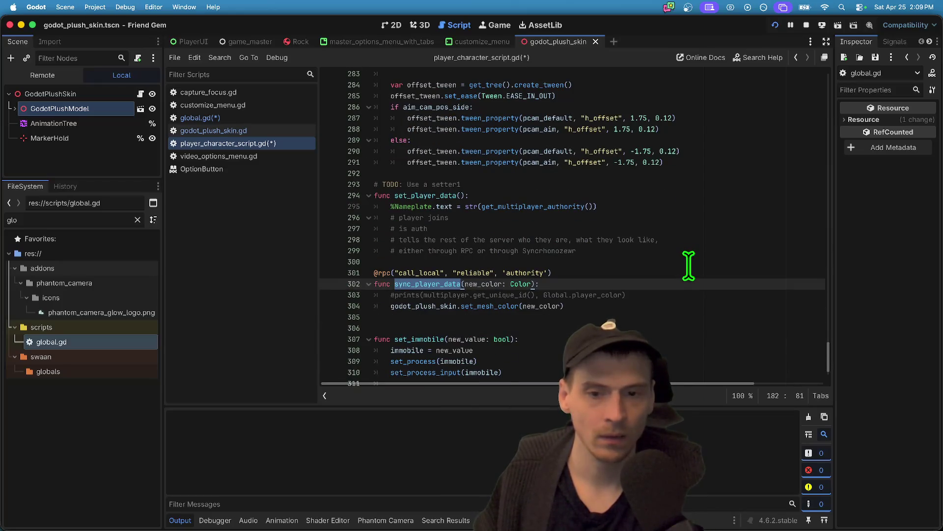
key(super+g)
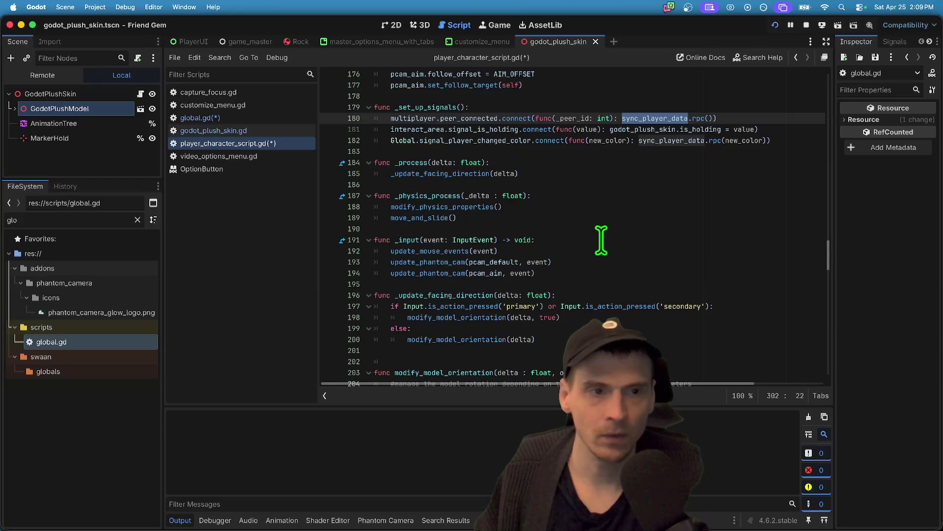
- Replace the undeclared new_color argument on line 180 with Global.player_color
click(753, 143)
click(762, 119)
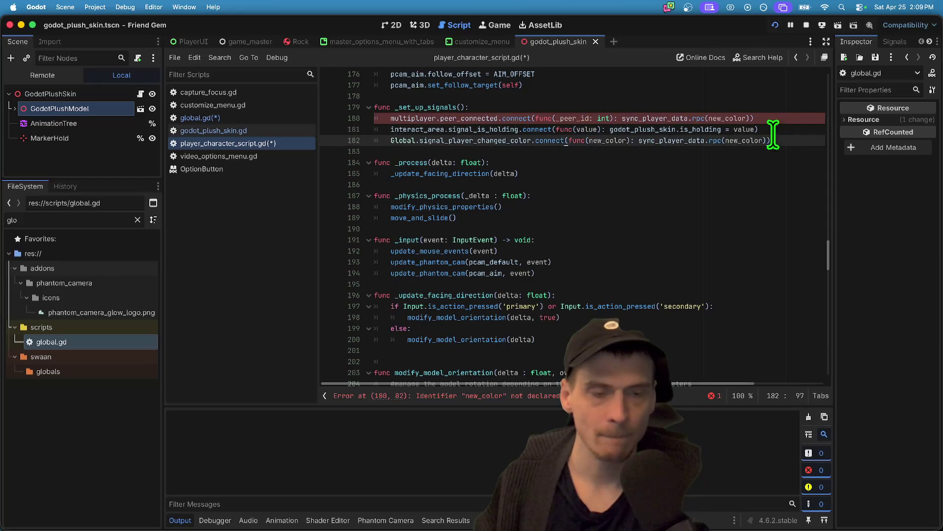
click(706, 118)
double_click(575, 118)
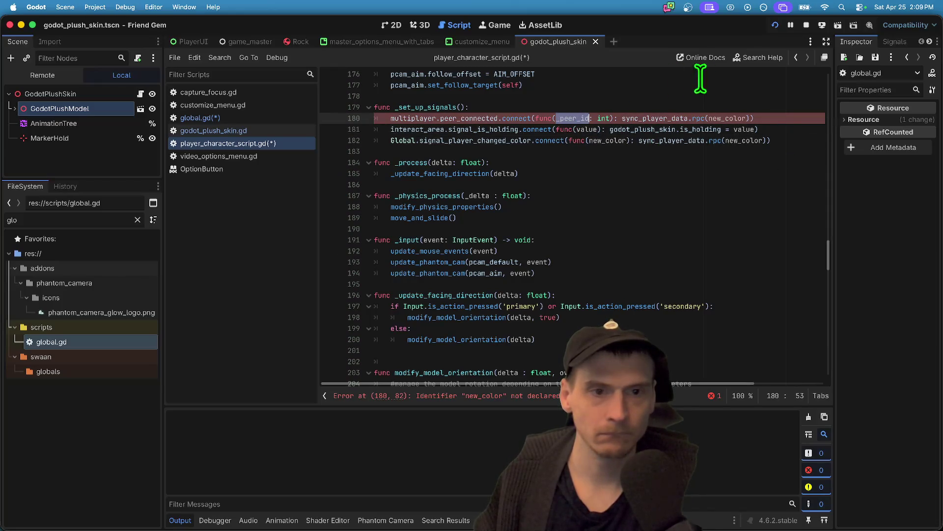
double_click(648, 118)
double_click(722, 118)
key(BackSpace)
click(771, 151)
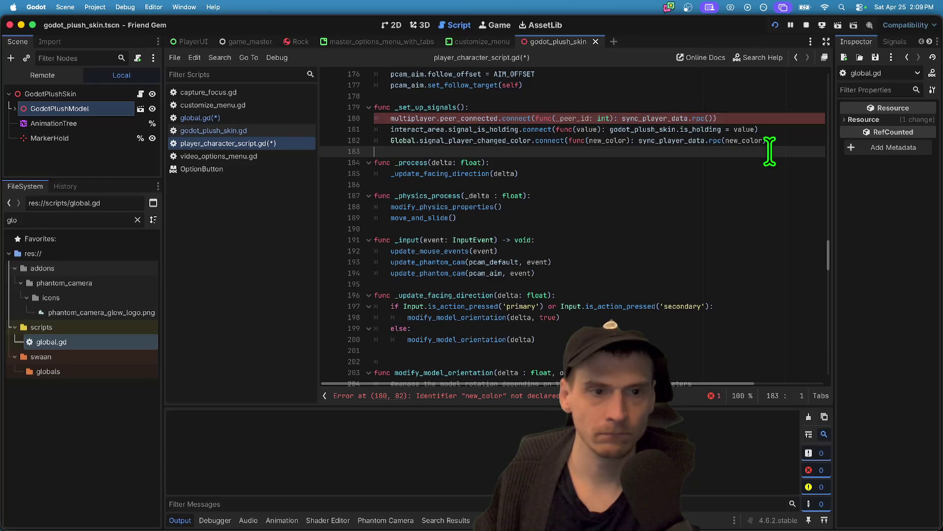
double_click(681, 118)
click(565, 118)
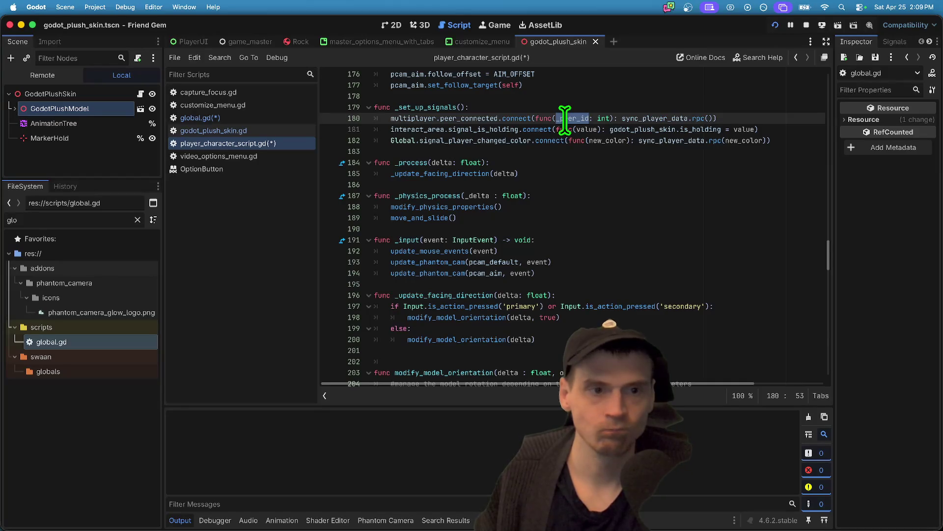
mouse_move(419, 118)
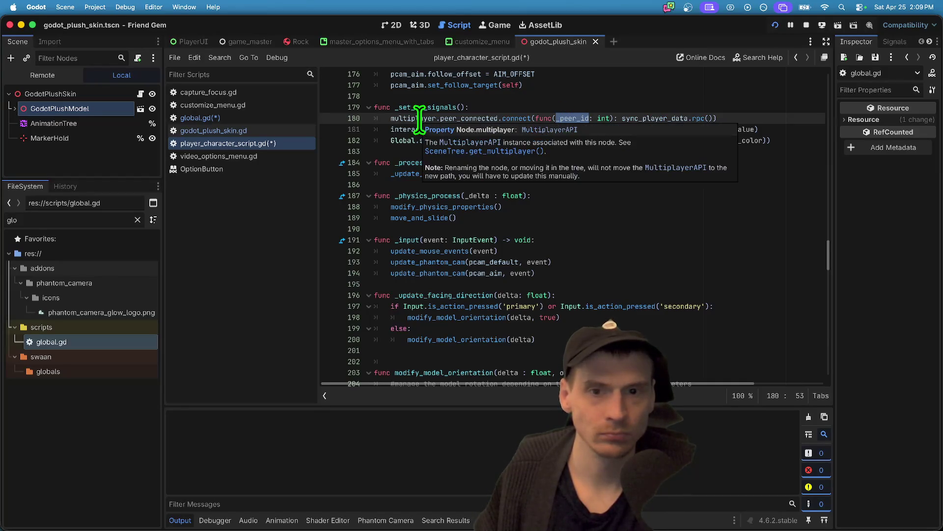
click(659, 118)
key(Right)
key(Right)
key(Right)
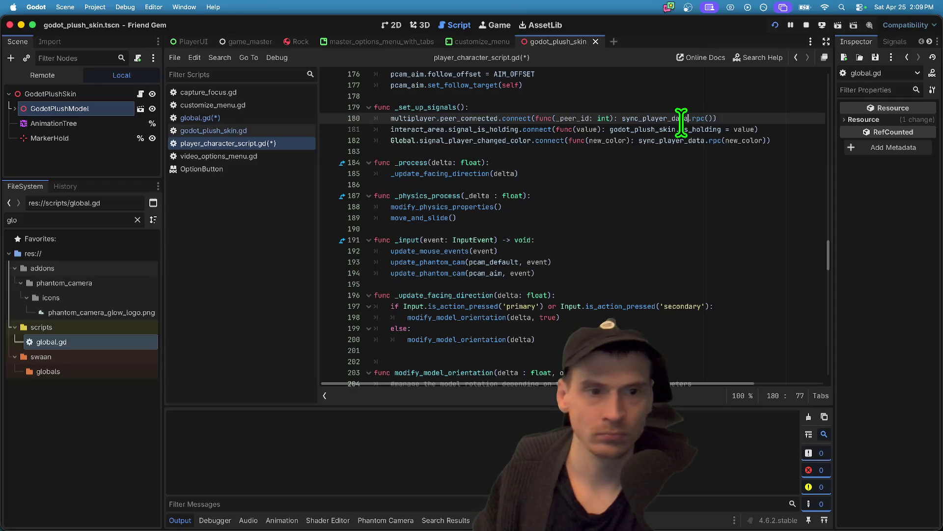
key(Right)
key(Right)
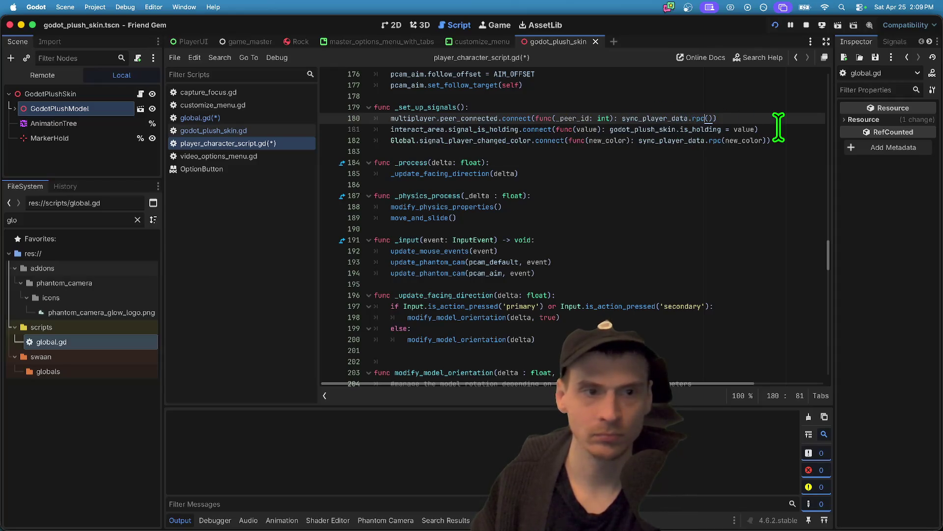
text(l.)
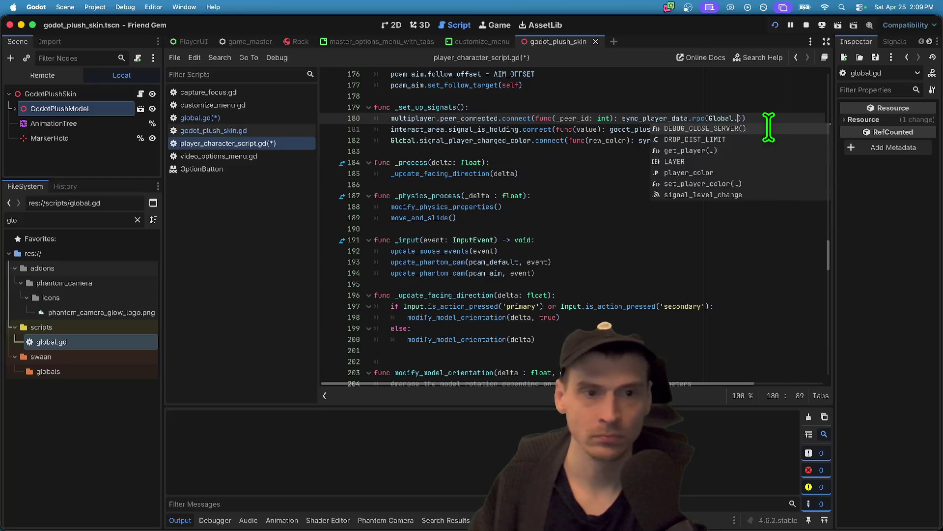
text(pl)
key(Return)
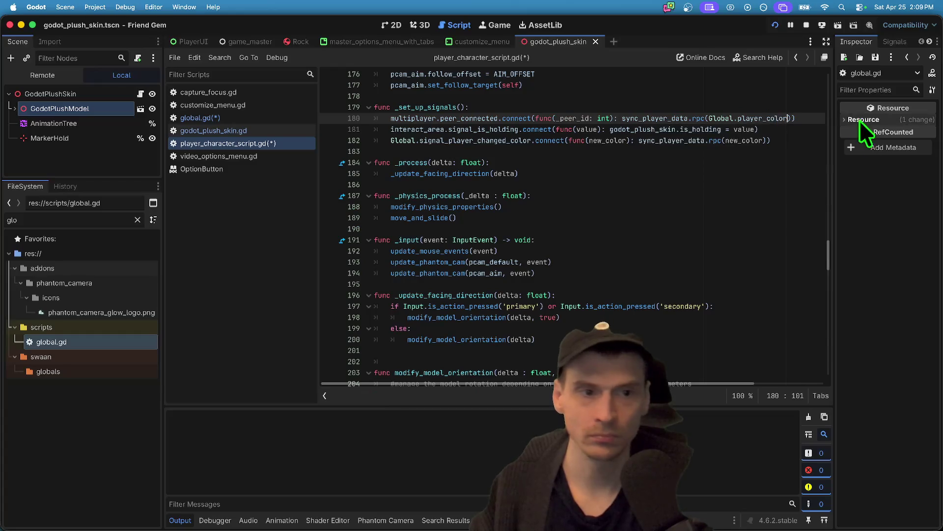
key(Down)
key(Down)
key(Down)
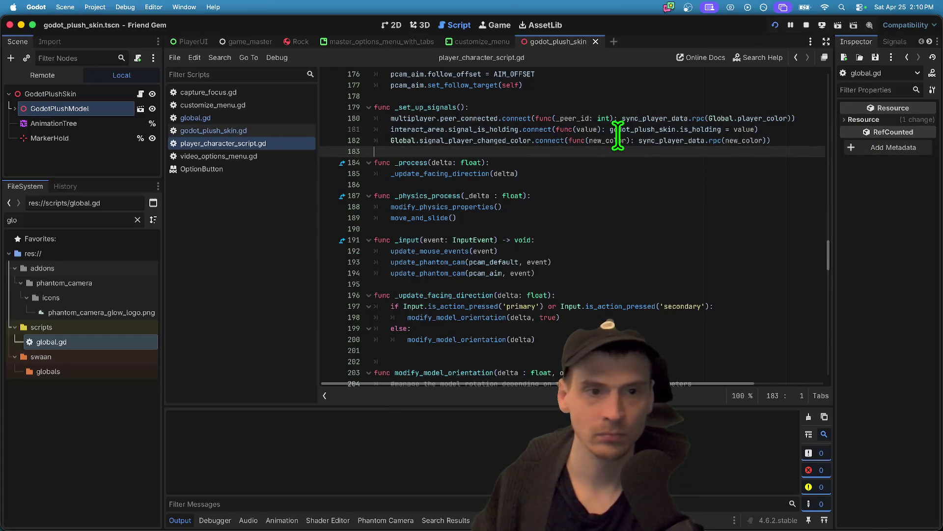
- Change line 180 to sync_player_data.rpc_id(_peer_id, Global.player_color)
click(703, 118)
text(_id)
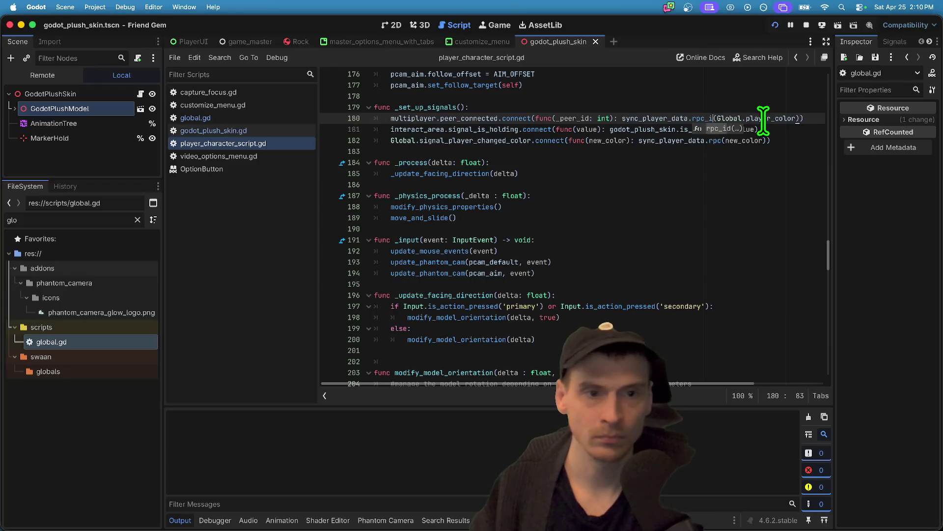
click(771, 140)
double_click(714, 118)
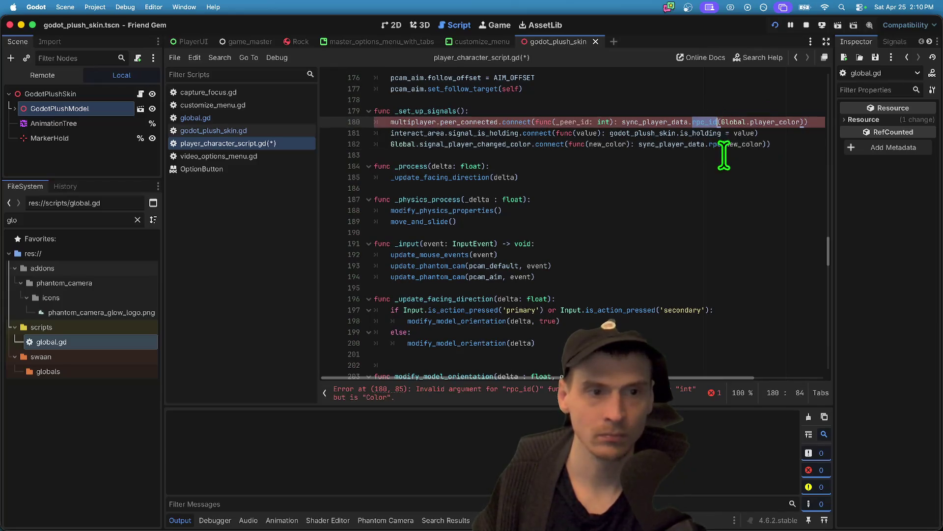
click(720, 122)
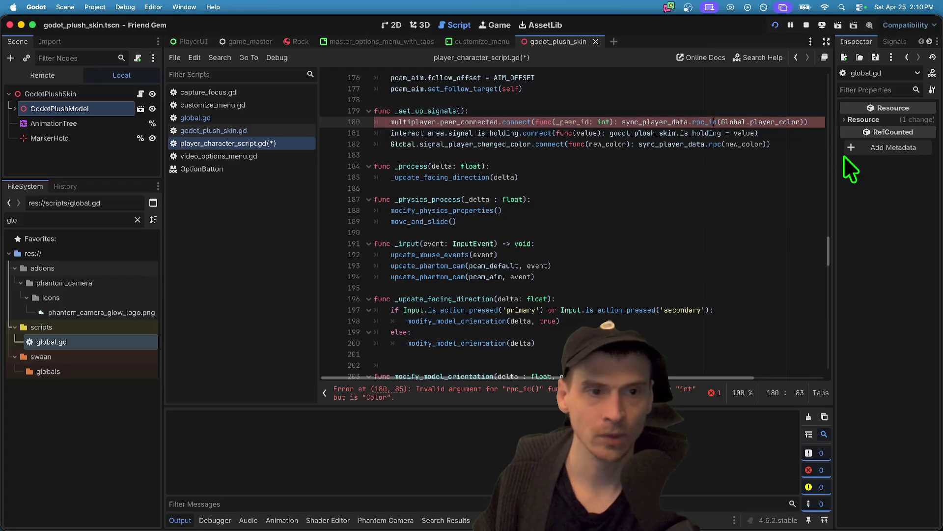
text(_peer_id,)
click(769, 154)
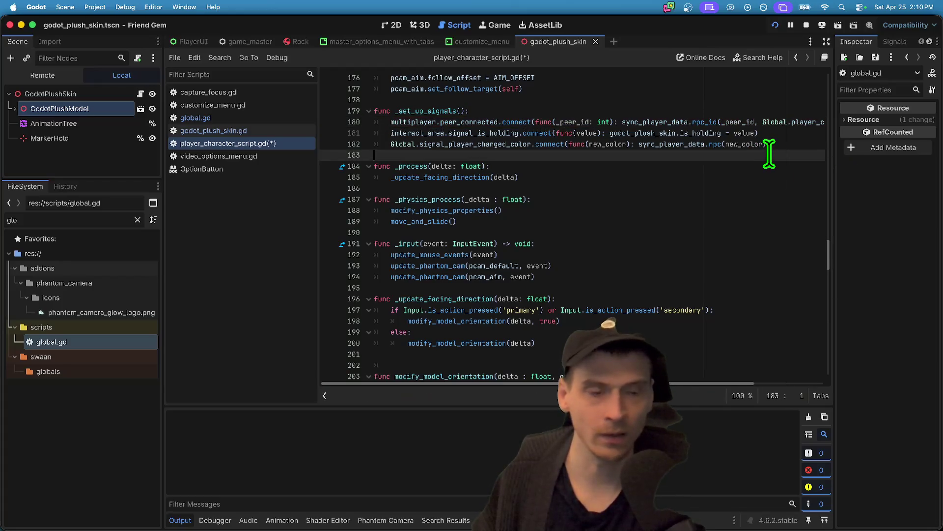
- Run the project and set the first player's colour to cyan under Options > Customize
key(super+b)
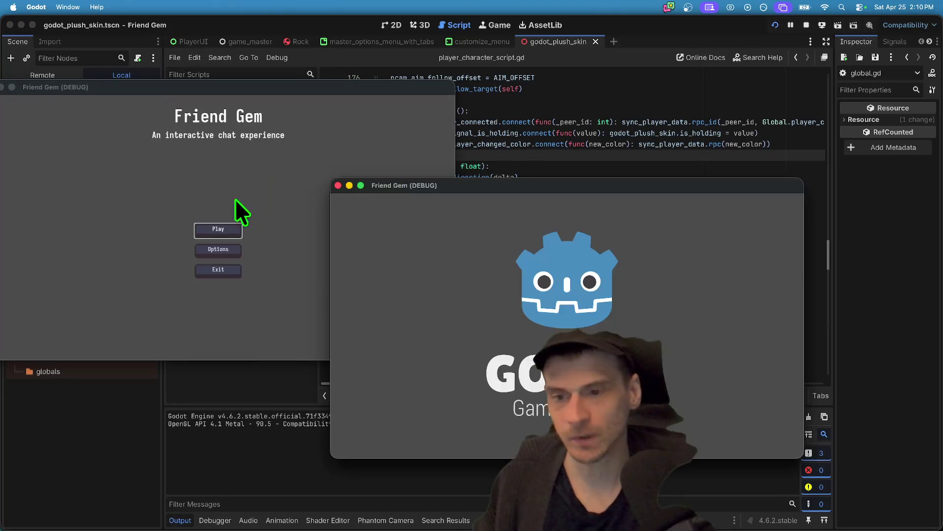
click(273, 308)
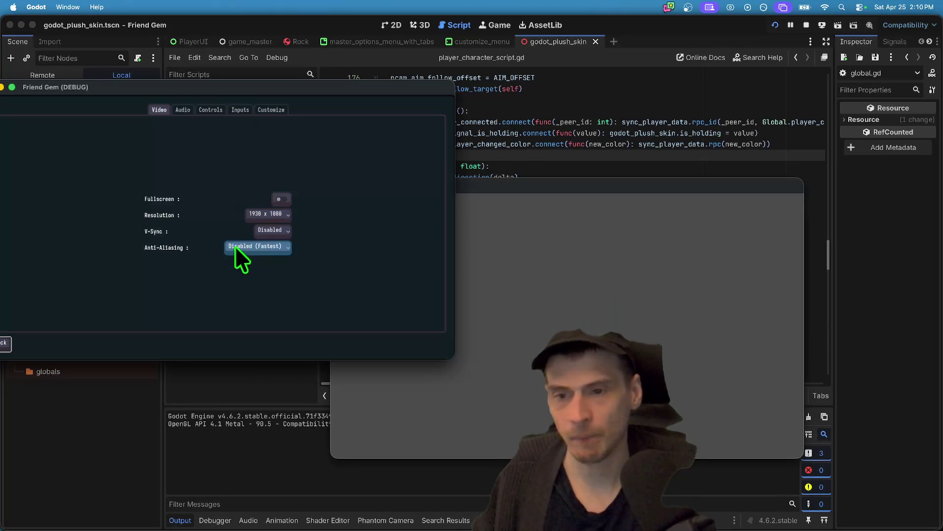
click(270, 110)
click(270, 150)
click(256, 188)
drag(278, 88, 323, 78)
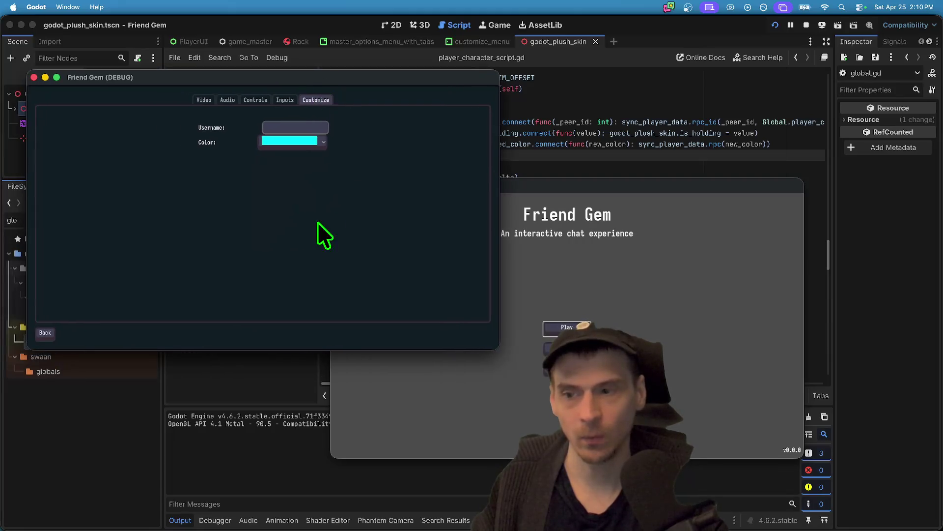
click(204, 100)
click(47, 334)
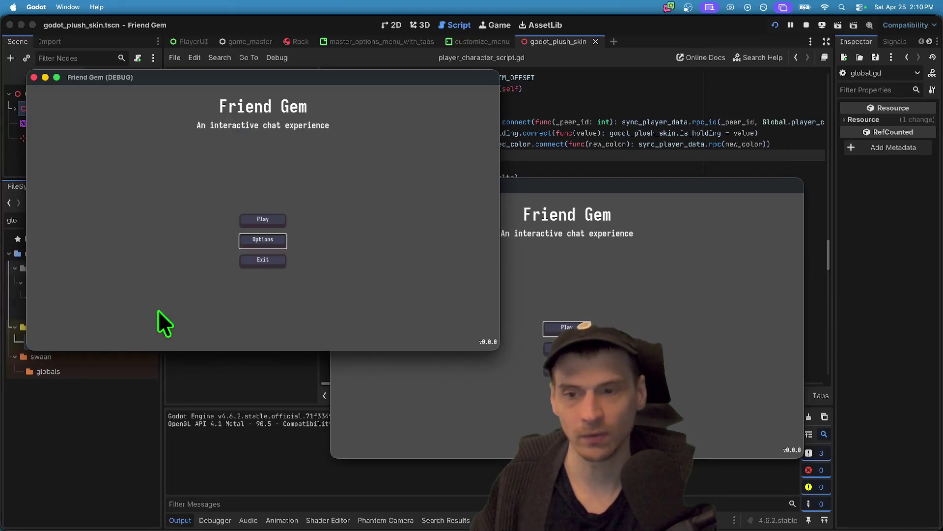
- Host a game in the first window and refresh the server list in the second window's join panel
click(265, 223)
click(273, 174)
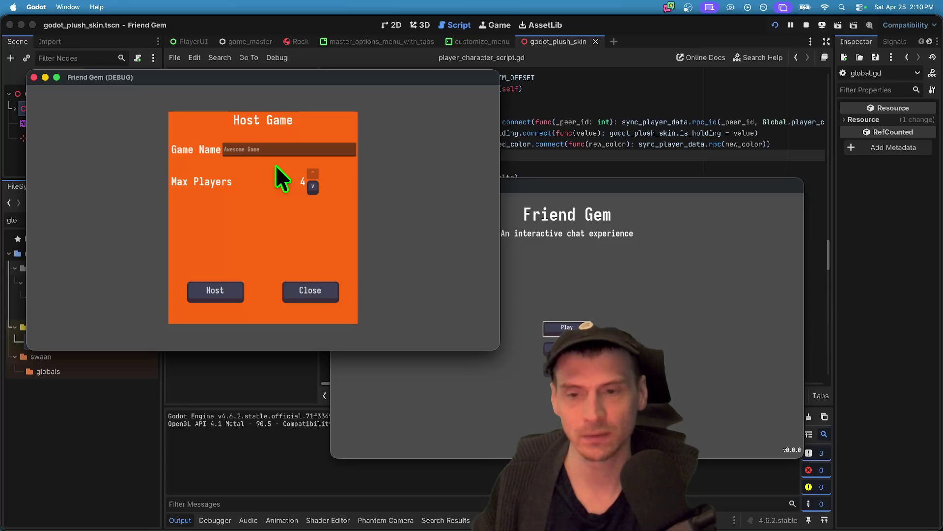
click(215, 291)
key(Escape)
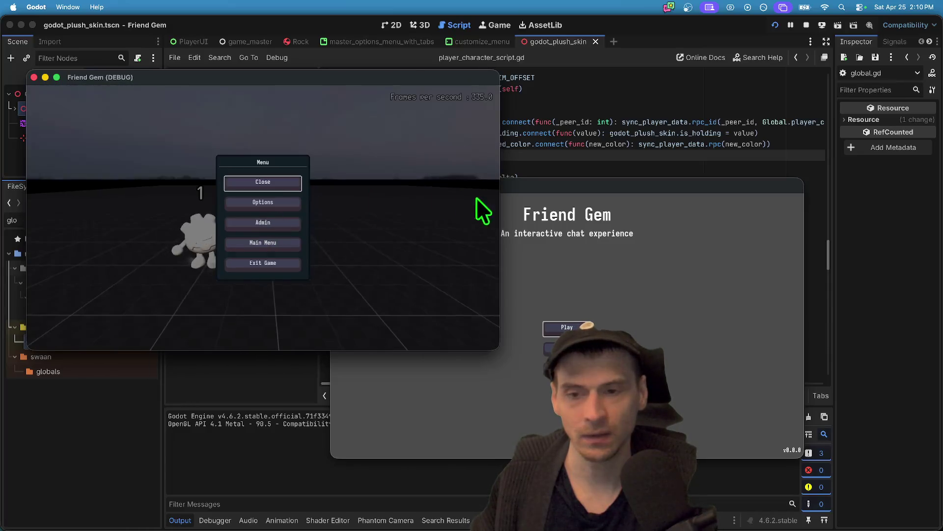
click(584, 327)
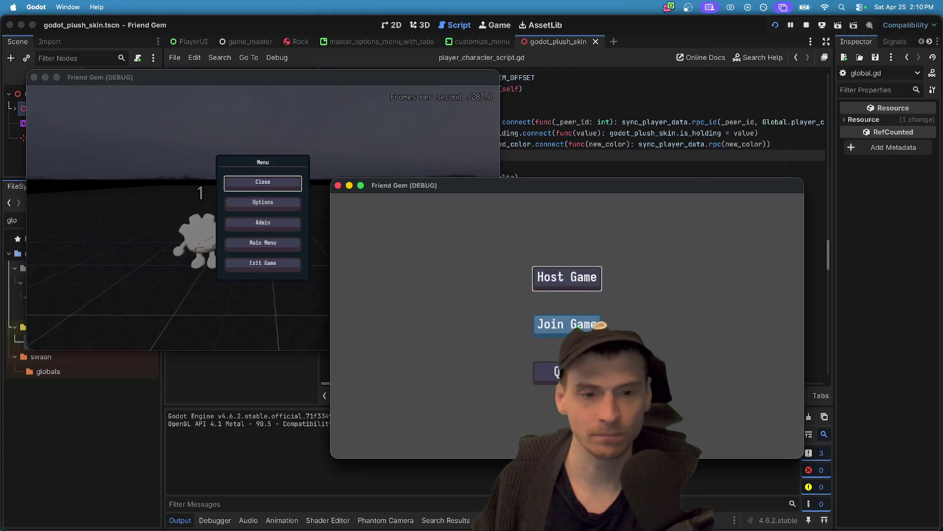
click(607, 323)
click(631, 249)
- Join the hosted game from the second window and resume play in both
click(482, 268)
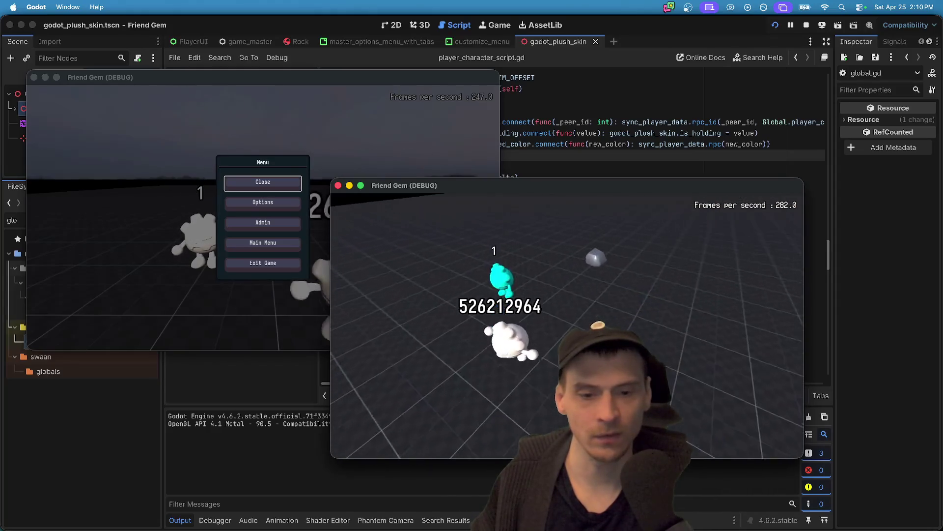
key(Escape)
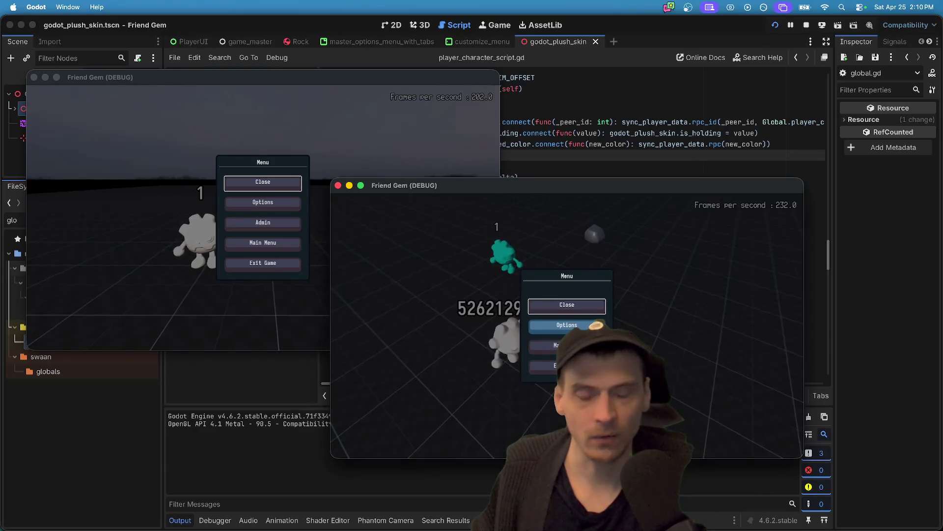
click(668, 354)
key(Escape)
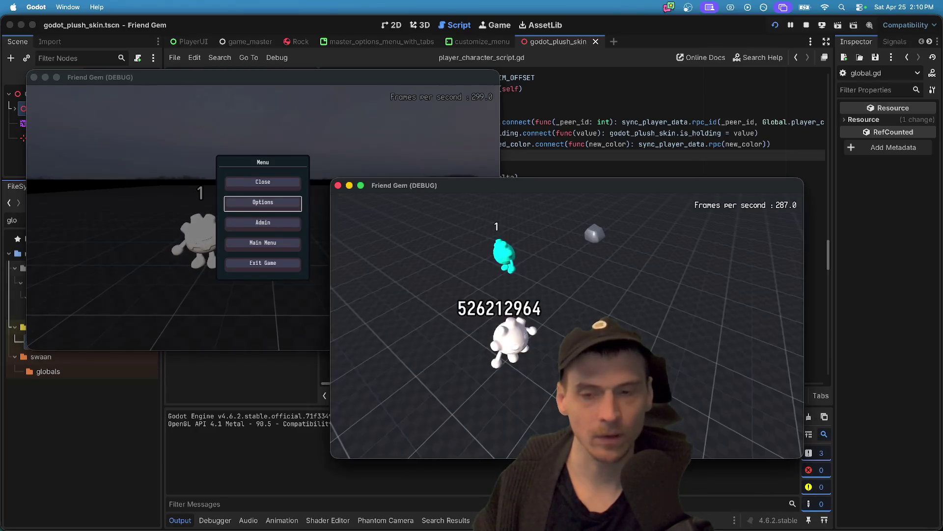
key(Escape)
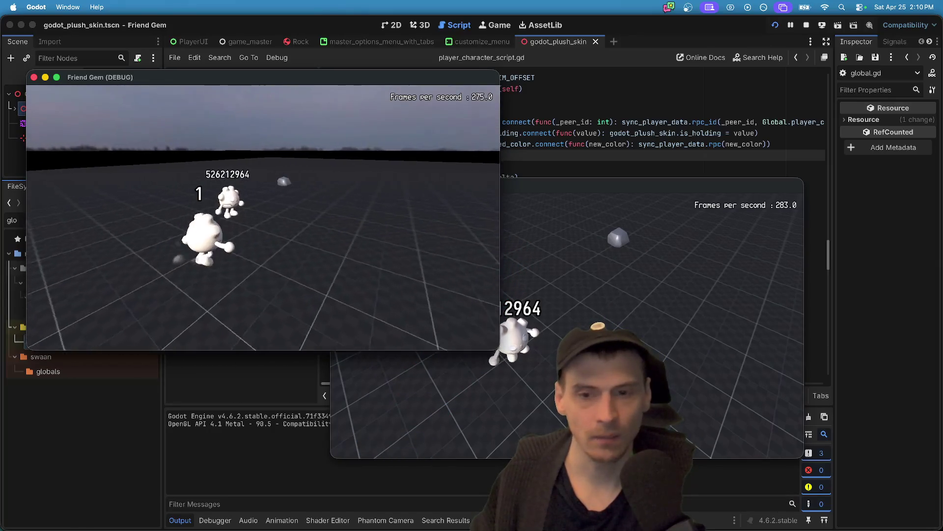
key(Escape)
- Recolour the host's plush purple under Options > Customize and move it around
click(261, 217)
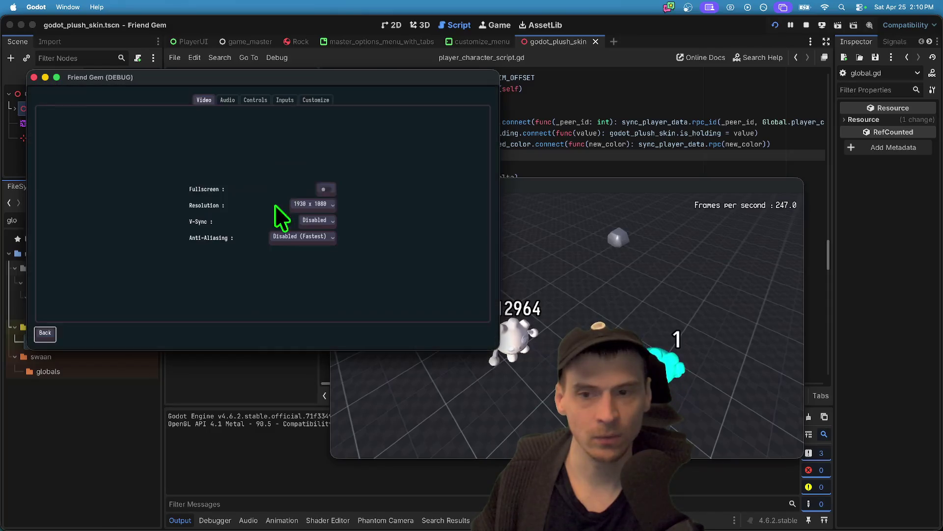
click(315, 100)
click(305, 141)
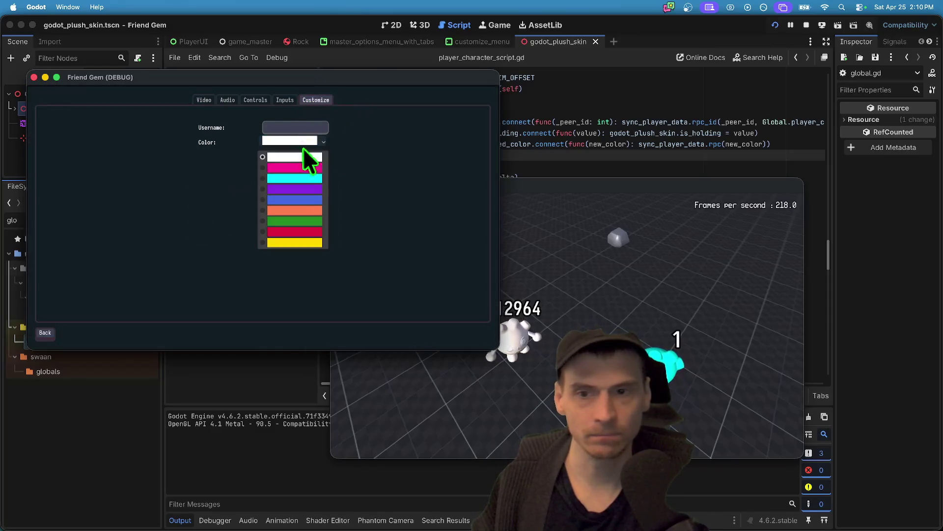
click(300, 193)
key(Escape)
key(Escape)
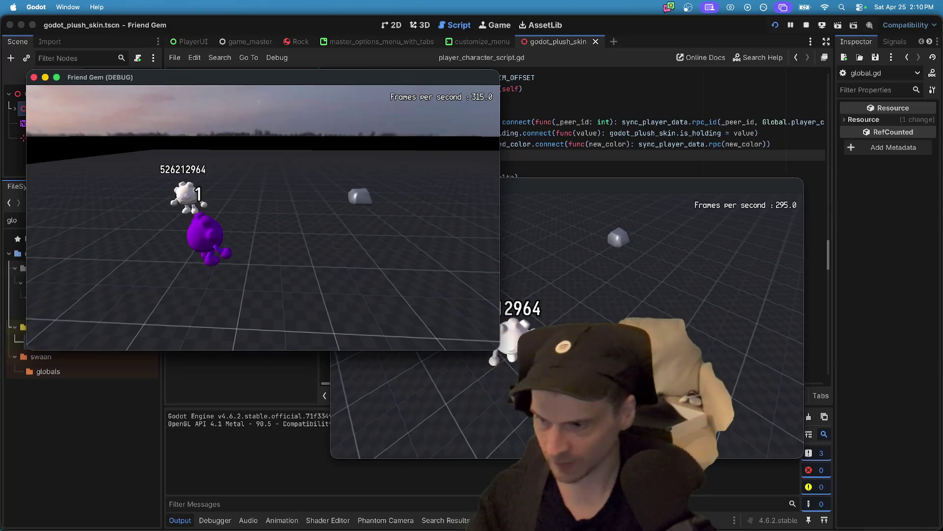
key(d)
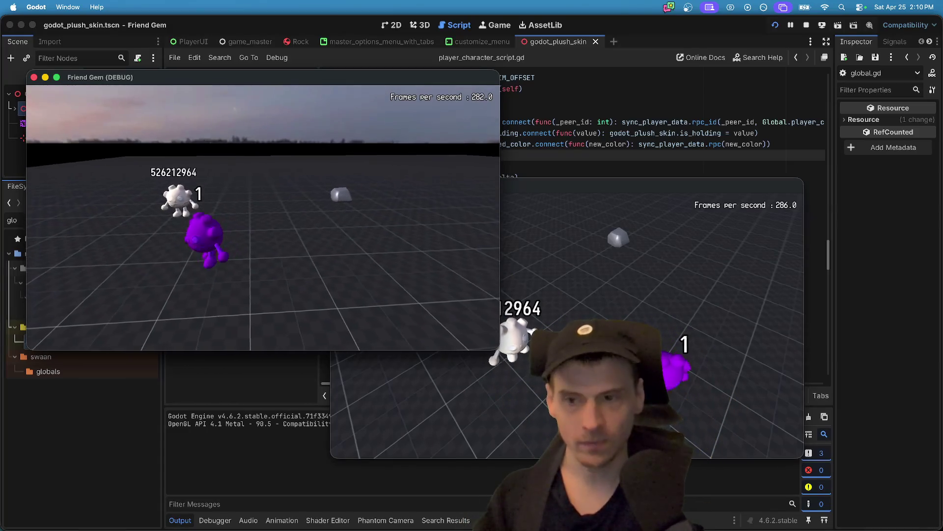
- Open Options > Customize in the second game window
key(super+Tab)
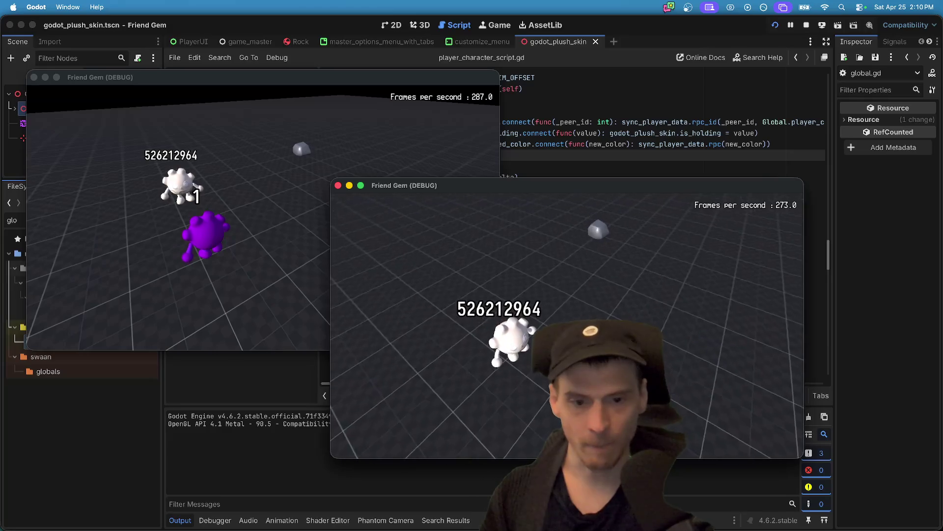
key(Escape)
click(580, 326)
click(620, 208)
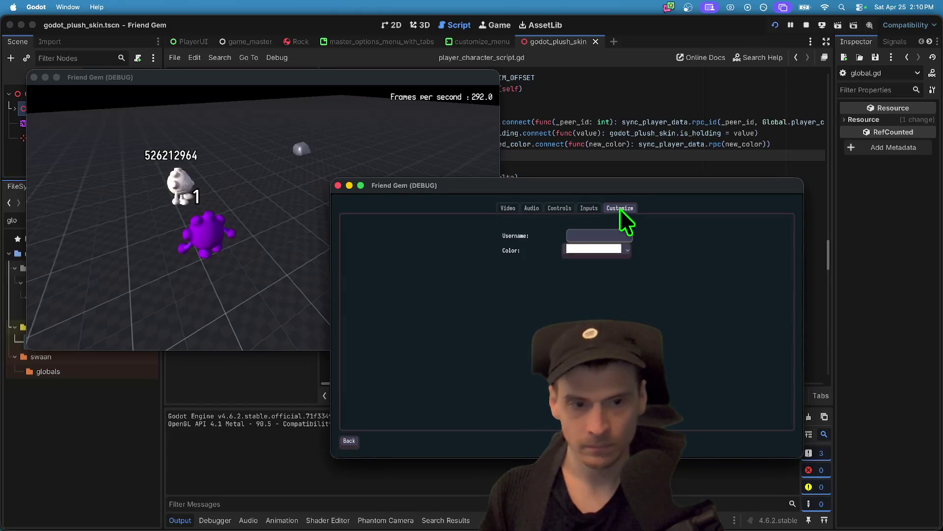
- Set the second player's plush to Magenta and walk it around the purple player
click(594, 250)
click(592, 276)
key(Escape)
key(Escape)
key(w)
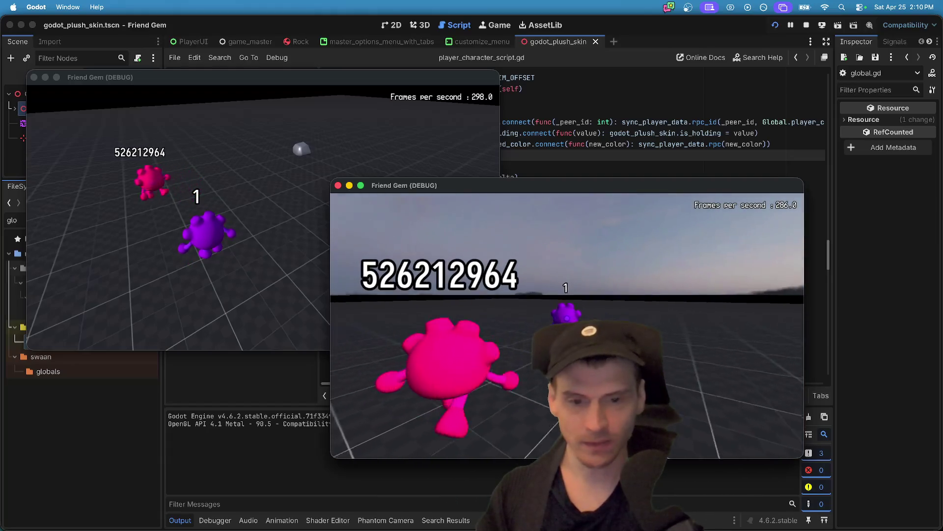
key(a)
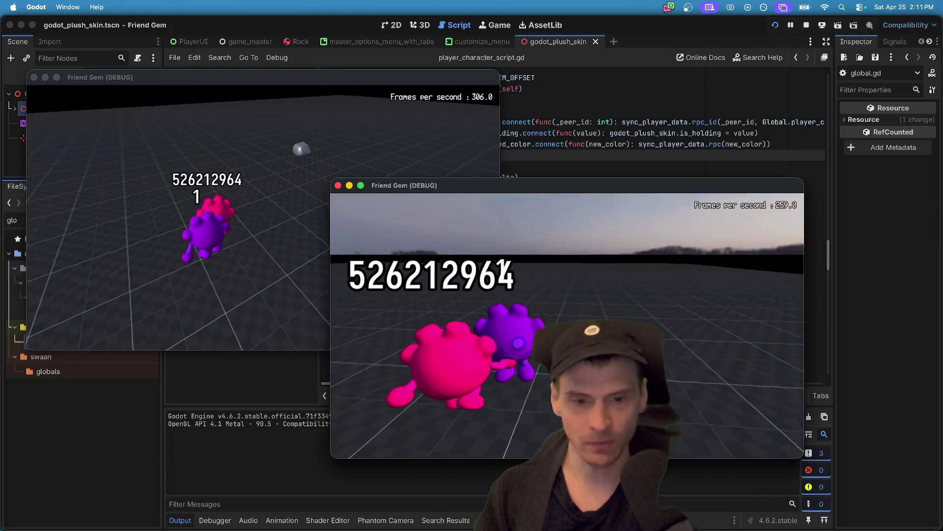
key(a)
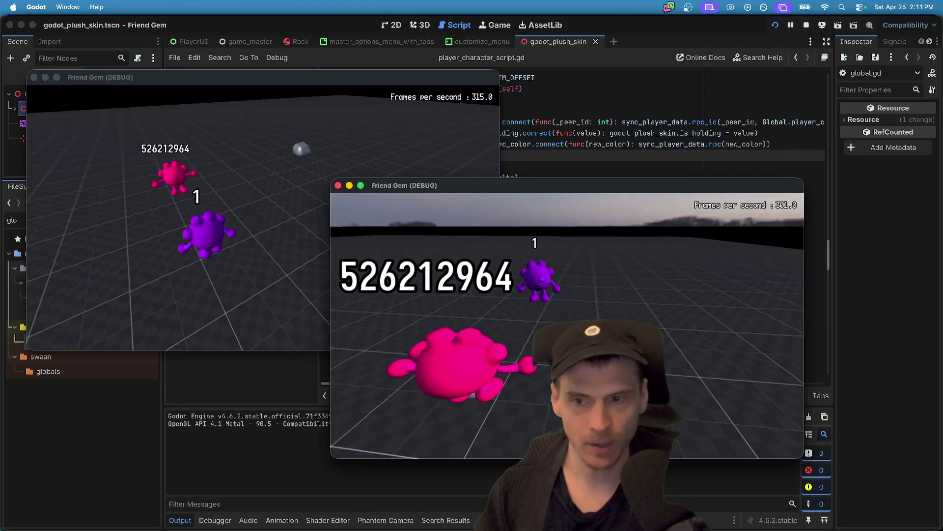
key(w)
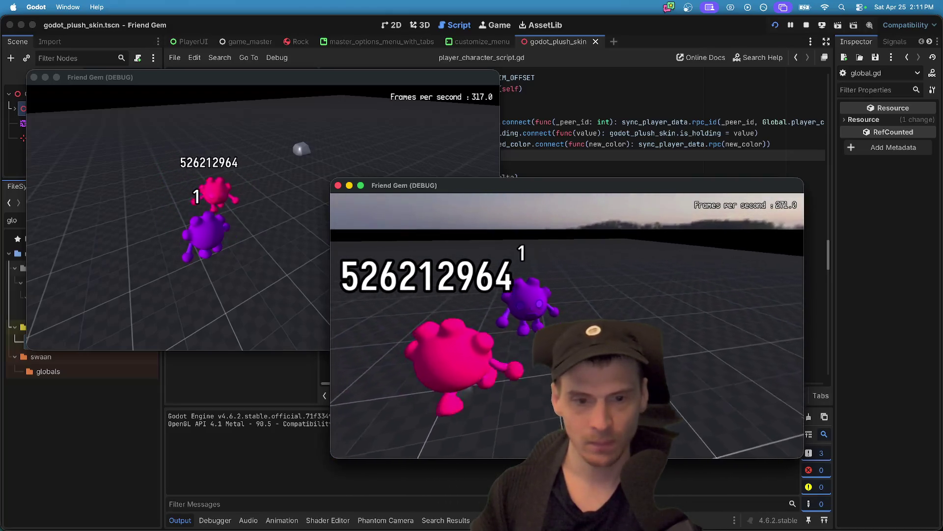
key(w)
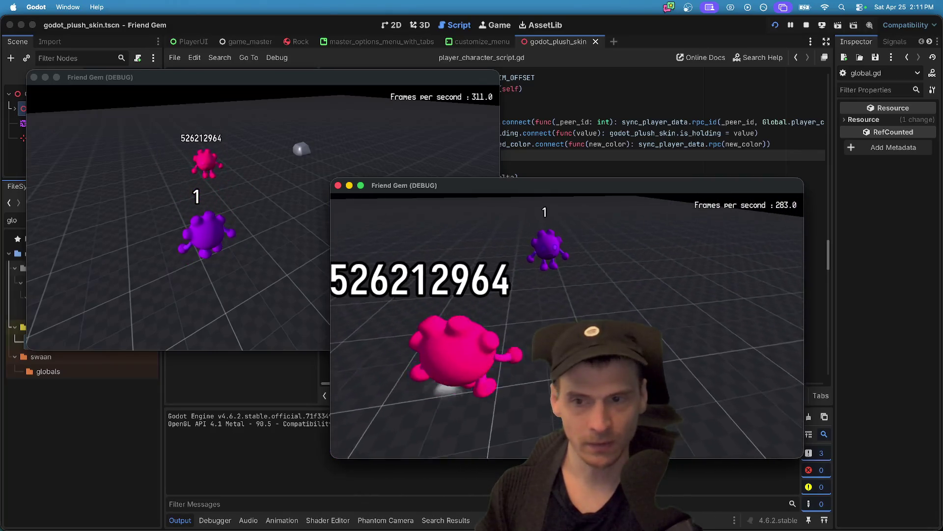
key(s)
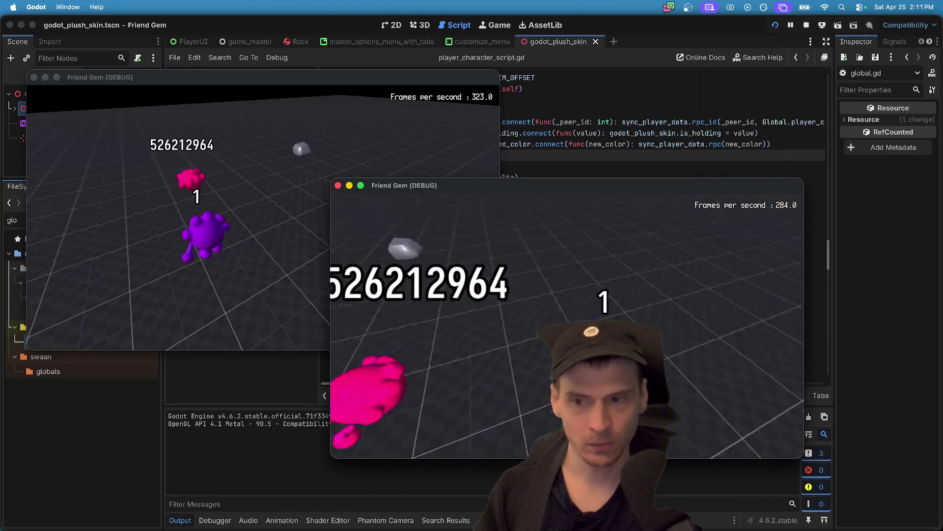
key(s)
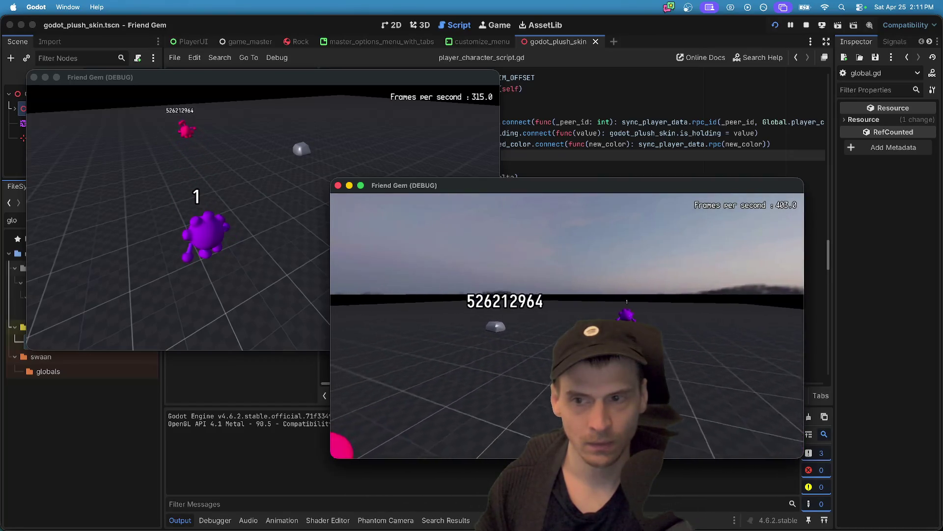
- Pick up and drop the rock with the pink player, then grab, throw and retrieve it with the purple one
key(w)
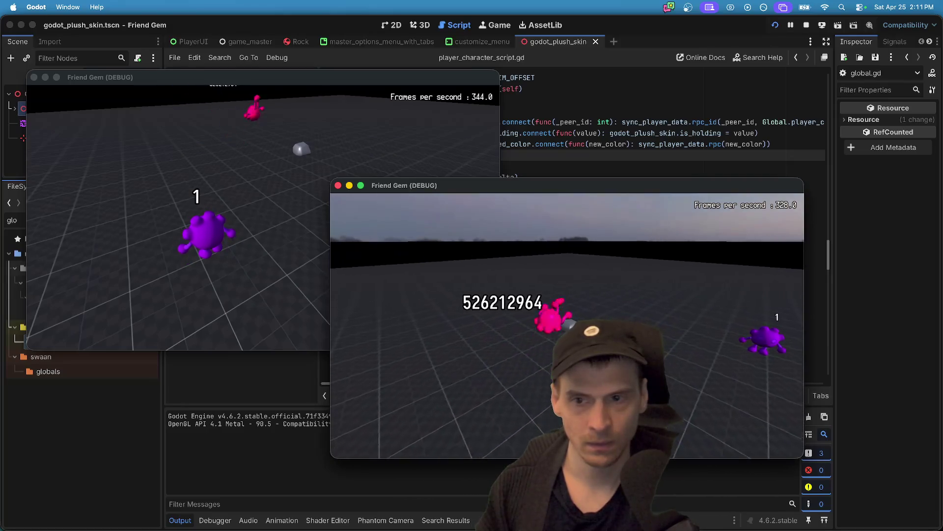
key(w)
key(e)
click(263, 217)
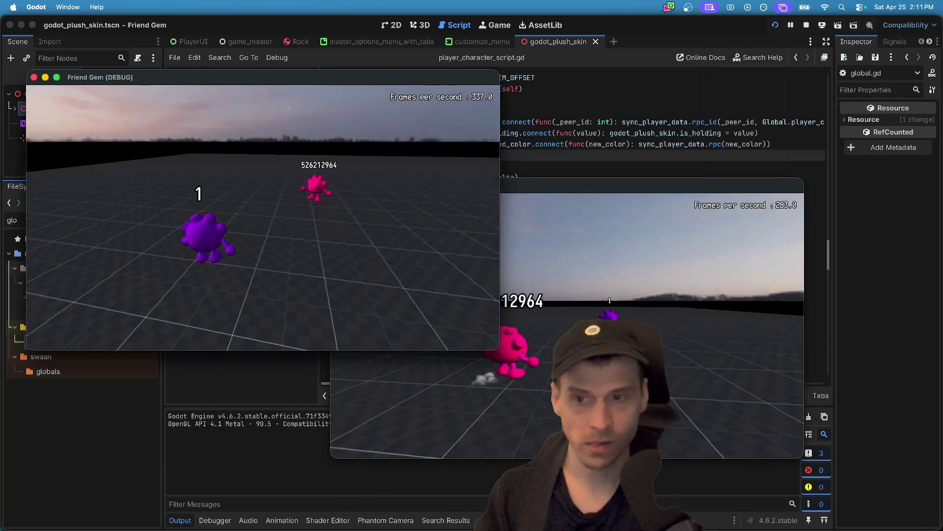
key(e)
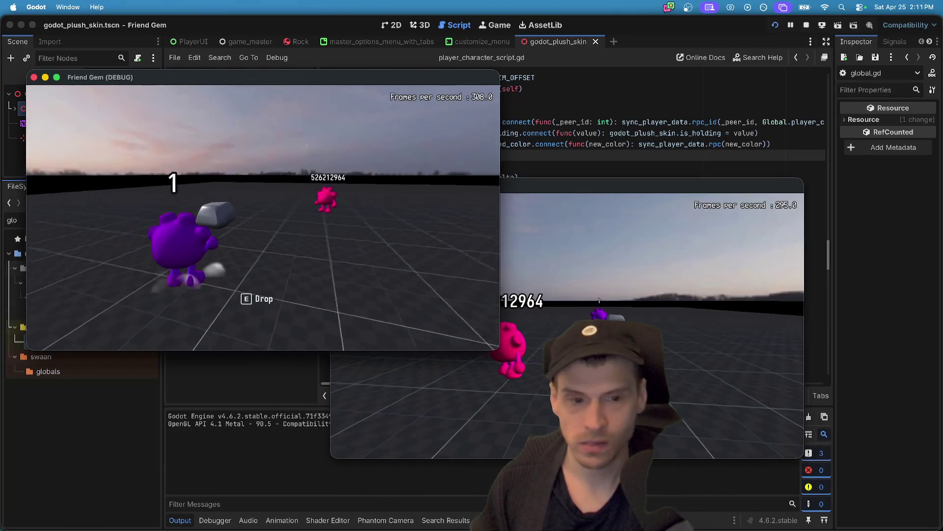
click(263, 217)
key(w)
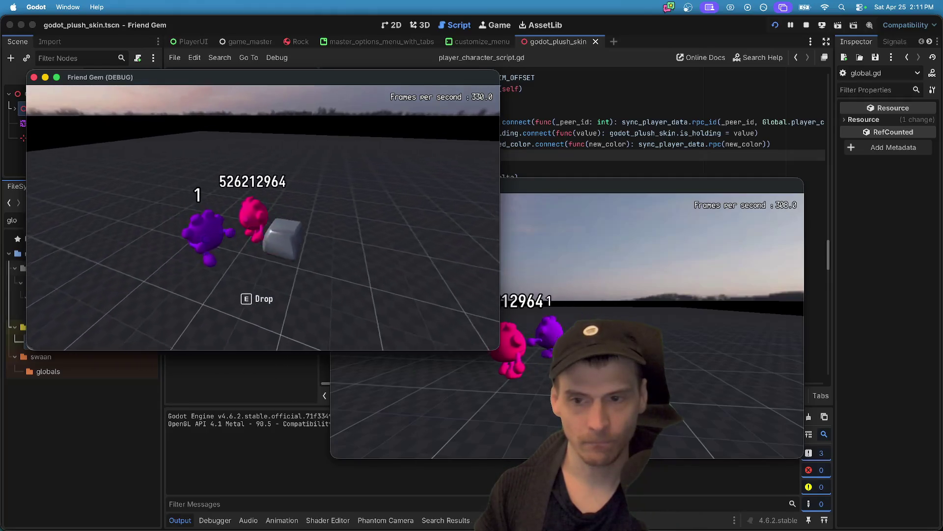
key(e)
key(w)
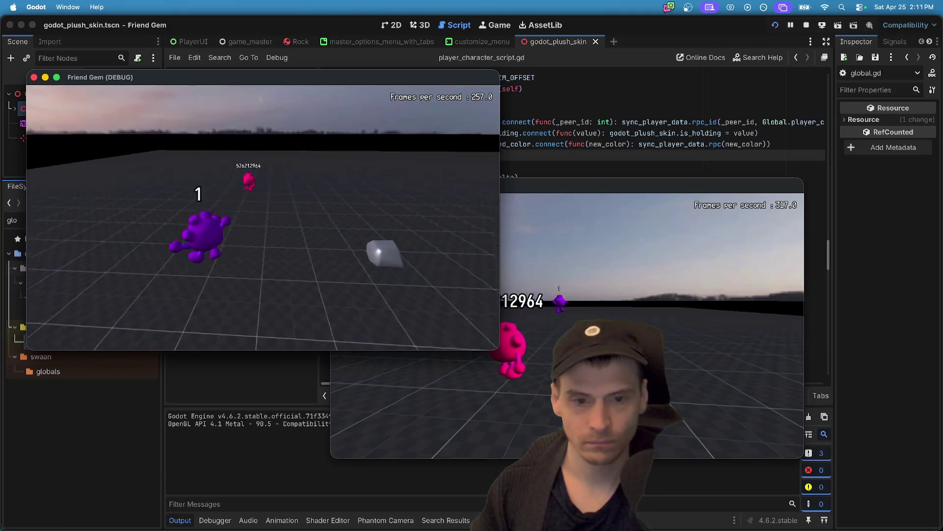
key(e)
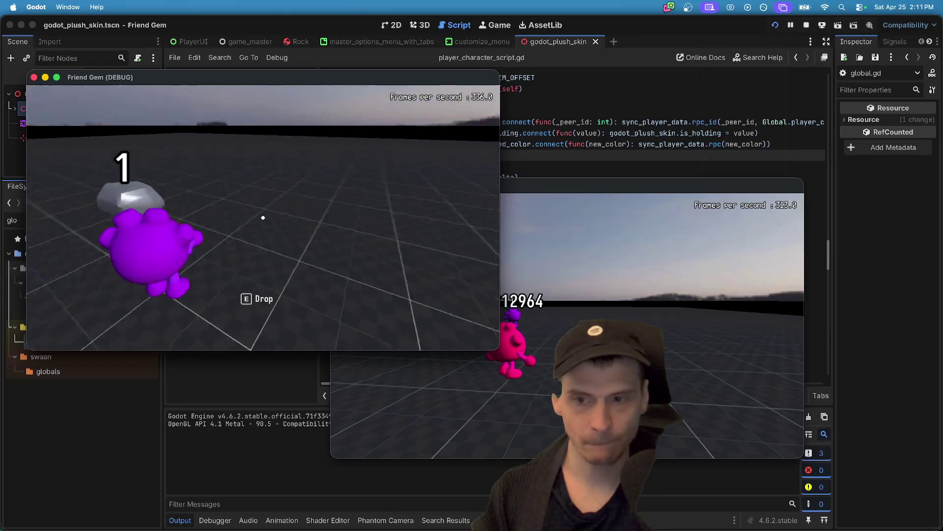
- Load the example-2 level through the Admin panel, then quit both debug windows
key(Escape)
key(Escape)
key(Escape)
click(270, 204)
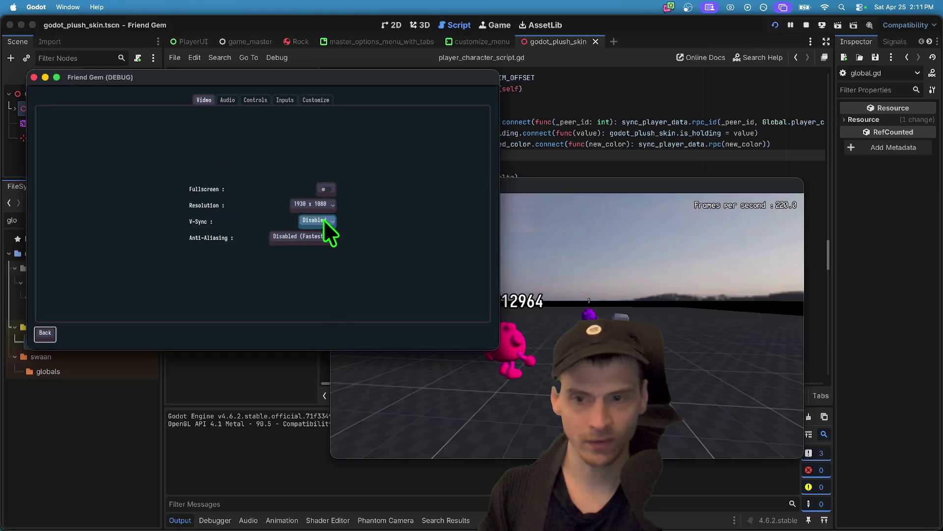
click(312, 99)
key(Escape)
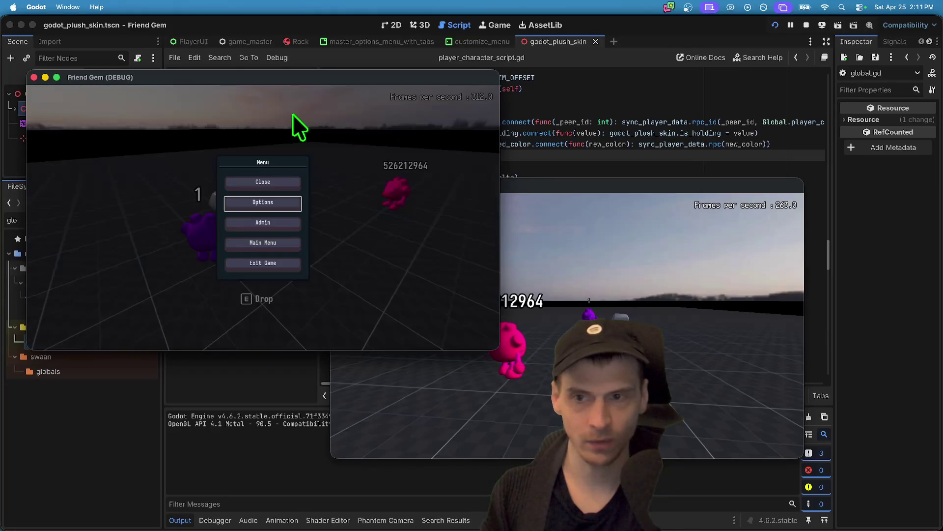
click(284, 220)
click(450, 110)
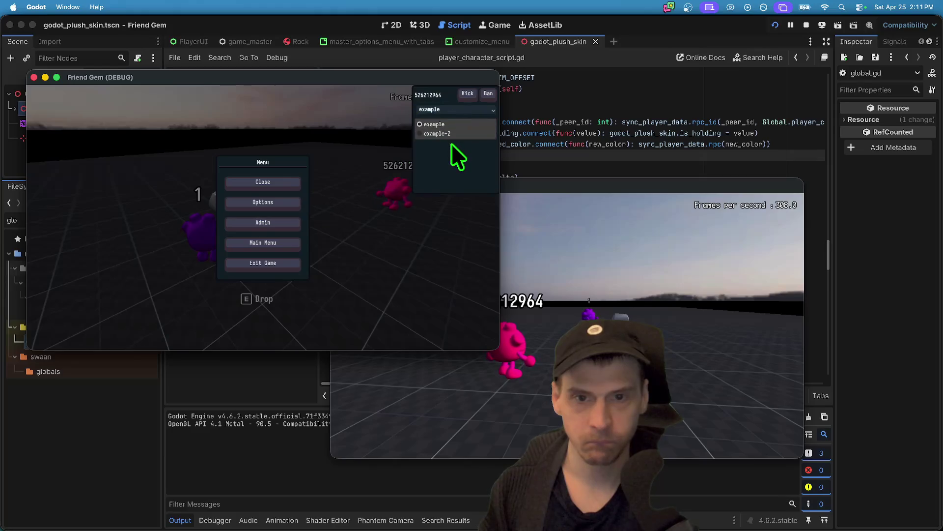
click(454, 134)
click(455, 127)
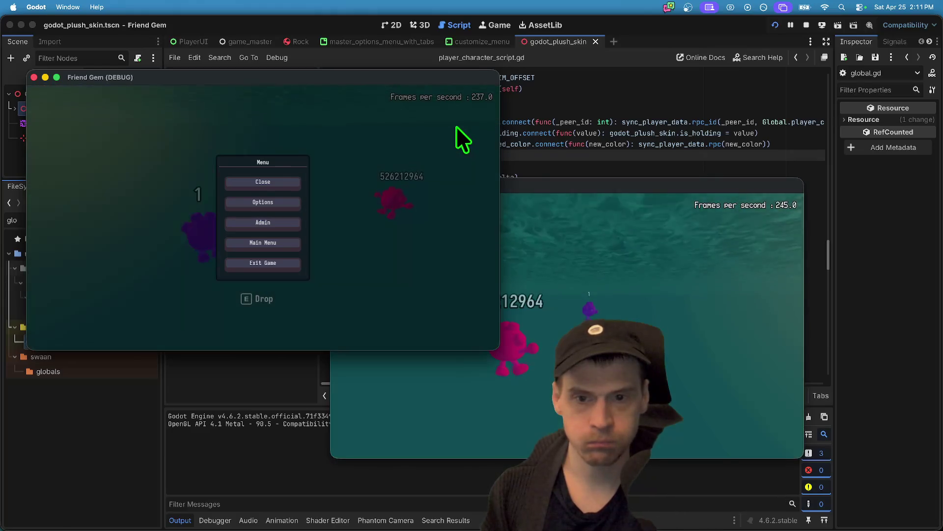
key(Escape)
key(w)
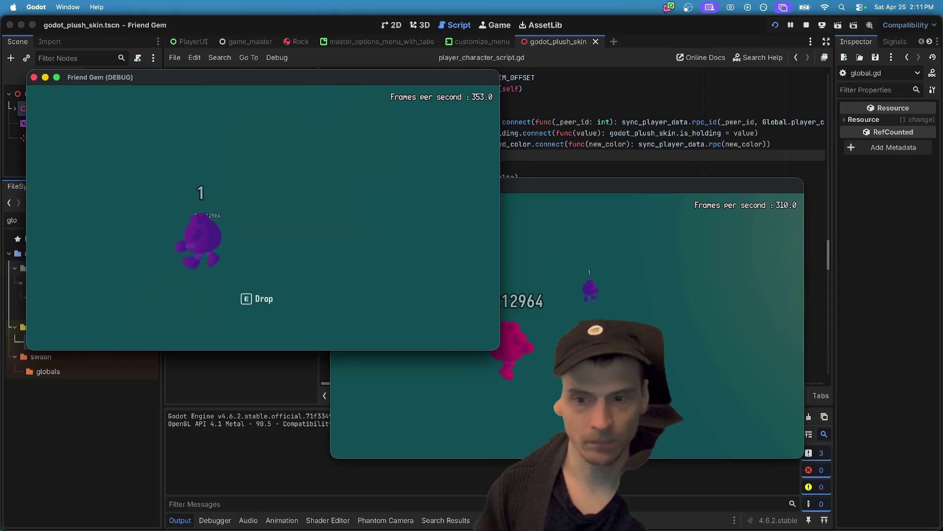
key(super+q)
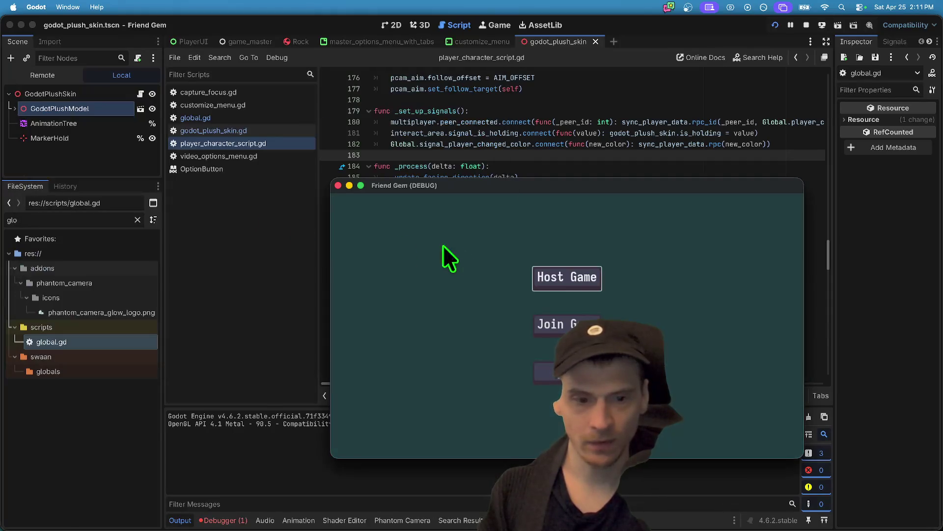
key(super+q)
click(540, 320)
scroll(526, 322, down, 7)
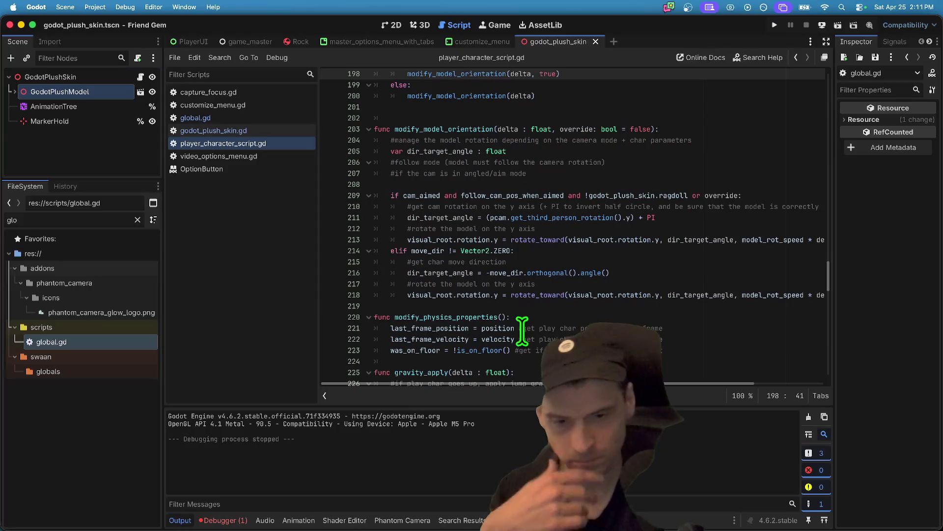
scroll(492, 290, down, 20)
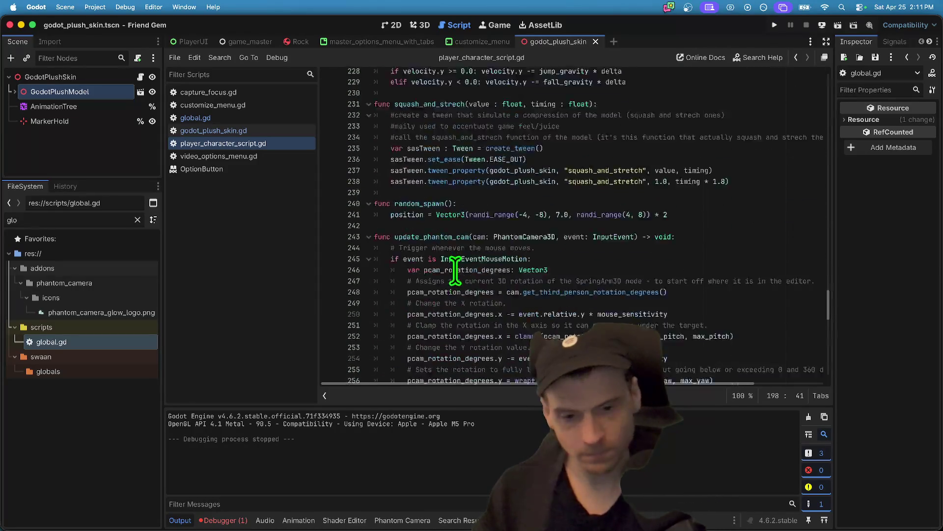
scroll(492, 292, down, 5)
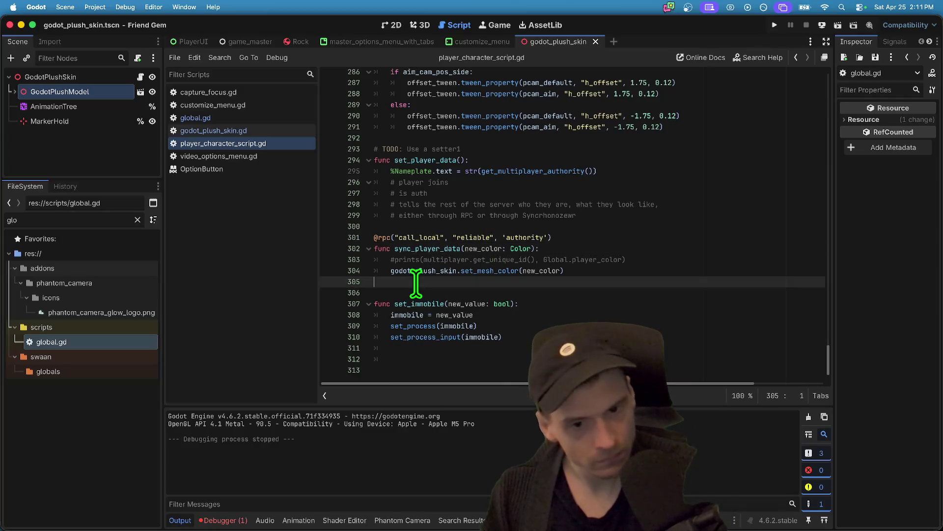
double_click(415, 248)
scroll(541, 235, up, 20)
scroll(603, 227, up, 3)
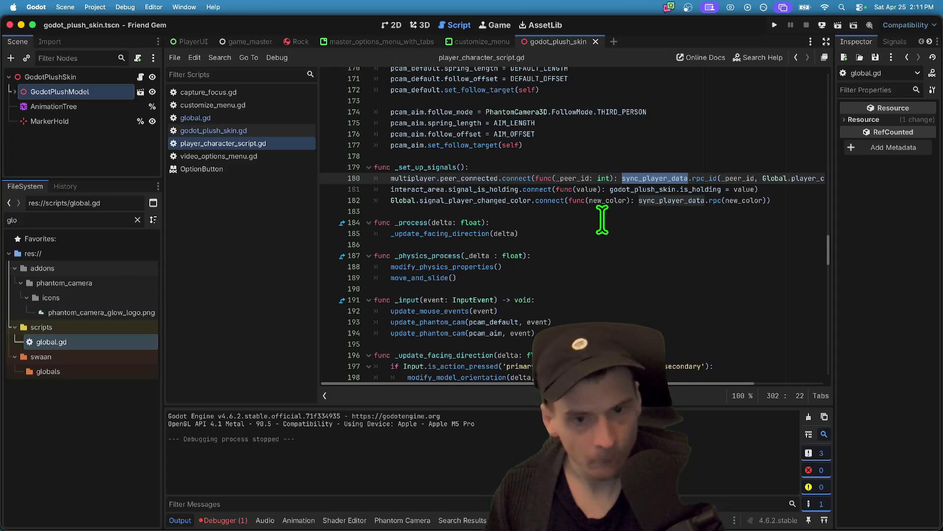
click(397, 167)
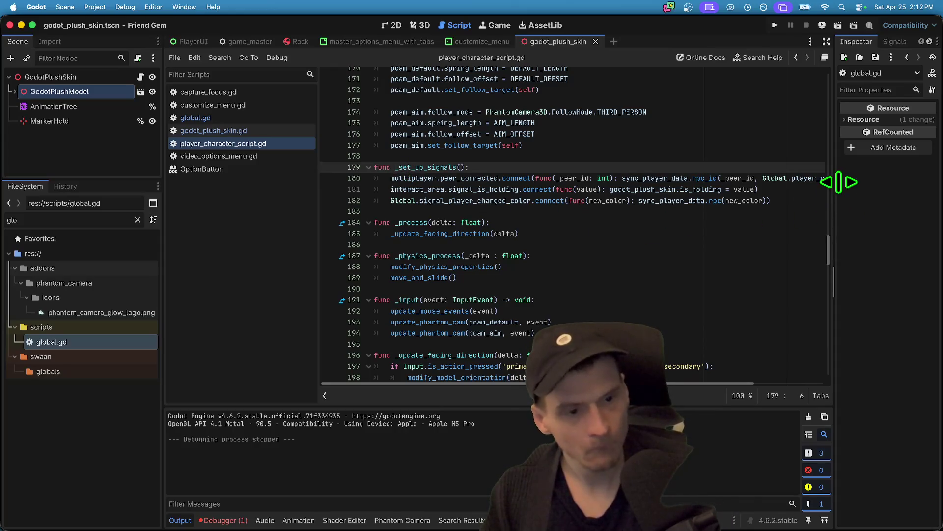
scroll(578, 231, up, 3)
scroll(578, 231, up, 10)
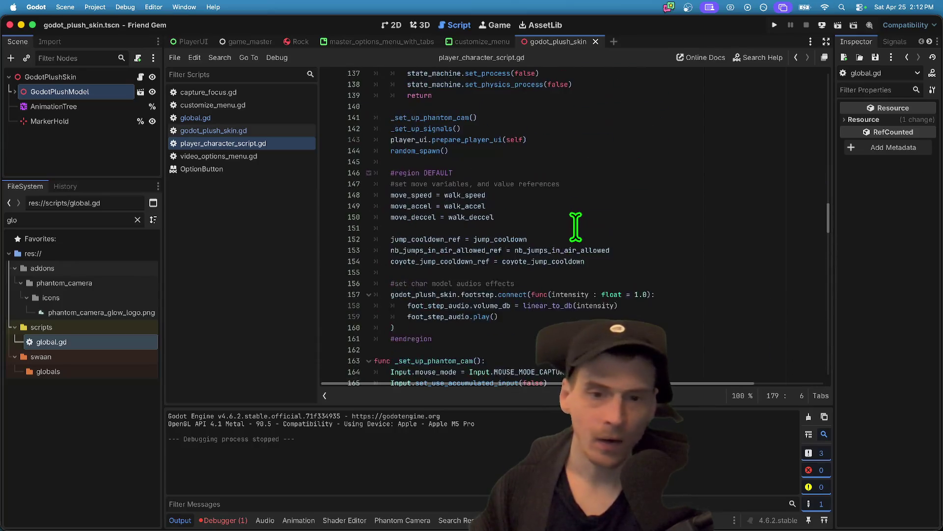
click(430, 272)
click(582, 249)
click(413, 281)
click(417, 271)
double_click(417, 272)
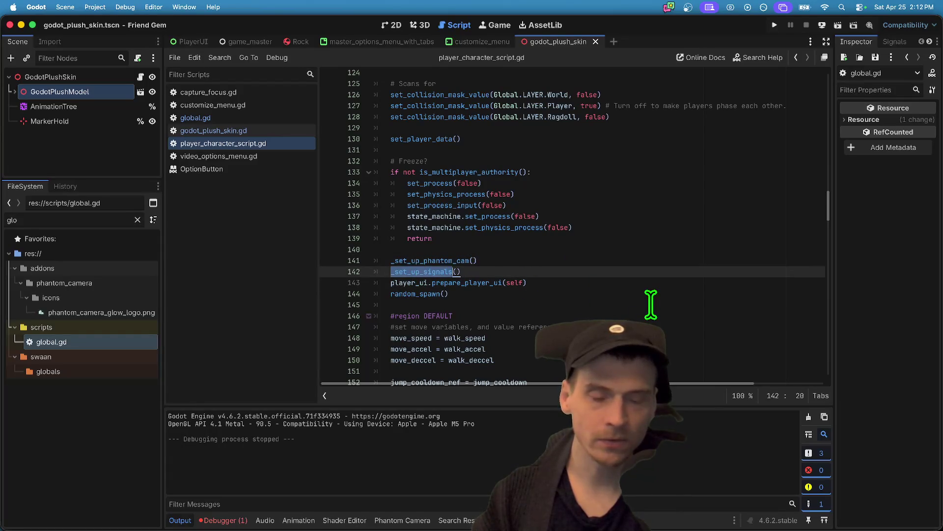
scroll(642, 291, down, 1)
double_click(485, 238)
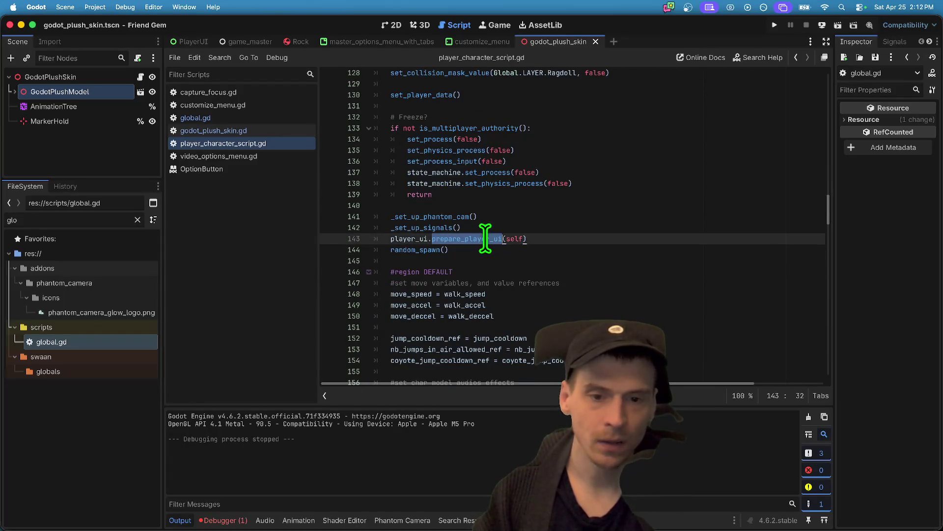
scroll(477, 241, down, 1)
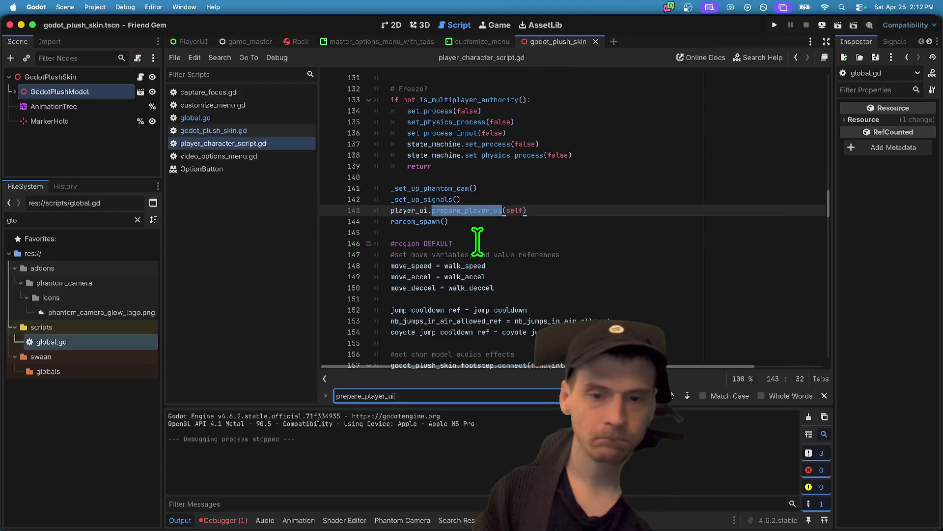
scroll(575, 246, up, 3)
scroll(575, 246, up, 1)
scroll(492, 253, down, 10)
scroll(434, 265, up, 8)
scroll(461, 266, up, 7)
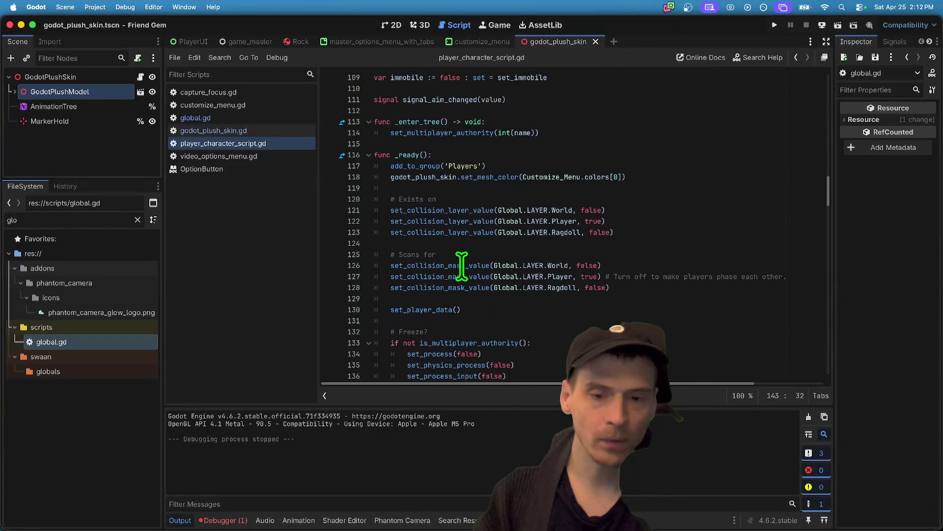
double_click(412, 307)
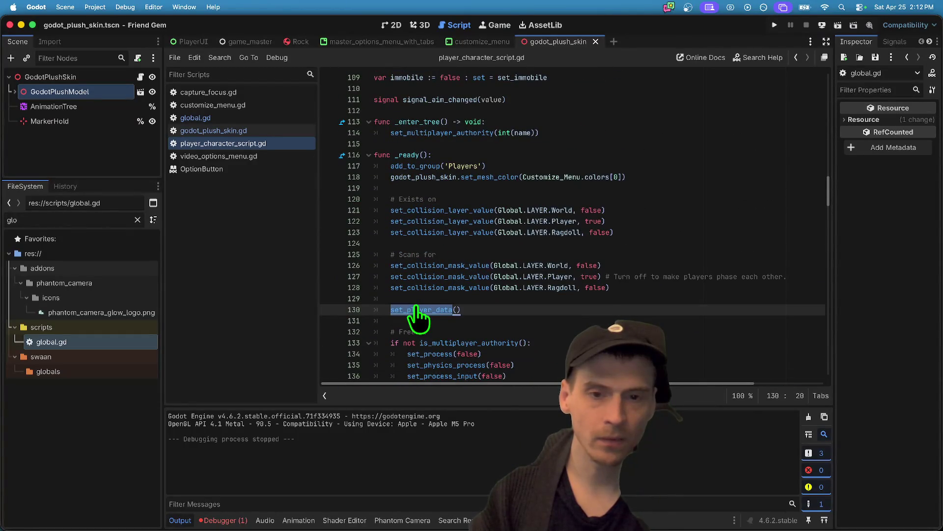
triple_click(637, 176)
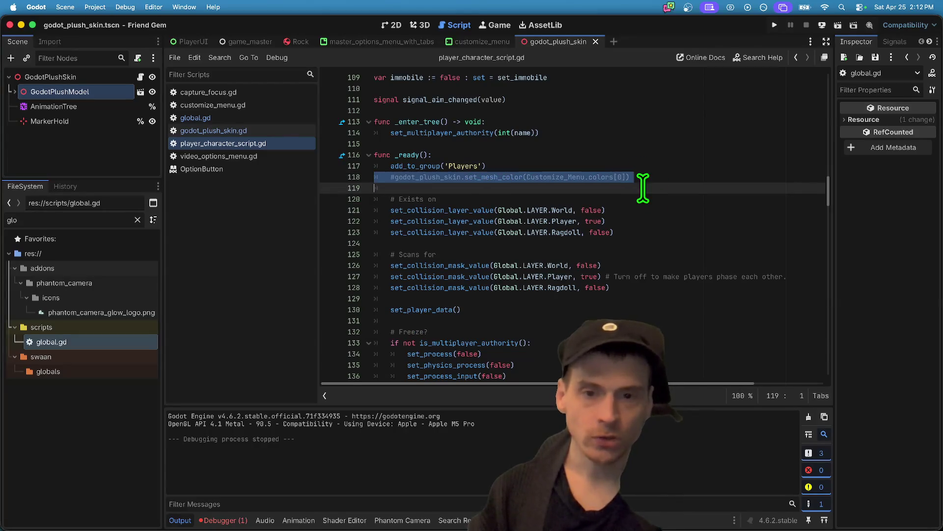
- Cut the set_mesh_color line from _ready and copy the call into set_player_data
key(super+x)
super+click(421, 298)
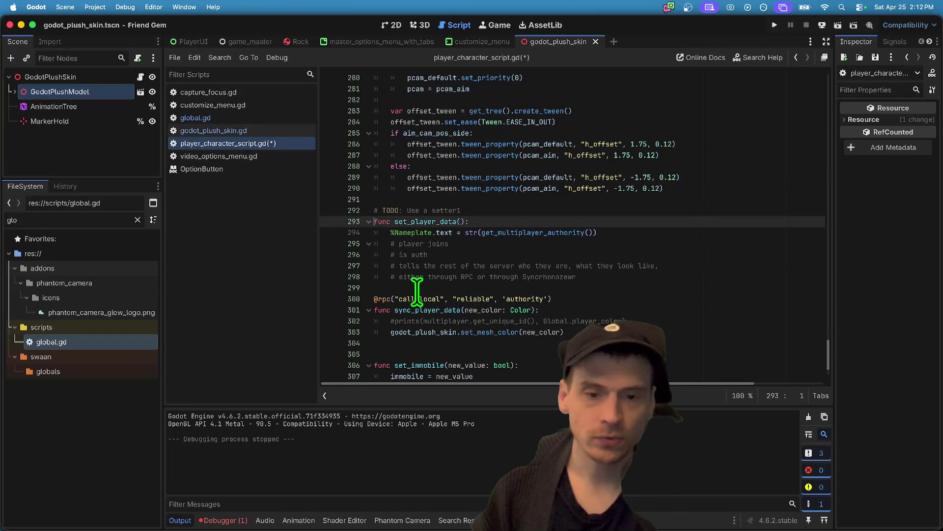
double_click(449, 330)
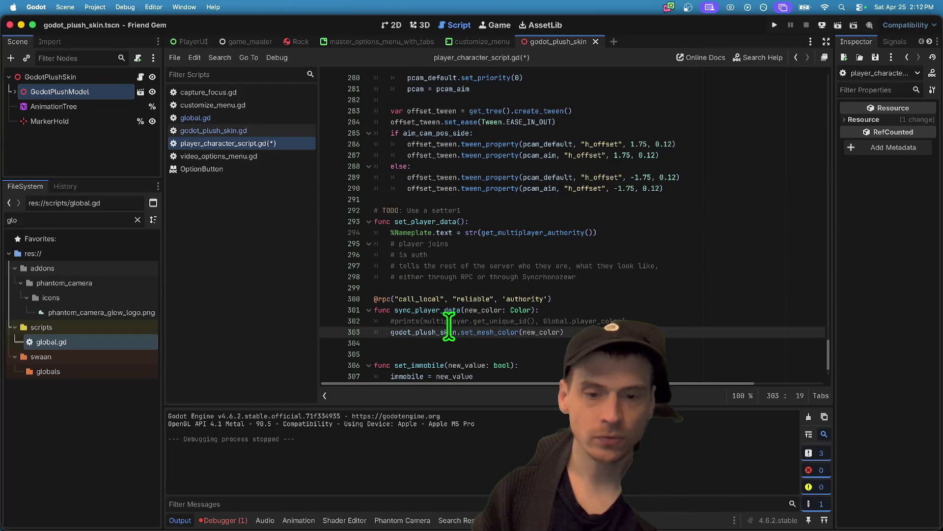
click(663, 239)
key(super+shift+Return)
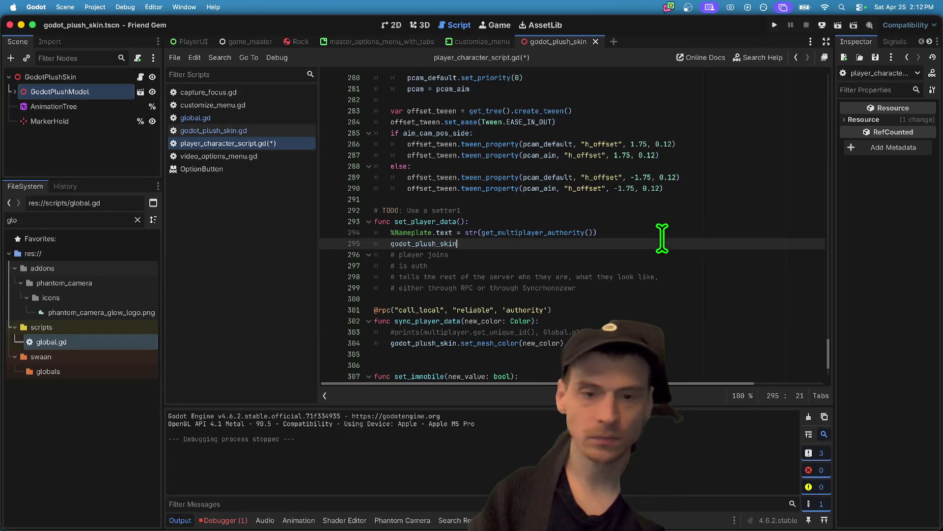
click(670, 345)
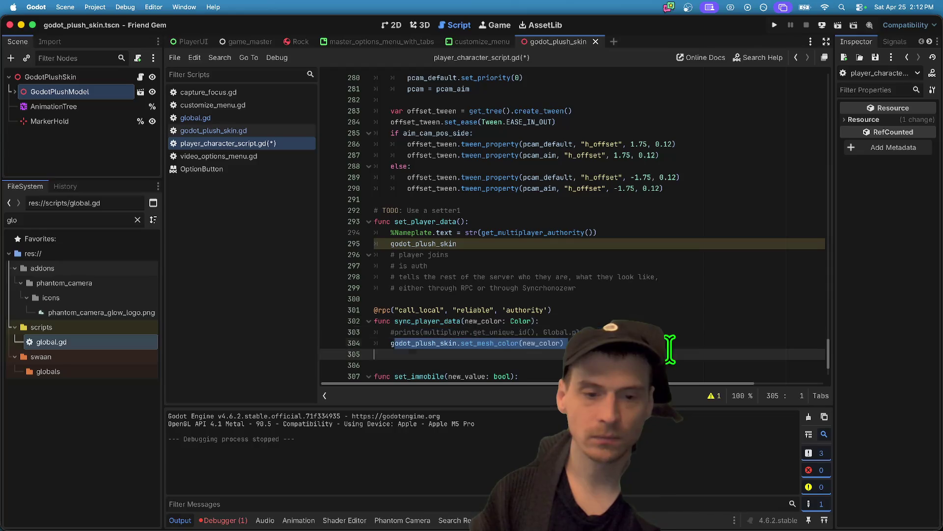
drag(670, 345, 382, 343)
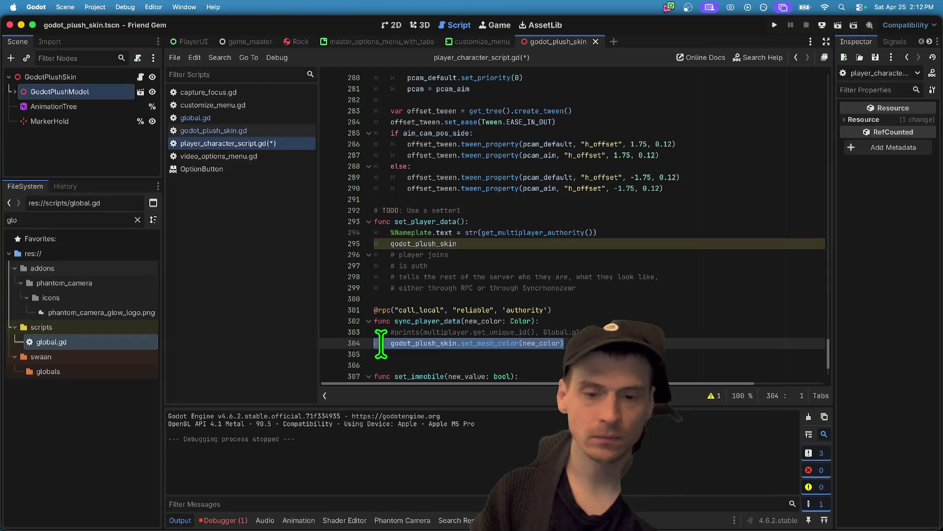
drag(440, 237, 440, 239)
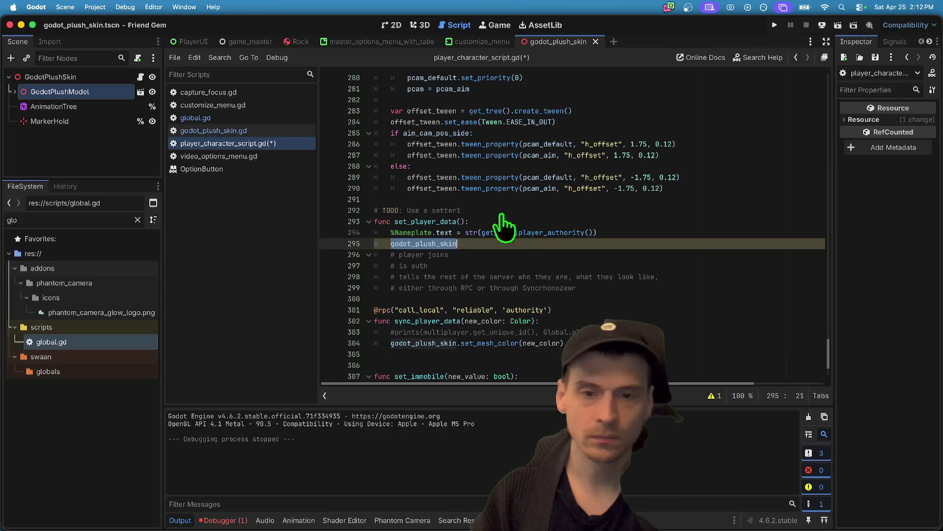
- Change the copied call's argument to Global.player_color and save player_character_script.gd
click(533, 199)
click(549, 222)
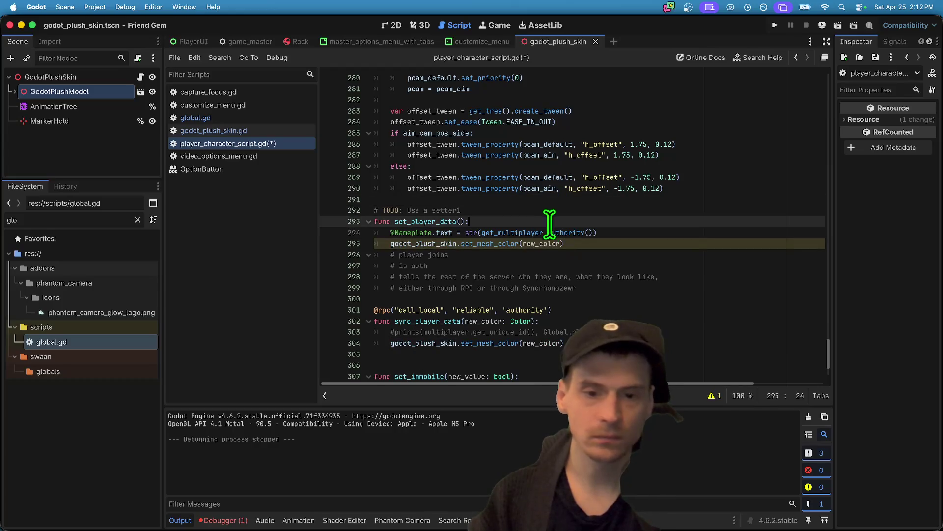
click(565, 244)
click(536, 339)
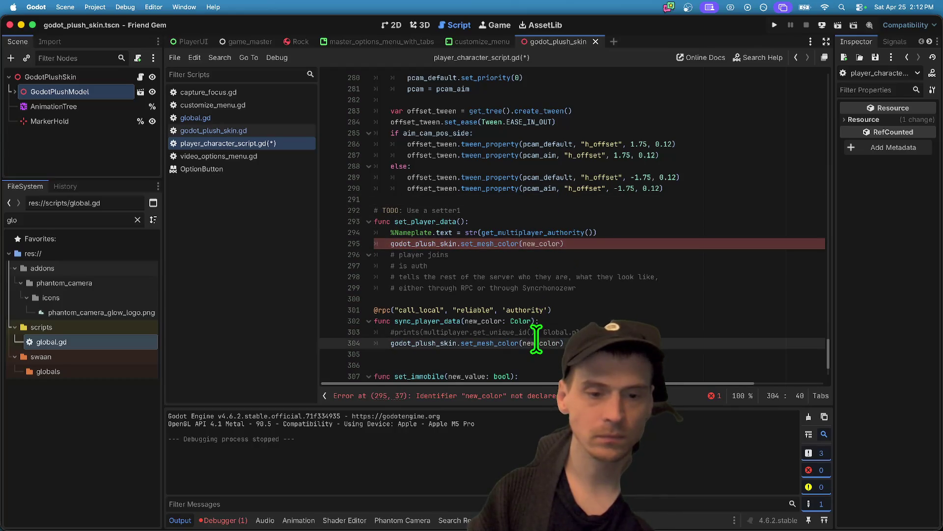
double_click(541, 244)
key(Right)
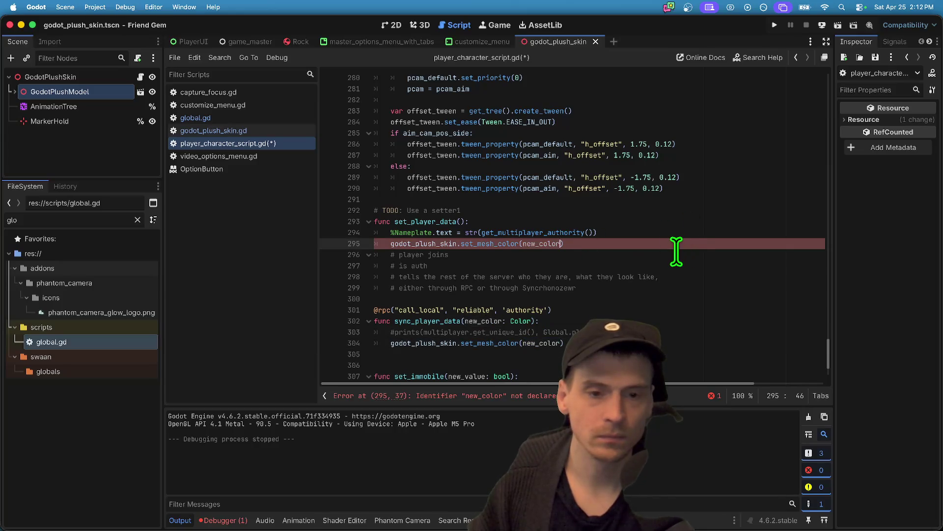
text(lobal.)
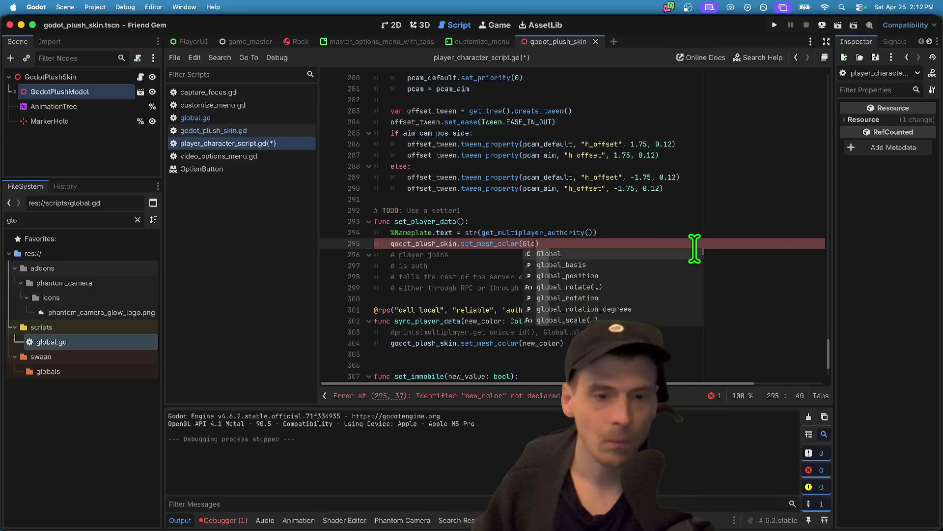
text(pla)
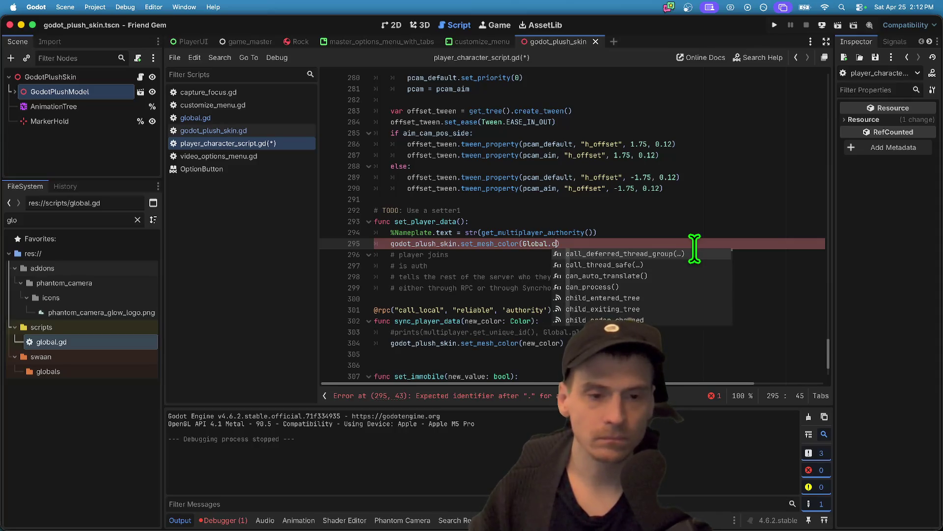
key(Return)
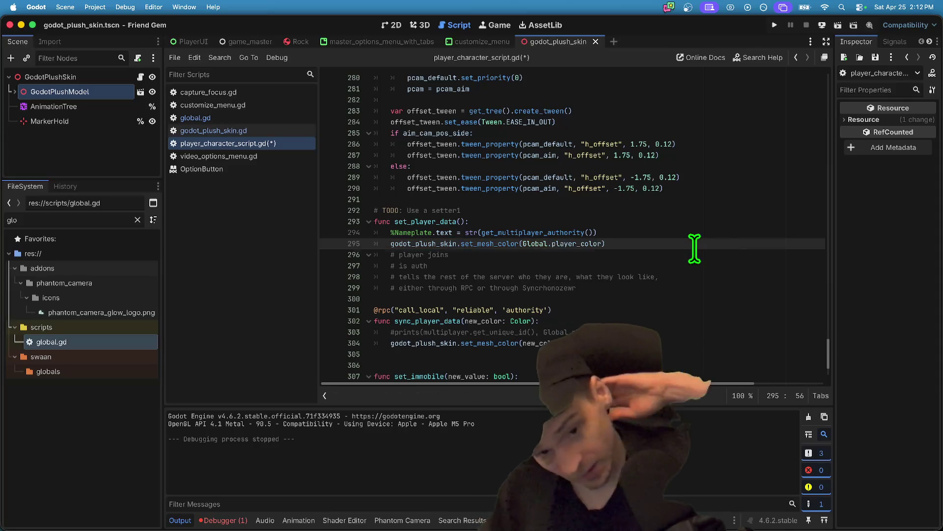
key(super+s)
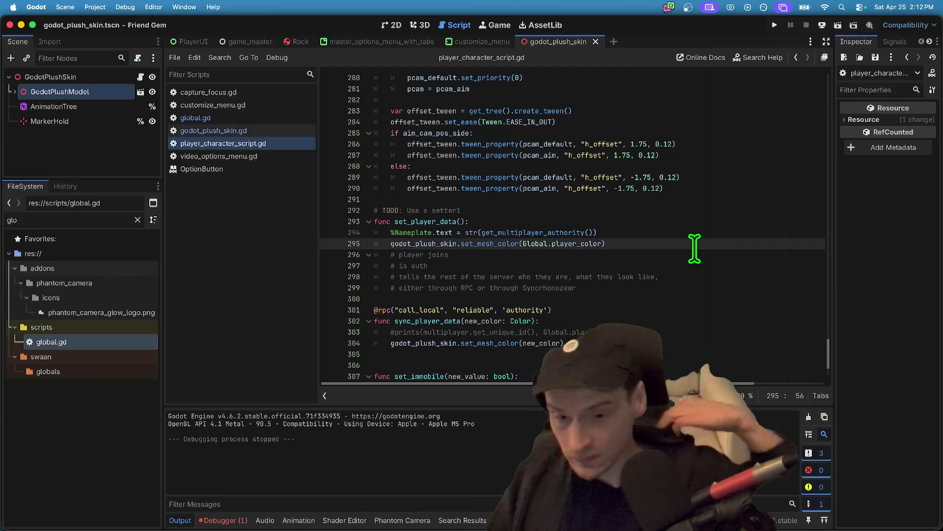
- Check where set_player_data is called, then run the project to test colour sync
click(431, 221)
double_click(431, 221)
key(super+g)
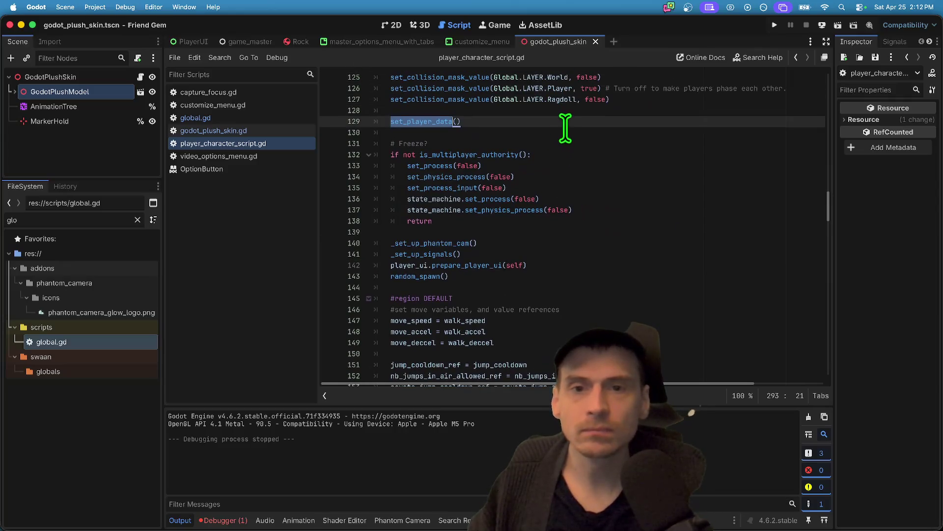
super+click(407, 121)
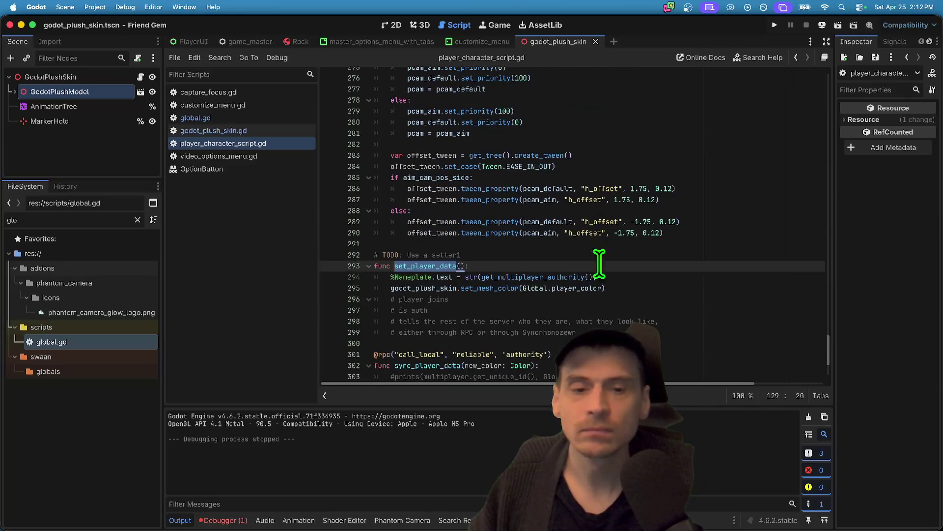
click(626, 290)
double_click(393, 288)
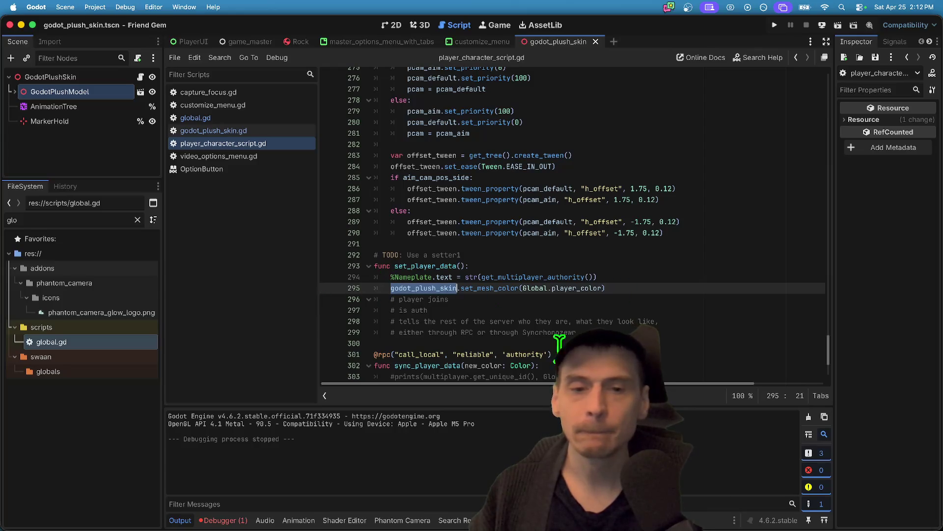
click(633, 298)
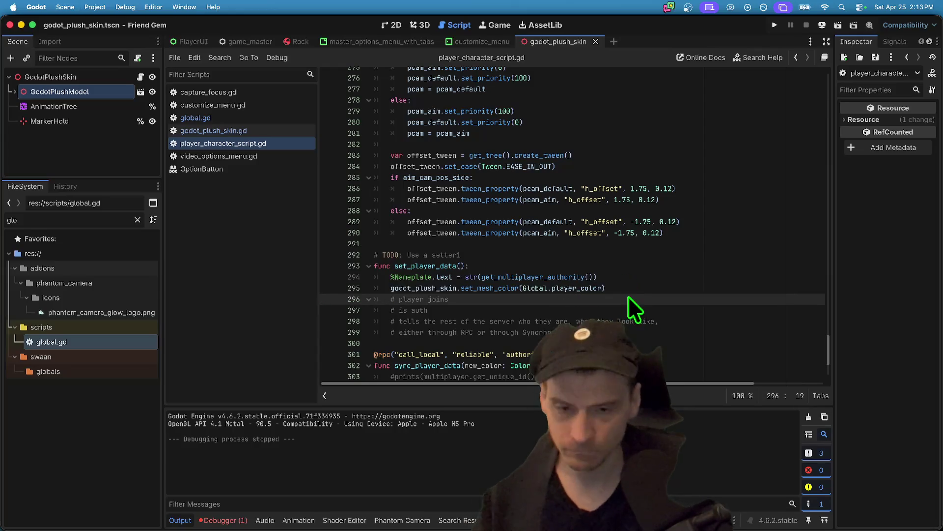
key(super+b)
- Move the game window left and set this instance's player colour to magenta
drag(576, 173, 251, 101)
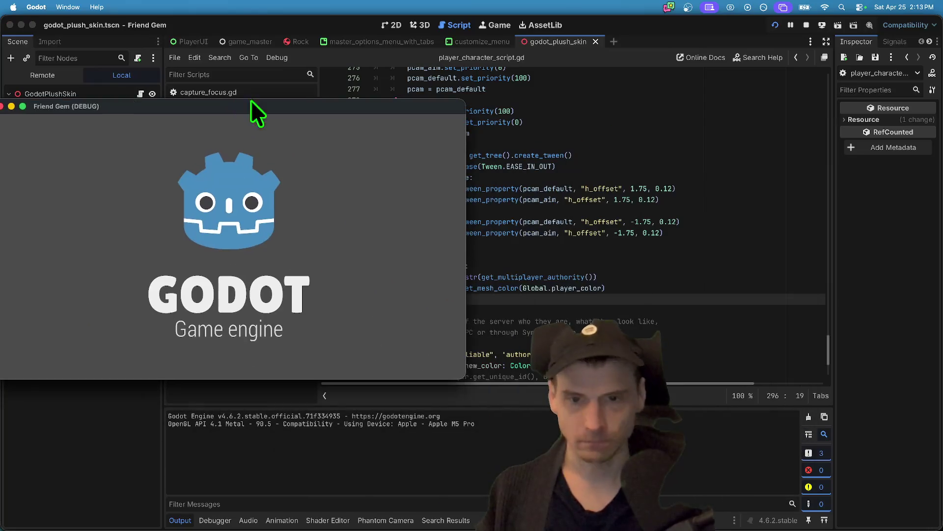
click(244, 248)
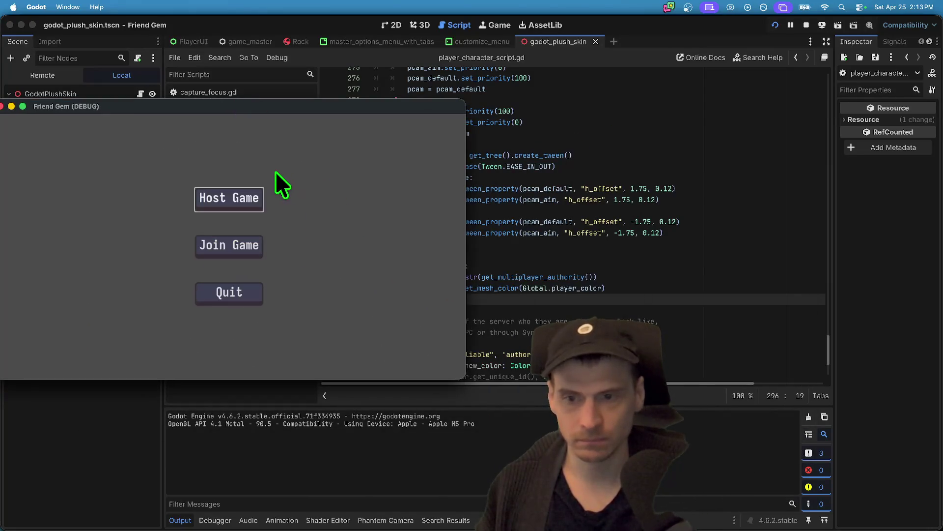
click(246, 240)
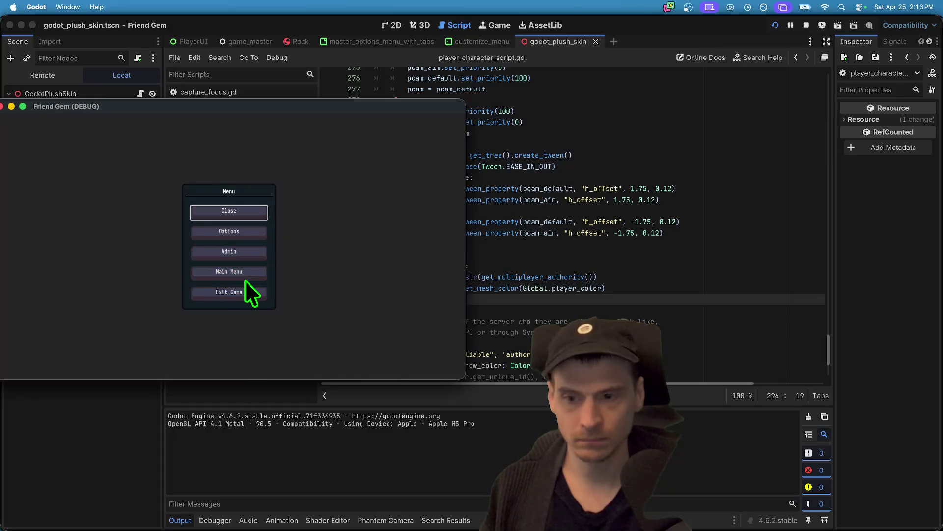
key(Down)
key(Return)
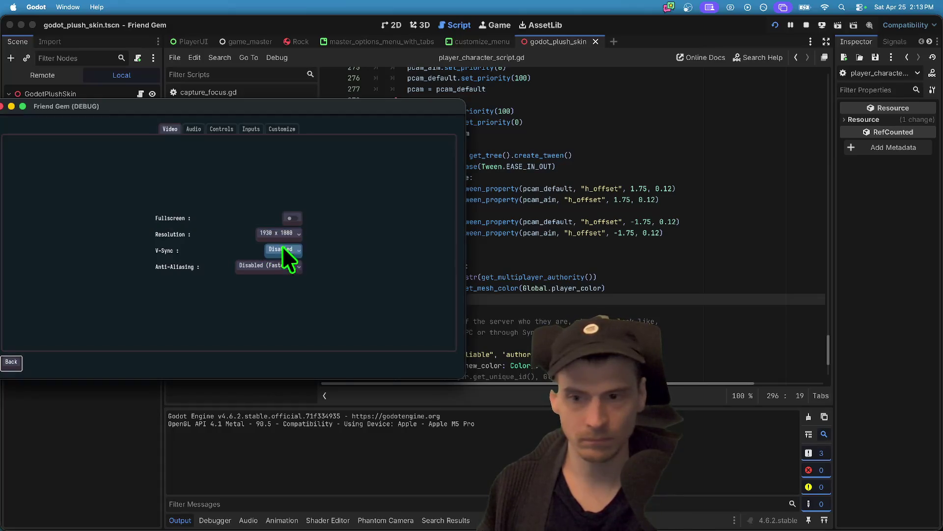
click(278, 129)
click(258, 170)
click(261, 197)
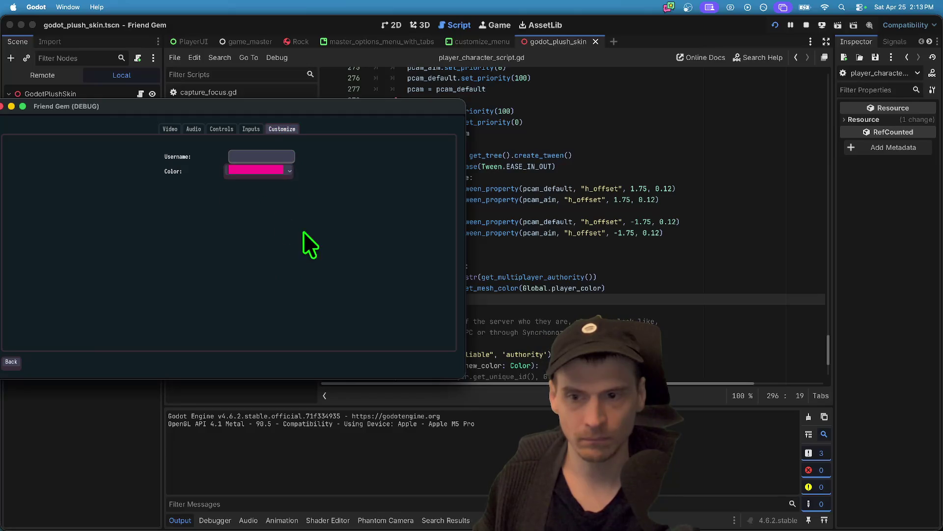
click(12, 361)
click(228, 331)
- Host the game in one instance and join the listed server from the second
click(251, 209)
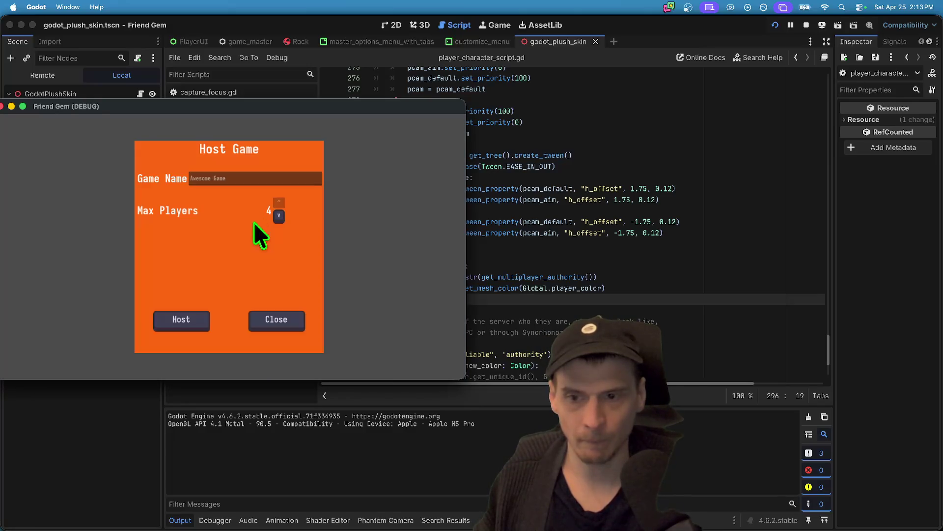
click(169, 323)
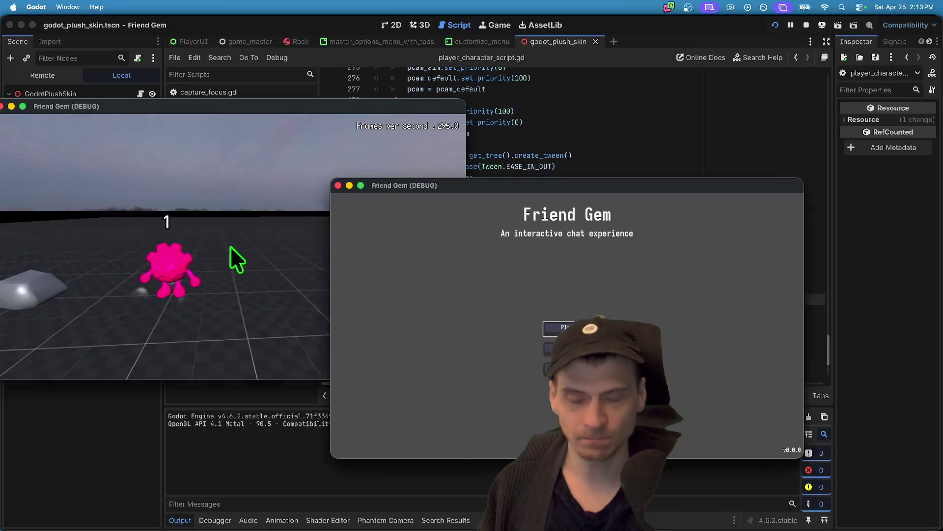
click(567, 327)
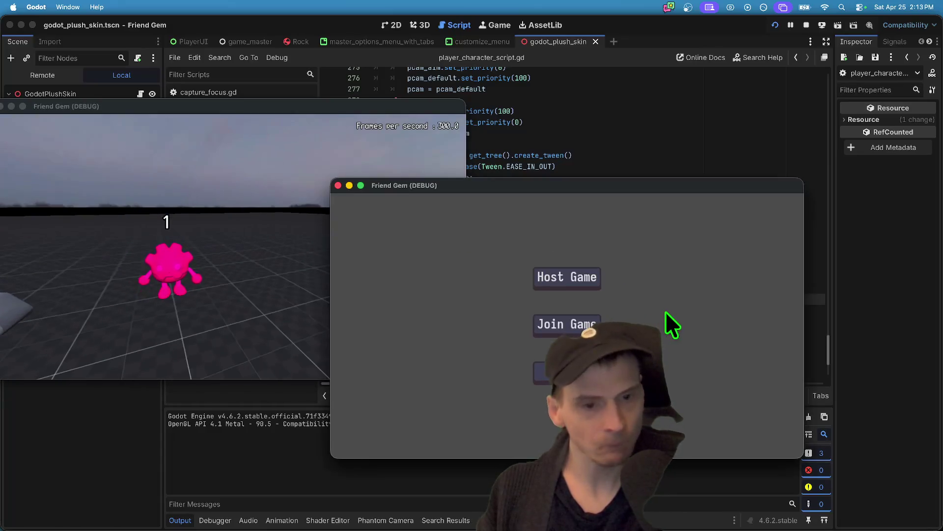
click(571, 326)
click(638, 266)
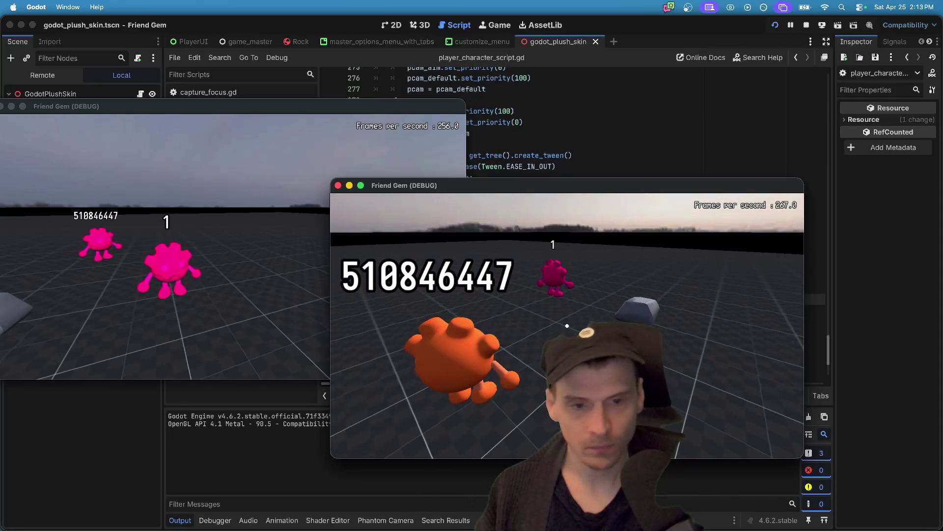
- Walk the orange player forward, then recolour it purple in Options > Customize
key(w)
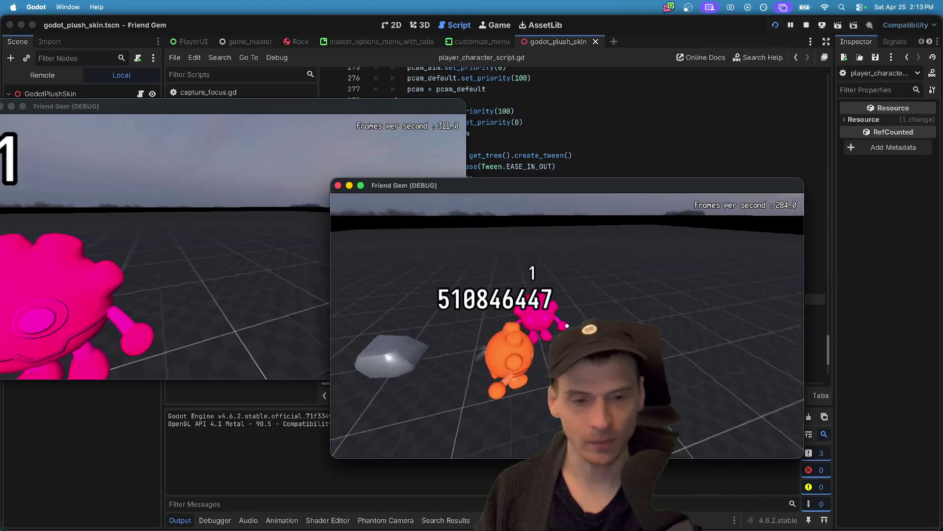
key(Escape)
click(568, 317)
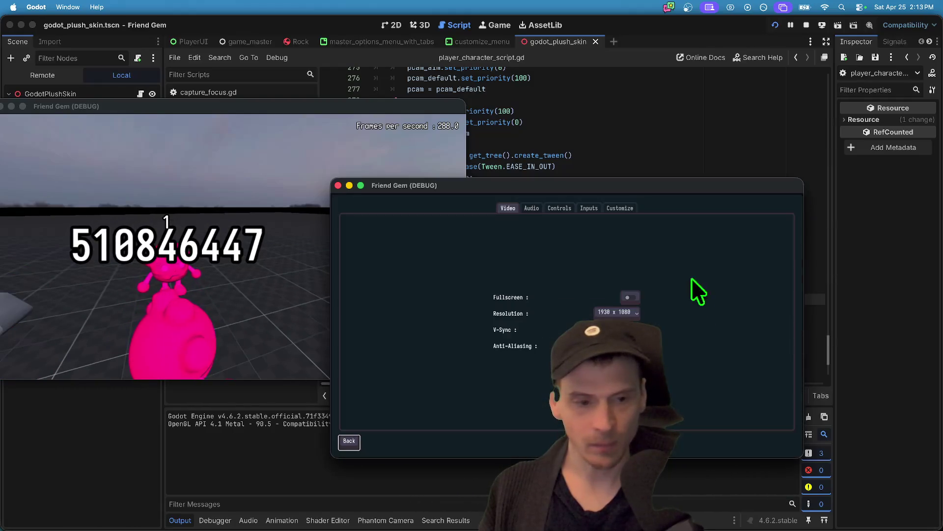
click(620, 208)
click(619, 250)
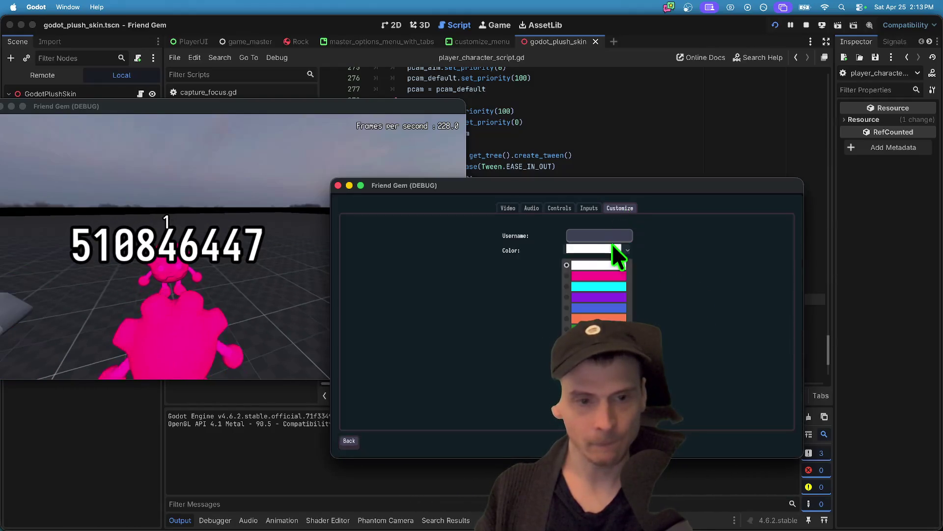
click(603, 297)
key(Escape)
key(Escape)
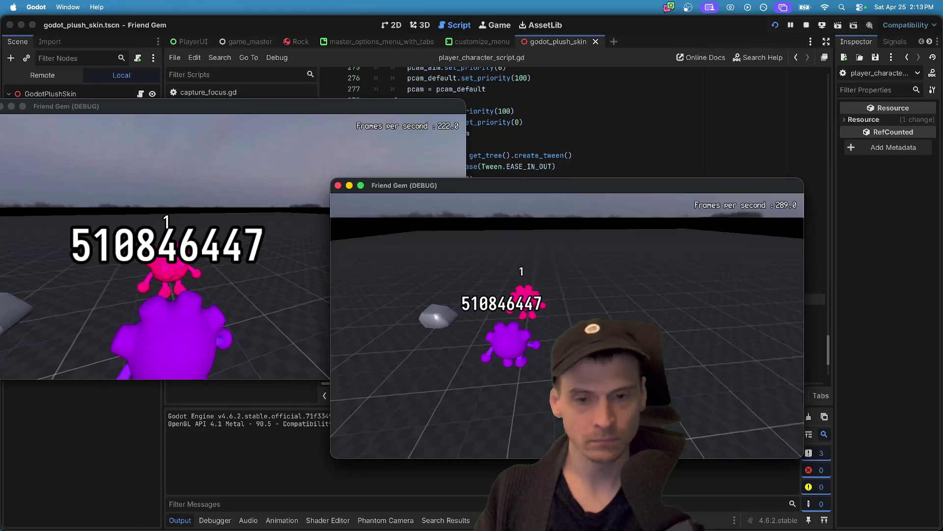
key(super+Tab)
key(super+Tab)
key(super+Tab)
key(super+Tab)
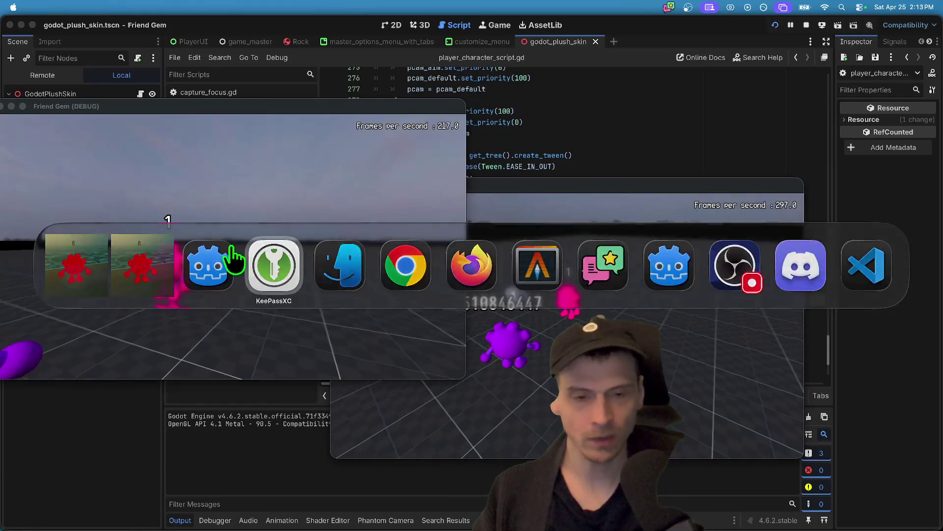
key(super+Tab)
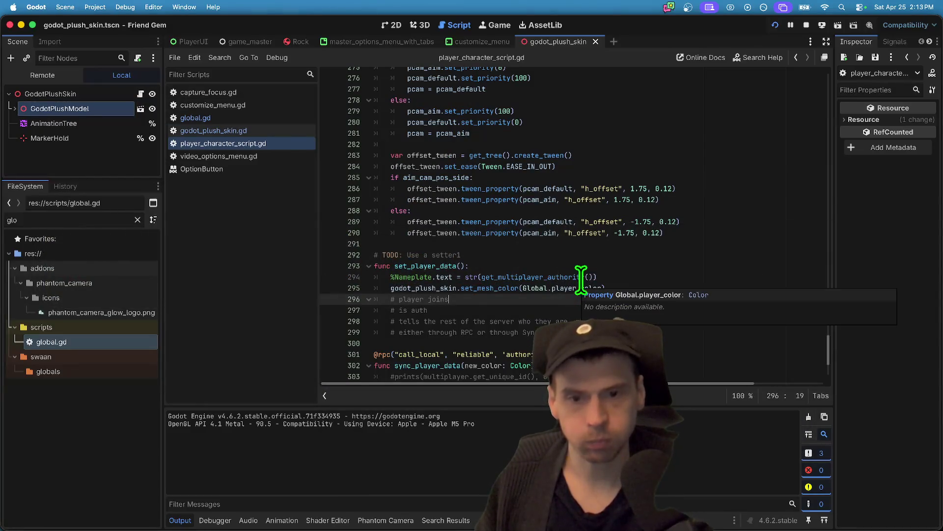
- Copy the set_mesh_color call from line 295 and paste it indented below set_player_data() in _ready
double_click(431, 288)
drag(431, 288, 702, 291)
key(super+c)
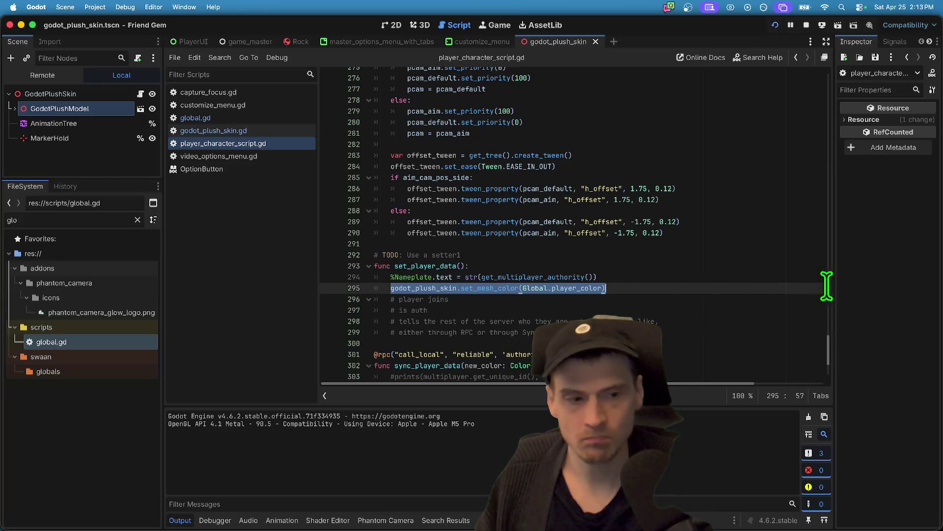
mouse_move(828, 356)
mouse_down()
mouse_move(816, 138)
mouse_move(809, 190)
mouse_up()
click(791, 218)
key(Down)
key(Down)
key(Down)
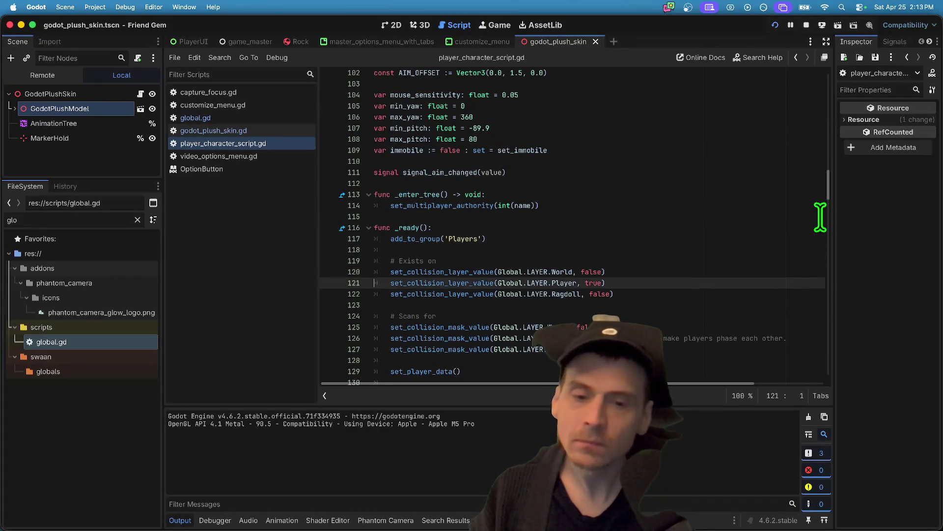
key(Down)
key(Down)
key(Down)
key(super+v)
key(Home)
key(Tab)
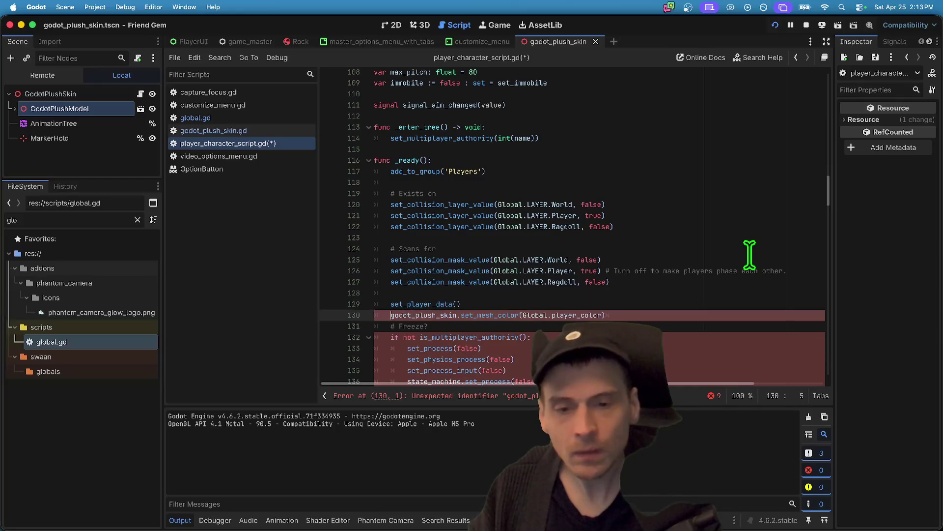
key(Up)
key(Down)
key(End)
key(Return)
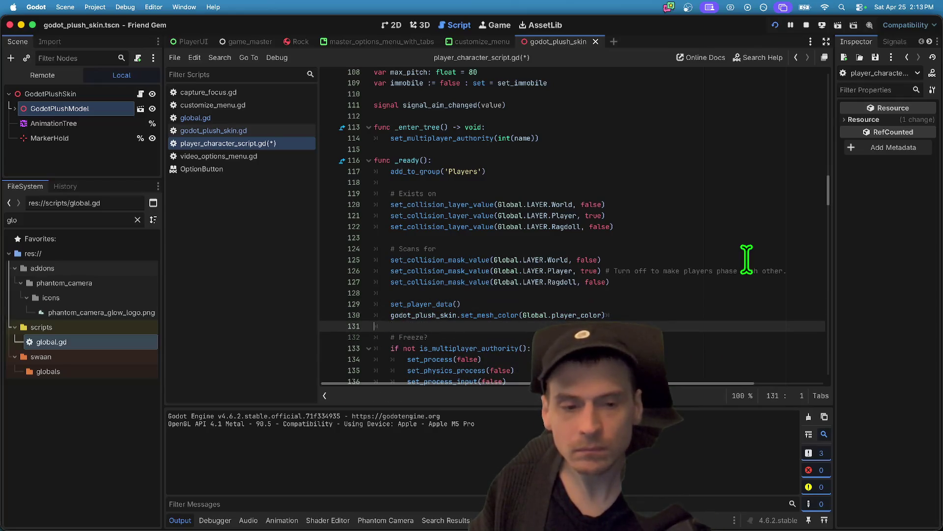
key(Up)
- Rewrite the pasted call's argument as Customize_Menu.colors[ and bring up customize_menu.gd
key(BackSpace)
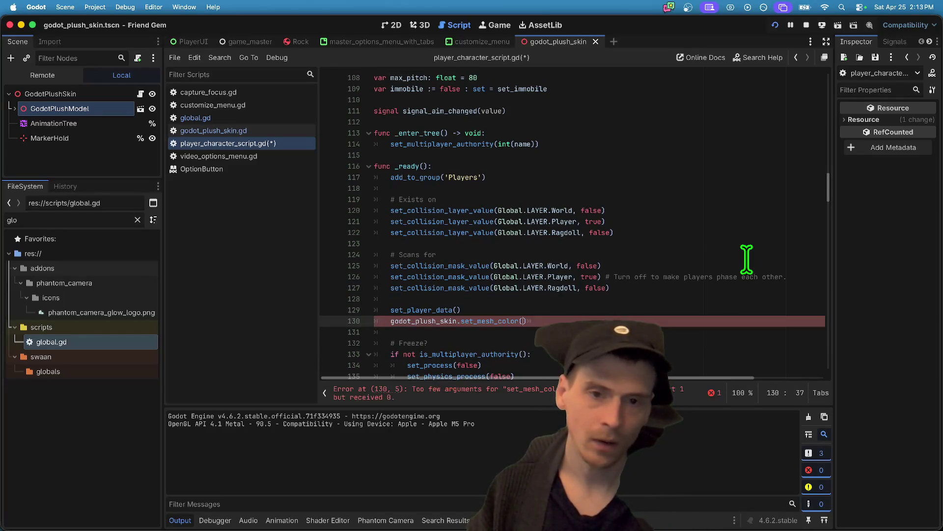
key(BackSpace)
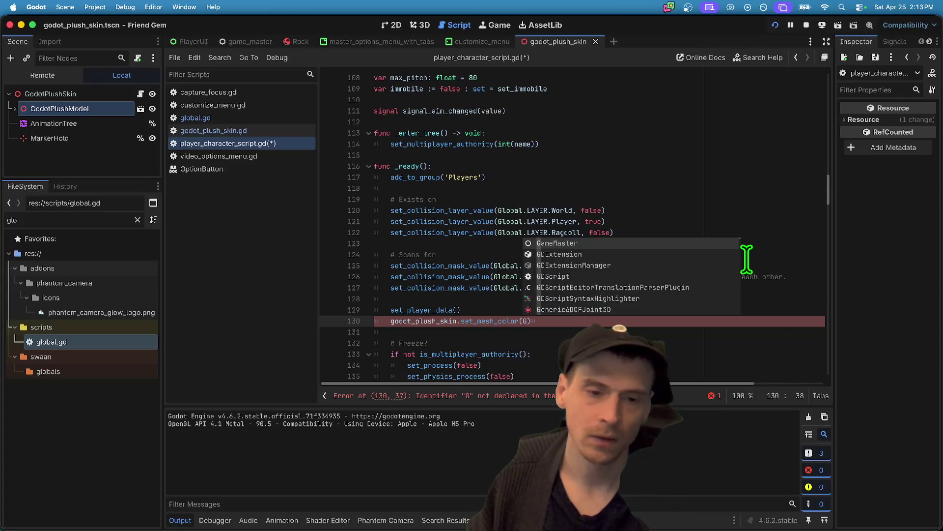
key(BackSpace)
text(C)
key(BackSpace)
key(BackSpace)
key(BackSpace)
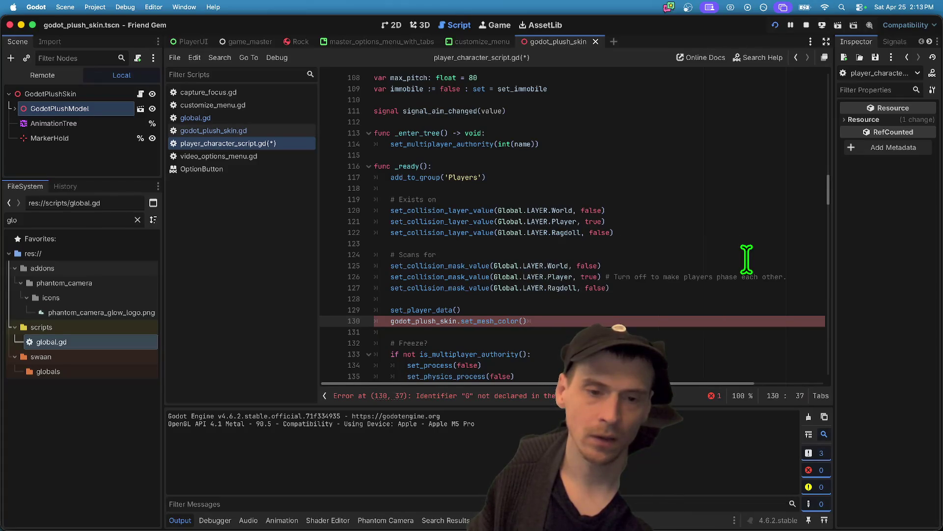
text(s)
key(Return)
text(.co)
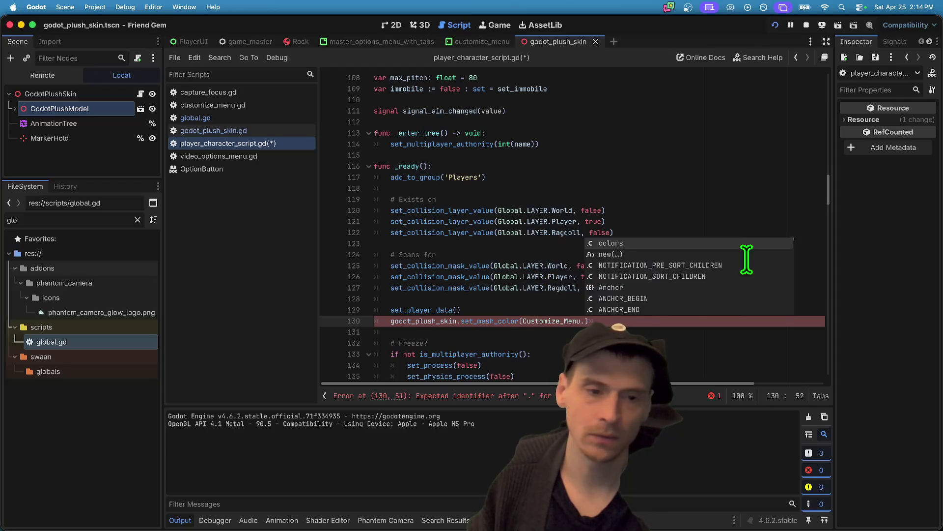
text(lors[)
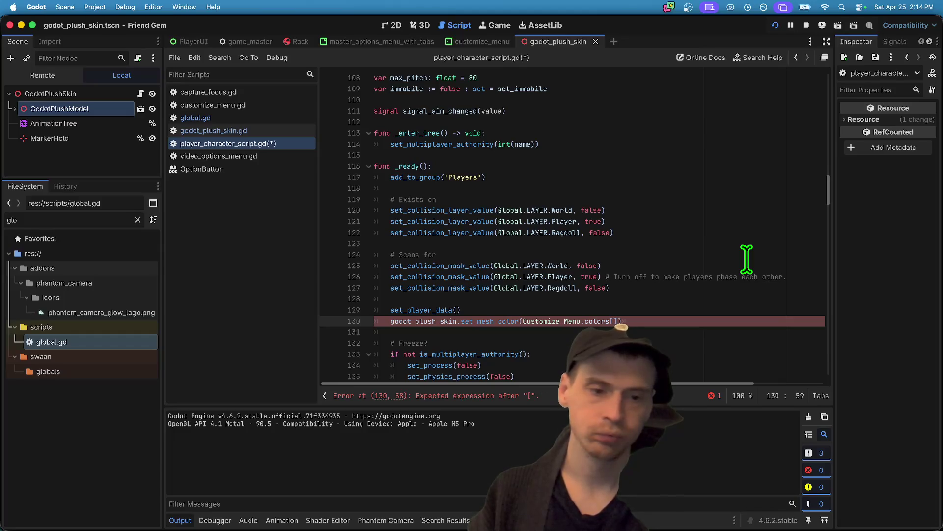
click(231, 106)
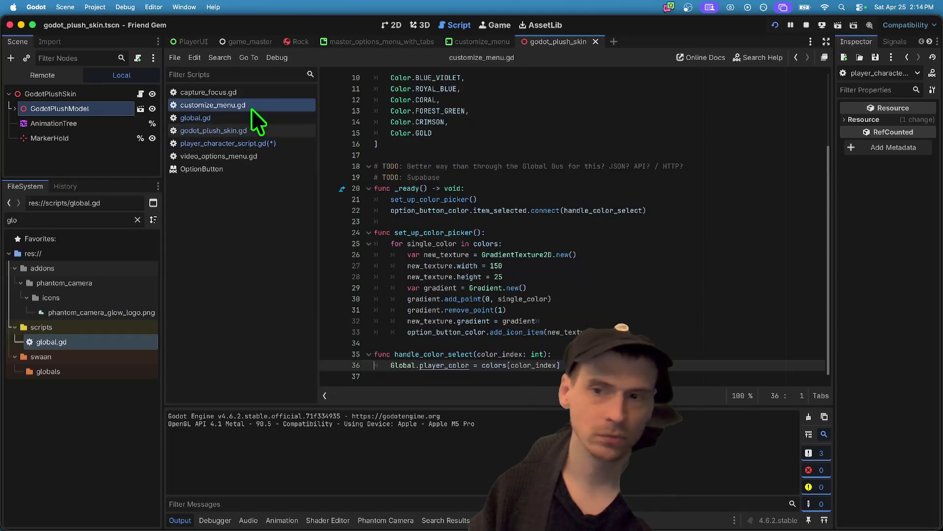
- Review the colors list in customize_menu.gd and the player colour code in global.gd
click(206, 118)
scroll(598, 196, up, 6)
scroll(534, 184, down, 3)
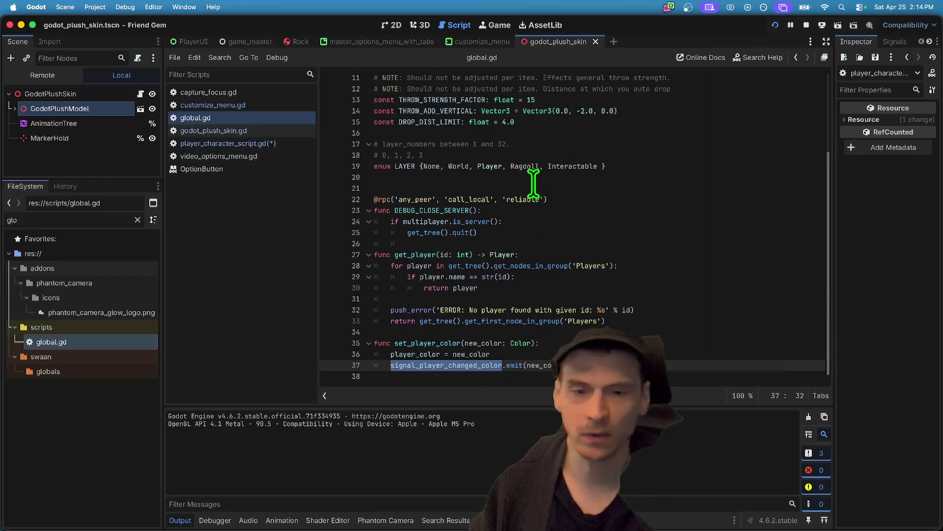
click(239, 104)
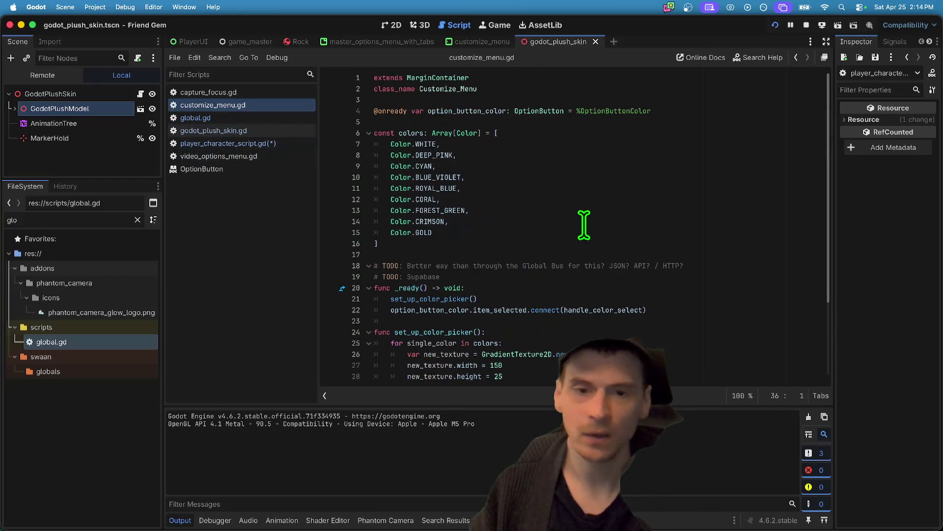
click(417, 188)
key(alt+Left)
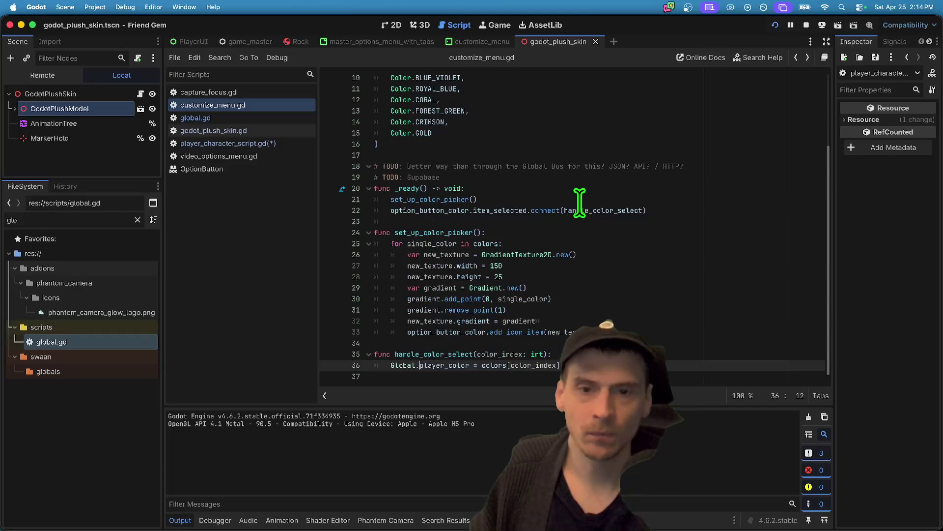
key(alt+Left)
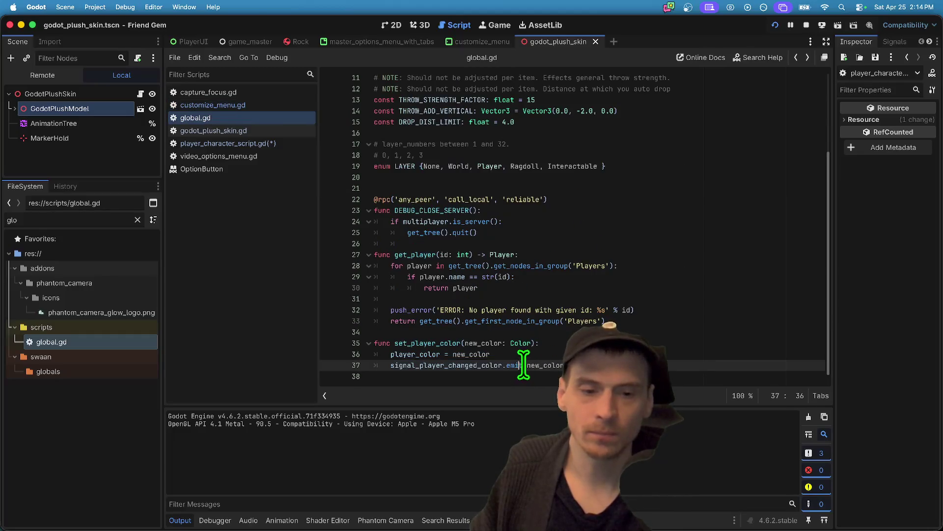
key(alt+Right)
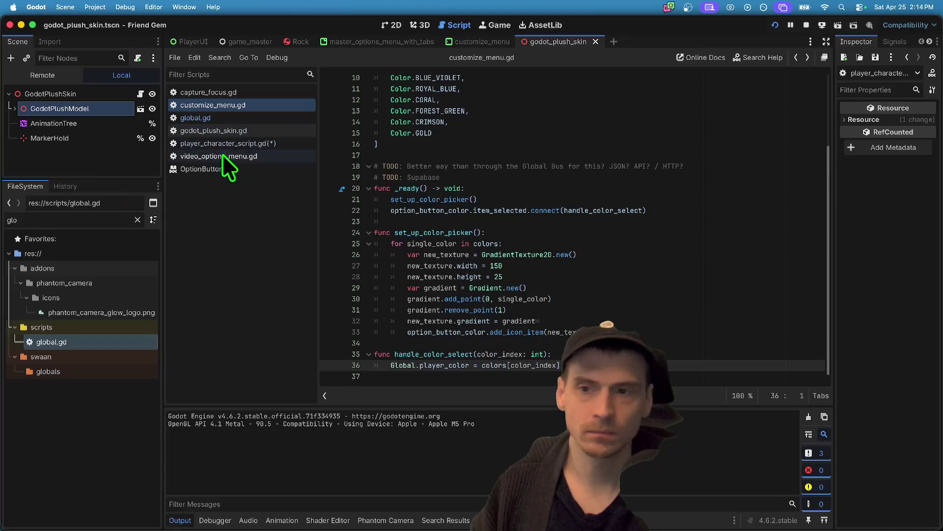
click(224, 143)
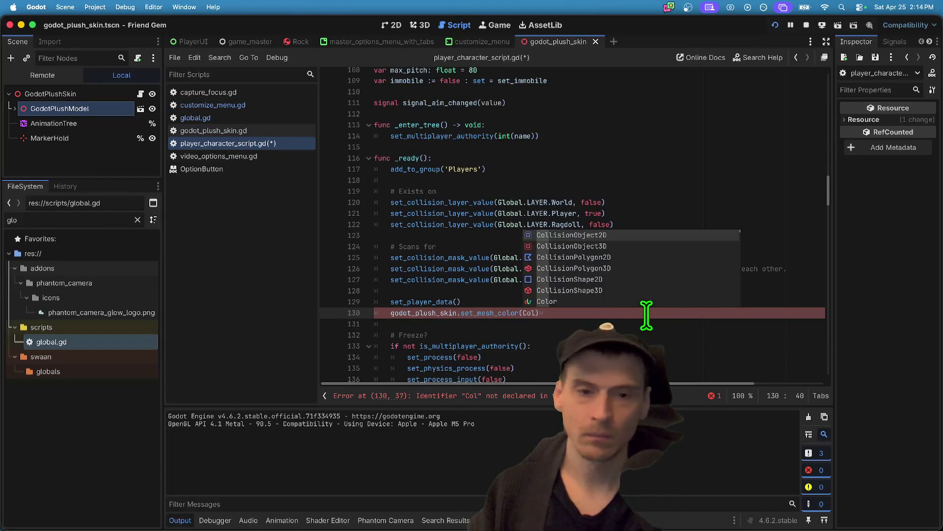
- Set the _ready call's argument to Color.ROYAL_BLUE, save the script and run the game
key(Down)
key(Down)
key(Down)
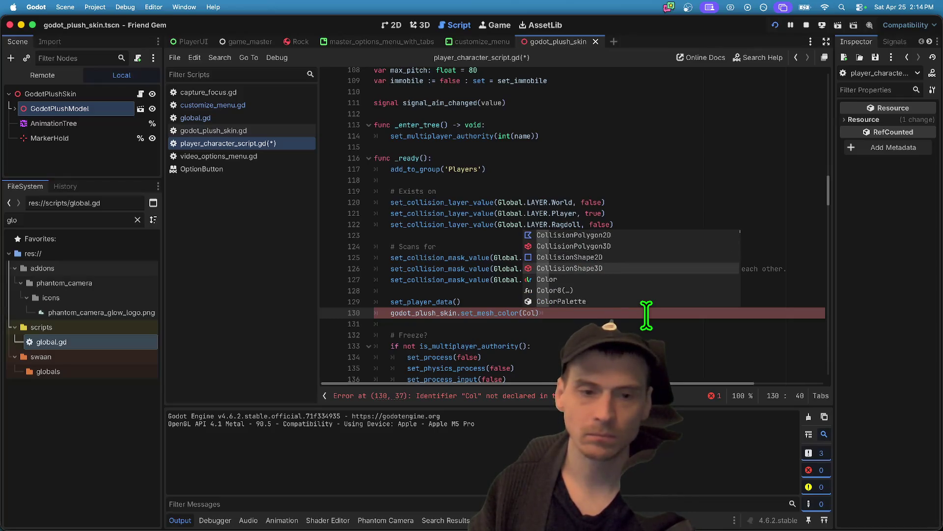
key(Return)
text(rol)
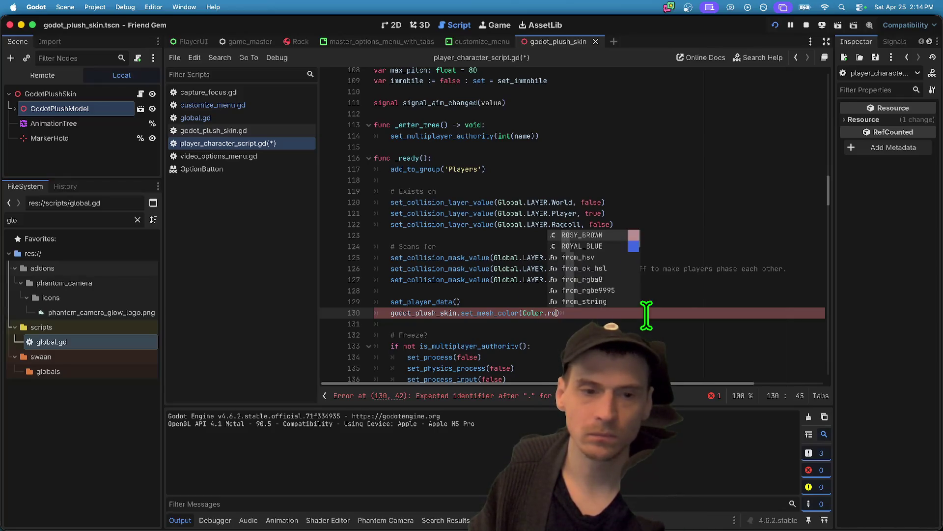
key(Return)
key(super+s)
key(Down)
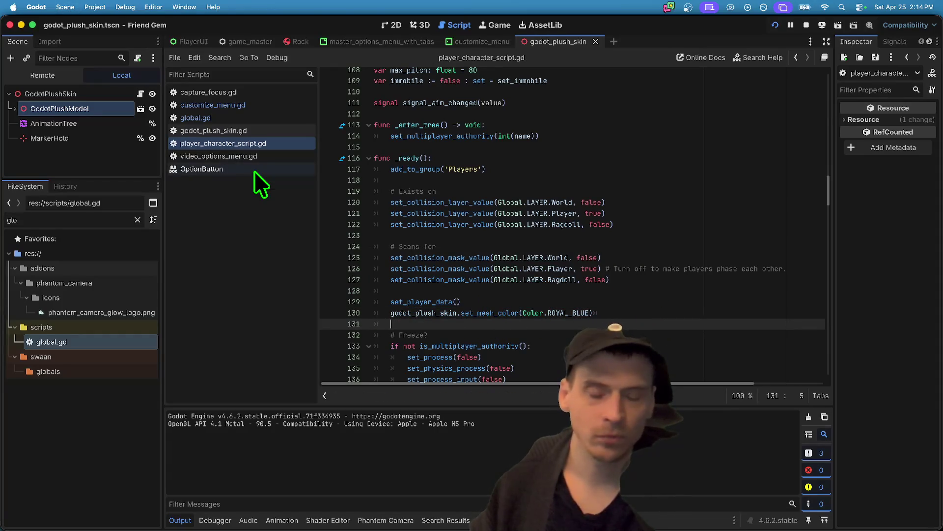
key(super+b)
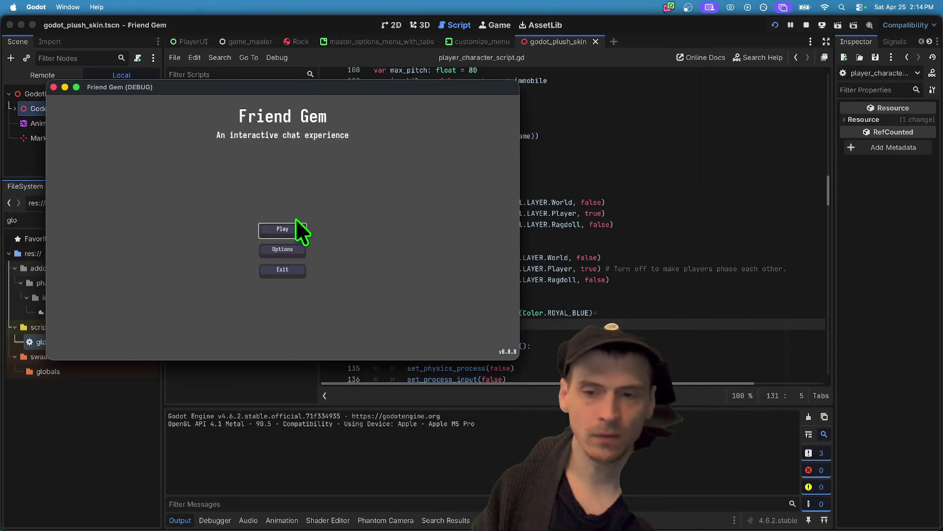
- Host a game in the first instance; open and close the join panel in the second
click(287, 230)
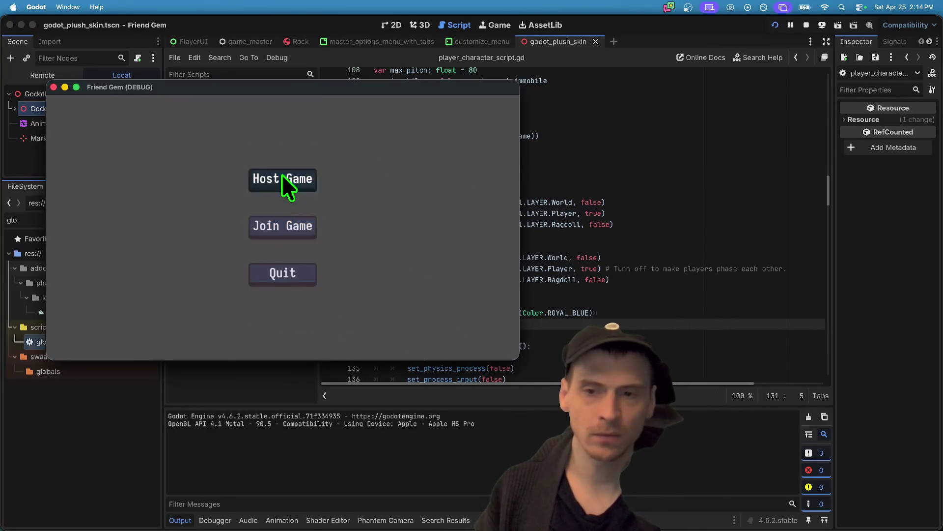
click(284, 181)
click(231, 304)
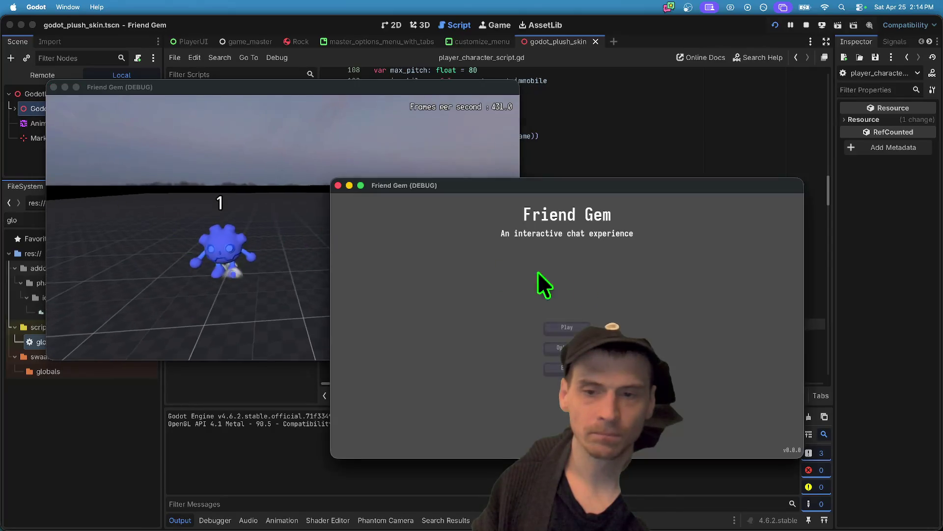
click(567, 328)
click(565, 323)
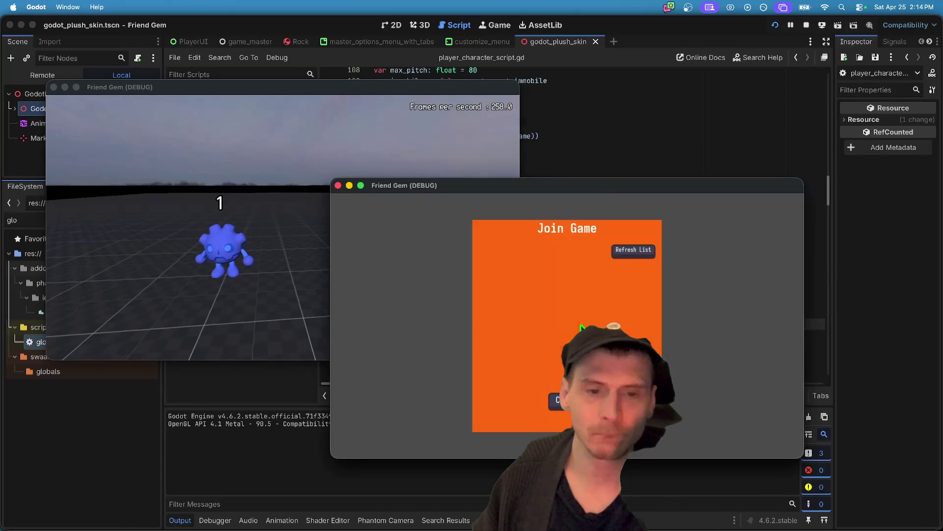
click(560, 400)
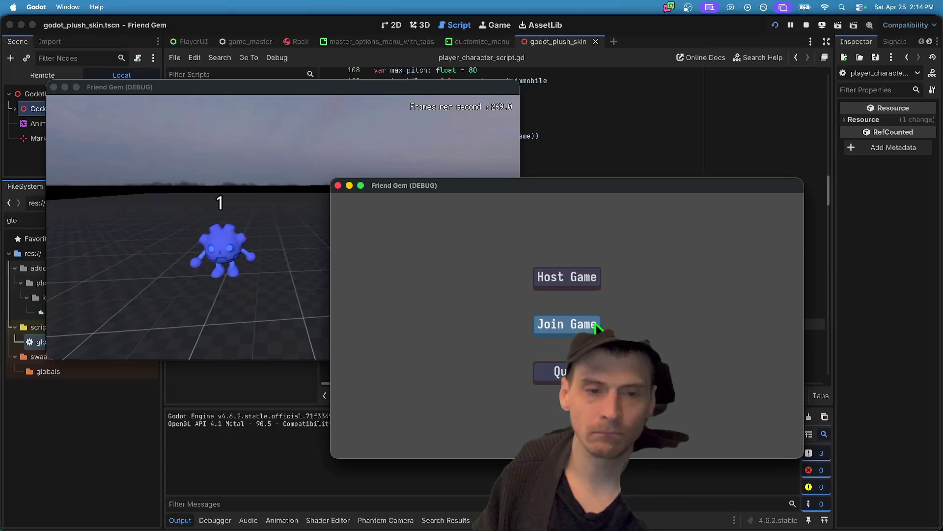
- Set the second instance's plush colour to cyan and join the hosted game
key(Escape)
click(594, 317)
click(620, 207)
click(597, 249)
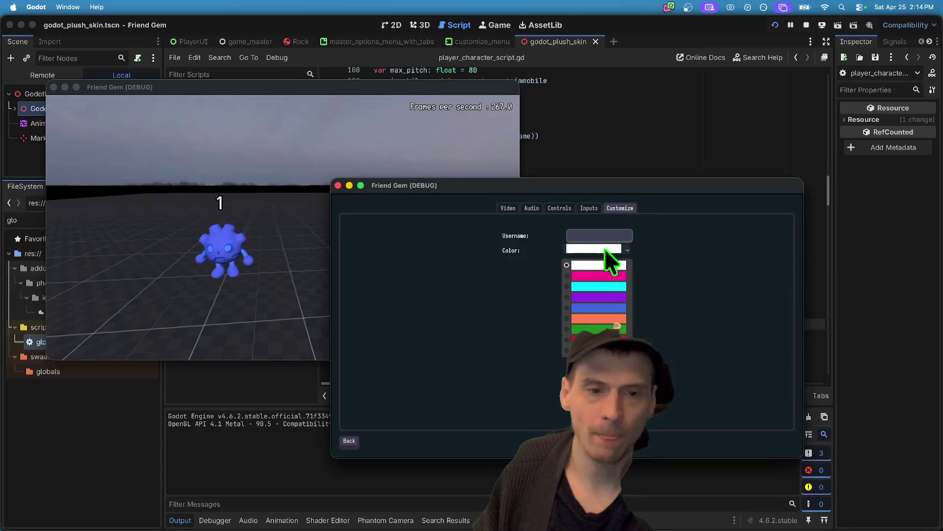
click(603, 289)
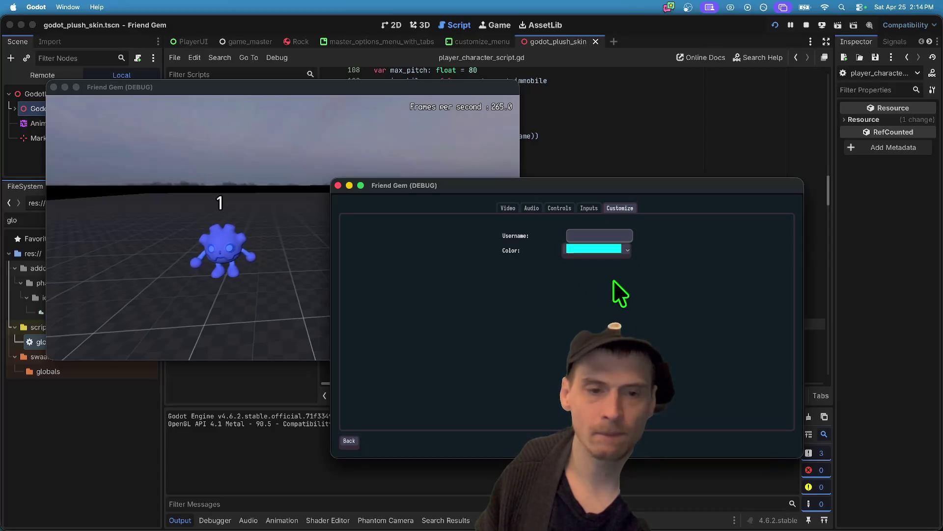
click(349, 441)
click(585, 290)
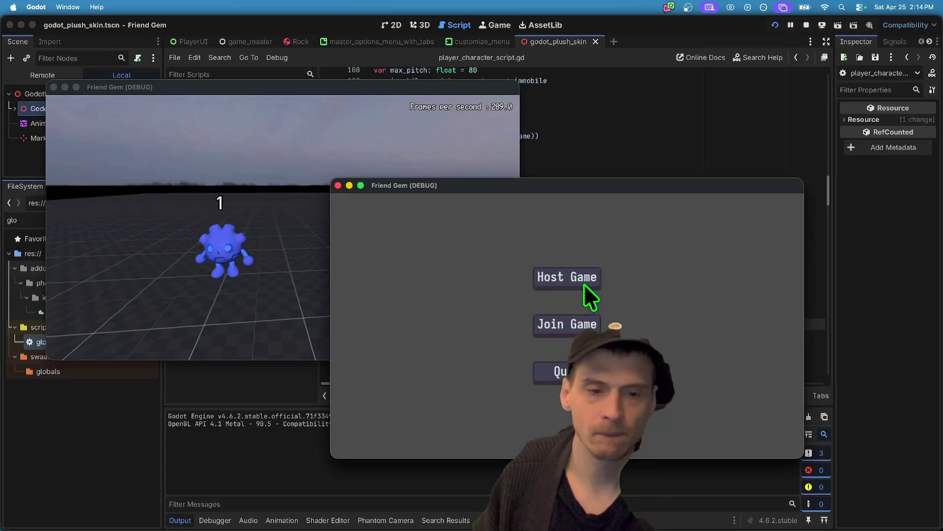
click(644, 269)
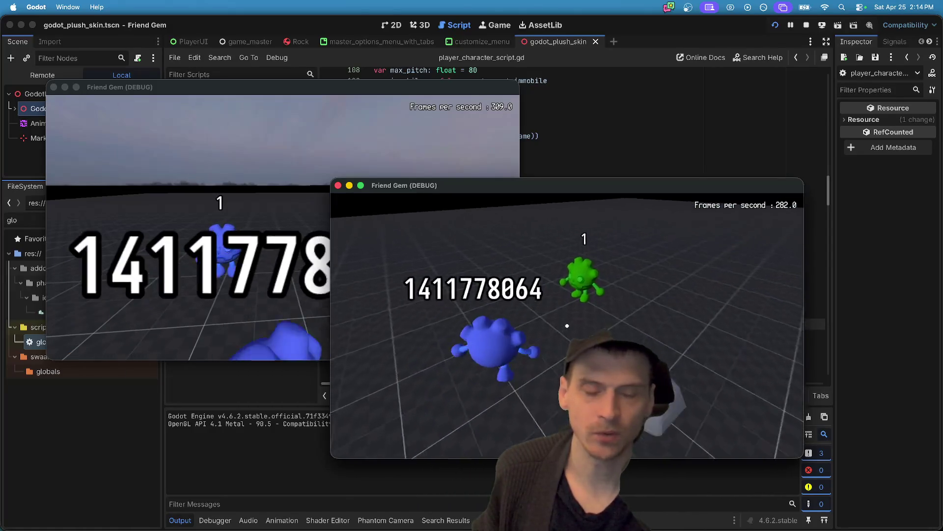
- Walk the cyan player beside the green player, then return to the Godot editor
key(Escape)
key(Escape)
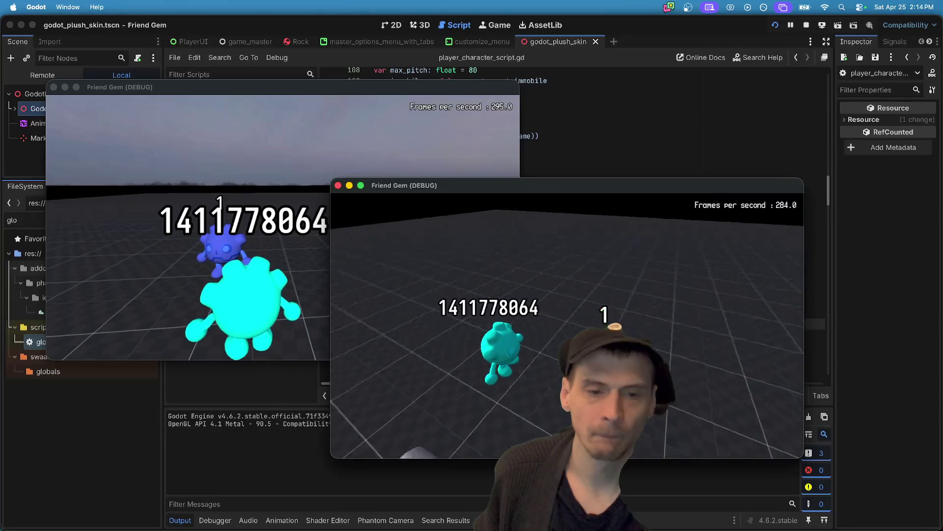
key(w)
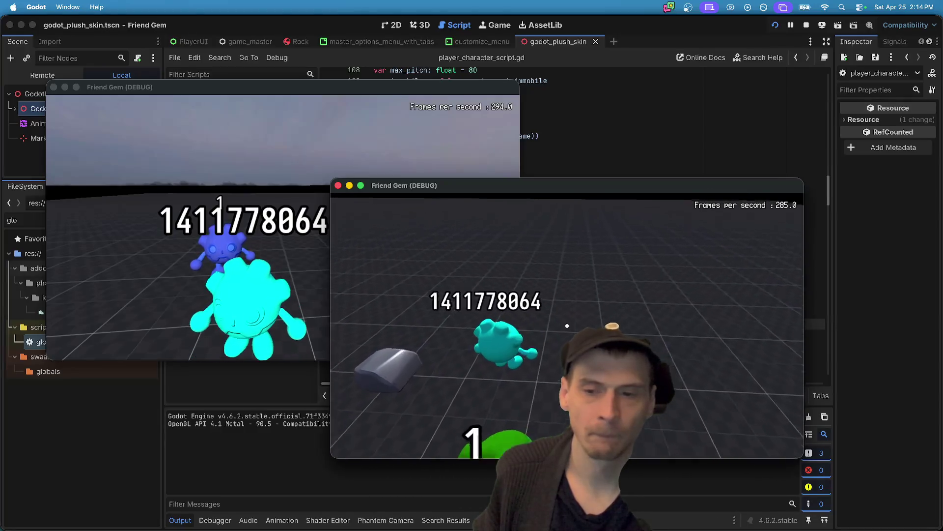
key(w)
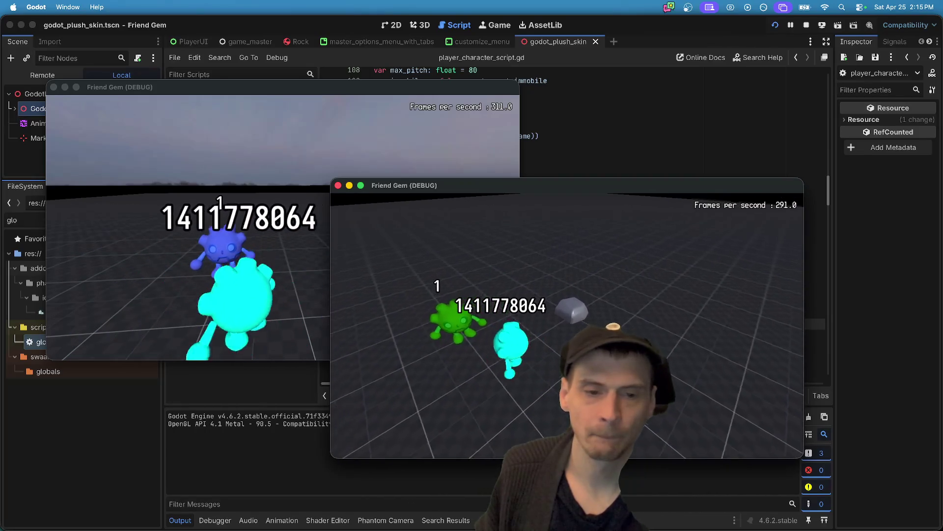
key(super+Tab)
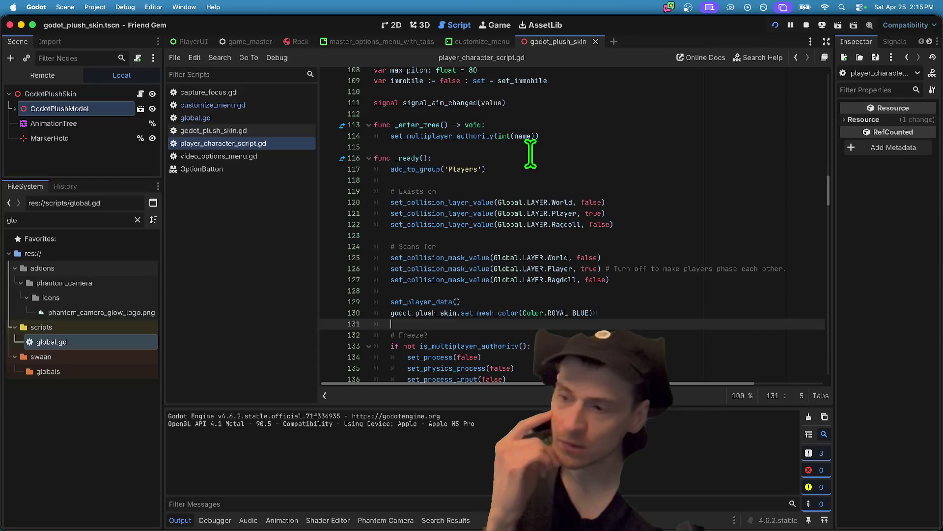
- Try deleting the set_mesh_color line in set_player_data, then undo it
scroll(527, 146, down, 2)
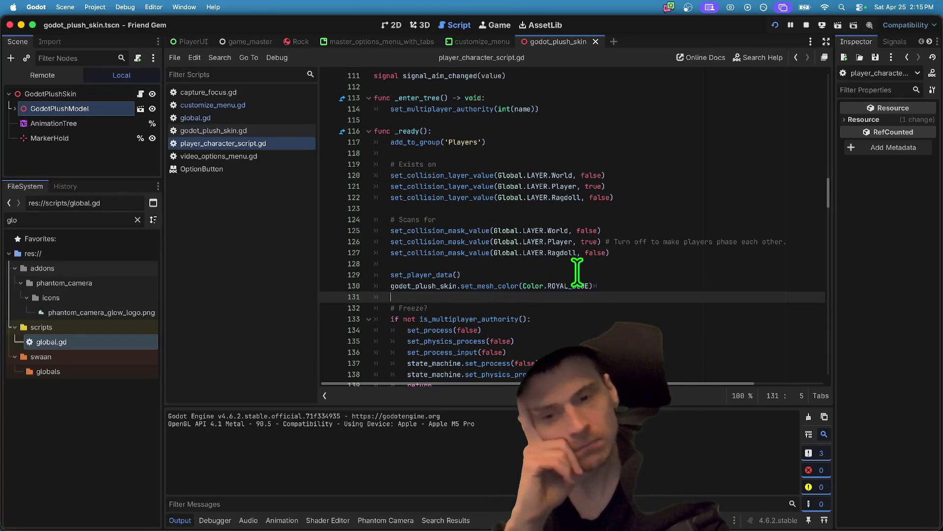
super+click(429, 274)
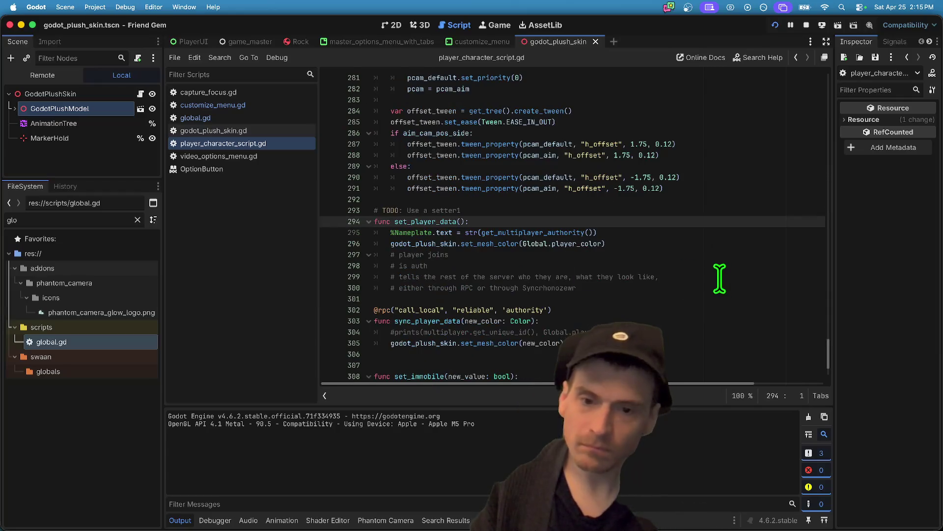
click(715, 245)
triple_click(544, 244)
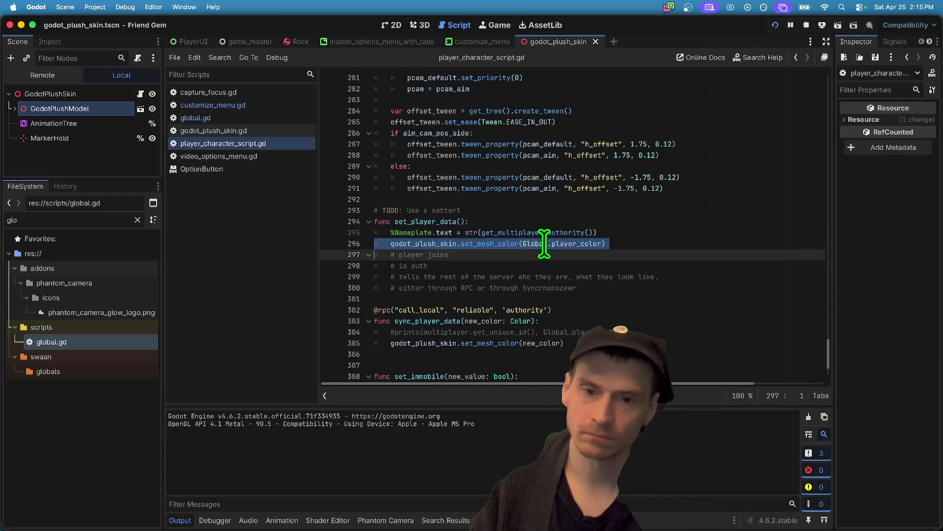
key(BackSpace)
key(super+z)
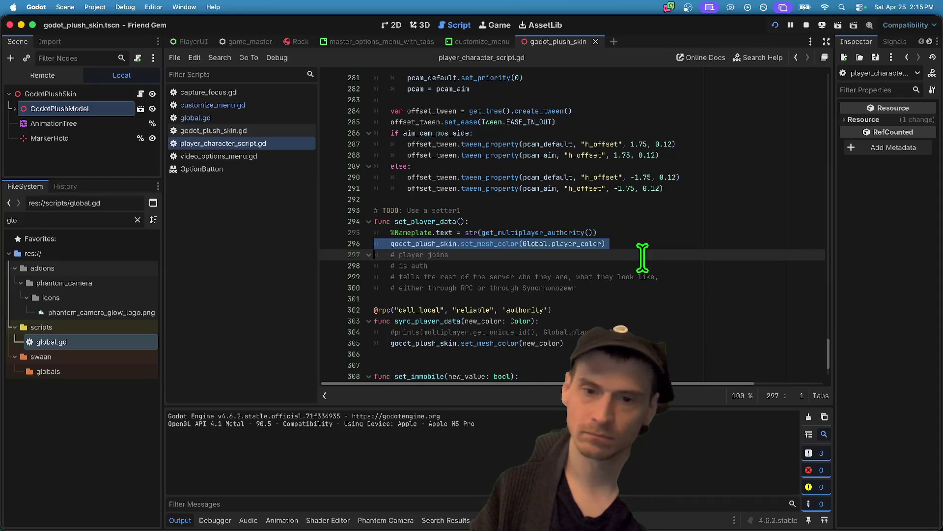
- Move the set_player_data() call in _ready directly below set_mesh_color(Color.ROYAL_BLUE)
double_click(413, 221)
key(super+d)
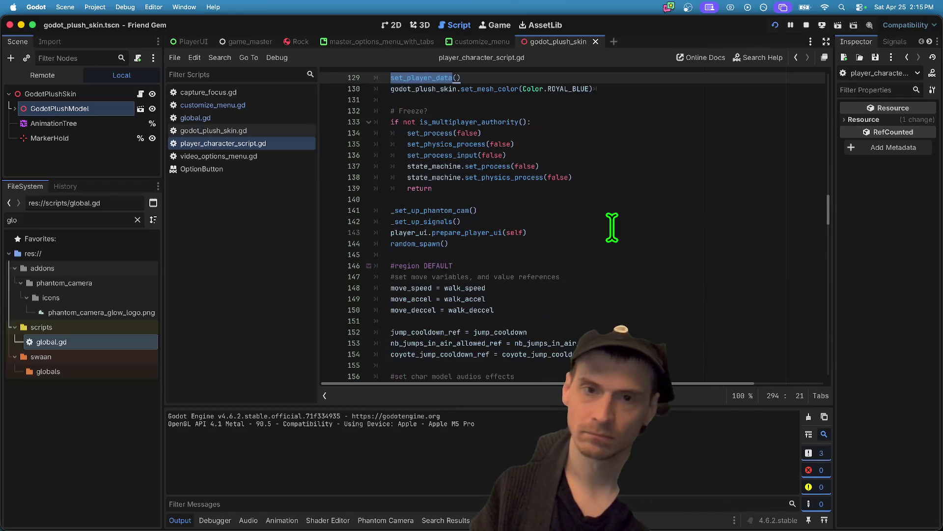
scroll(614, 206, up, 2)
click(629, 125)
key(alt+Down)
key(alt+Down)
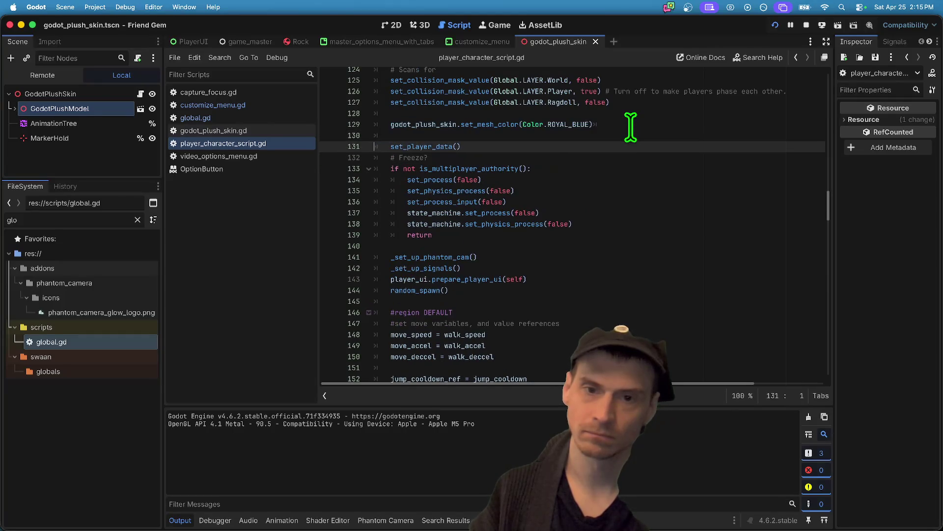
key(alt+Up)
key(alt+Down)
key(alt+Down)
key(alt+Up)
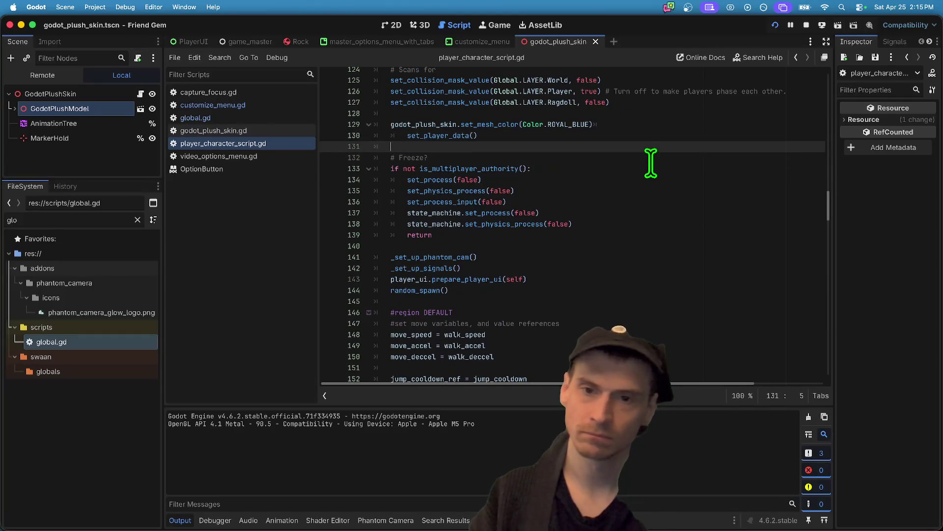
key(alt+Up)
key(alt+Down)
key(alt+Up)
key(alt+Down)
key(alt+Up)
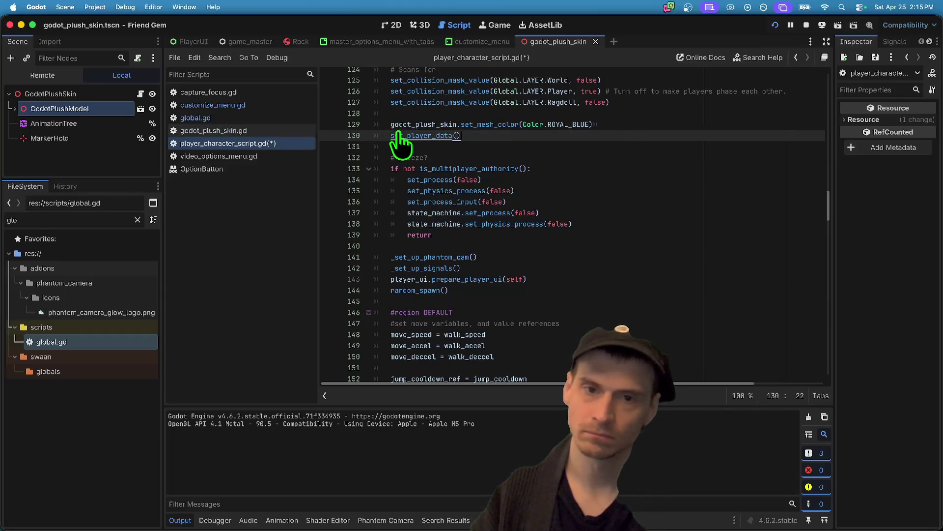
- Cut the Global.player_color set_mesh_color line 296 out of set_player_data
super+click(395, 136)
click(704, 241)
triple_click(704, 241)
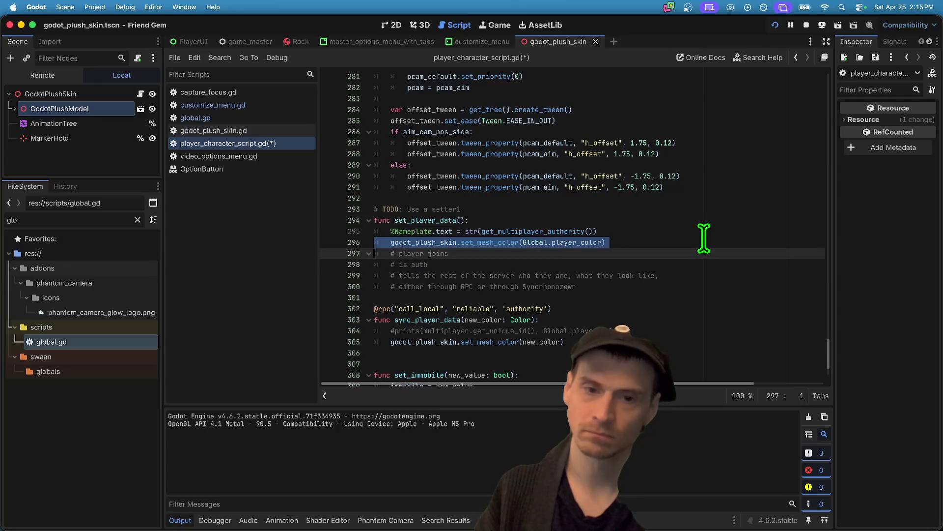
key(ctrl+x)
scroll(703, 240, down, 1)
click(522, 333)
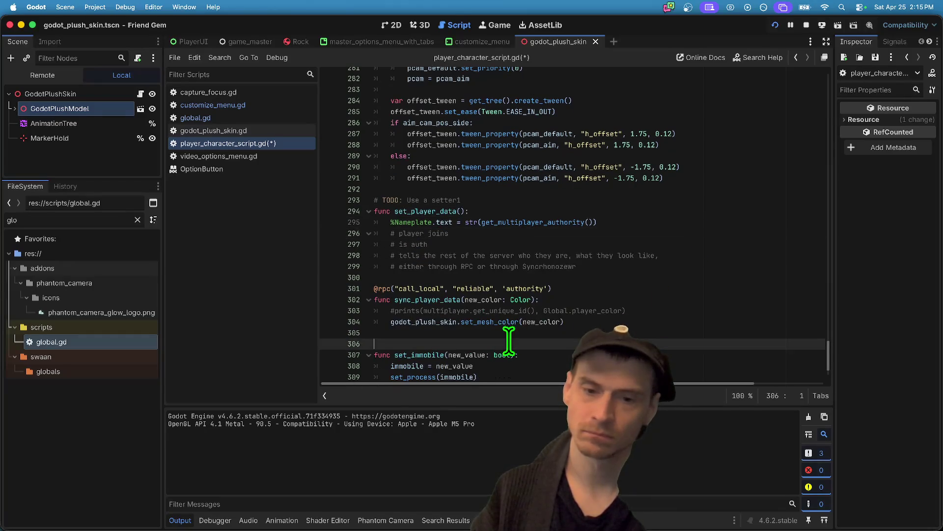
double_click(411, 297)
scroll(642, 289, up, 20)
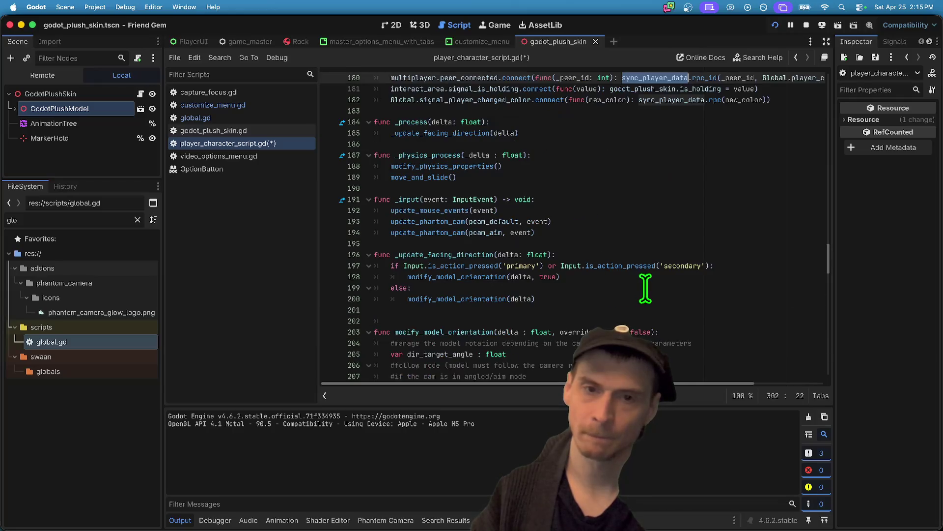
- Add a new multiplayer.connected_to_server.connect() line at the top of _set_up_signals
click(482, 105)
drag(483, 117, 411, 117)
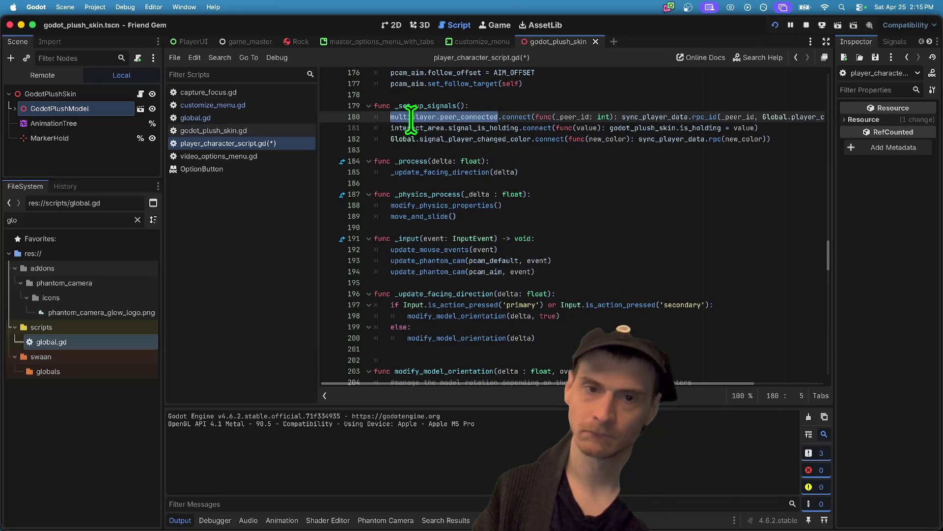
click(797, 139)
key(Return)
key(Up)
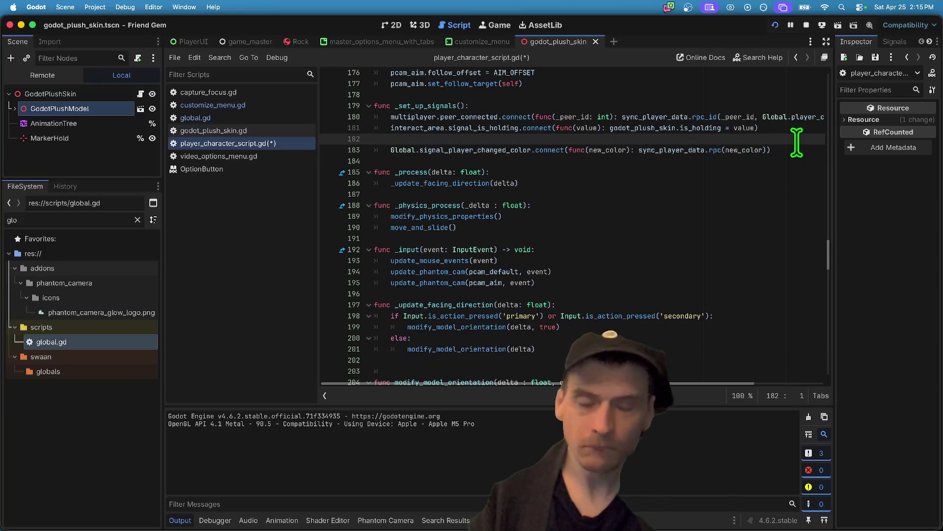
key(alt+Up)
key(alt+Up)
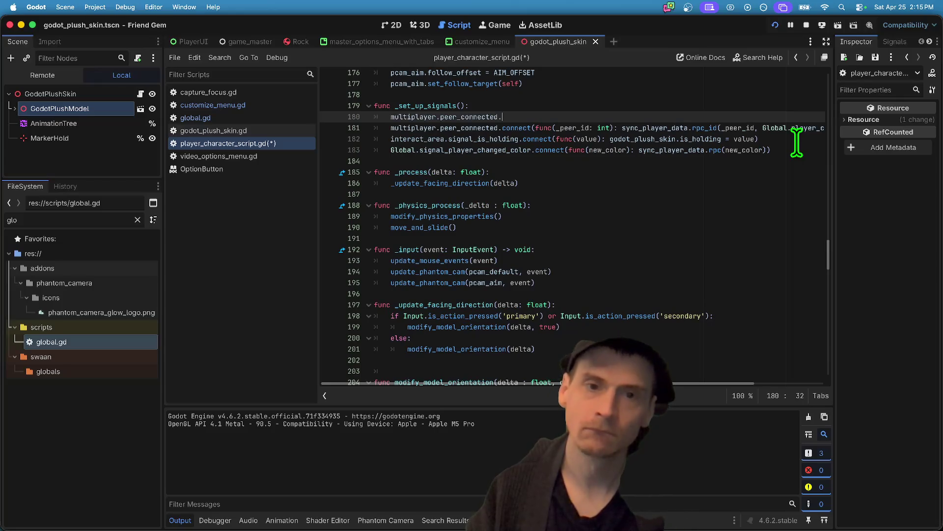
key(BackSpace)
key(BackSpace)
key(BackSpace)
text(conn)
key(Return)
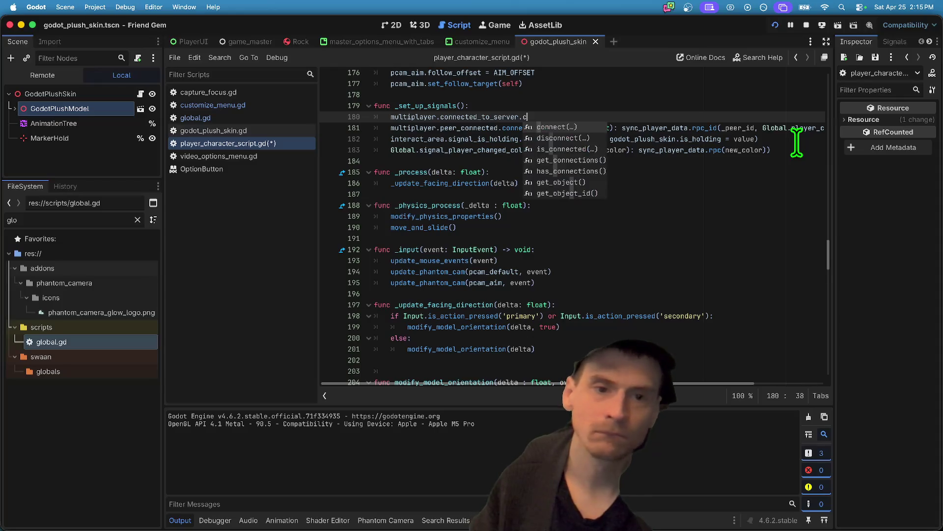
key(Return)
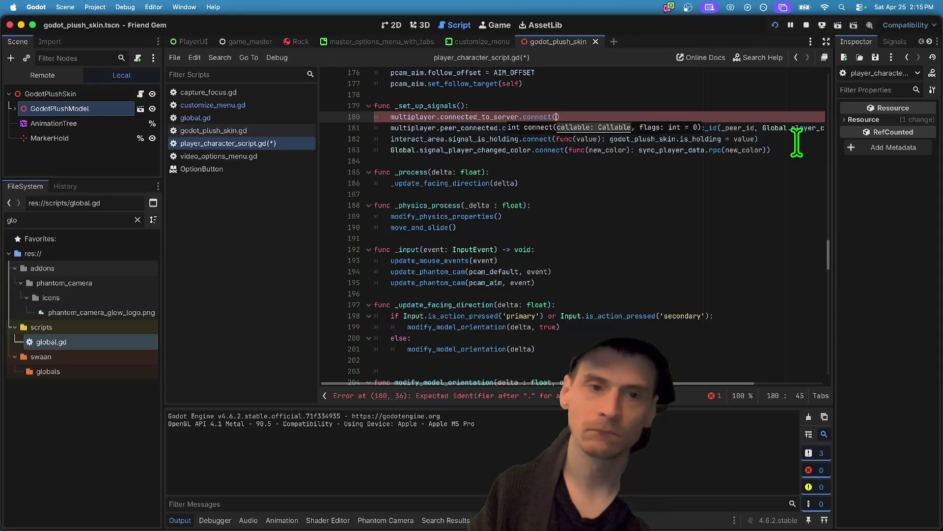
- Copy the sync_player_data.rpc call and paste it into the empty connect() call, widening the script editor
drag(639, 155, 758, 157)
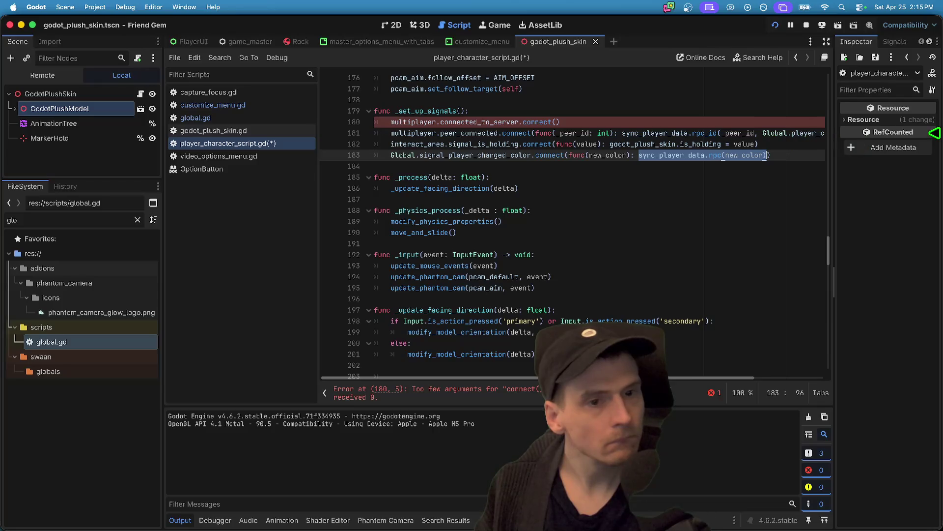
drag(167, 170, 82, 171)
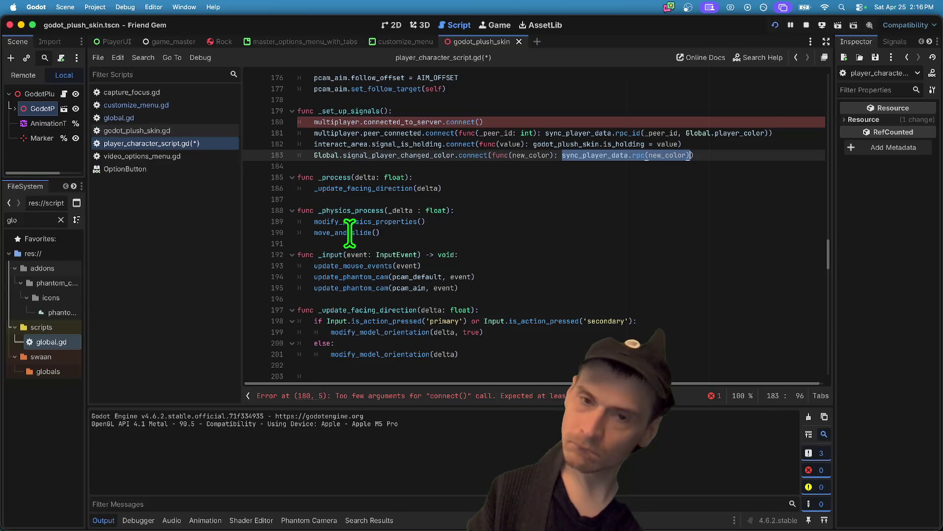
mouse_move(349, 235)
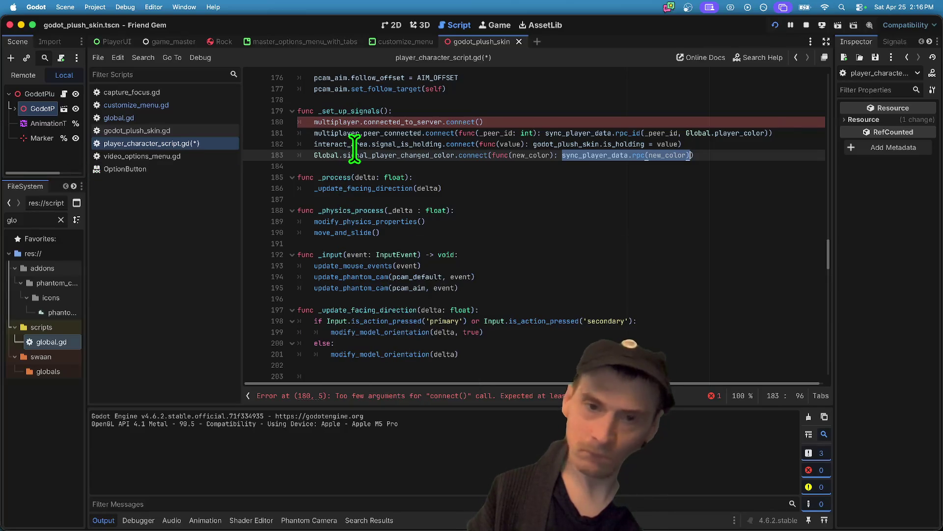
drag(562, 155, 686, 158)
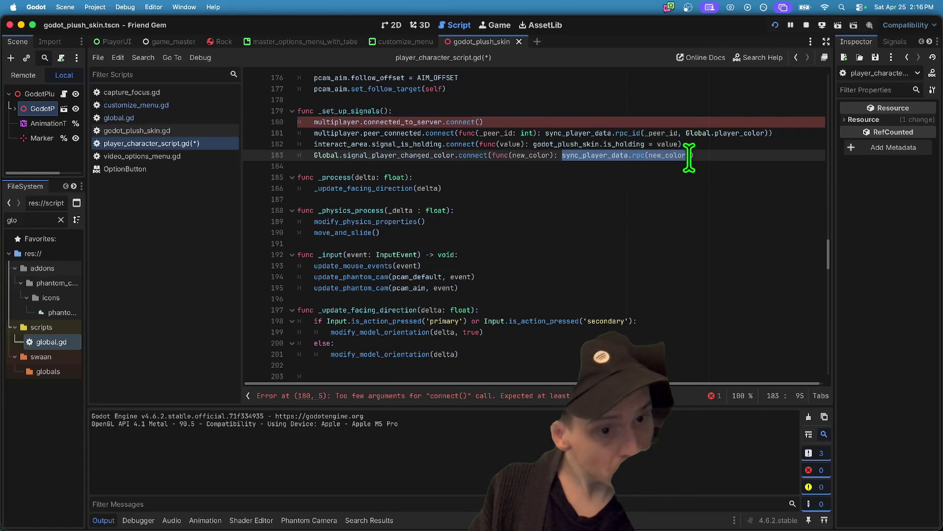
click(648, 109)
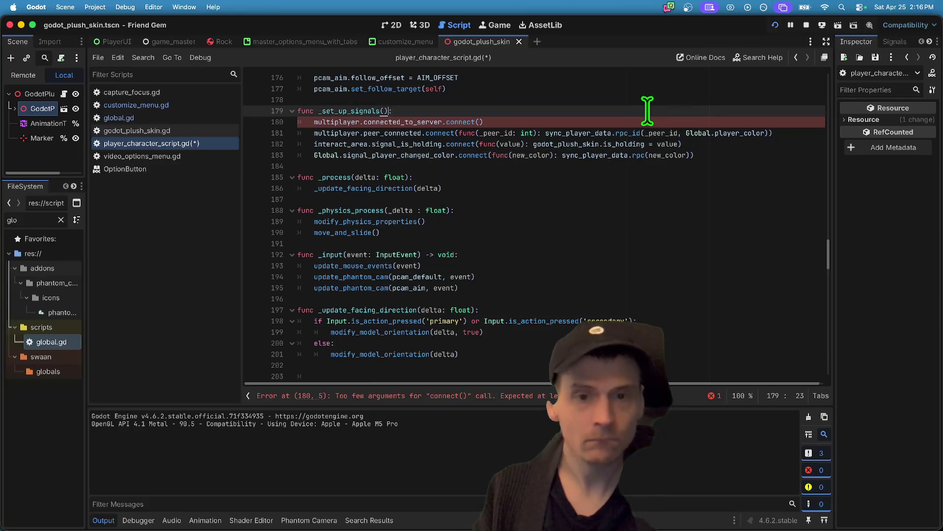
click(652, 120)
key(Left)
key(ctrl+v)
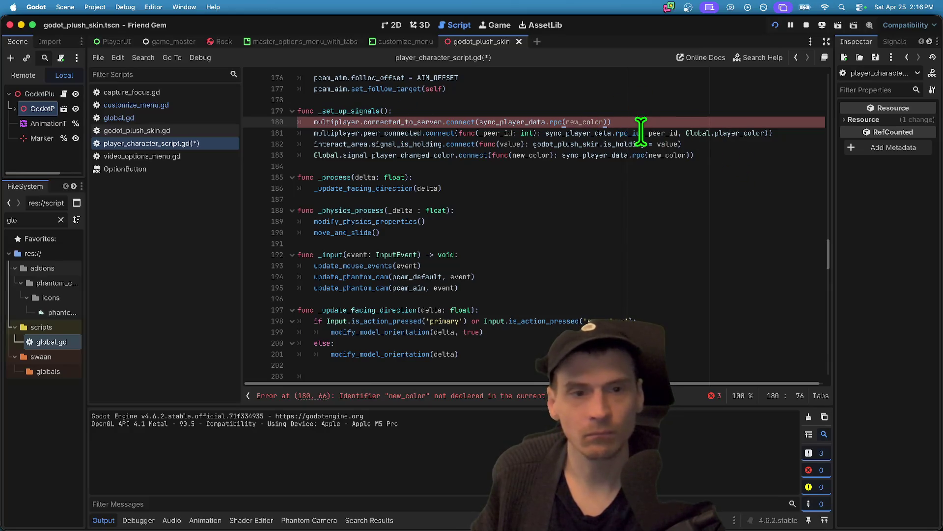
- Replace new_color with Global.player_color and wrap the rpc call in a func(): lambda
double_click(392, 122)
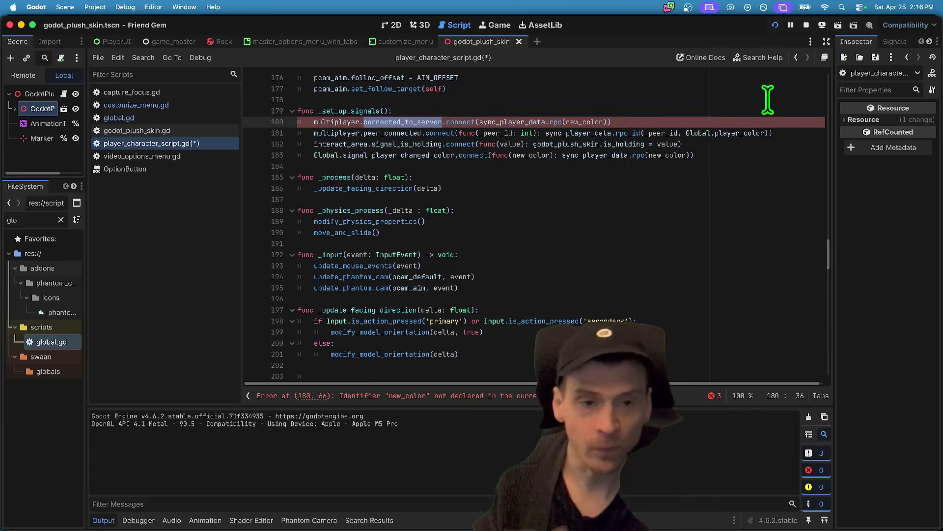
double_click(541, 121)
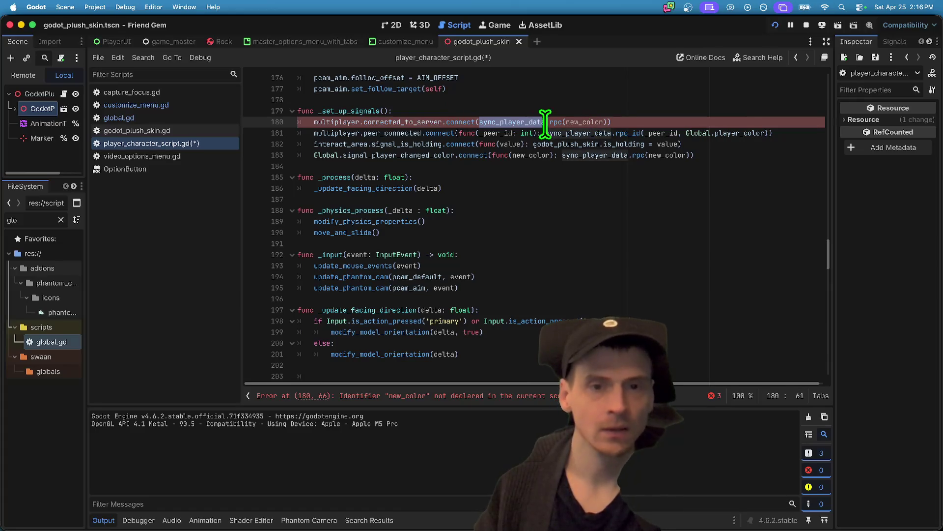
double_click(727, 133)
double_click(578, 122)
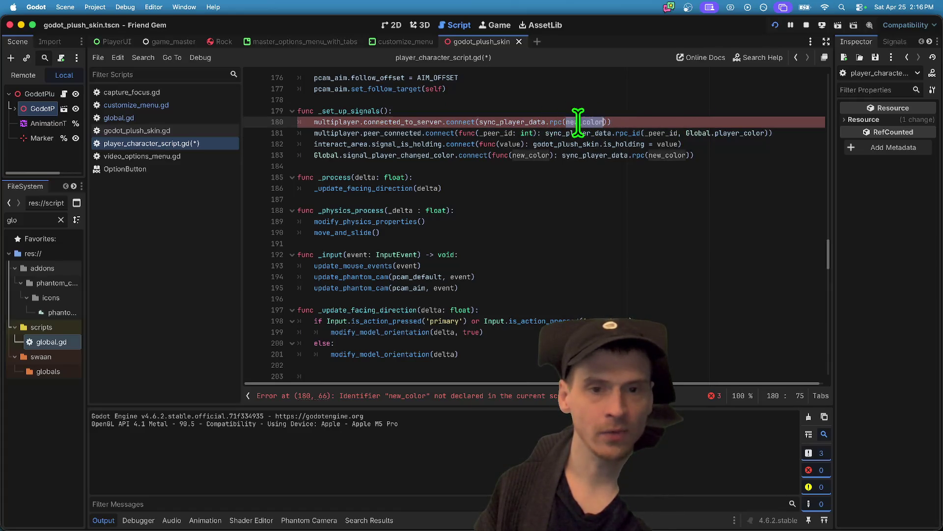
key(ctrl+v)
double_click(526, 122)
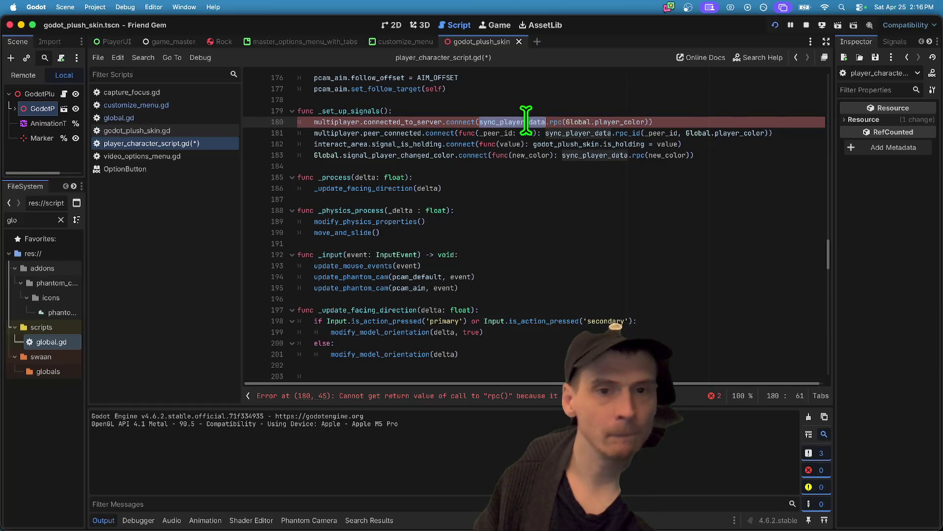
drag(526, 121, 640, 122)
key(Left)
text(func():)
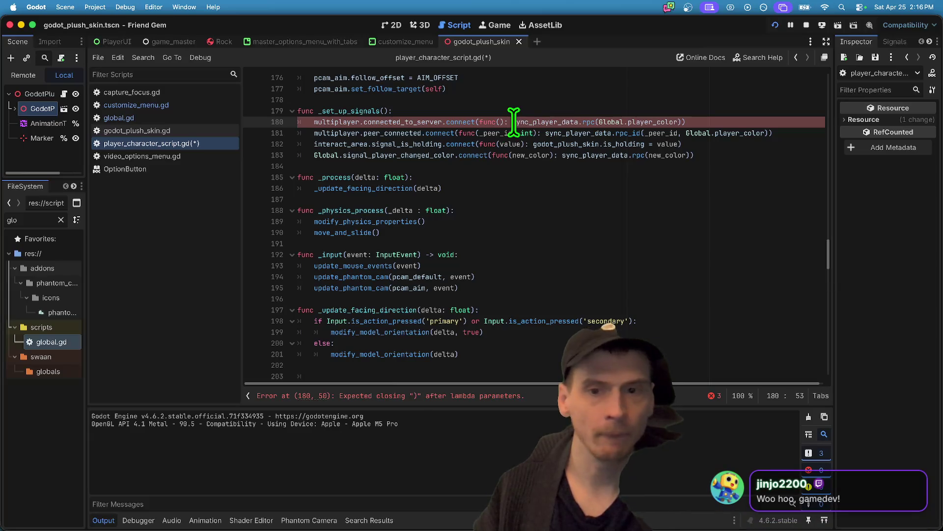
- Delete the peer_connected line and move the color-change connection up beside connected_to_server
triple_click(476, 137)
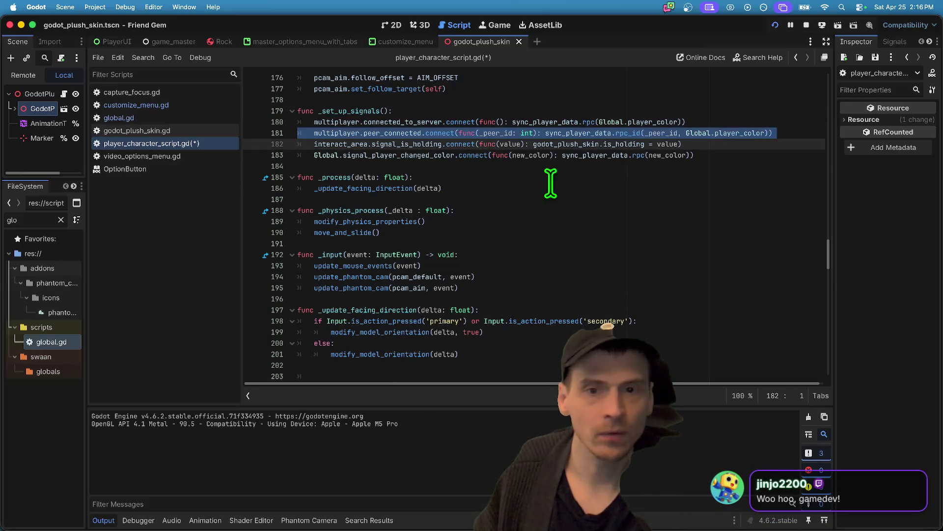
key(BackSpace)
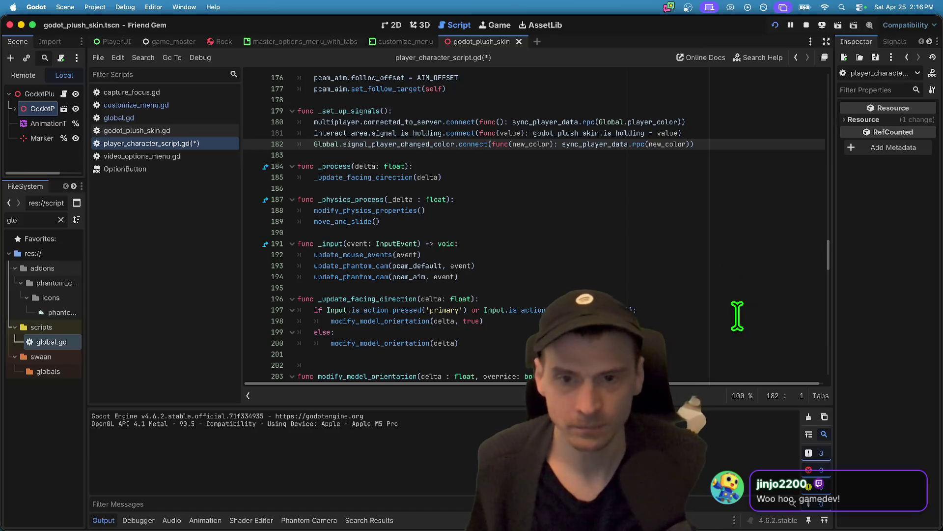
key(super+Tab)
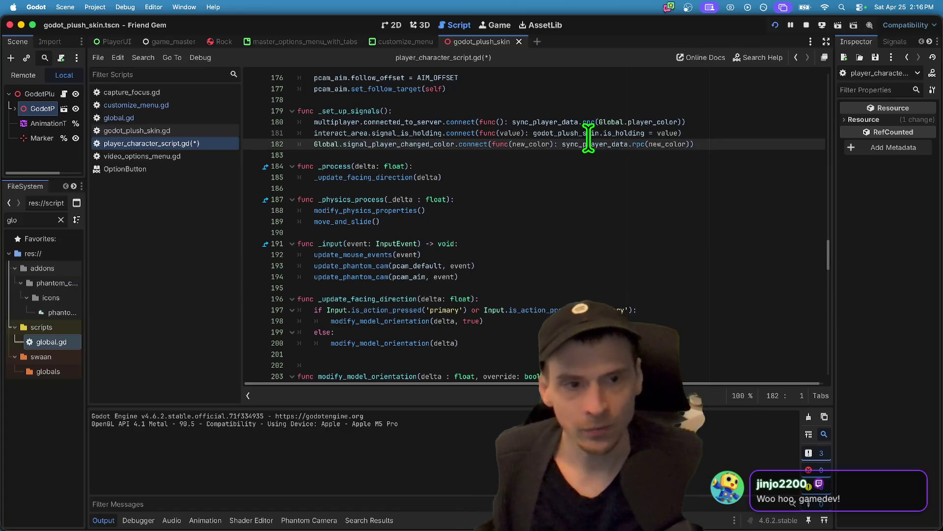
double_click(625, 144)
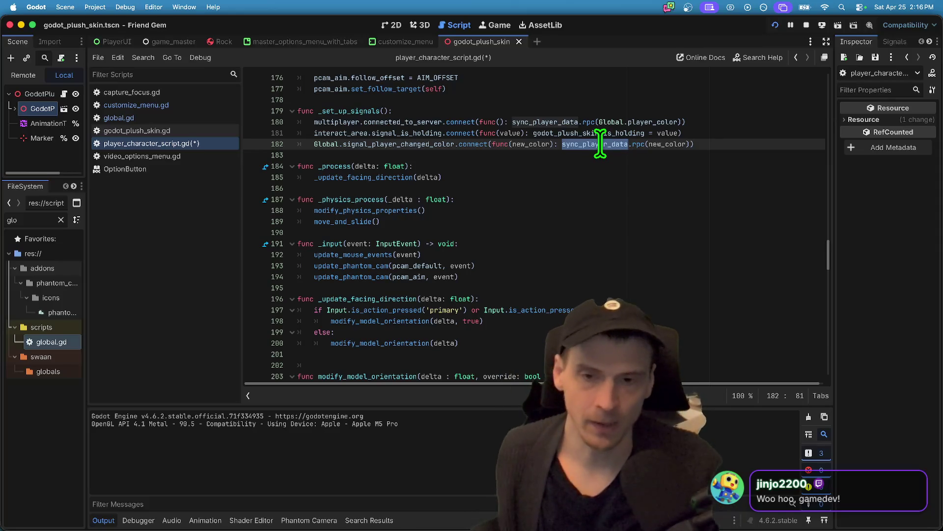
triple_click(761, 145)
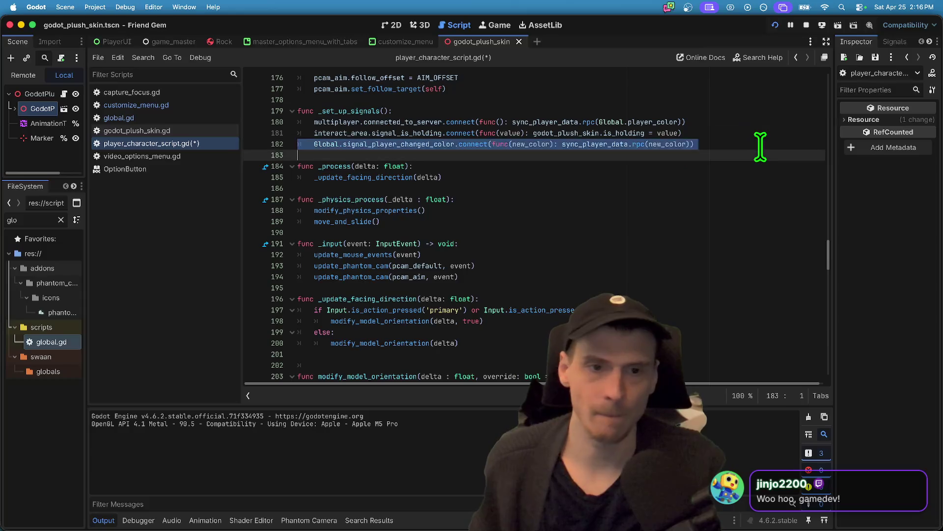
key(alt+Up)
key(alt+Up)
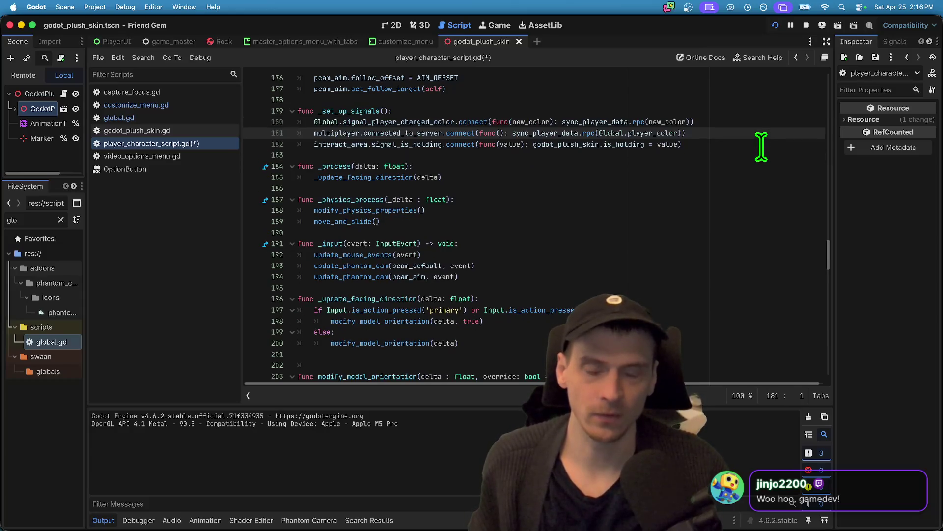
key(alt+Up)
key(Down)
key(Down)
- Separate the block with blank lines and begin a comment about informing others when we connect
key(Return)
key(Return)
key(Up)
key(Up)
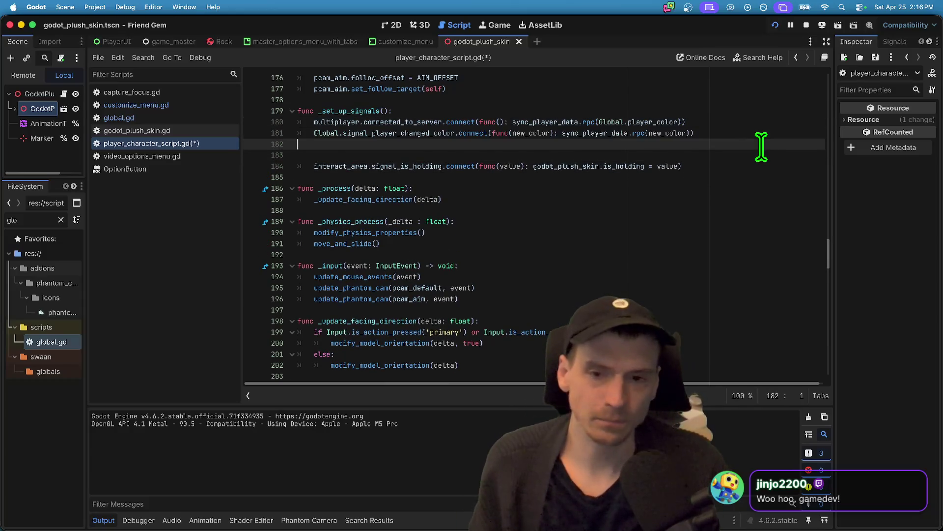
key(Delete)
click(648, 115)
key(Return)
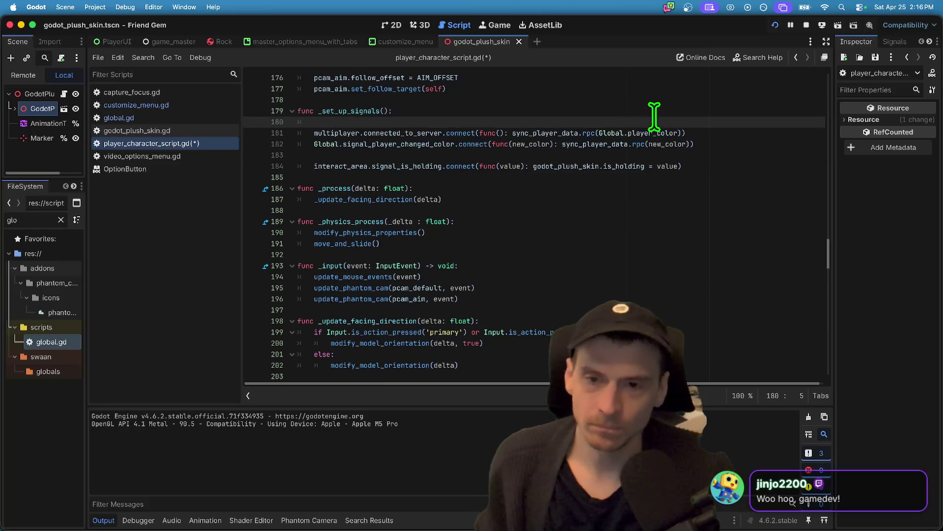
text(connect, f)
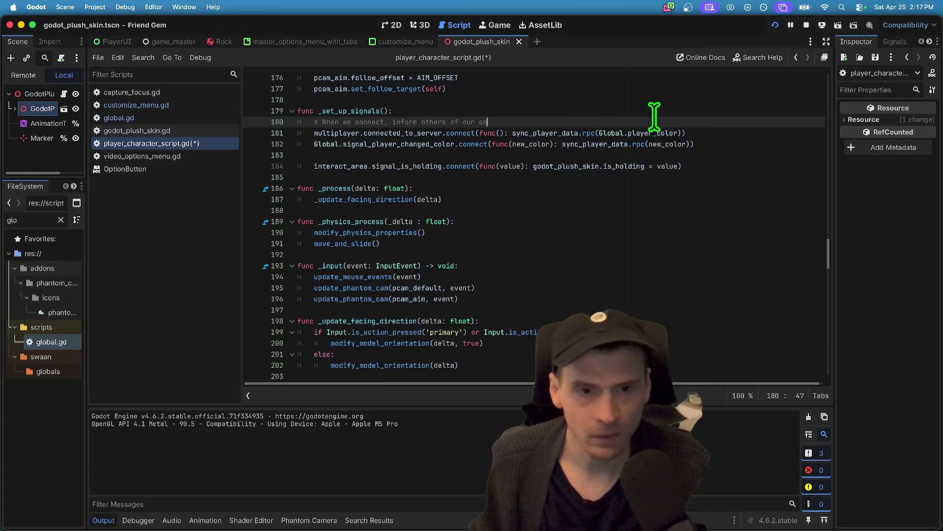
- Review the connected_to_server line, find the sync_player_data definition, and save the script
triple_click(648, 118)
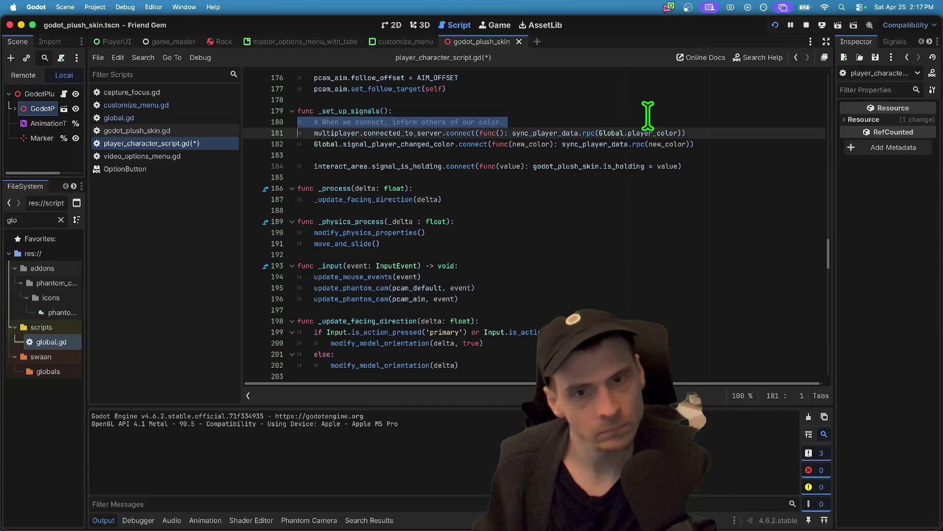
click(706, 144)
click(714, 133)
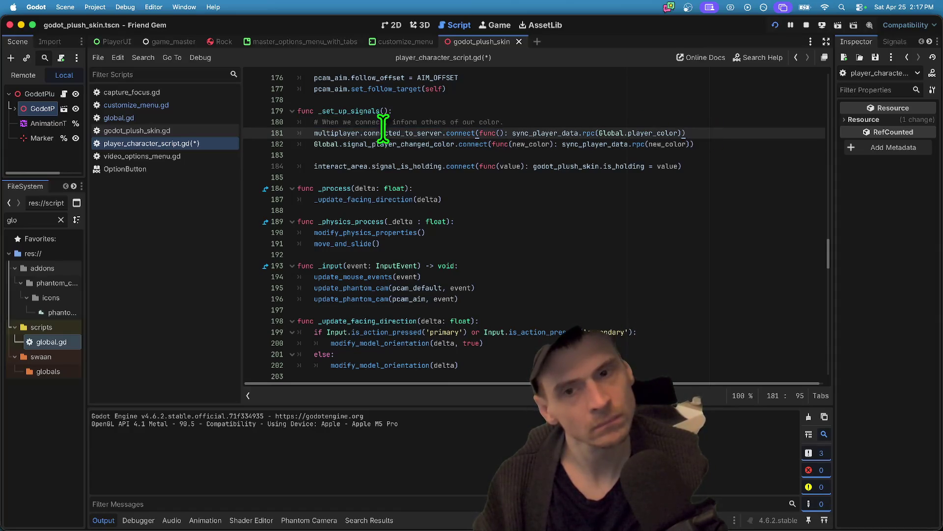
drag(325, 133, 761, 133)
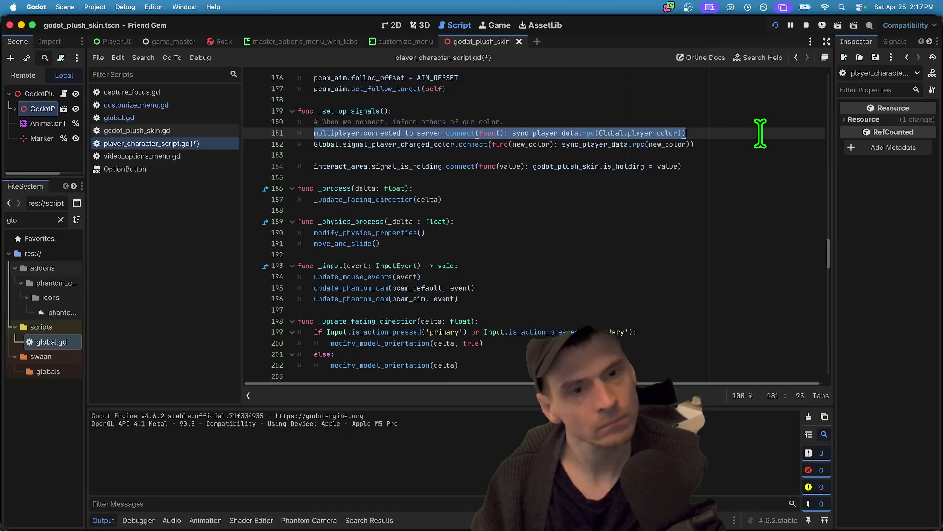
click(761, 133)
double_click(539, 132)
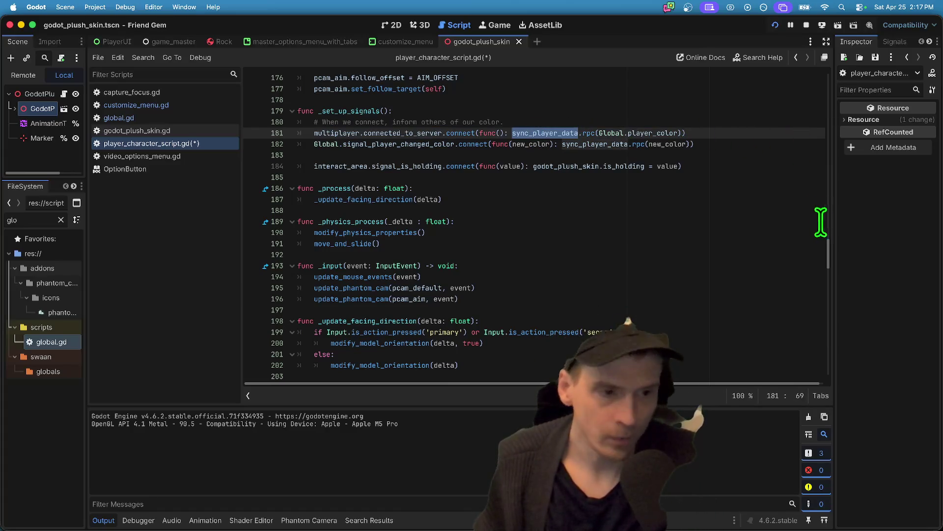
scroll(820, 222, down, 15)
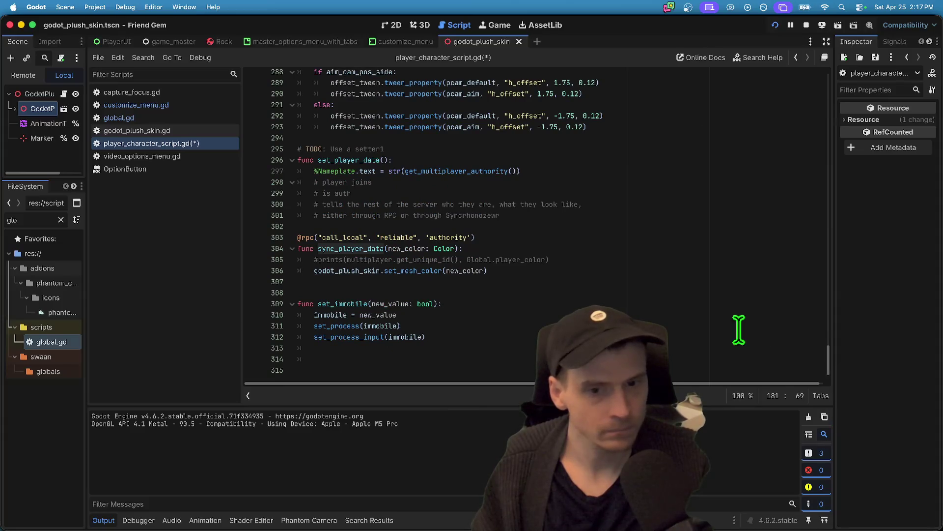
click(725, 269)
click(725, 279)
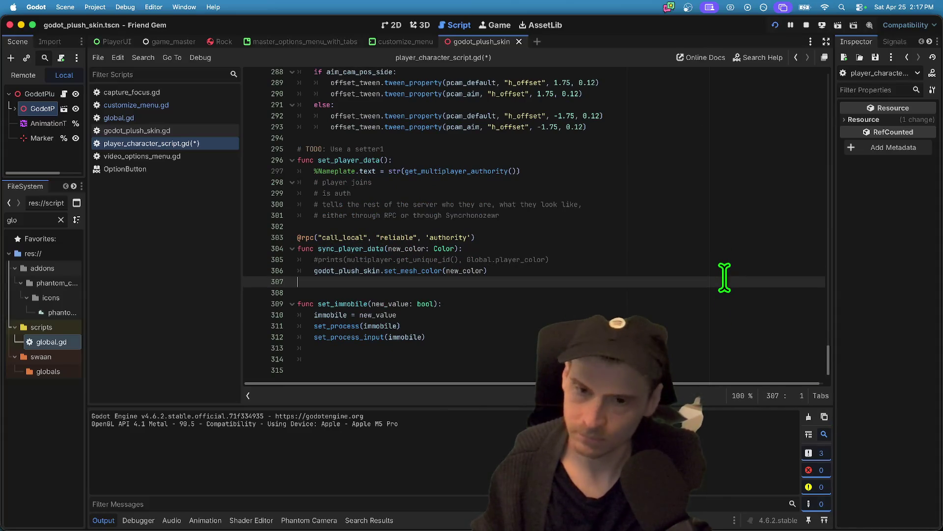
key(cmd+s)
- Return to the signal comment, then jump to the set_player_data function definition from line 130
scroll(728, 280, up, 8)
scroll(731, 285, up, 10)
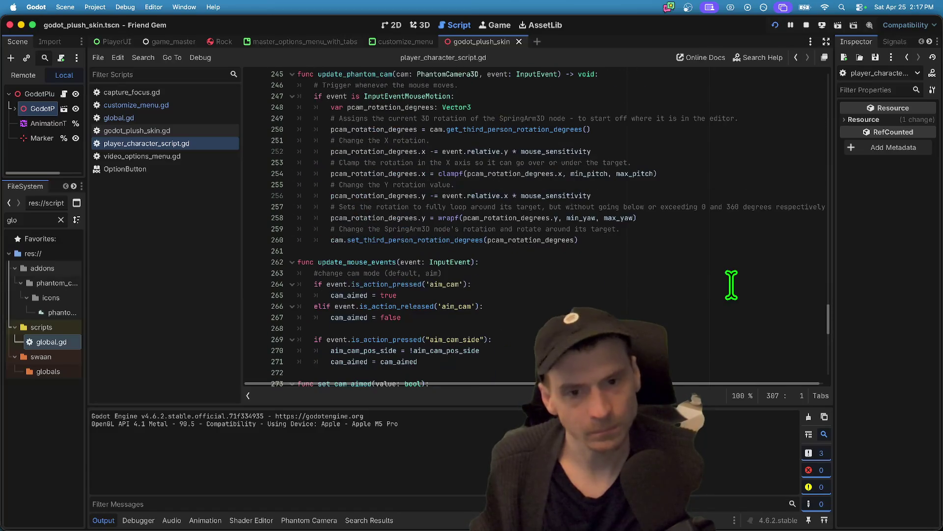
scroll(715, 170, up, 3)
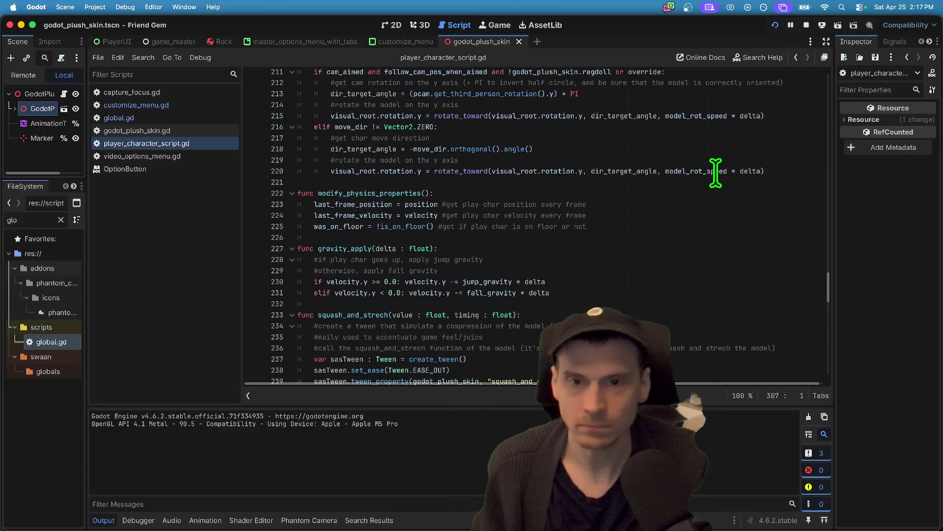
scroll(716, 172, down, 9)
scroll(716, 172, up, 7)
key(alt+Left)
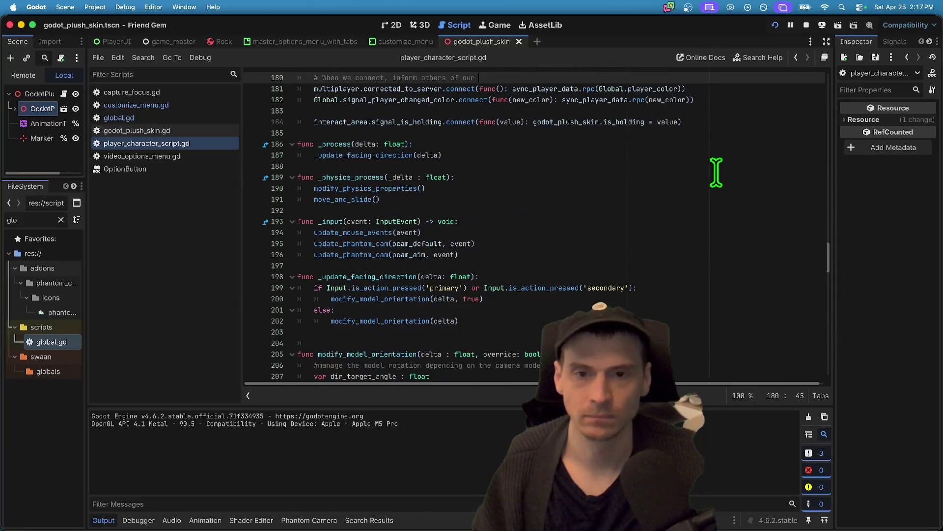
scroll(716, 172, up, 2)
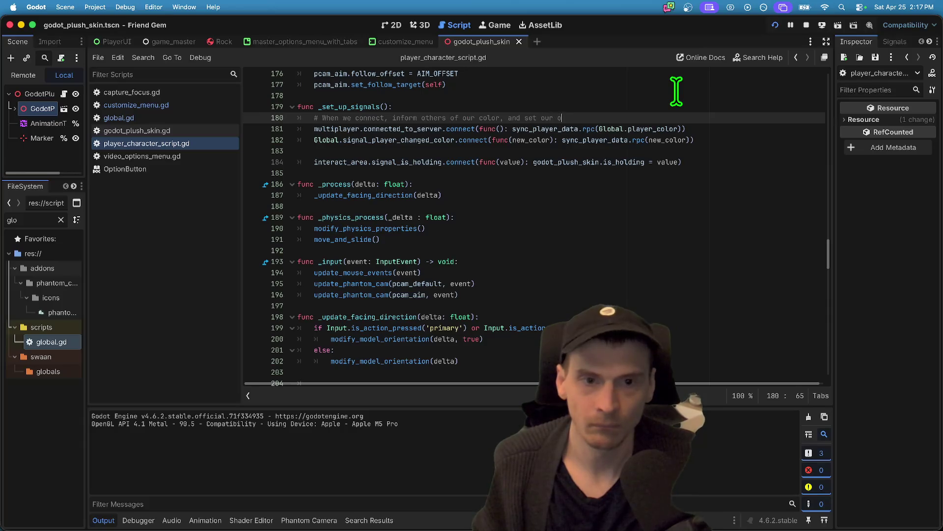
scroll(648, 179, up, 20)
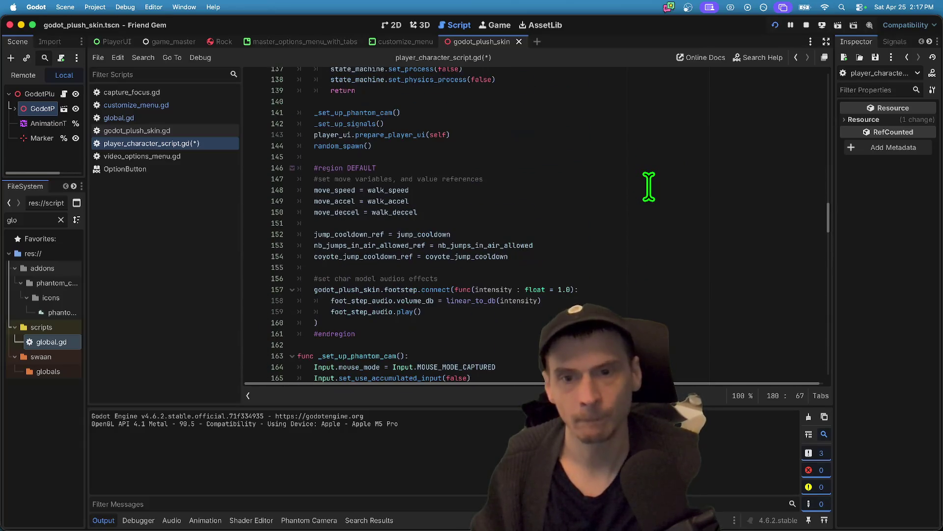
scroll(676, 151, up, 7)
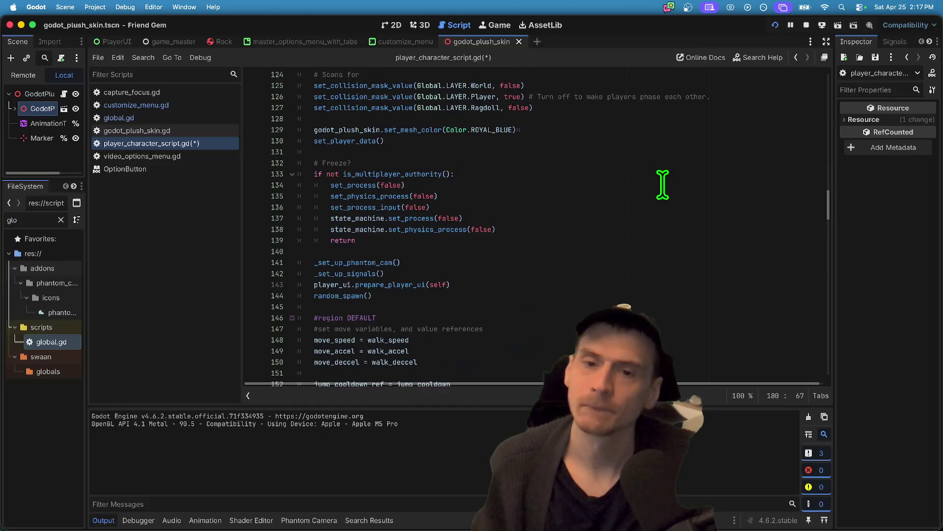
click(672, 140)
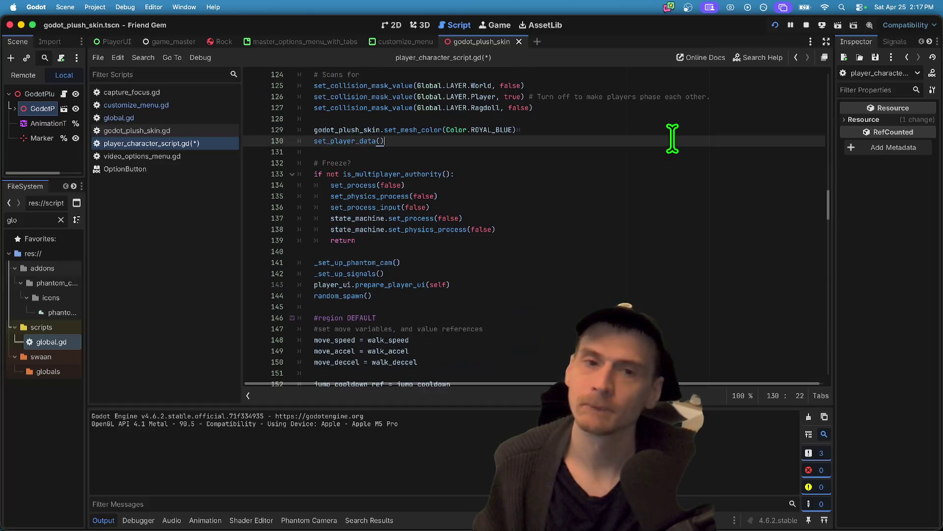
super+click(339, 142)
- Save the player character script and launch the game to test colour syncing
key(super+z)
click(373, 211)
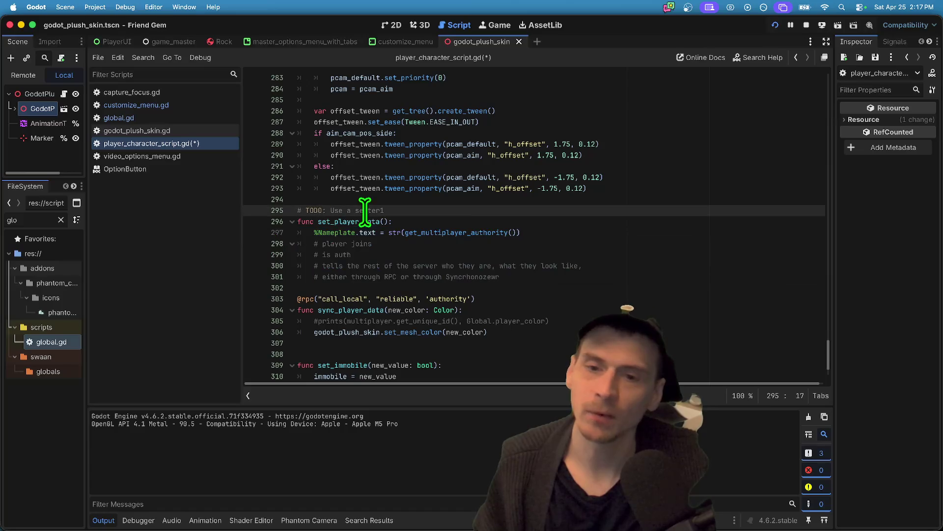
key(super+b)
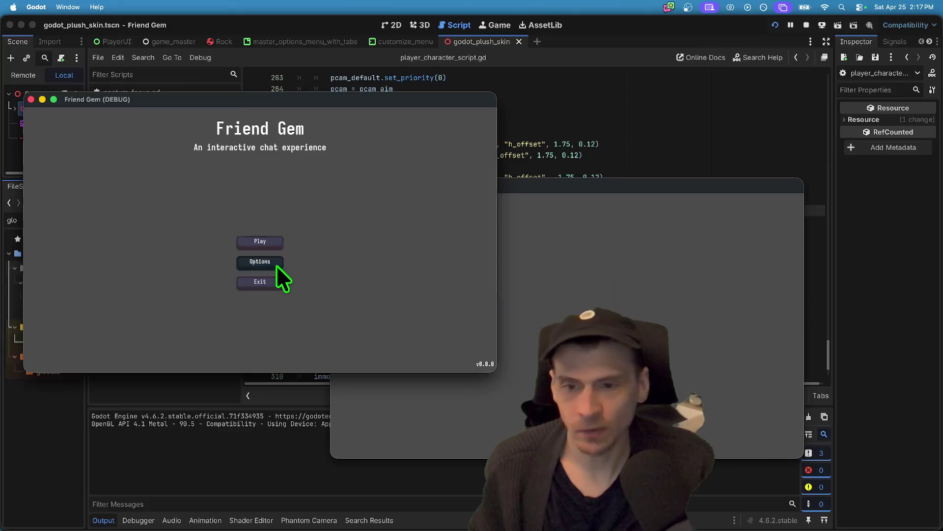
- In the first game window, set the player colour to red-orange and host a game
click(275, 262)
click(314, 122)
click(290, 163)
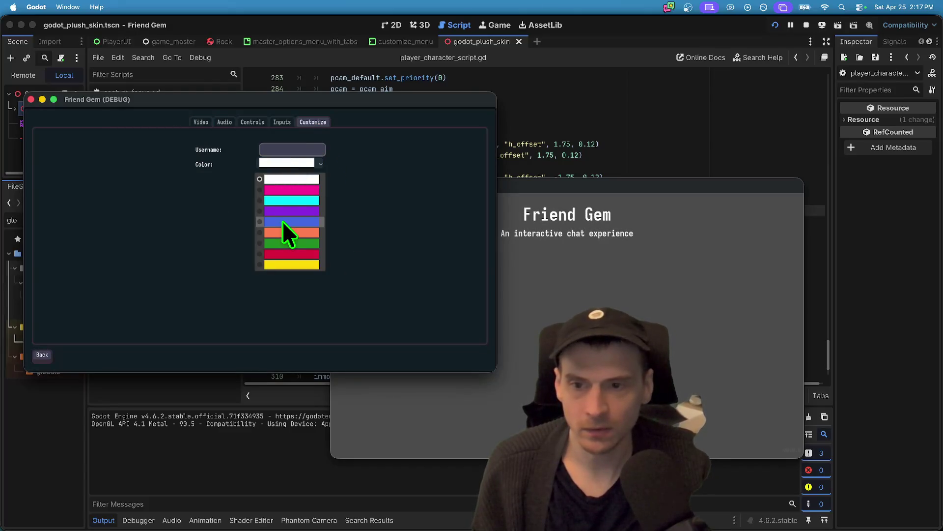
click(282, 228)
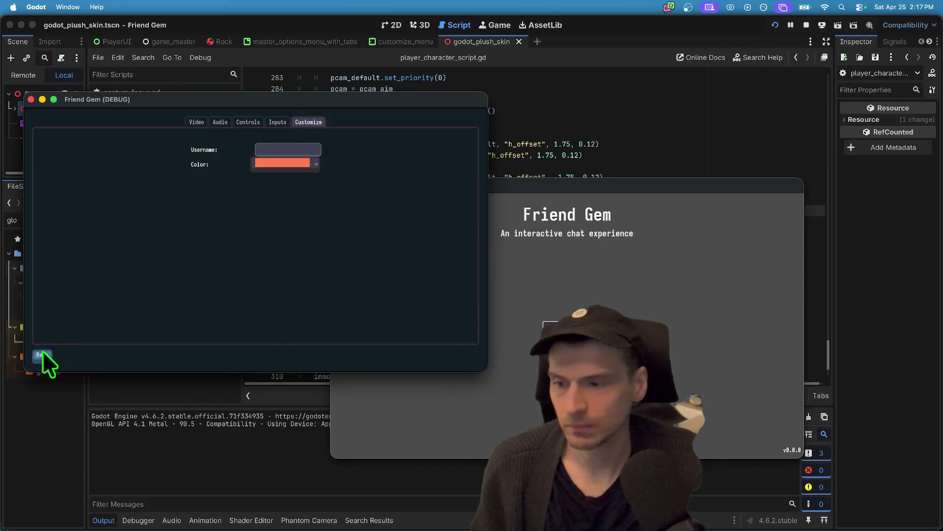
click(42, 353)
click(240, 241)
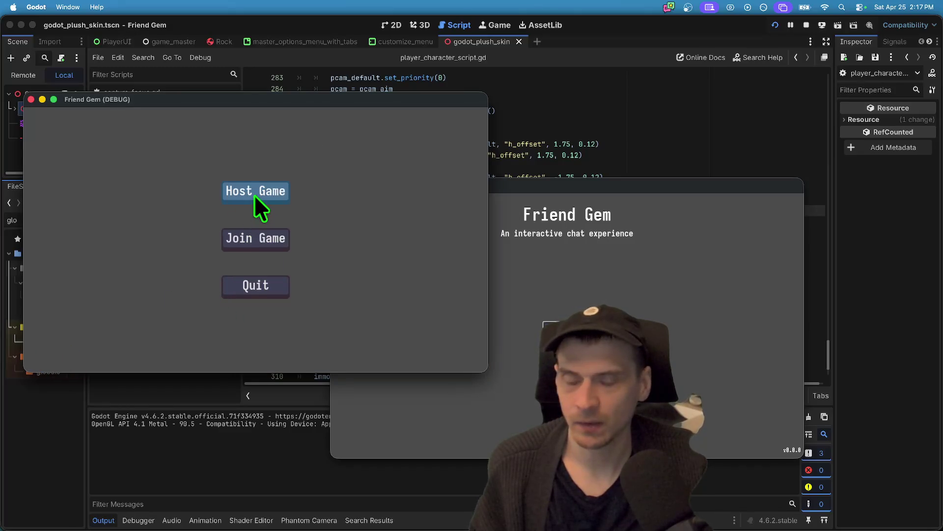
click(255, 195)
click(209, 312)
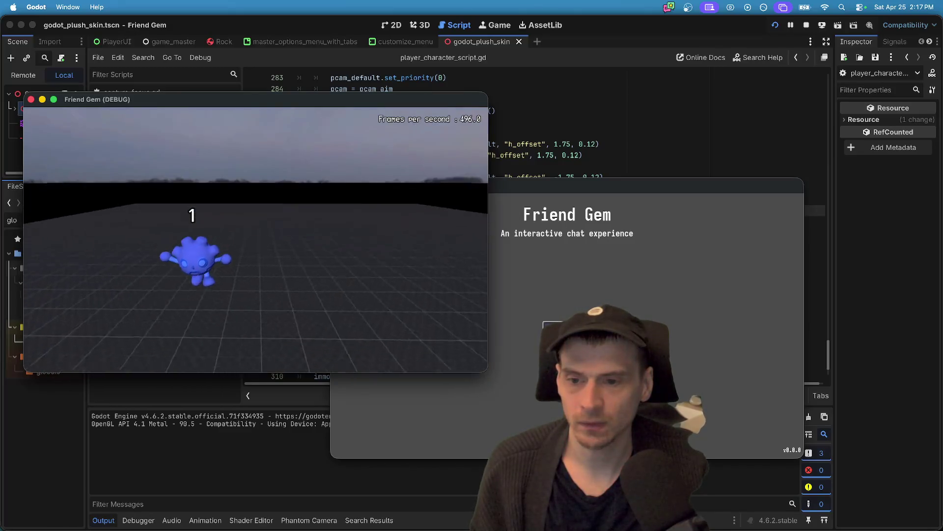
- In the second window, choose green as the player colour and join the hosted game
click(737, 252)
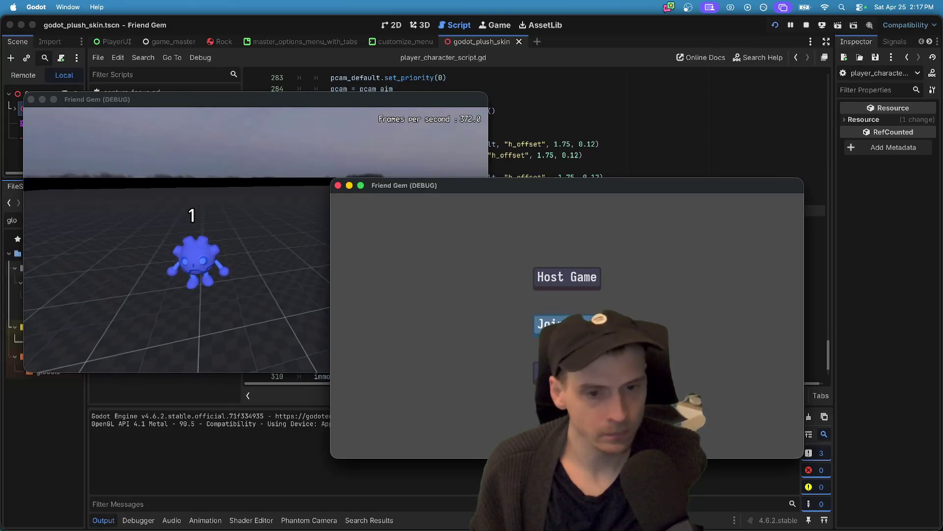
click(565, 325)
key(Escape)
key(Escape)
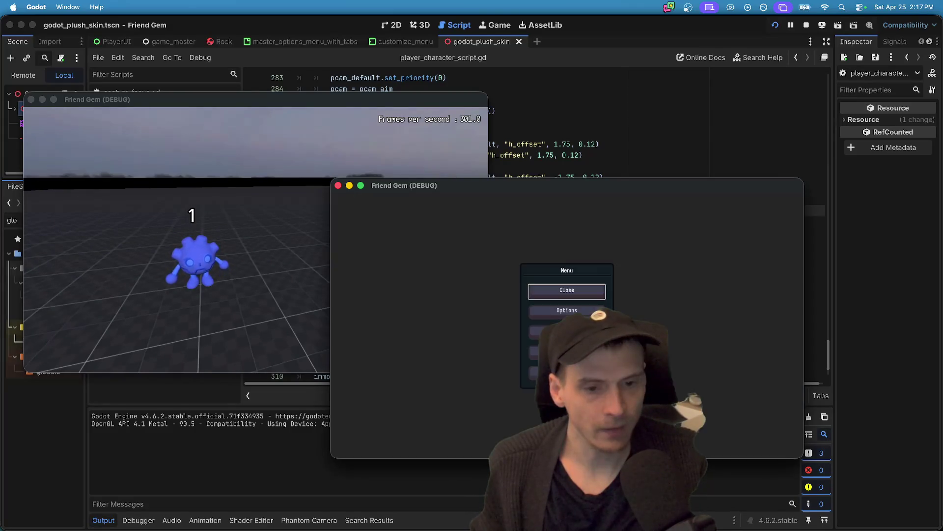
click(575, 310)
click(620, 208)
click(597, 249)
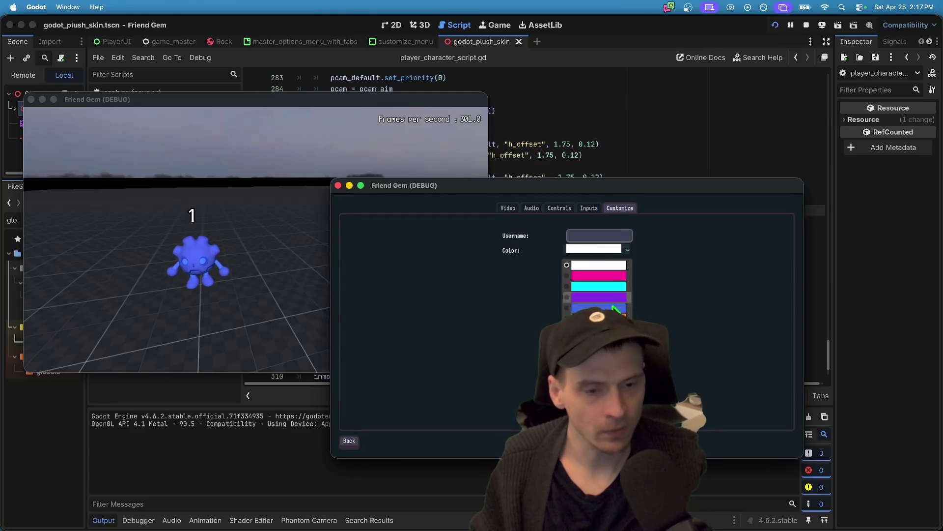
click(609, 319)
click(349, 441)
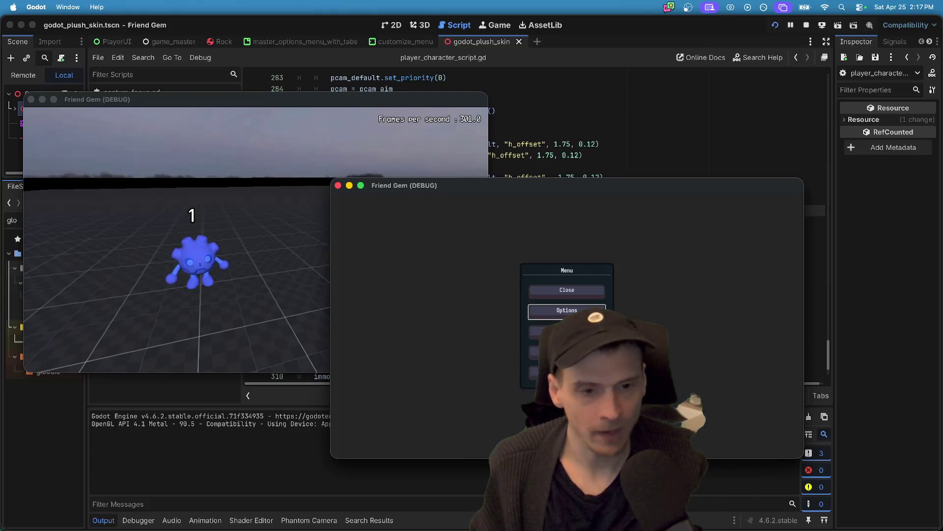
click(580, 288)
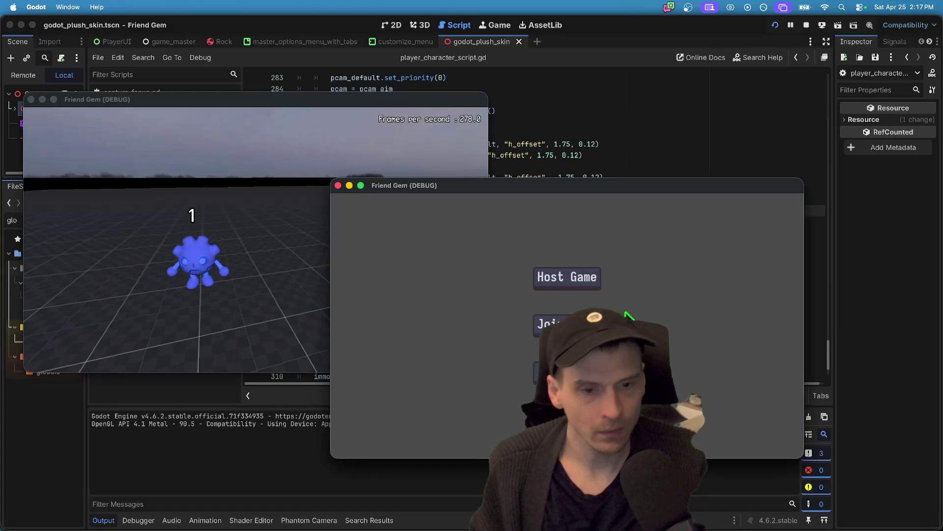
click(565, 323)
click(652, 268)
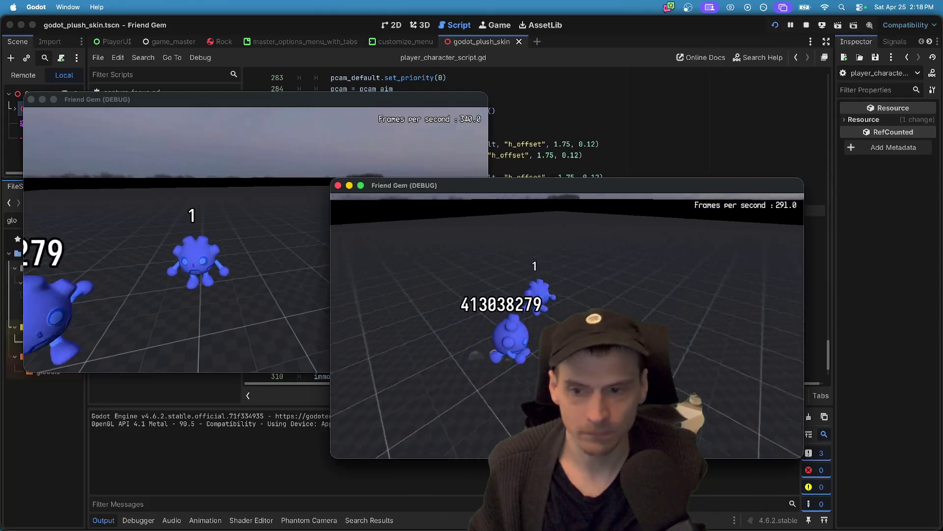
- Set the joined player's colour to green again in-game, then go back to the Godot editor
key(Escape)
click(565, 305)
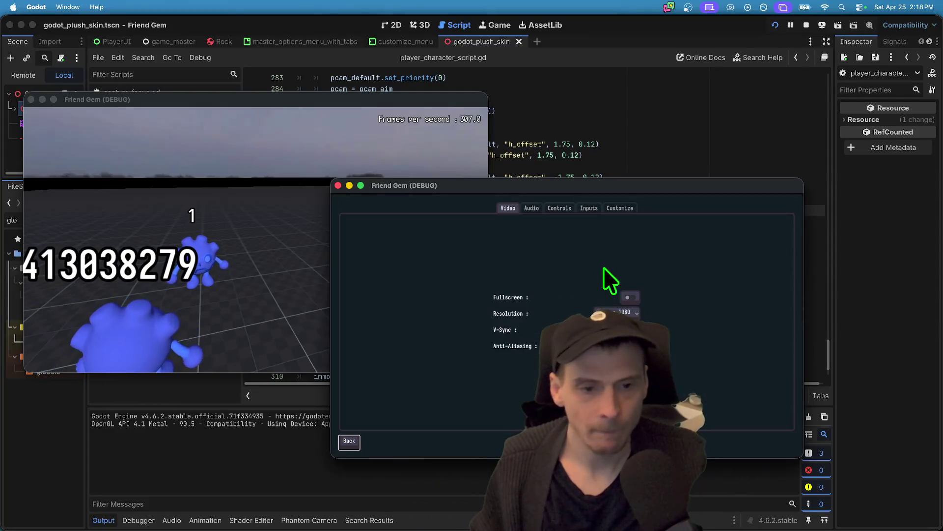
click(625, 210)
click(610, 249)
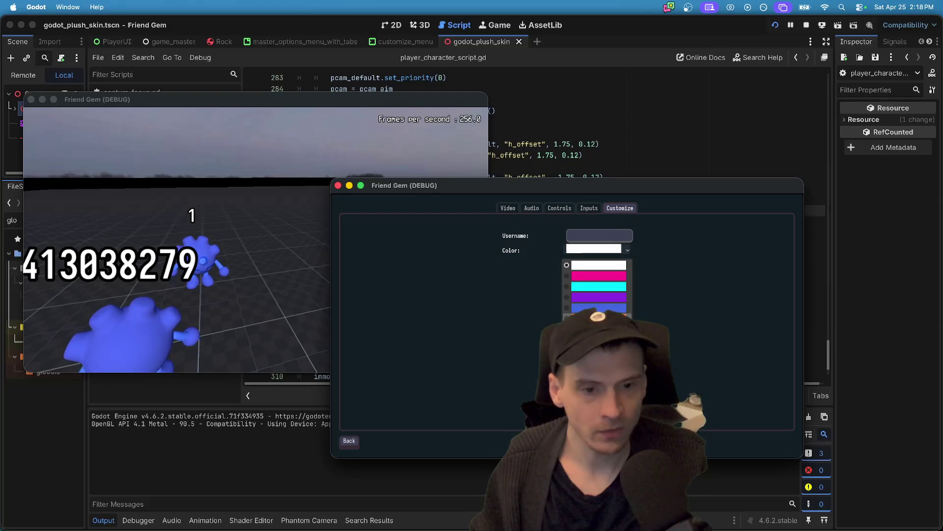
click(599, 319)
key(Escape)
click(594, 305)
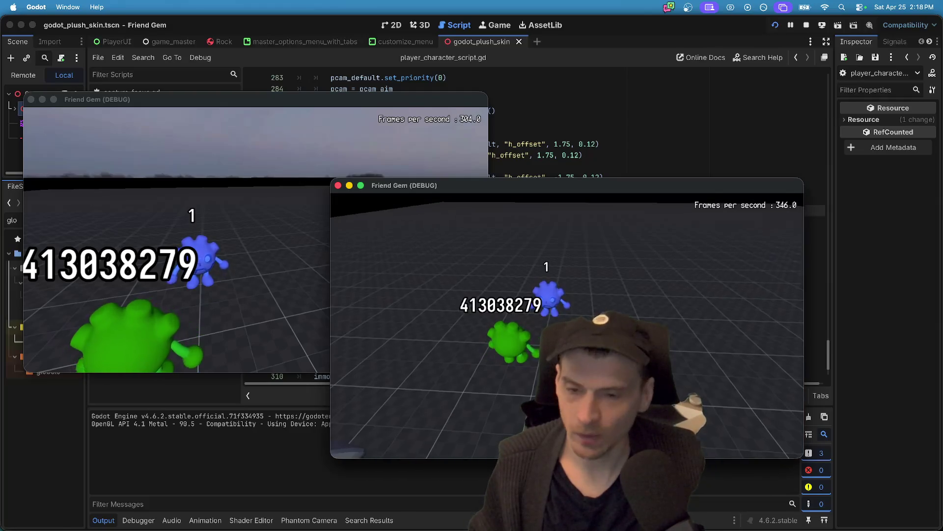
key(super+Tab)
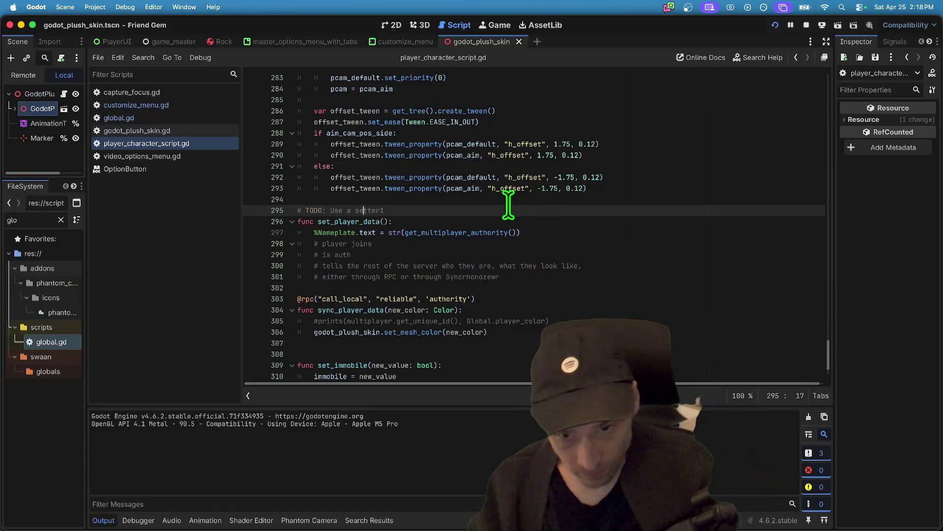
key(super+f)
text(connected)
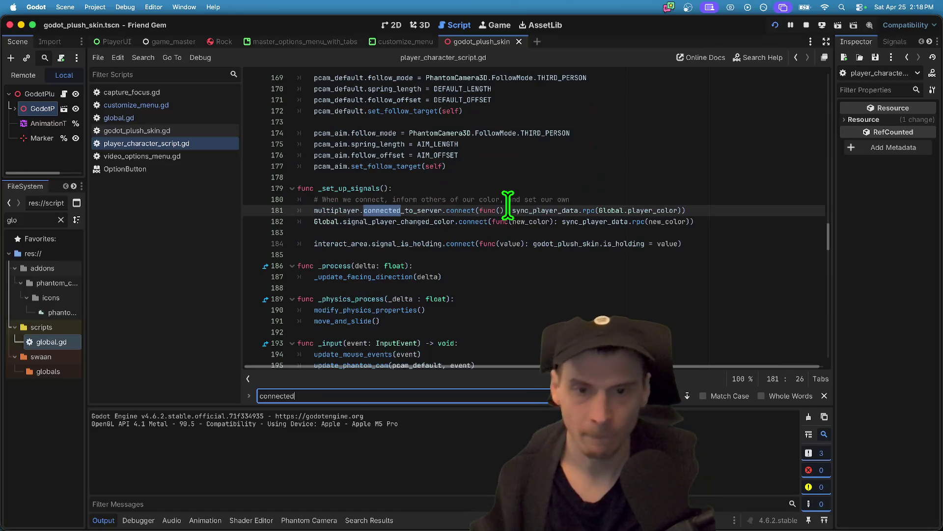
key(Escape)
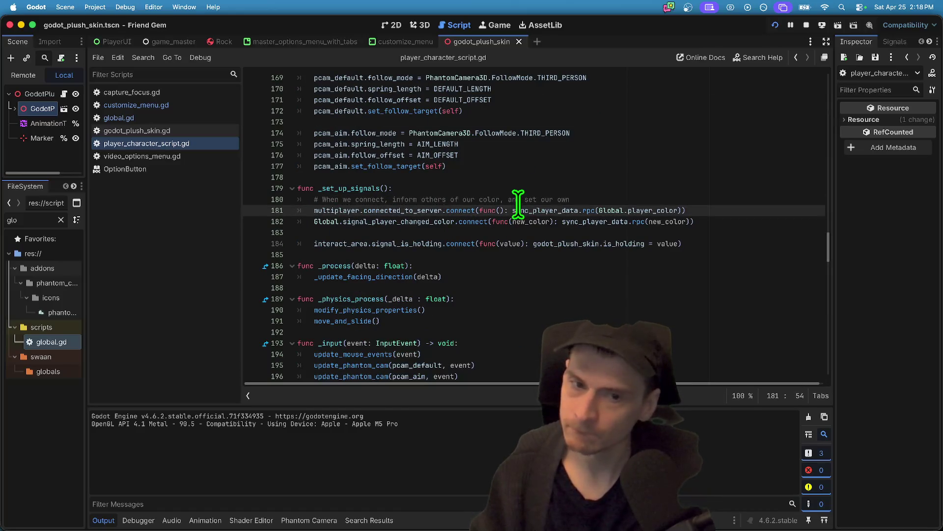
triple_click(519, 206)
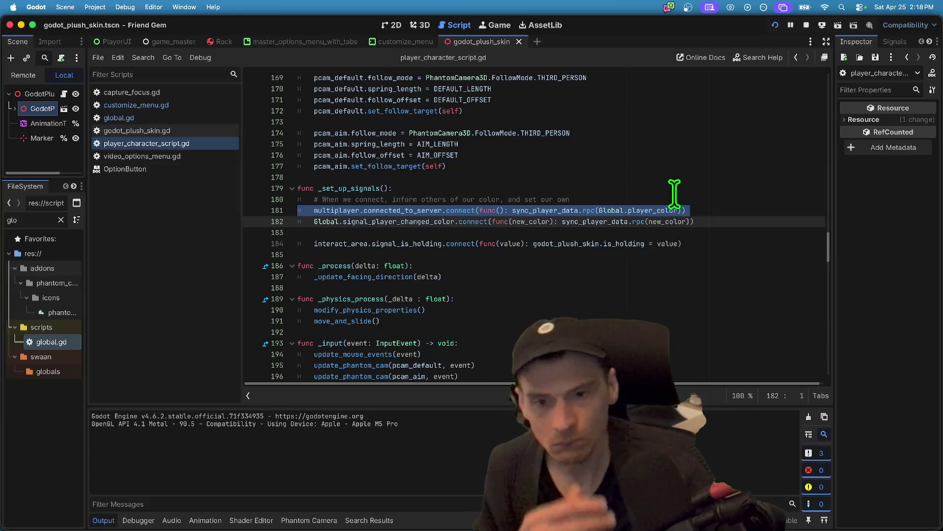
key(BackSpace)
key(End)
key(Delete)
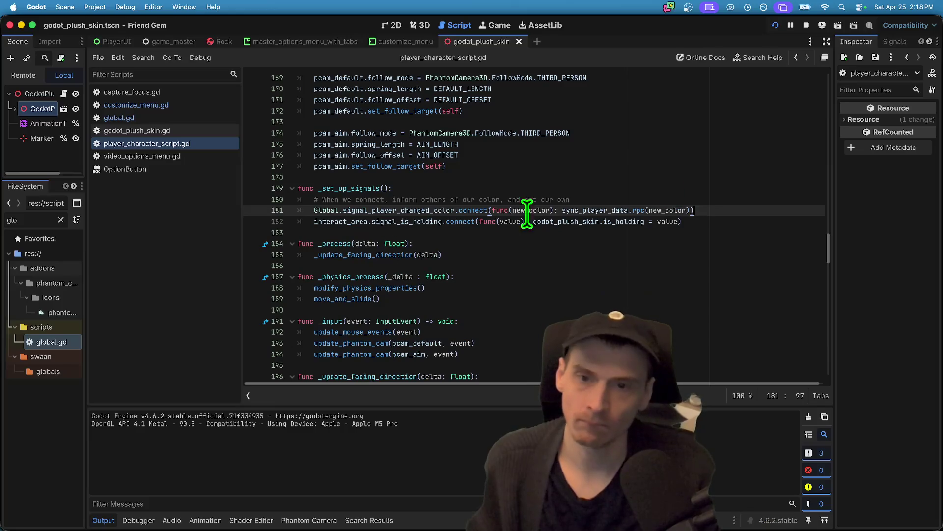
double_click(344, 188)
scroll(716, 168, up, 15)
scroll(716, 169, up, 8)
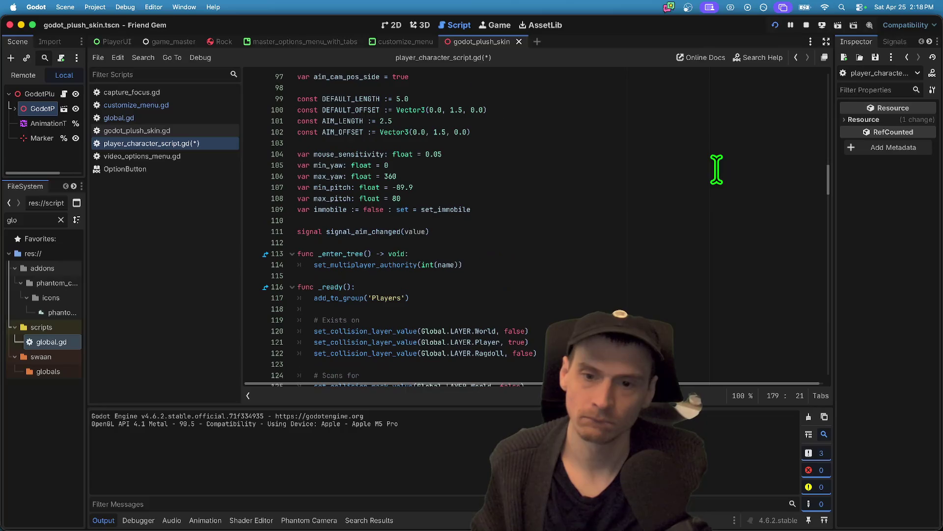
scroll(716, 169, down, 20)
key(ctrl+z)
key(ctrl+z)
key(ctrl+z)
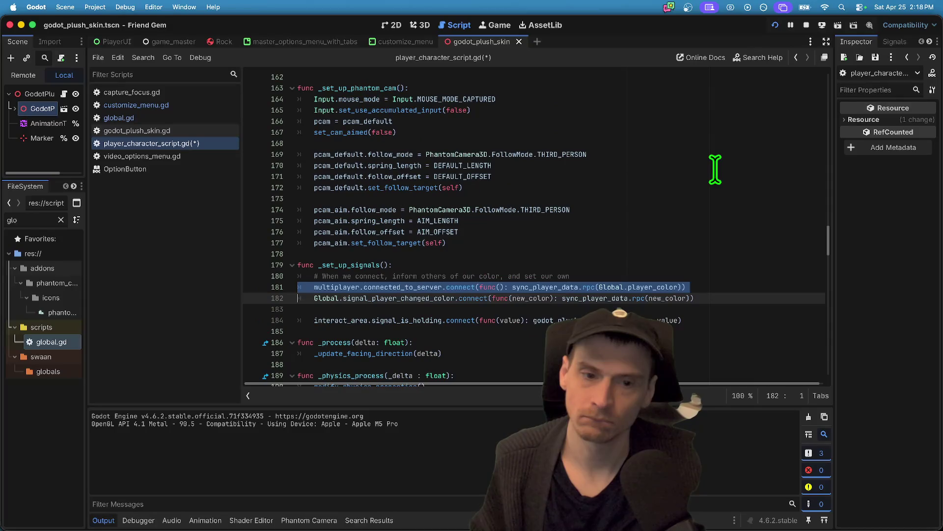
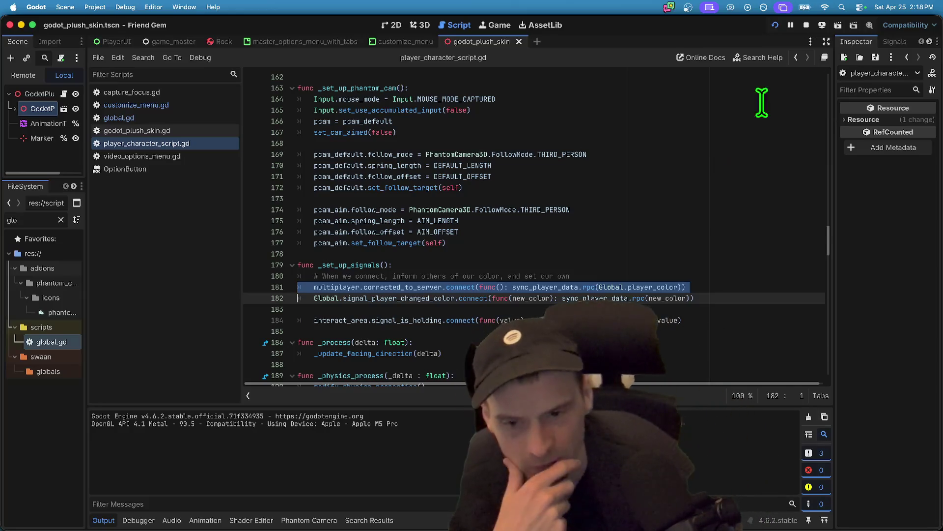
- From game_master.gd, search all scripts for connected_to_server, finding five matches in three files
click(185, 42)
click(651, 241)
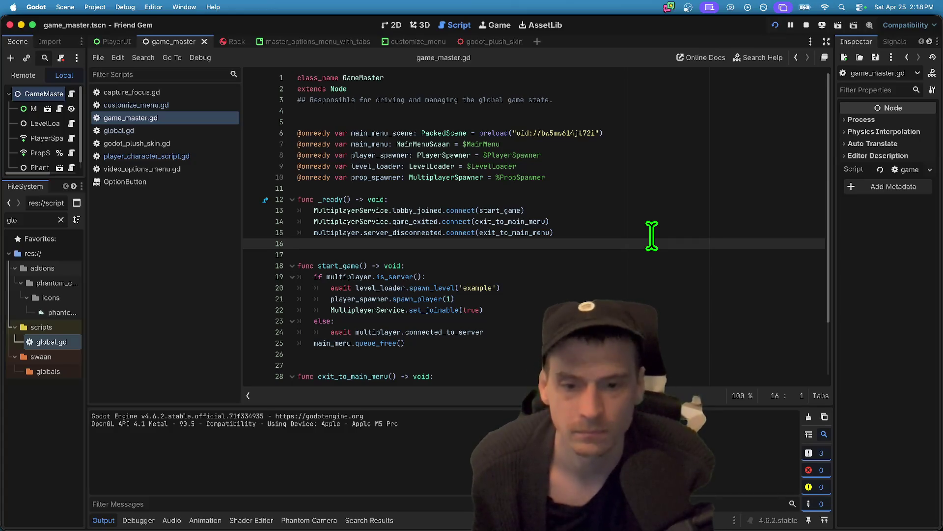
key(super+shift+f)
key(Escape)
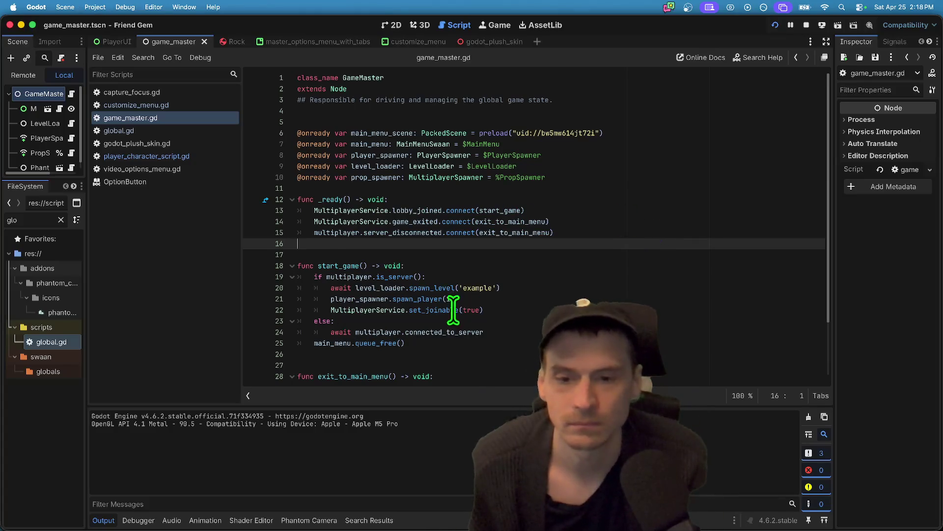
click(451, 321)
click(462, 340)
double_click(465, 333)
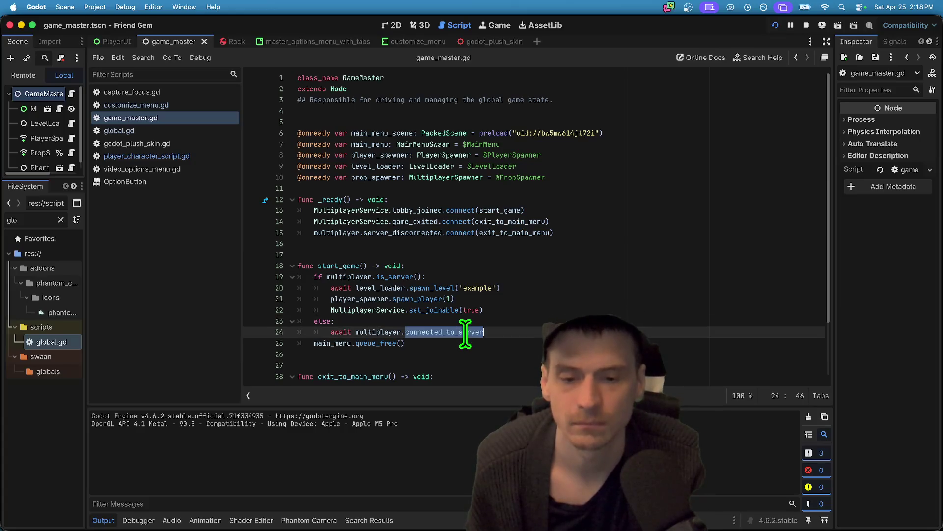
scroll(465, 333, down, 3)
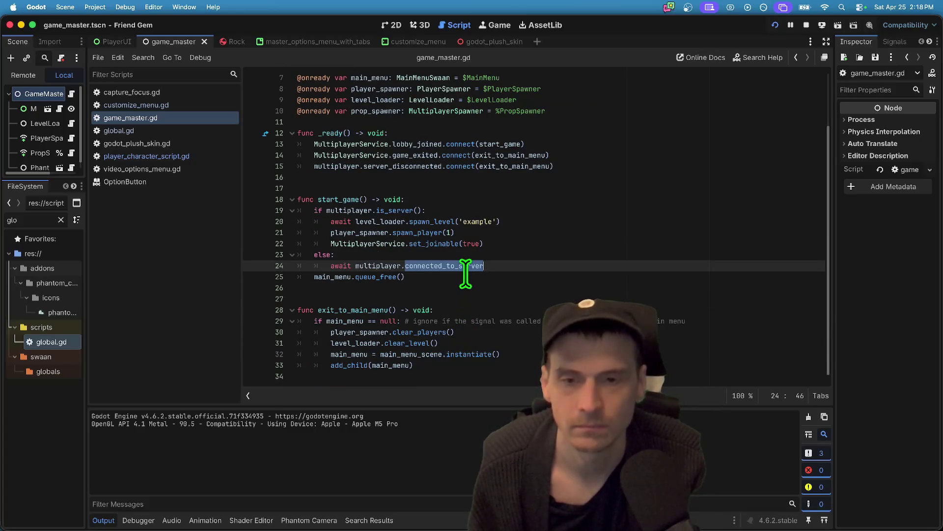
key(super+shift+f)
click(477, 322)
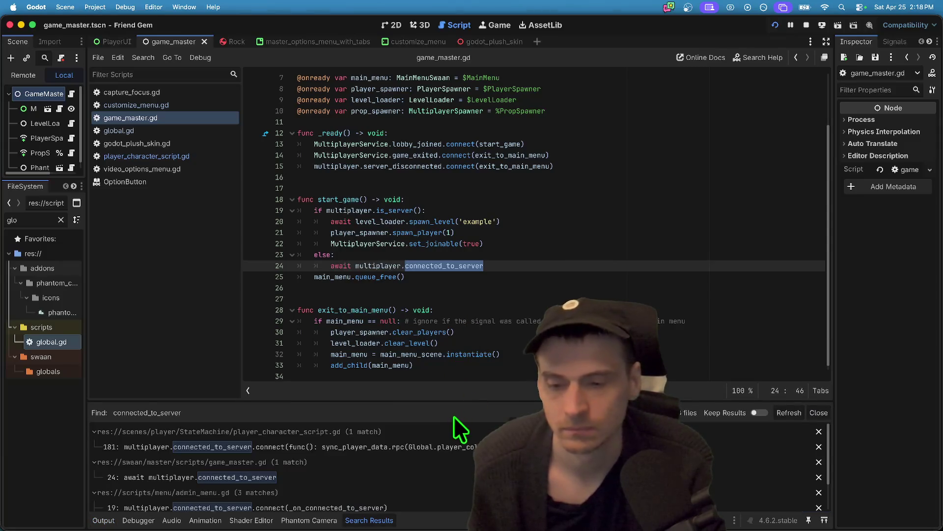
mouse_move(462, 404)
mouse_down()
mouse_move(463, 352)
mouse_move(462, 364)
mouse_up()
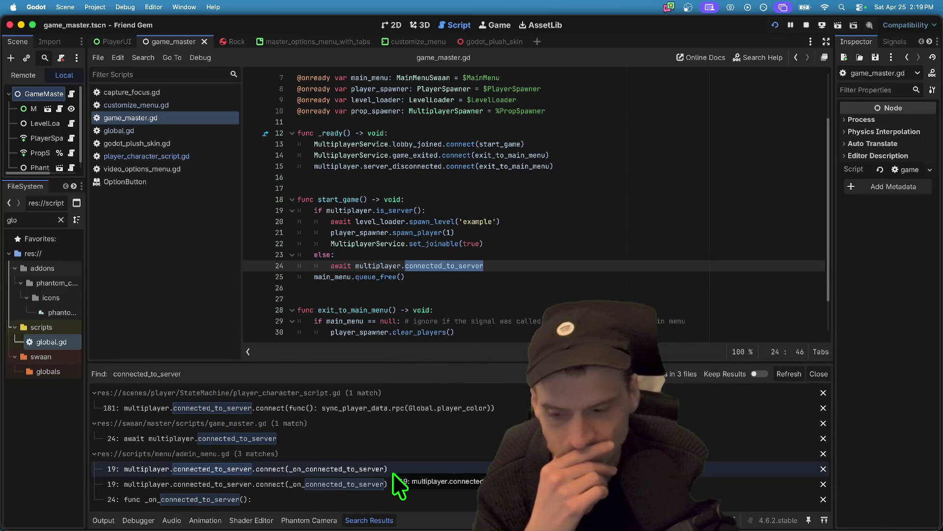
- Step through the admin_menu.gd and game_master matches to reach line 181 of player_character_script.gd
click(386, 495)
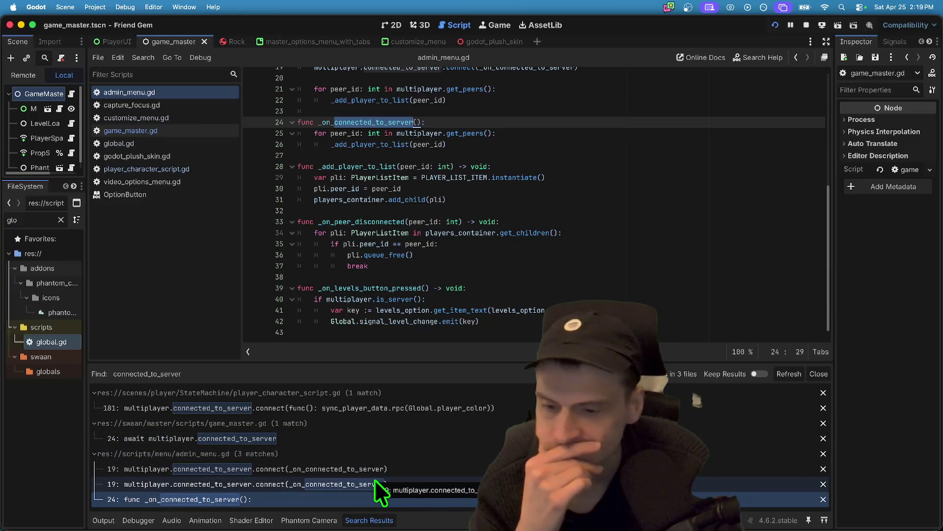
click(374, 484)
click(372, 469)
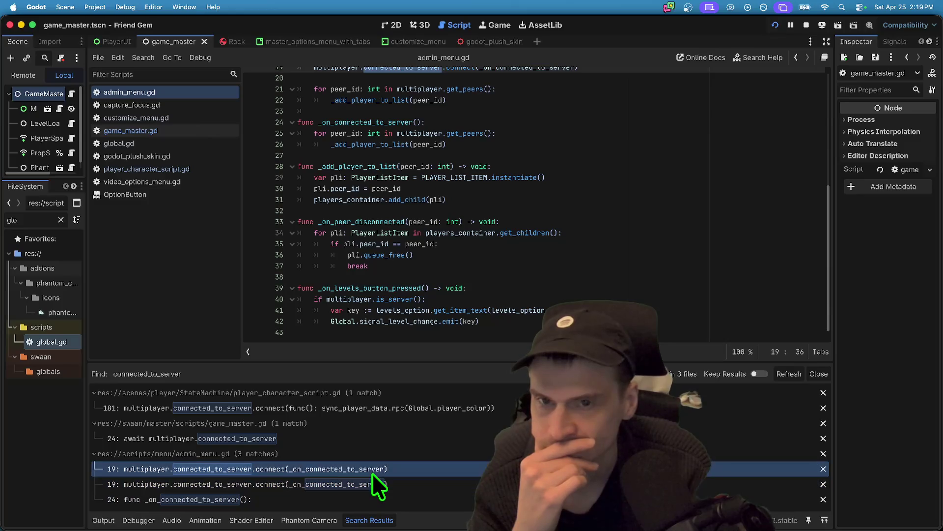
scroll(677, 177, up, 5)
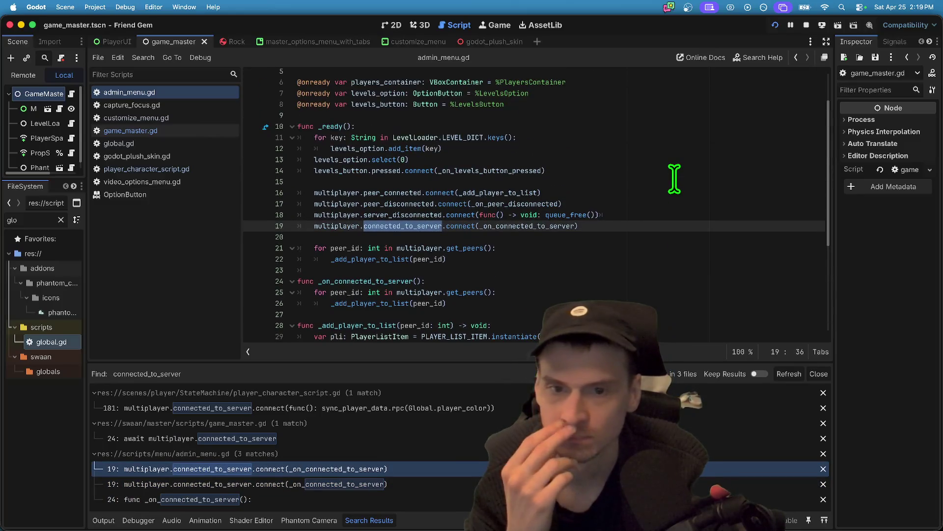
scroll(674, 179, down, 2)
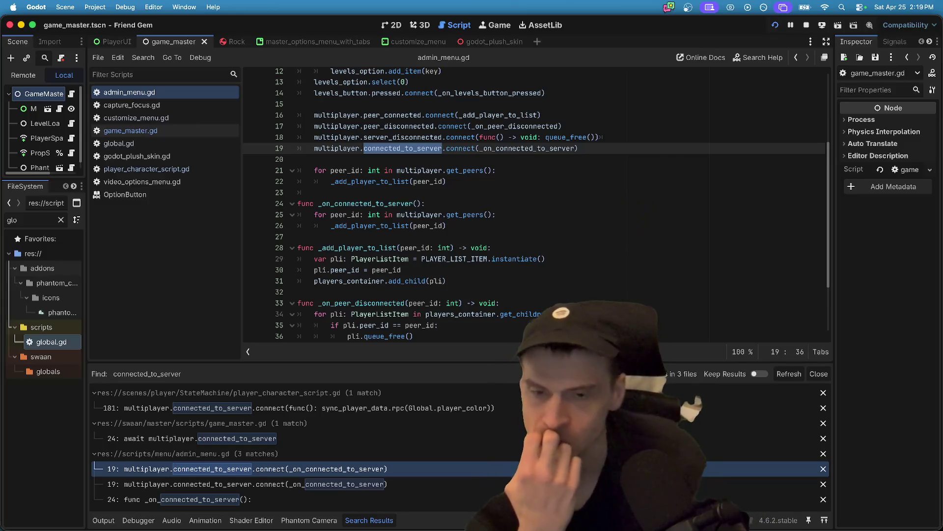
scroll(610, 216, up, 1)
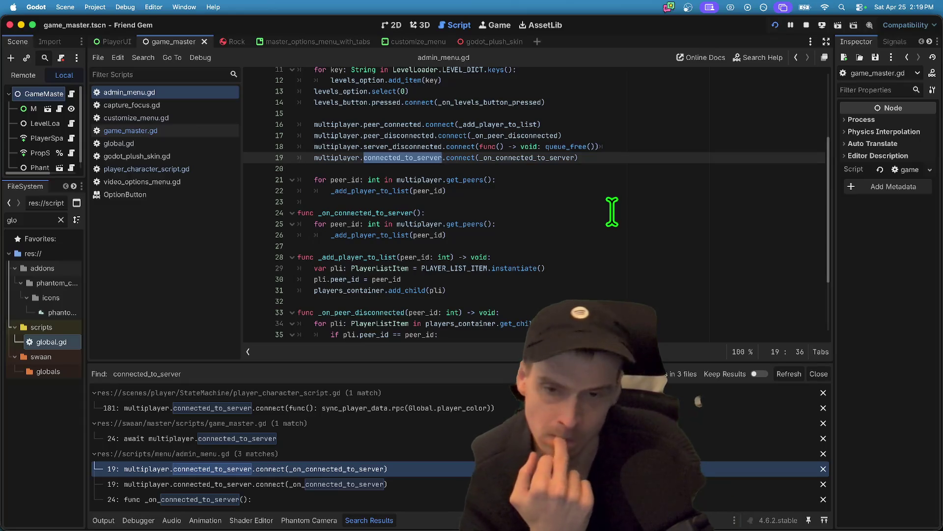
click(341, 434)
click(352, 412)
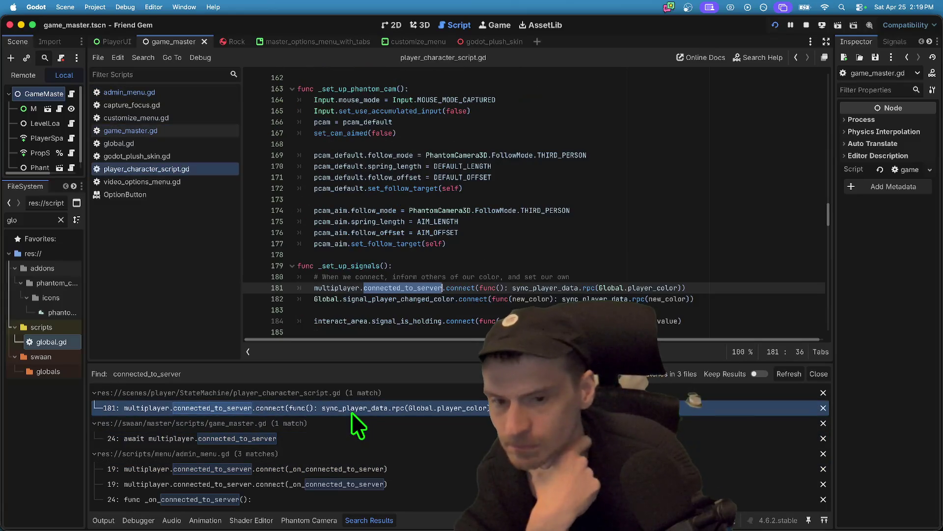
- Delete the connected_to_server connection on line 181 of _set_up_signals
triple_click(551, 288)
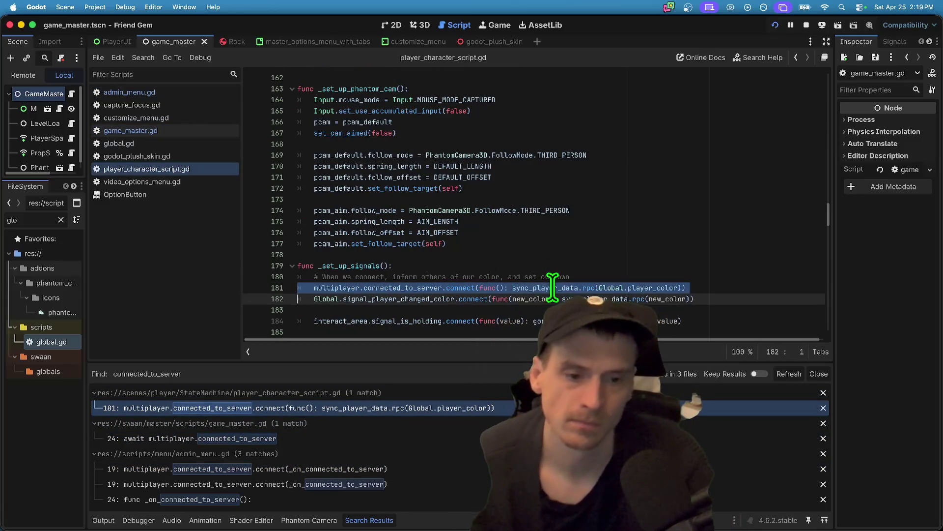
key(BackSpace)
key(Down)
key(Down)
key(End)
key(alt+Up)
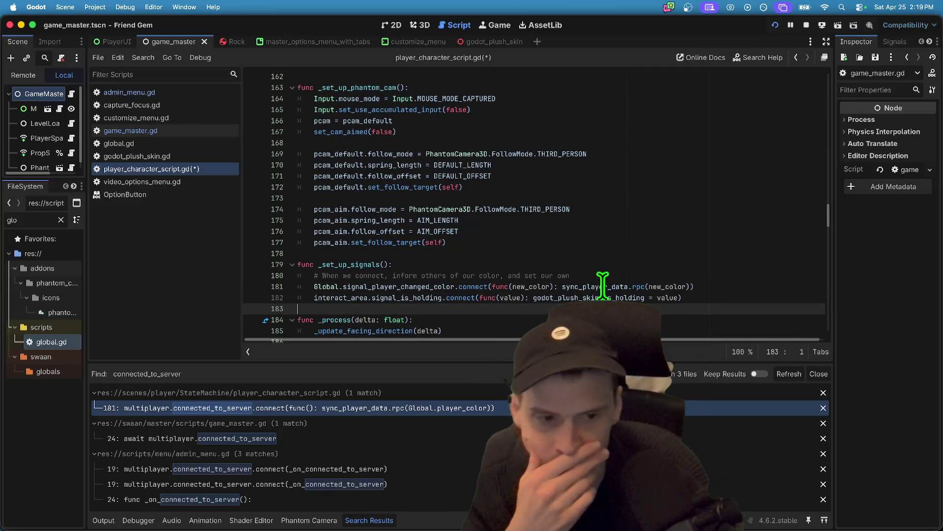
- Delete the comment and Global.signal_player_changed_color connection, leaving only the interact_area connection
click(626, 295)
double_click(626, 286)
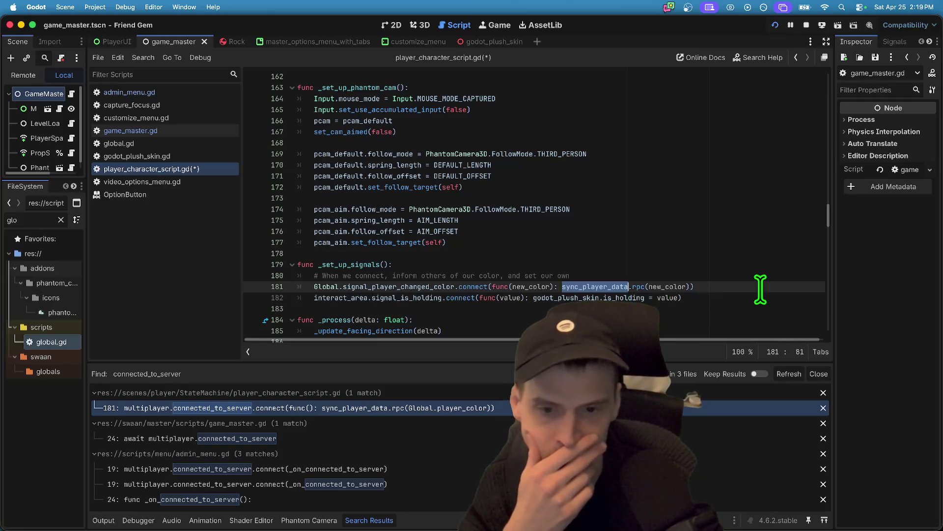
key(shift+Home)
key(shift+Up)
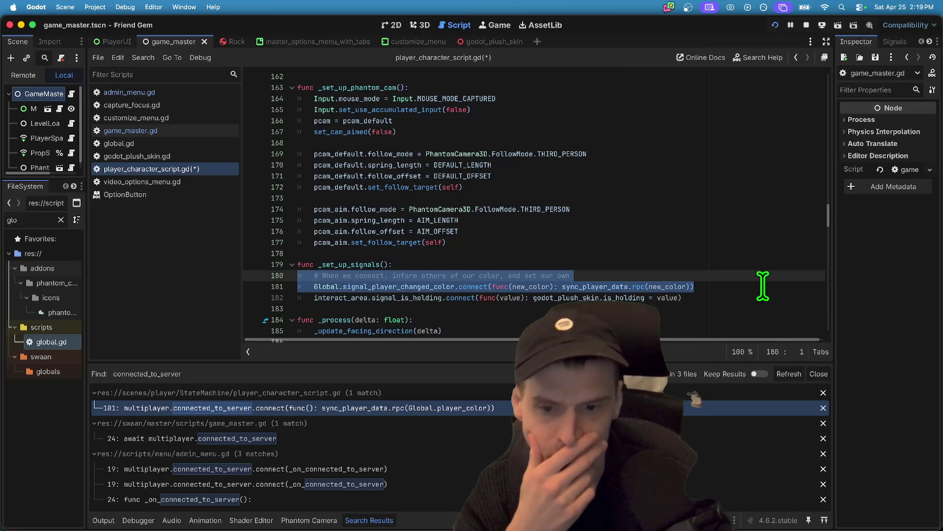
key(BackSpace)
key(BackSpace)
click(362, 264)
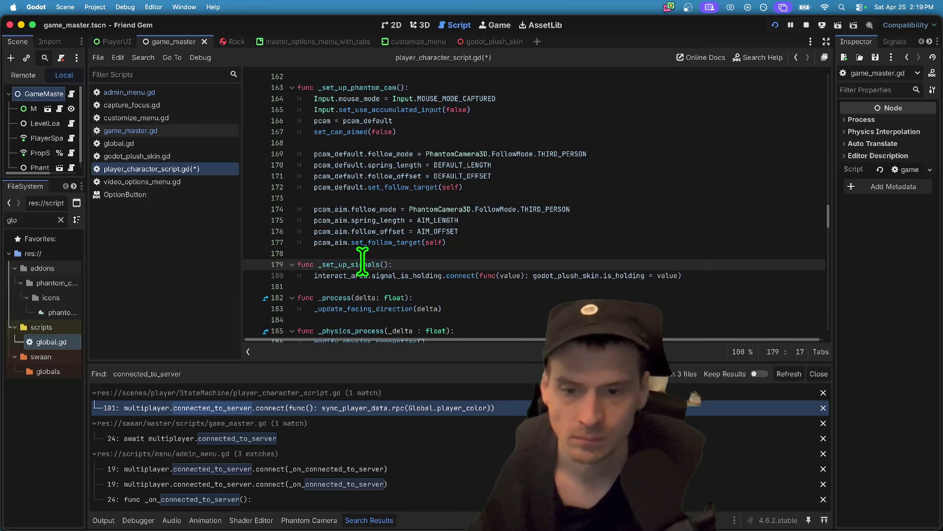
scroll(362, 264, up, 9)
click(361, 163)
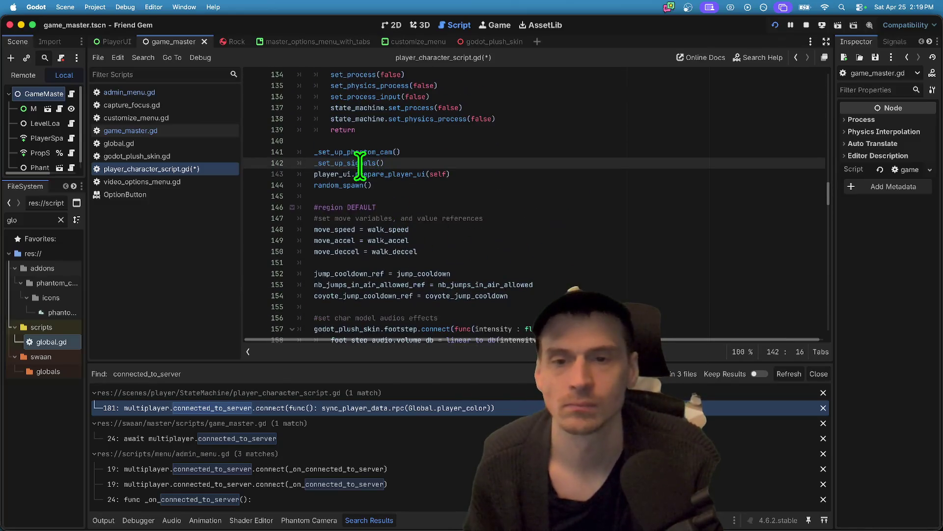
scroll(491, 163, down, 20)
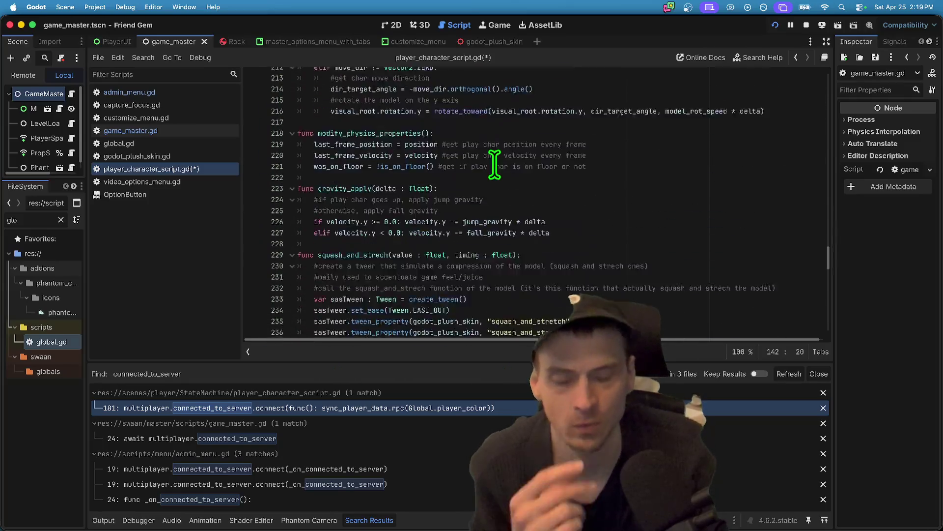
scroll(494, 162, down, 20)
click(488, 250)
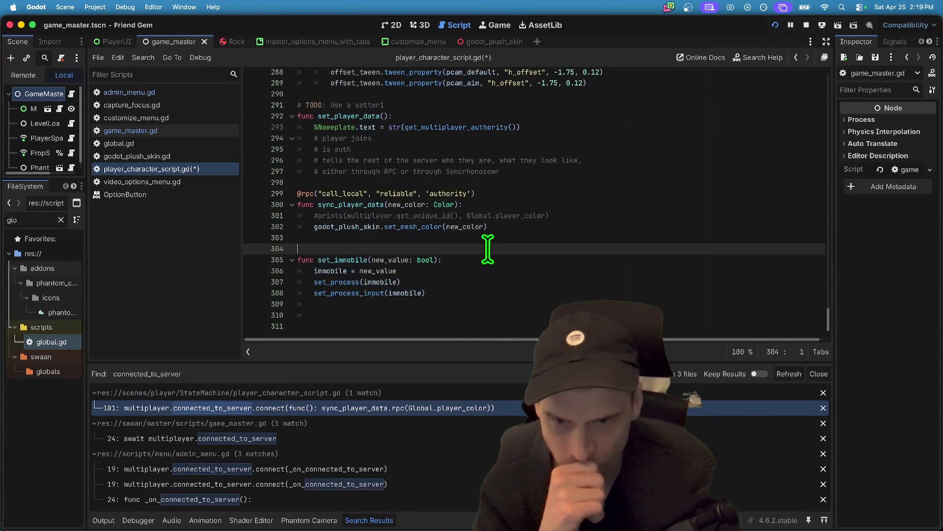
- Insert a 'username: String' parameter before new_color: Color in the sync_player_data signature
drag(388, 204, 437, 205)
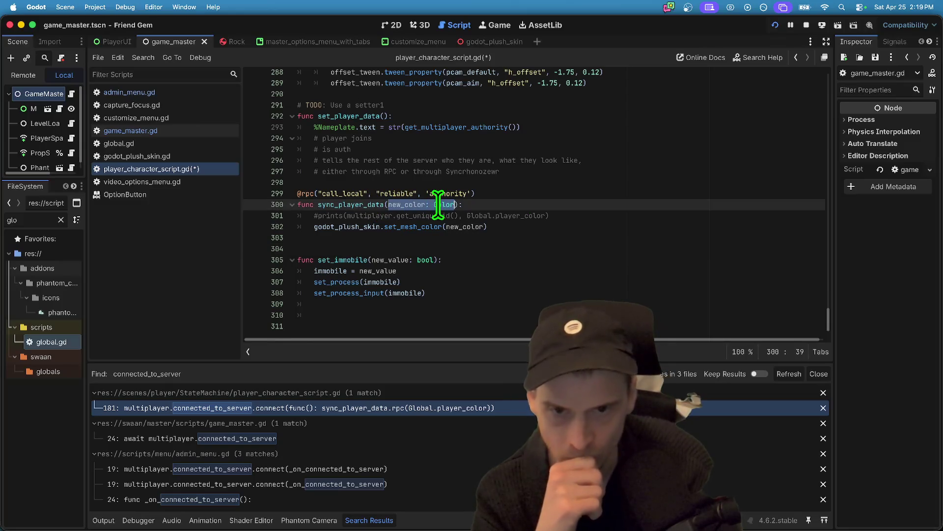
key(BackSpace)
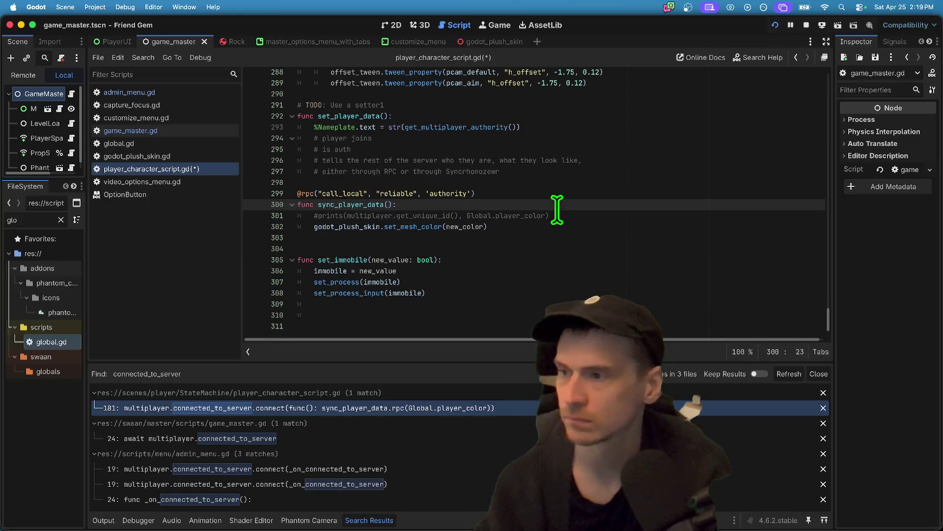
text(player_data)
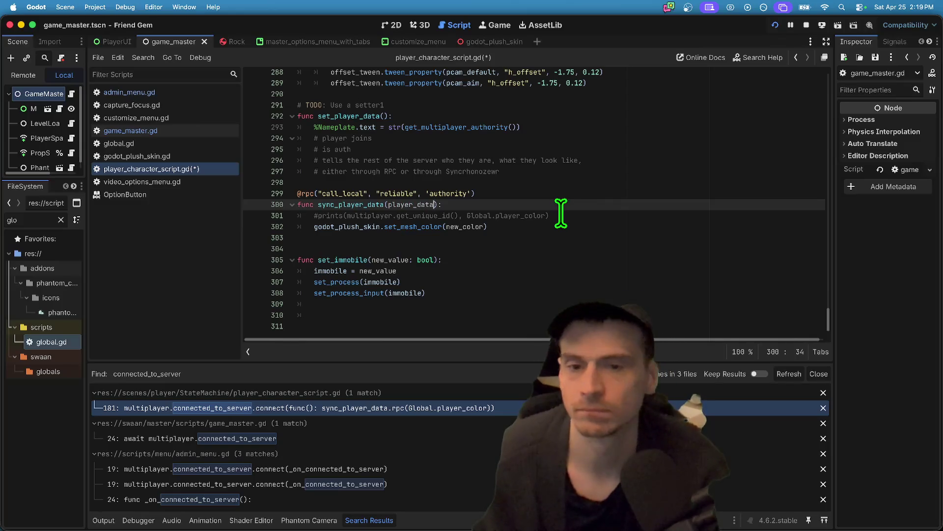
key(super+z)
key(super+z)
key(super+z)
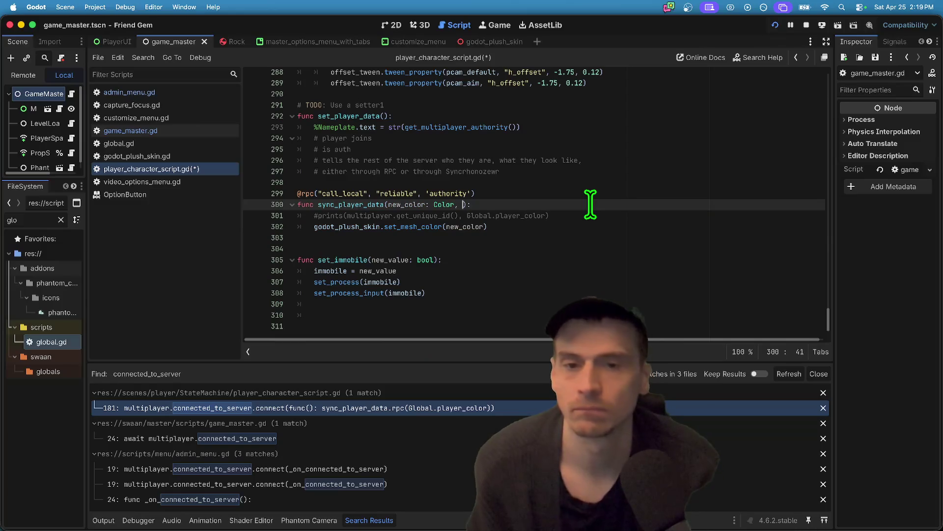
key(BackSpace)
key(BackSpace)
text(S)
key(shift+alt+Left)
key(shift+alt+Left)
key(shift+alt+Left)
key(BackSpace)
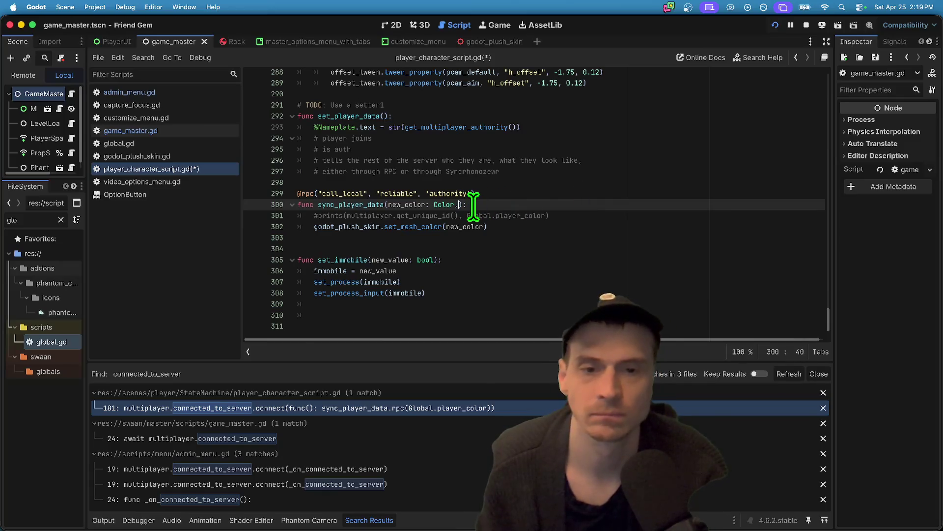
text(username: String)
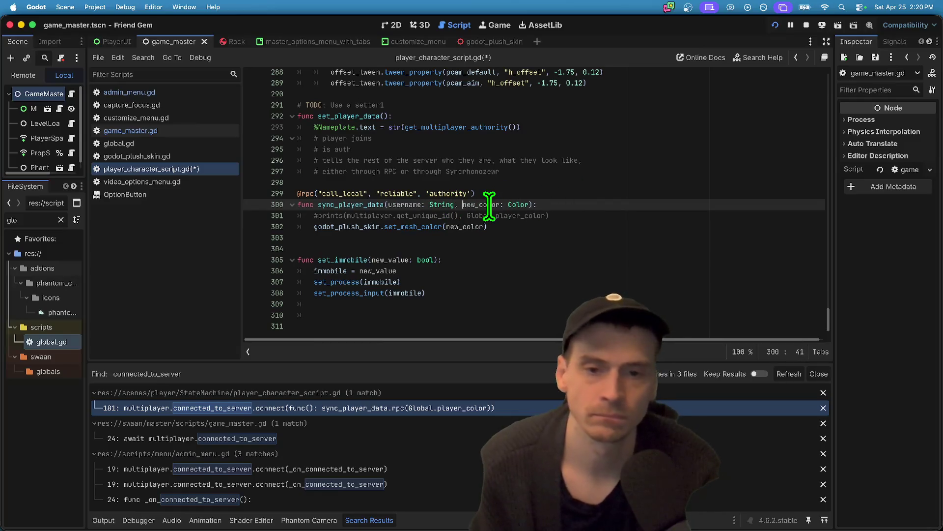
click(556, 234)
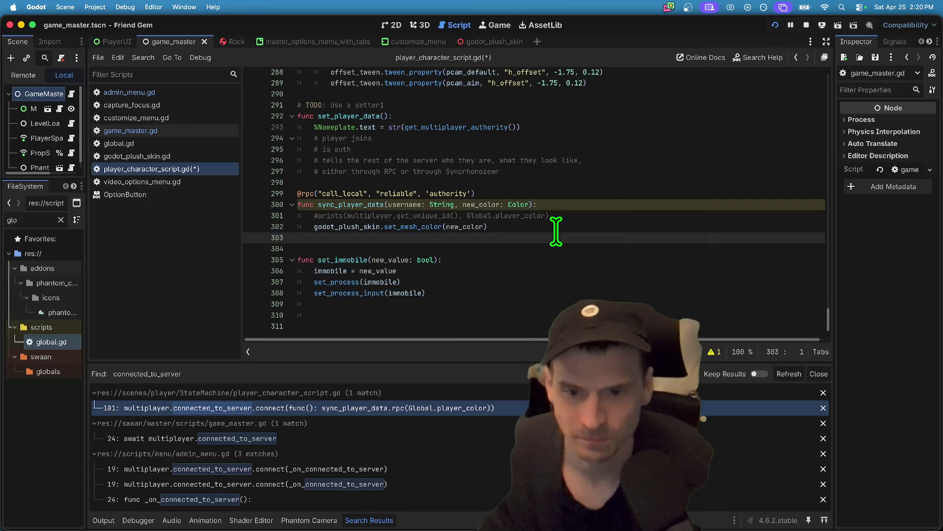
click(484, 209)
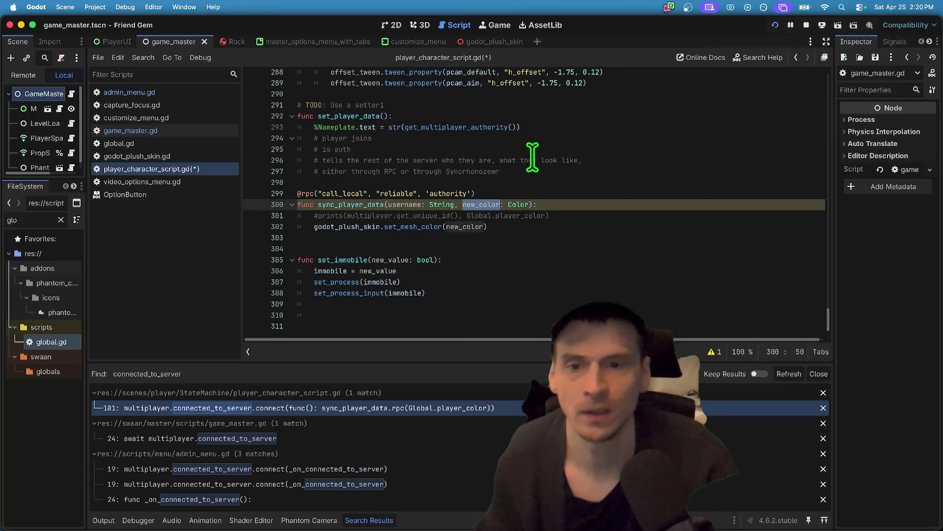
click(553, 136)
click(569, 124)
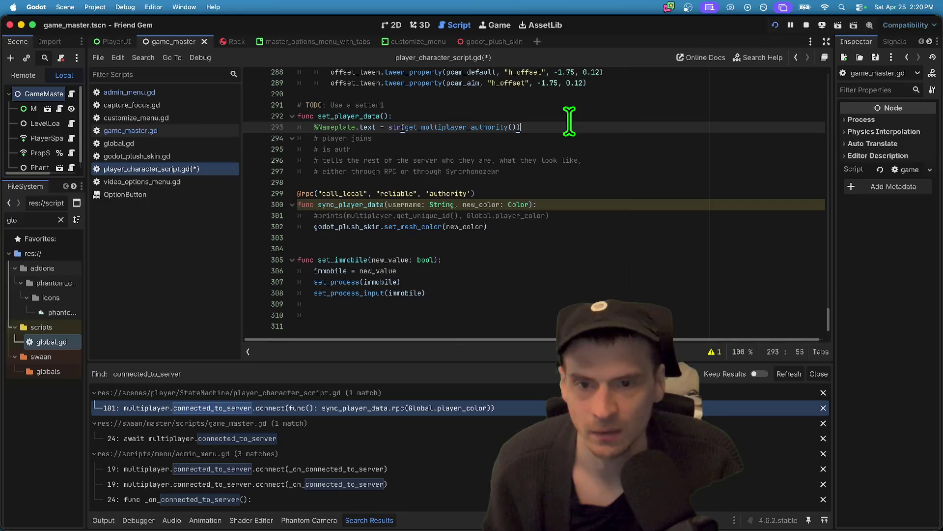
- Move the %Nameplate.text line into sync_player_data under an 'if username:' block with an else branch
key(super+x)
key(Down)
key(Down)
key(Down)
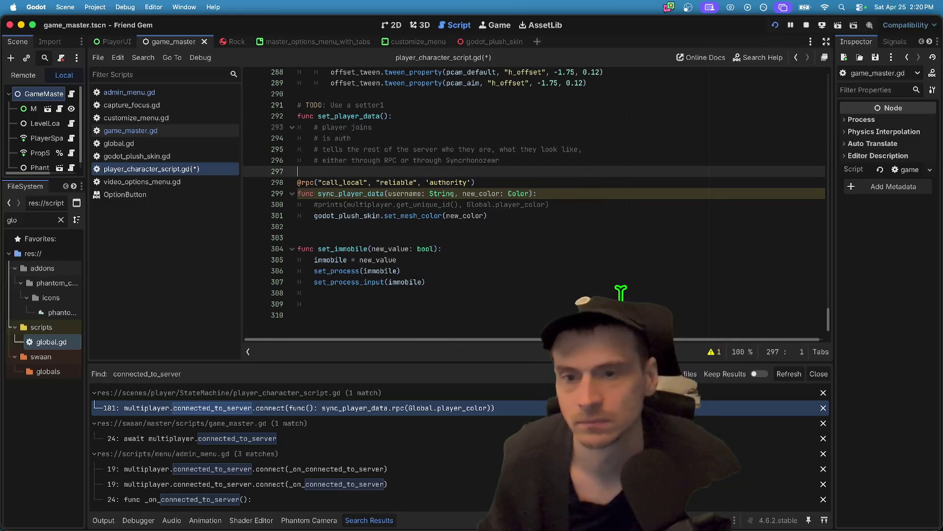
key(Down)
key(Down)
key(super+v)
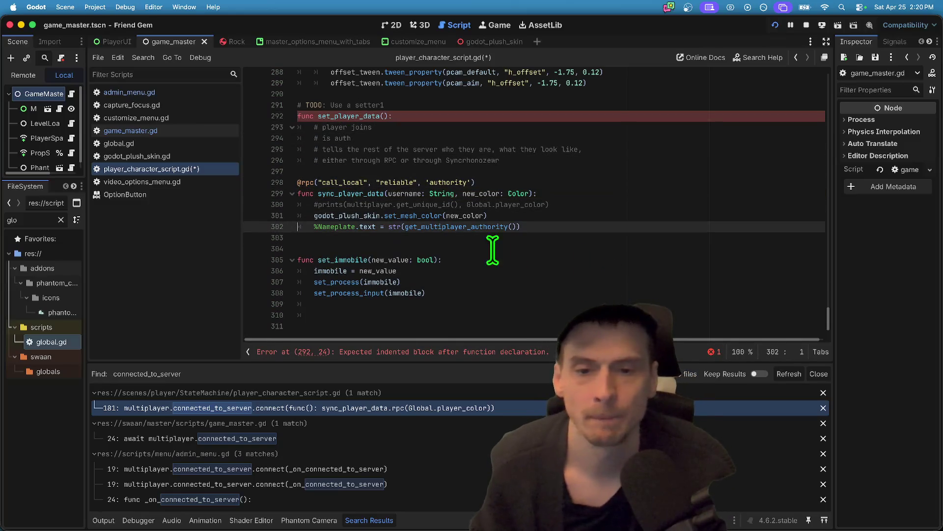
click(431, 227)
click(542, 215)
key(Return)
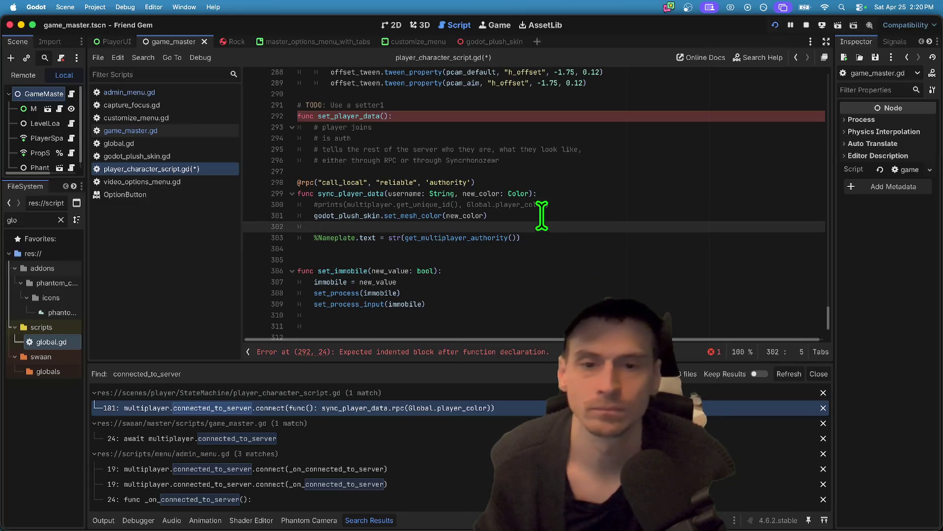
text(user)
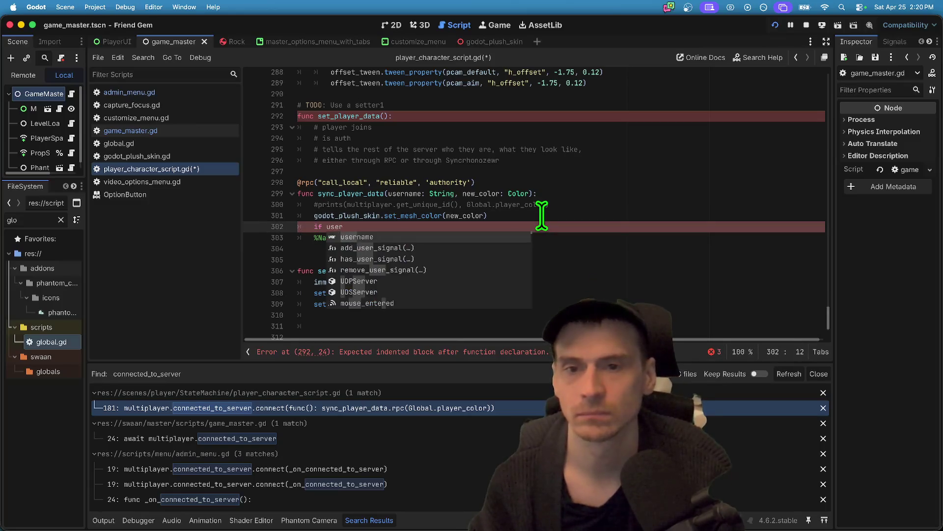
key(Return)
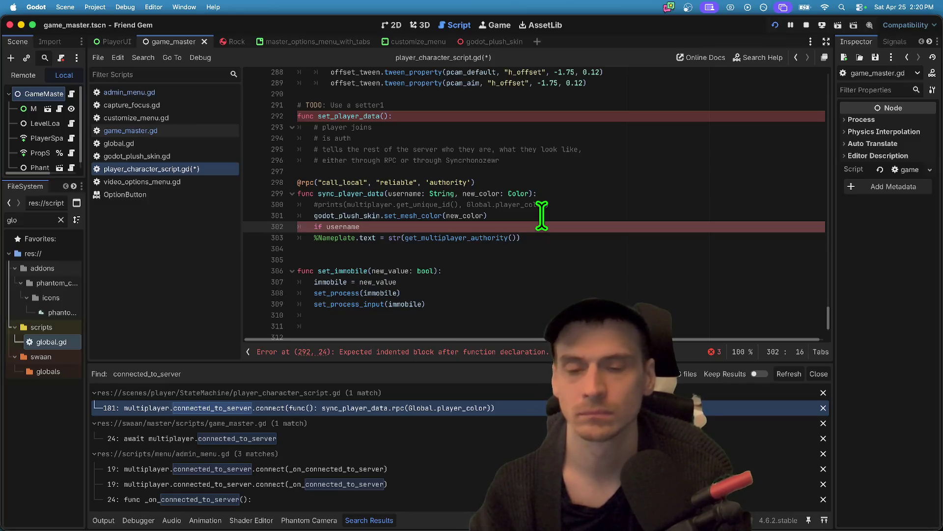
text(:)
key(Down)
key(Tab)
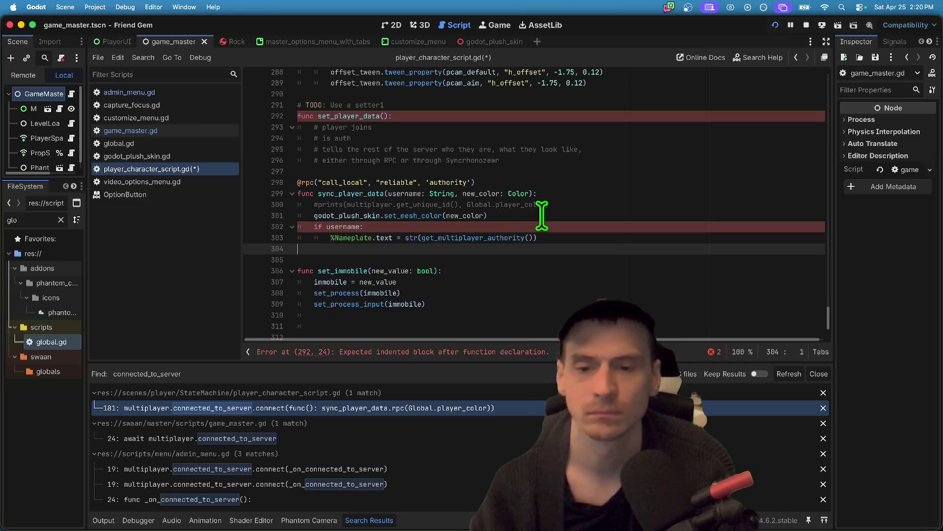
key(Return)
key(Return)
text(else)
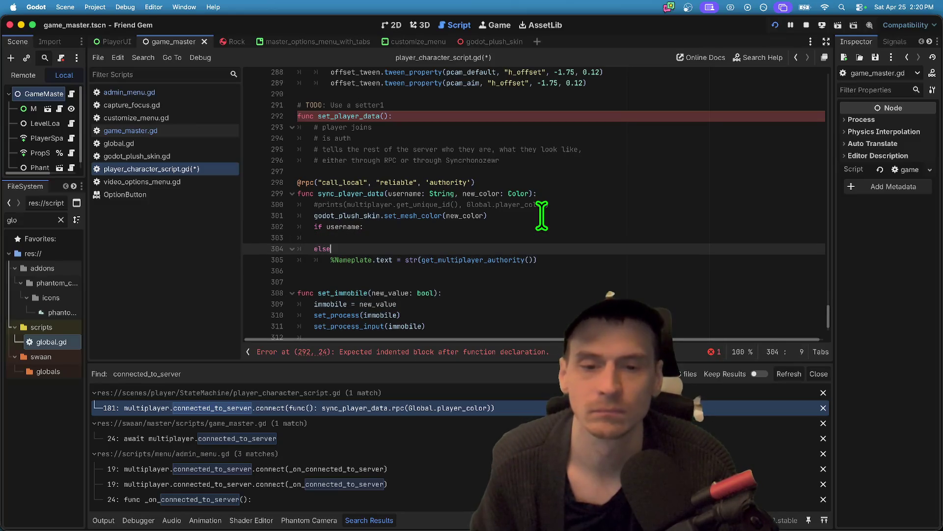
text(:)
key(Up)
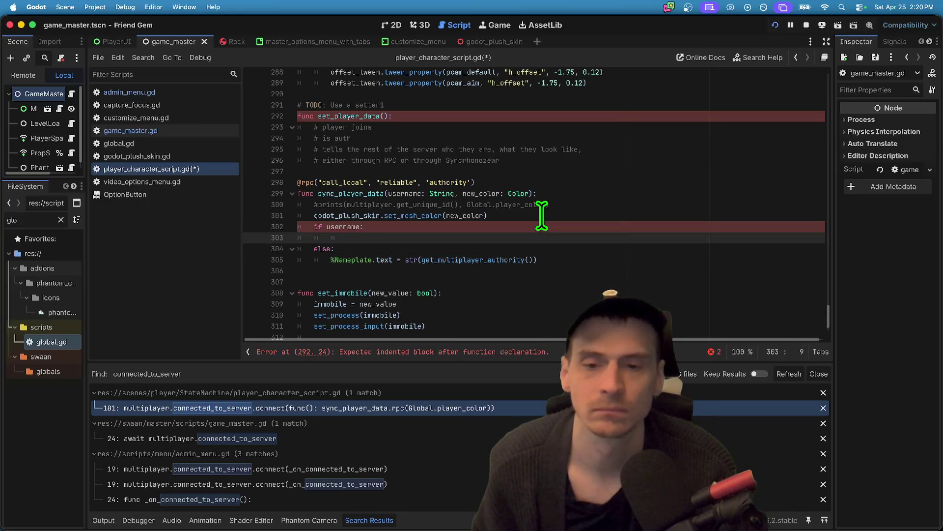
- Add a %Nameplate.text assignment to the if branch and copy the else branch's str(get_multiplayer_authority()) expression
drag(393, 259, 330, 259)
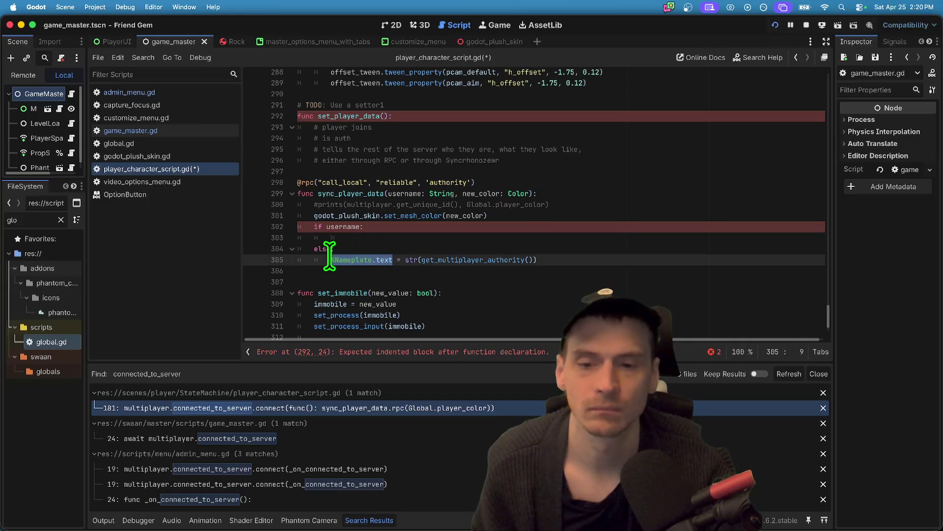
key(ctrl+c)
click(388, 236)
key(ctrl+v)
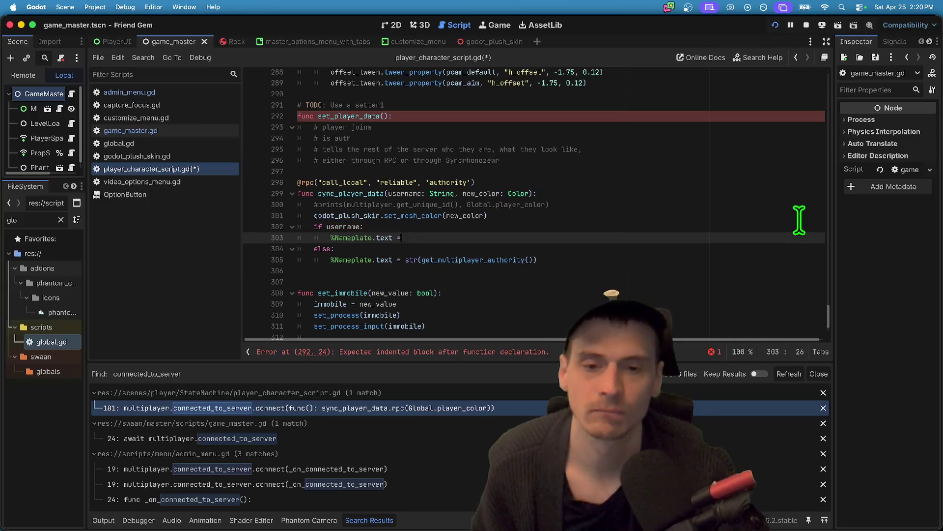
text(str()
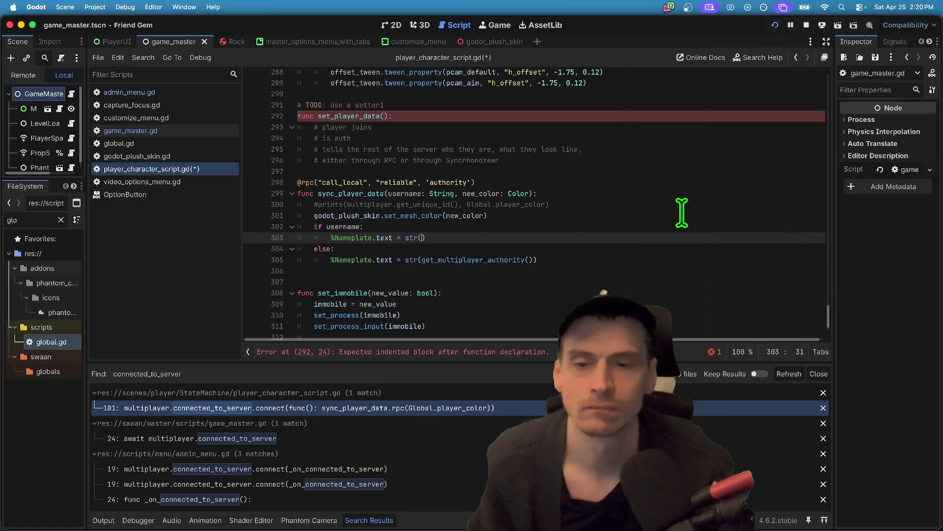
click(572, 217)
double_click(466, 217)
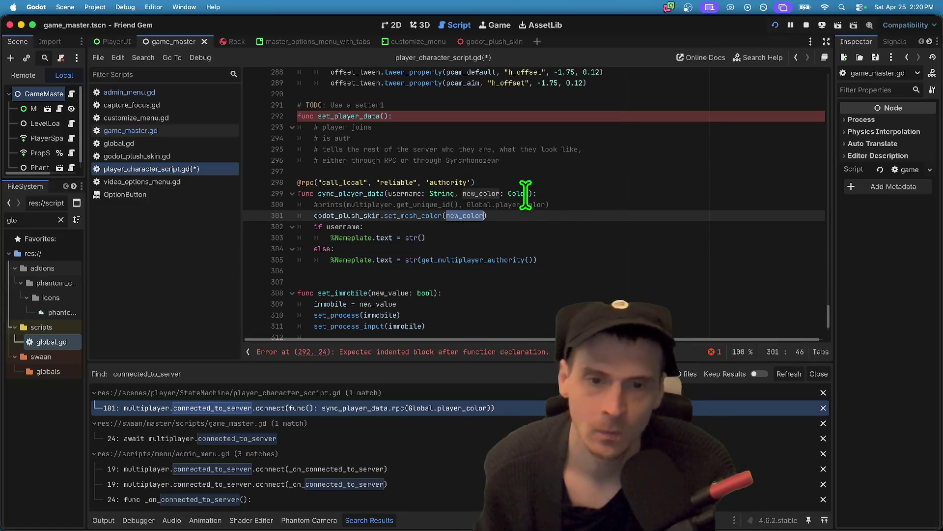
click(552, 226)
drag(423, 260, 542, 259)
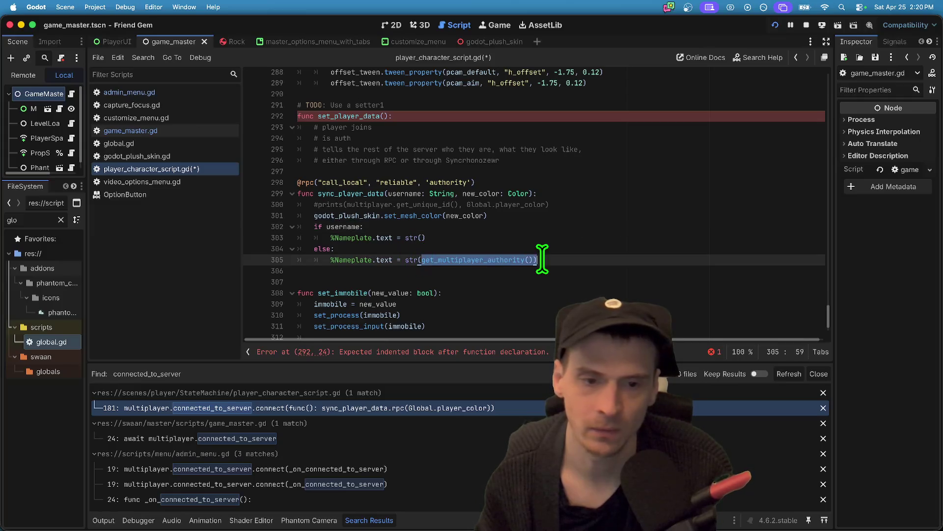
drag(406, 260, 532, 259)
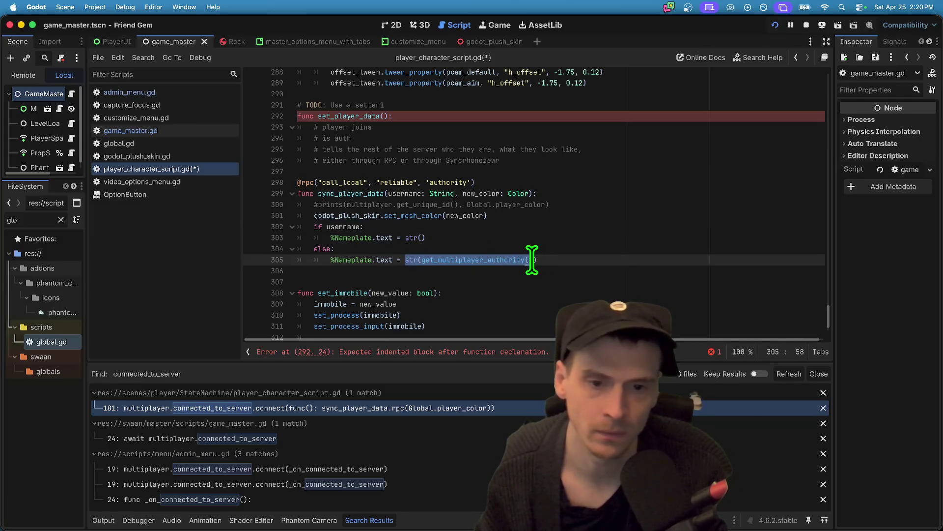
- Make str(get_multiplayer_authority()) the username default and fix the reported parenthesis and spacing errors
click(592, 192)
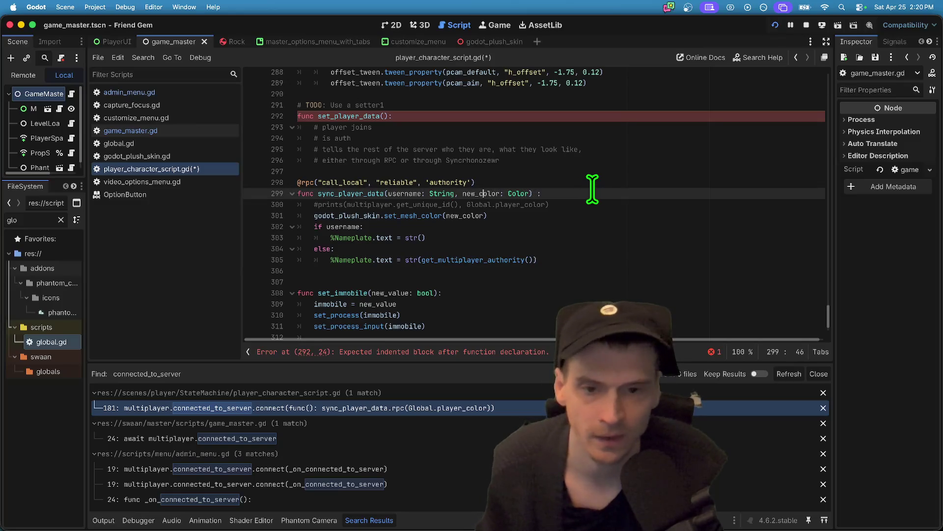
key(ctrl+v)
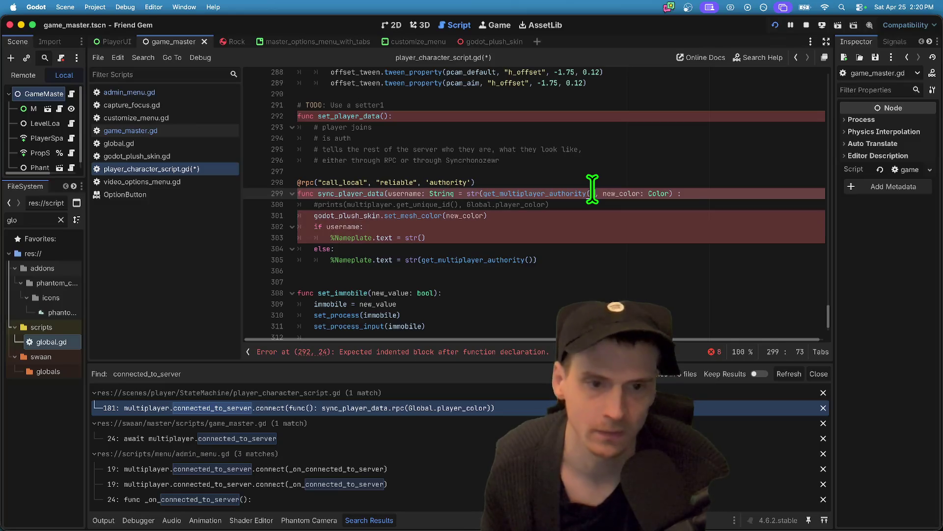
click(416, 352)
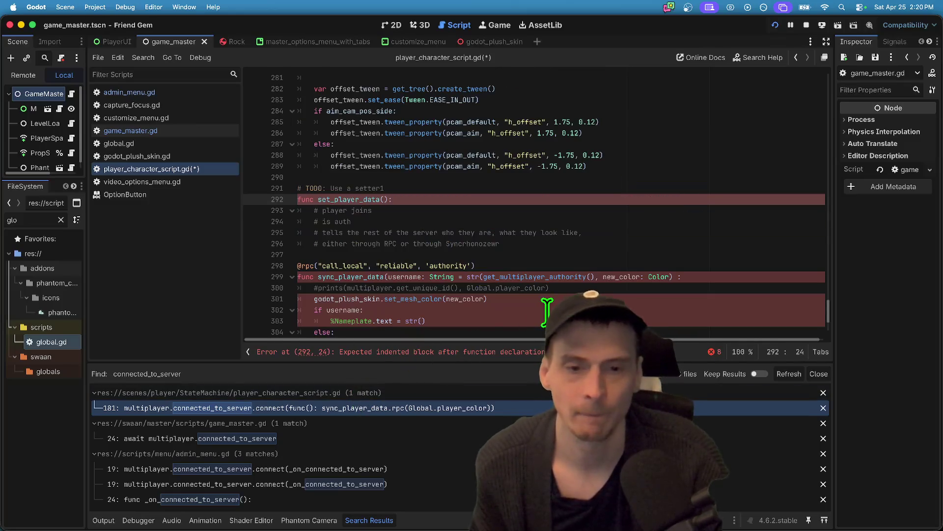
double_click(506, 230)
click(595, 230)
text())
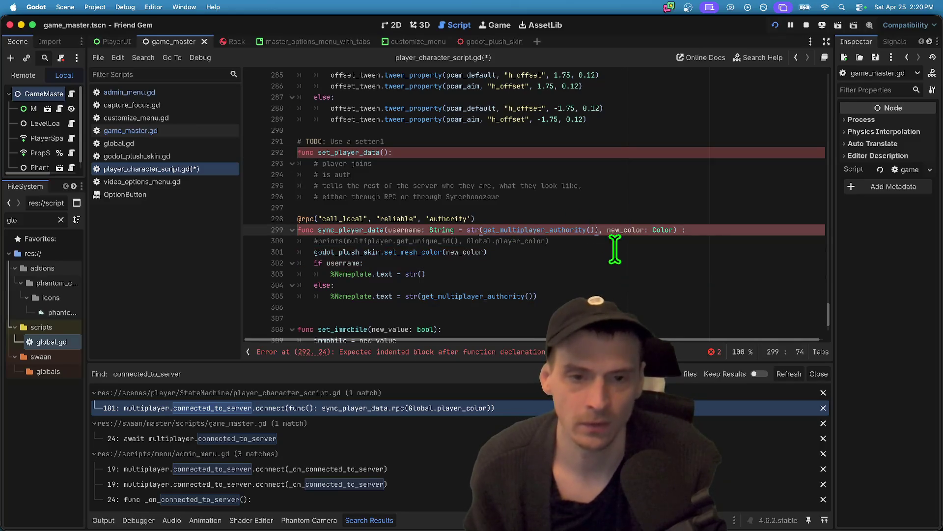
click(474, 351)
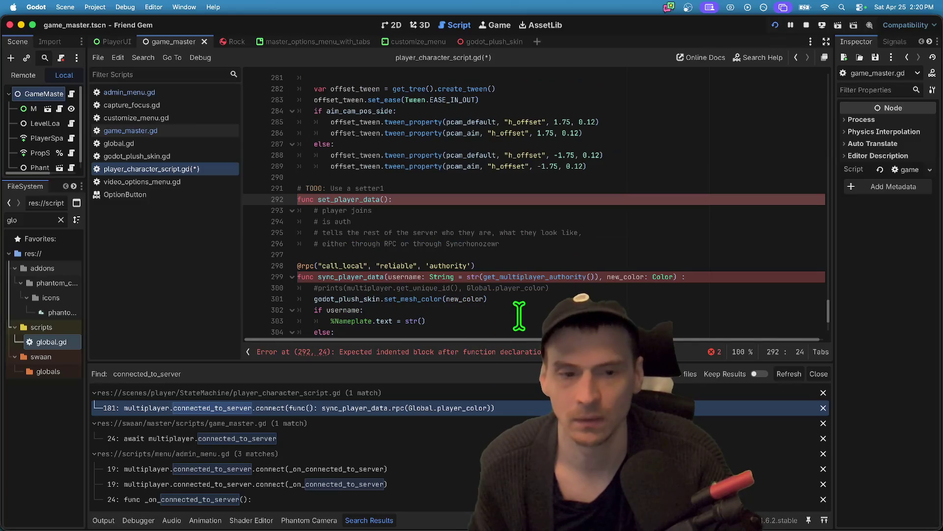
click(727, 270)
key(Left)
key(BackSpace)
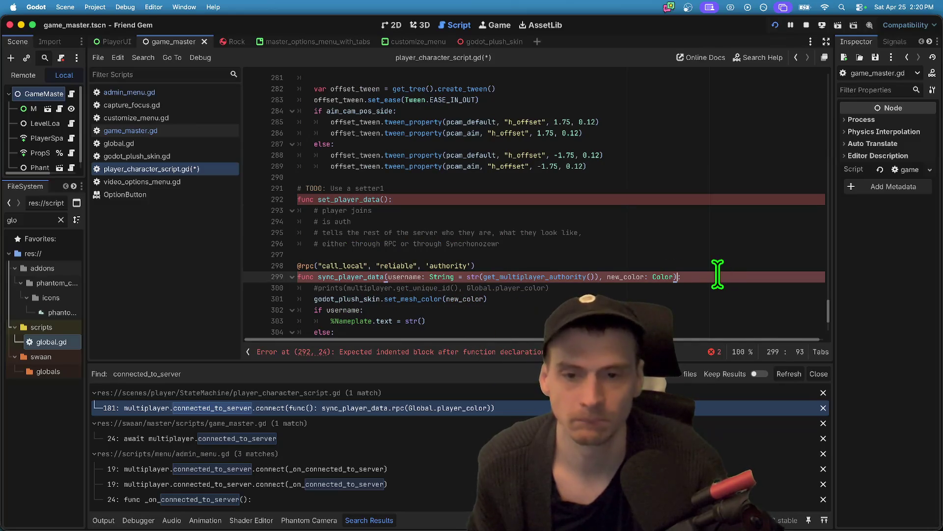
- Select the obsolete set_player_data function and its comments
scroll(722, 270, down, 1)
click(637, 225)
drag(639, 241, 176, 181)
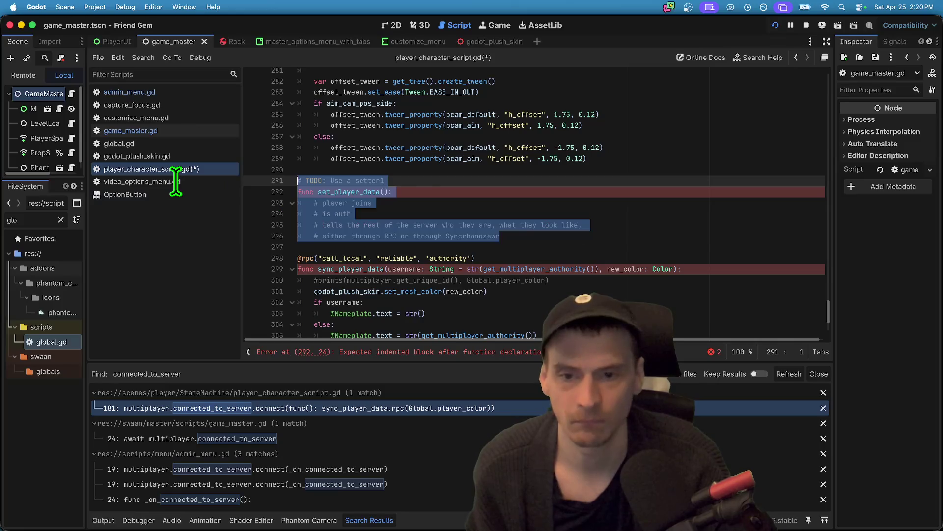
- Delete the obsolete set_player_data function and locate the parameter-order error in the signature
key(BackSpace)
key(Down)
key(Down)
key(Down)
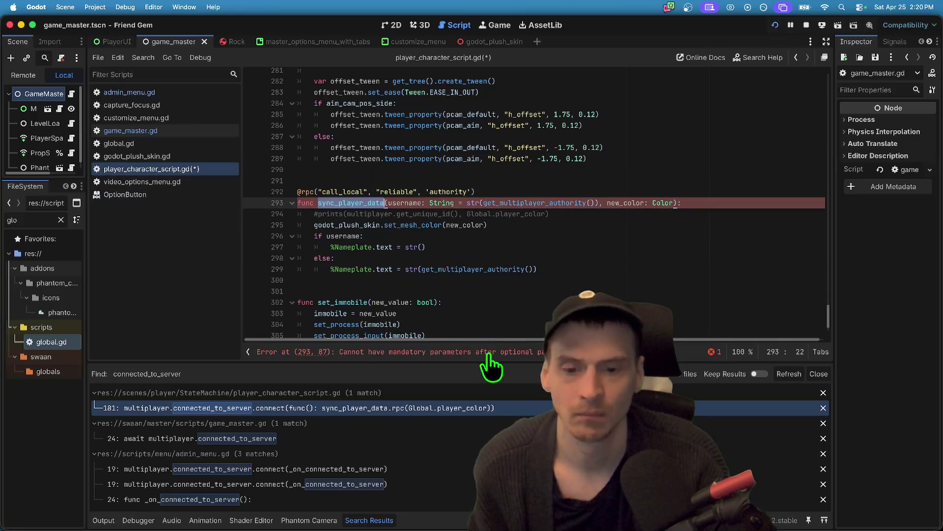
click(489, 353)
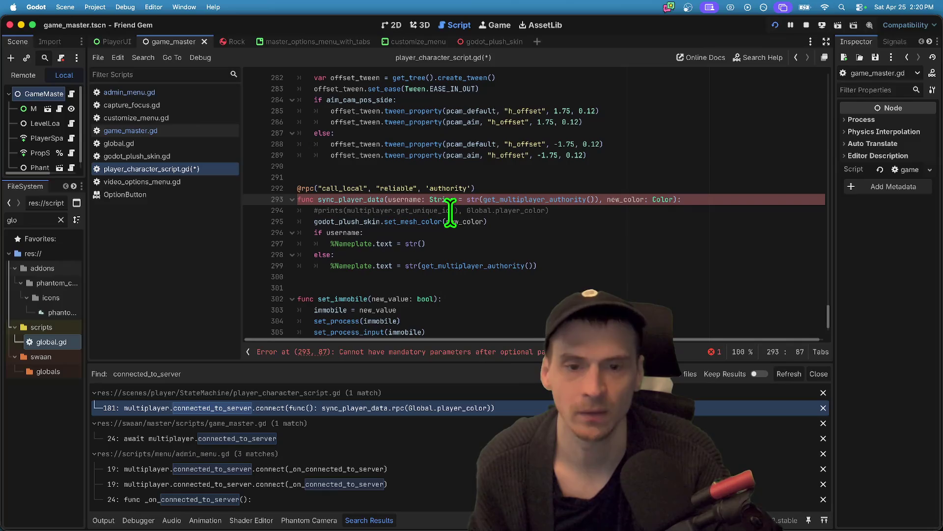
drag(400, 199, 598, 199)
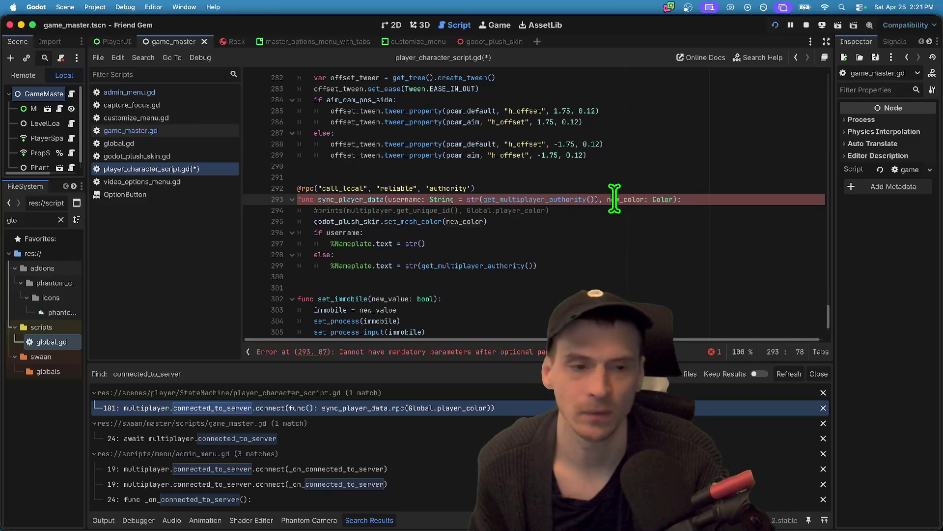
click(710, 199)
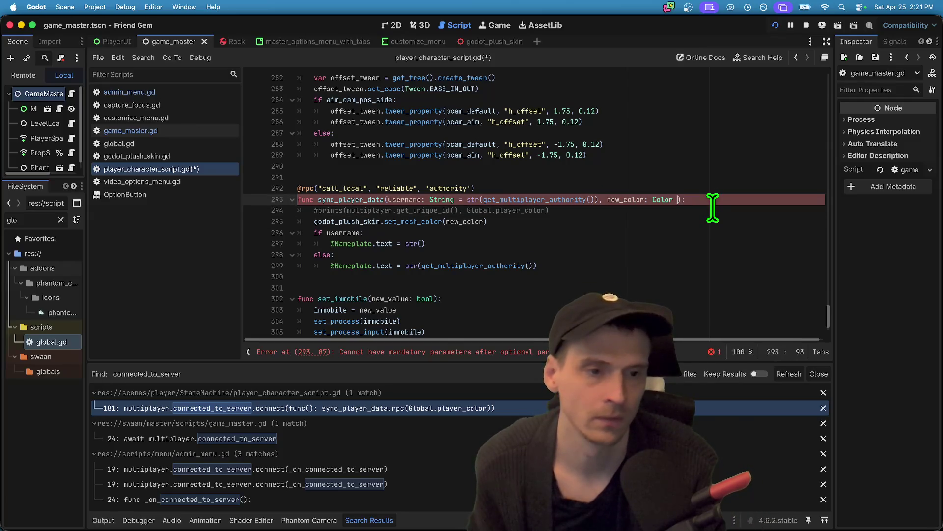
- Give the new_color parameter a default of Color.DODGER_BLUE
text(Color.)
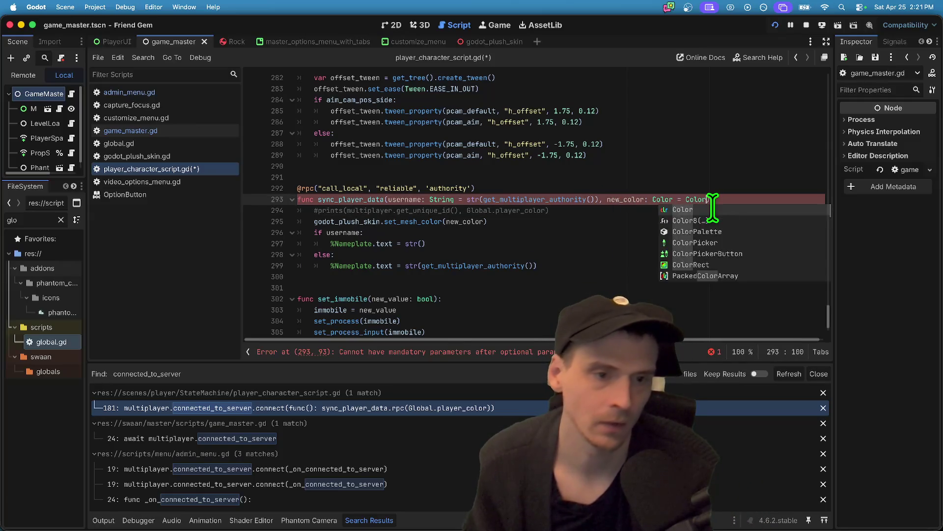
text(roy)
key(Return)
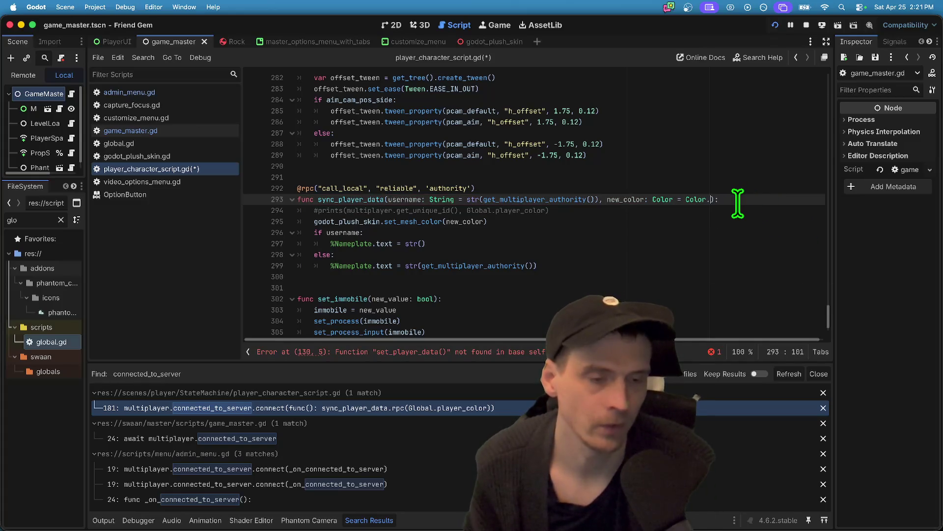
text(u)
key(Down)
key(Down)
key(Down)
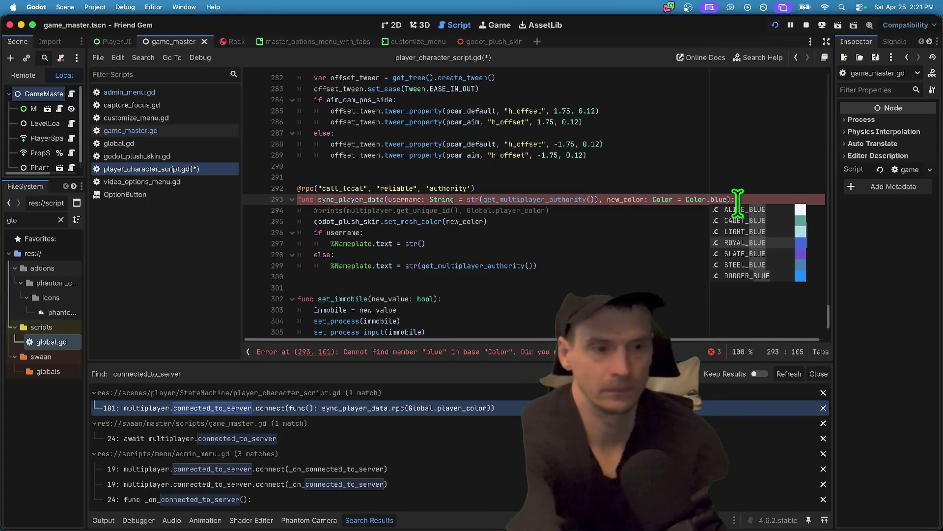
key(Down)
key(Down)
key(Down)
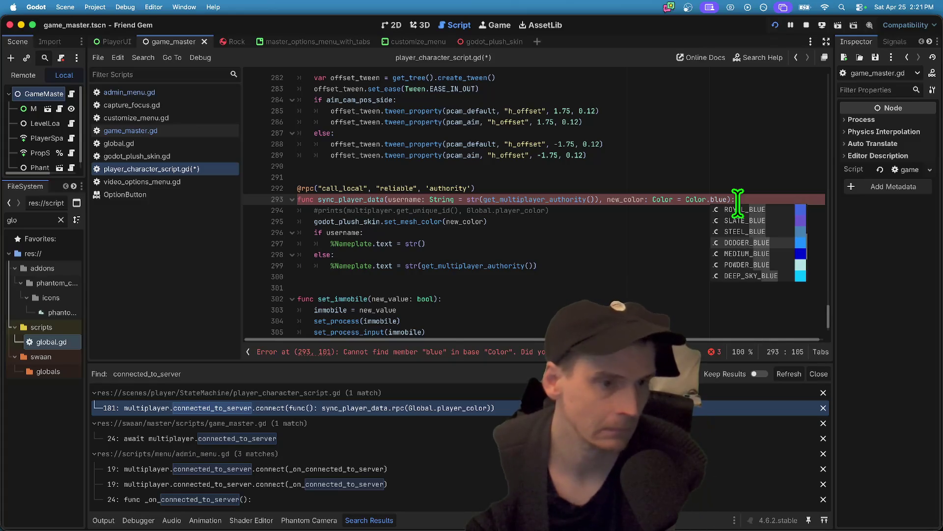
key(Return)
click(714, 221)
drag(757, 199, 653, 199)
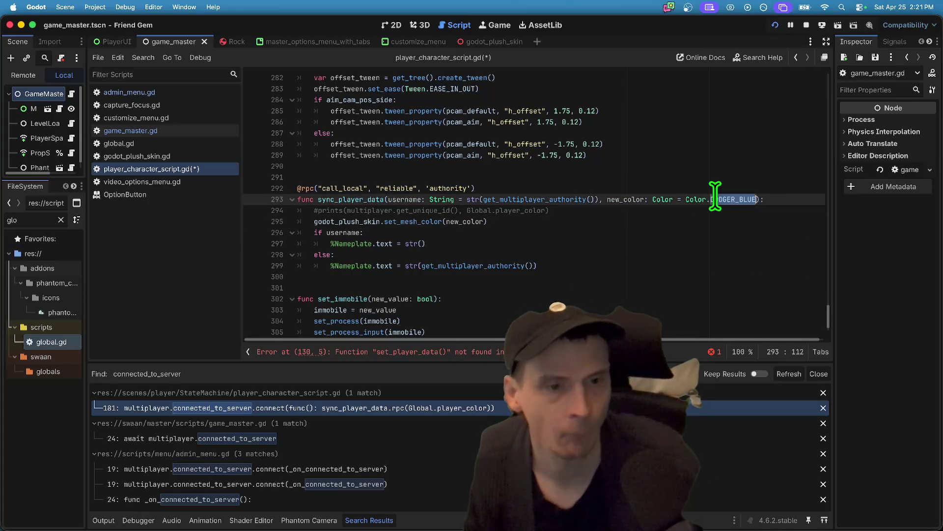
double_click(614, 200)
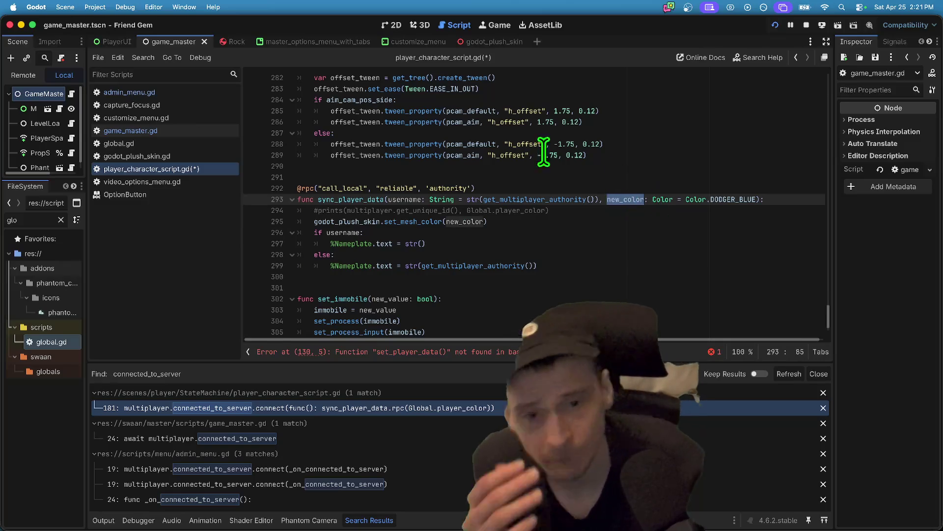
scroll(466, 177, up, 1)
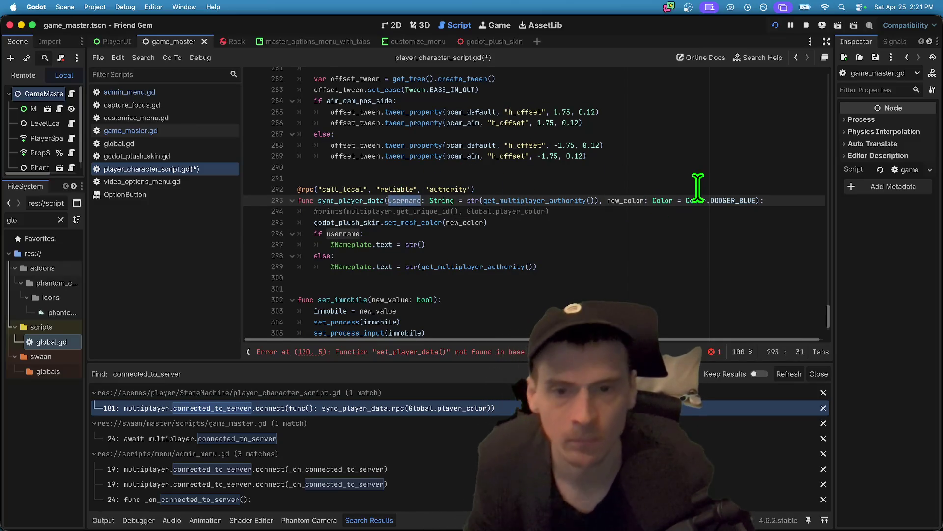
- Rename new_color to color in the signature and set_mesh_color call, and remove the if/else branches
key(BackSpace)
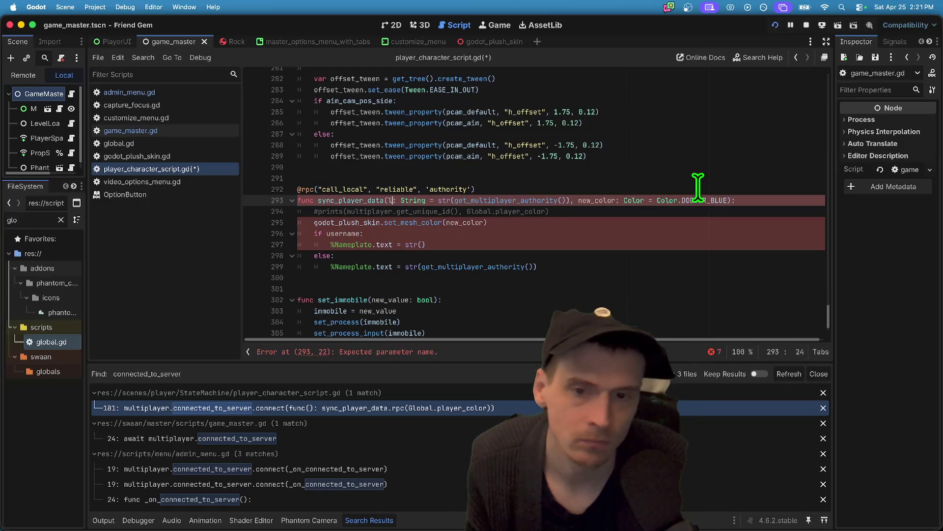
key(super+z)
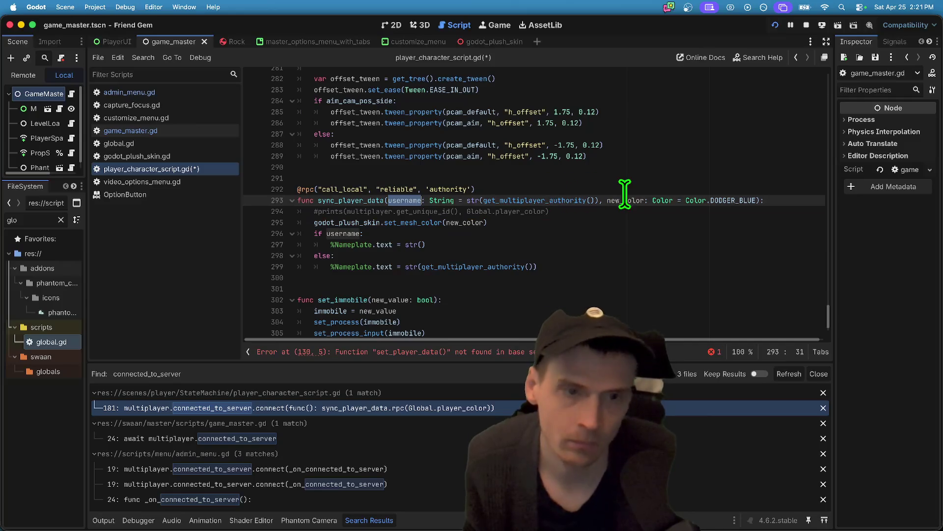
double_click(623, 200)
text(colo)
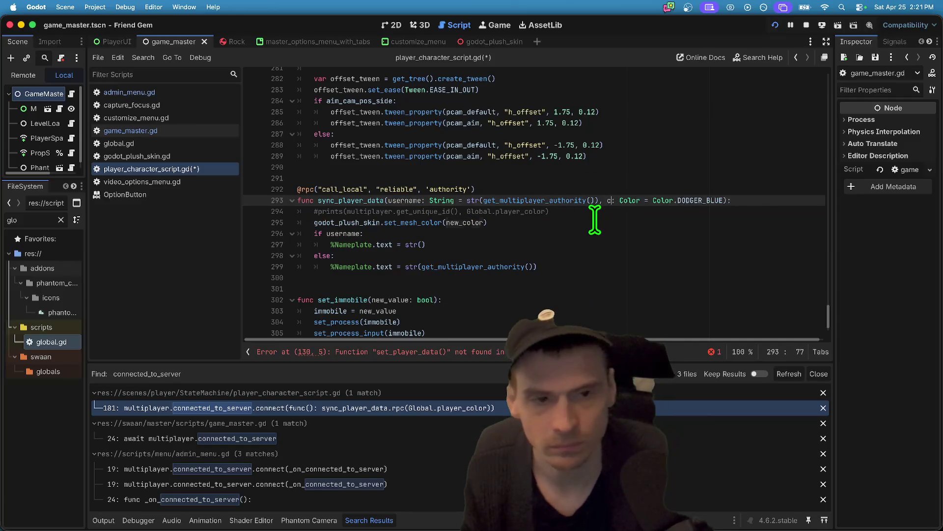
click(600, 234)
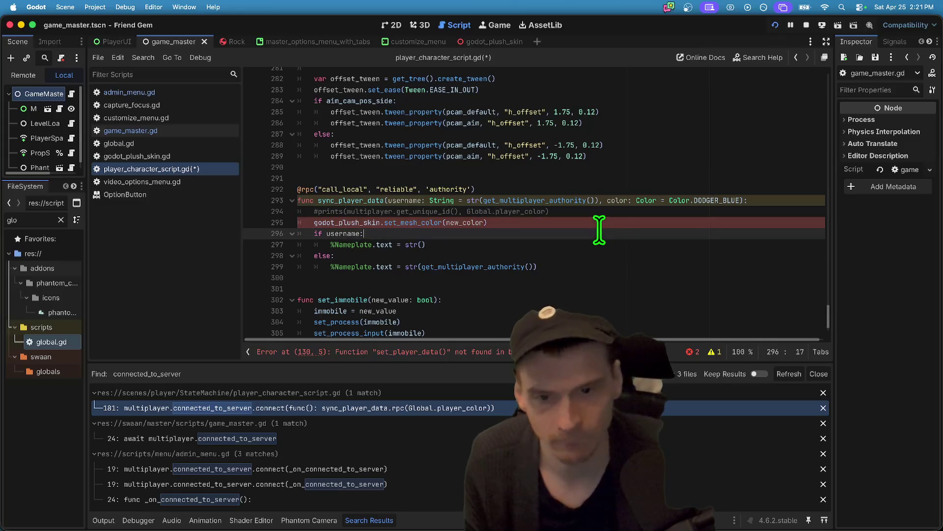
drag(631, 270, 211, 225)
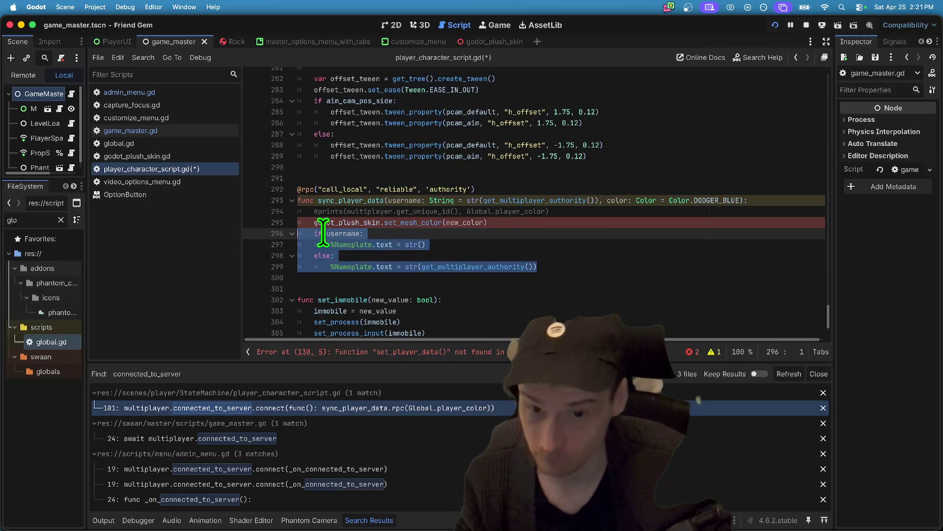
drag(436, 247, 284, 234)
key(BackSpace)
key(shift+Tab)
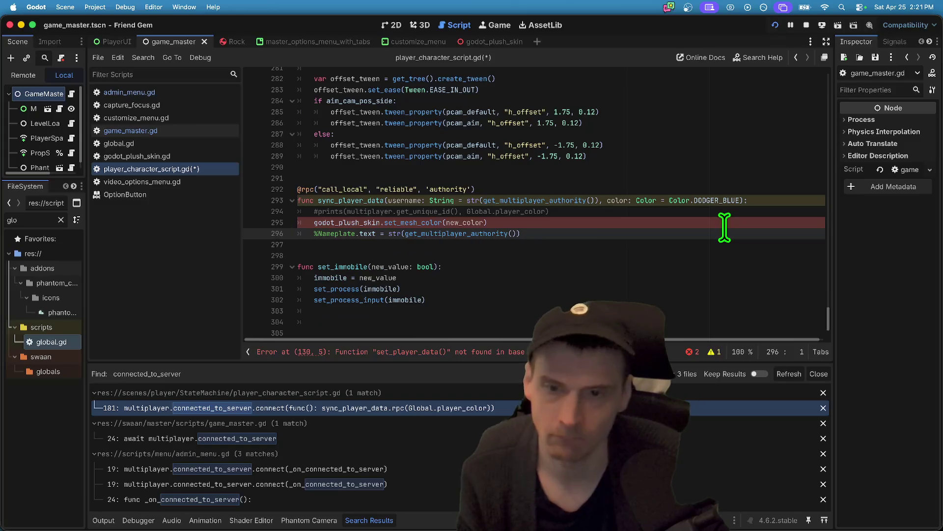
triple_click(550, 207)
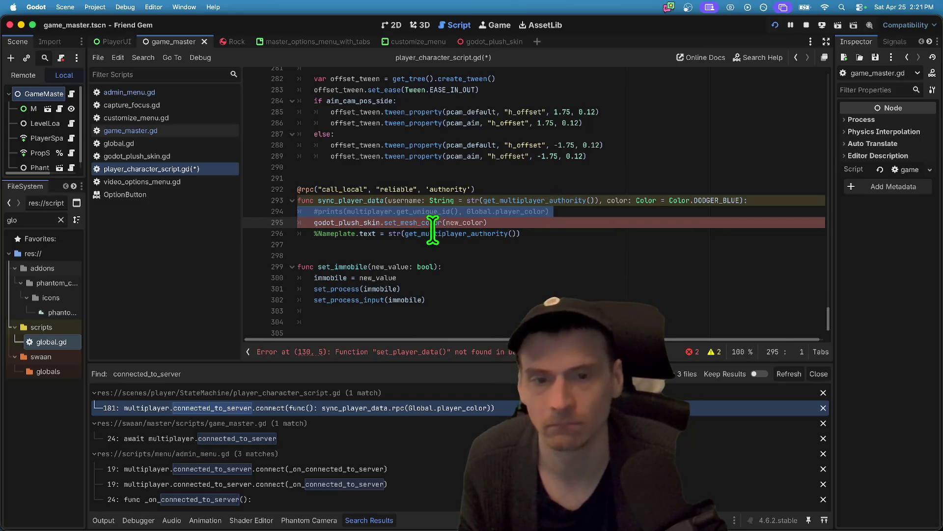
double_click(464, 222)
text(colo)
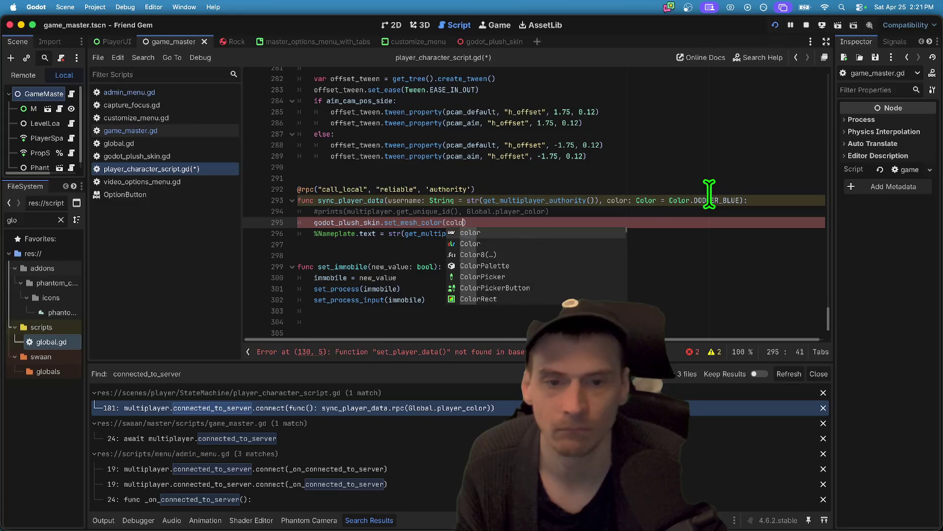
key(Return)
- Replace str(get_multiplayer_authority()) on the nameplate line with username
triple_click(659, 211)
click(469, 197)
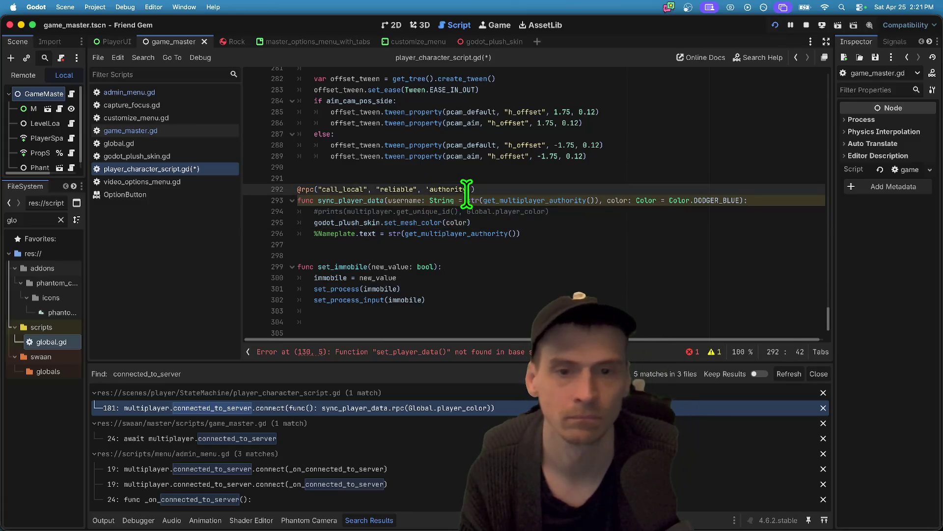
double_click(418, 232)
click(390, 199)
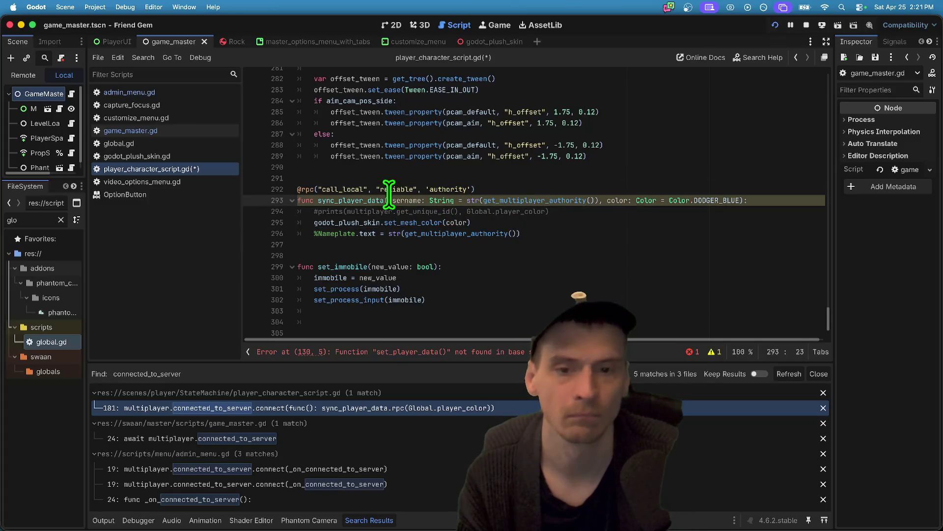
key(cmd+c)
drag(389, 232, 762, 228)
key(cmd+v)
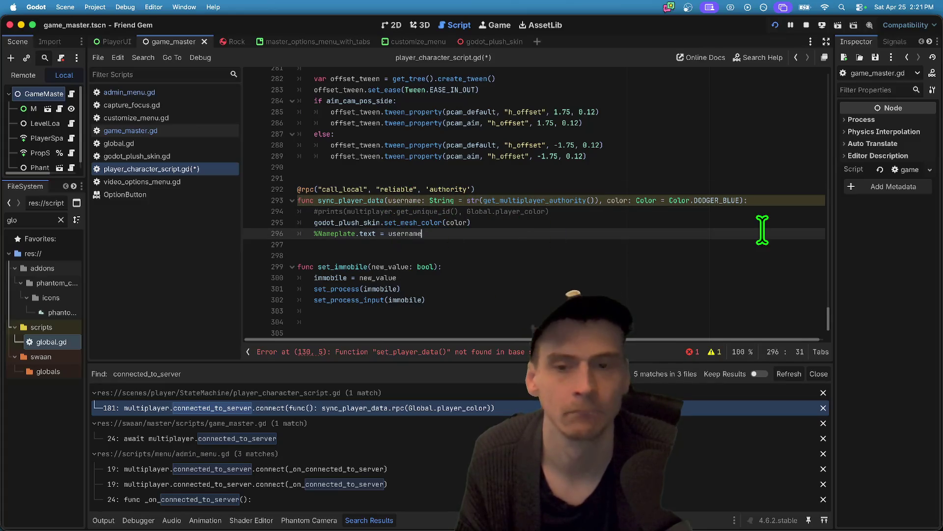
key(Down)
- Delete the commented-out prints line and the extra blank lines around sync_player_data
triple_click(697, 215)
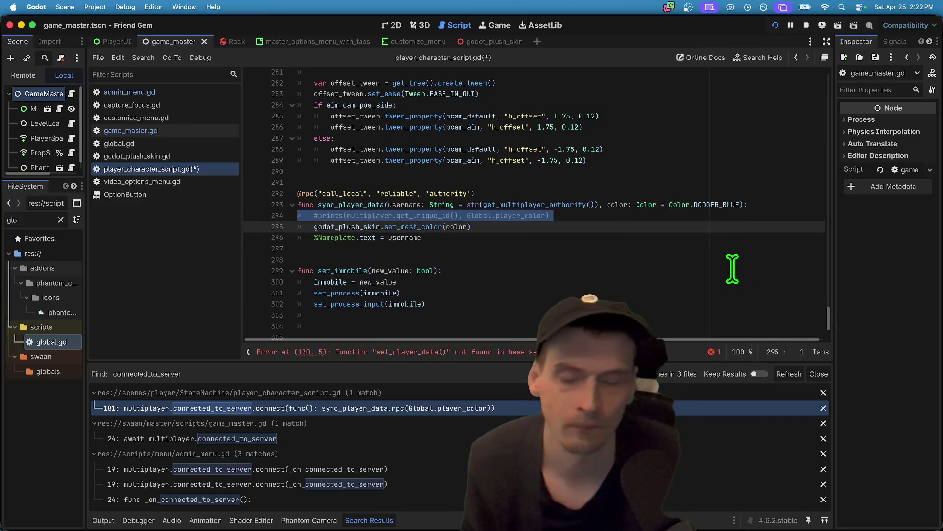
key(BackSpace)
key(Down)
key(Down)
key(Down)
key(BackSpace)
key(Up)
key(Up)
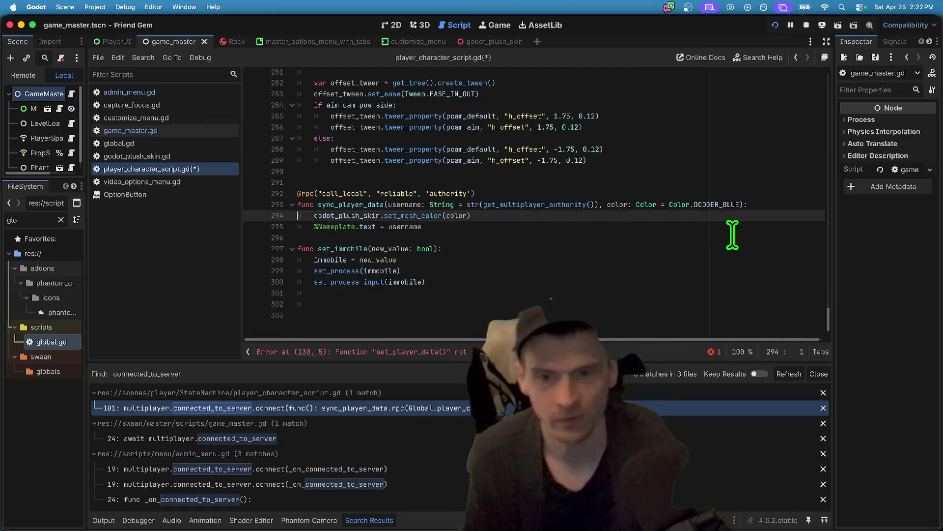
key(Up)
key(Up)
key(Up)
key(BackSpace)
double_click(364, 193)
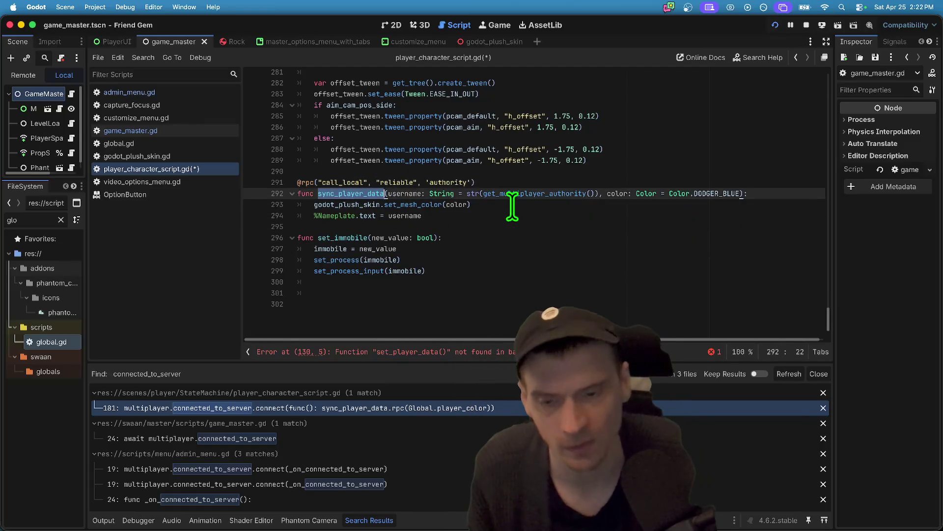
click(457, 352)
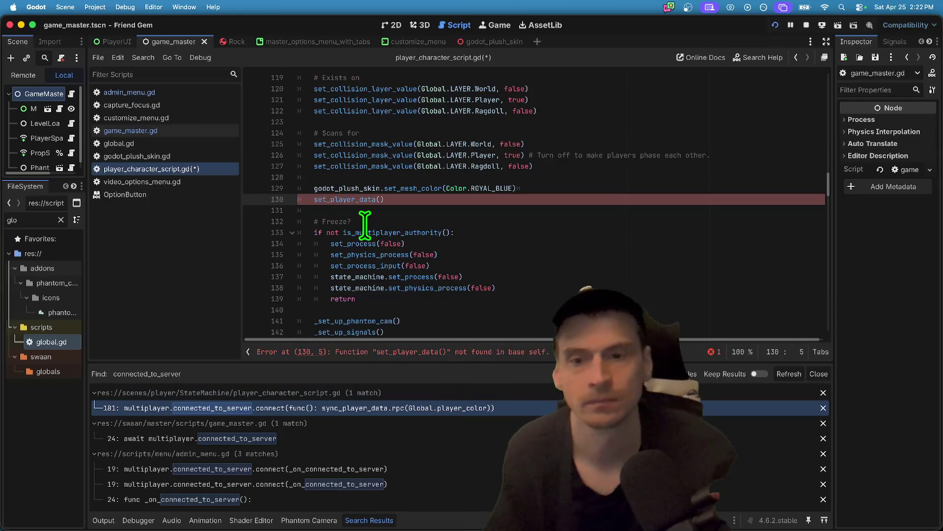
- Rename the line-130 set_player_data() call to sync_player_data(), then cut that line out
double_click(334, 199)
key(ctrl+v)
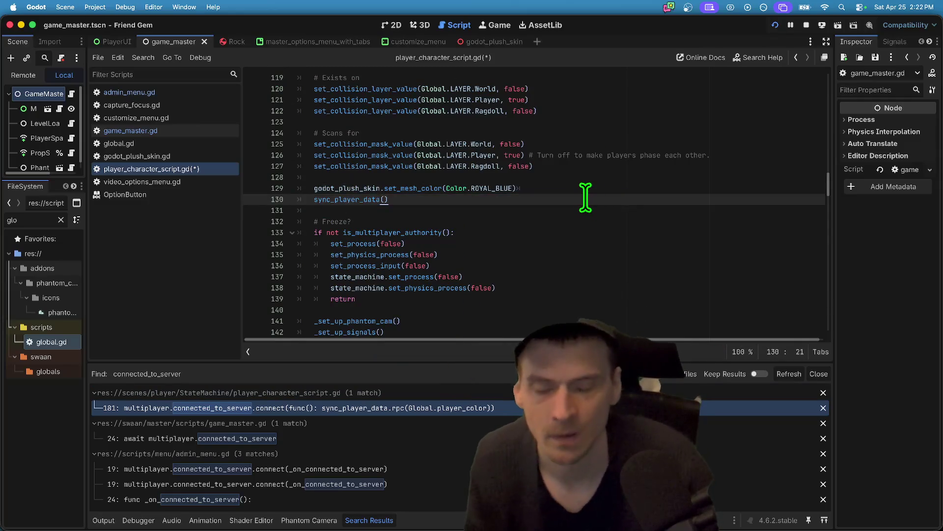
key(ctrl+x)
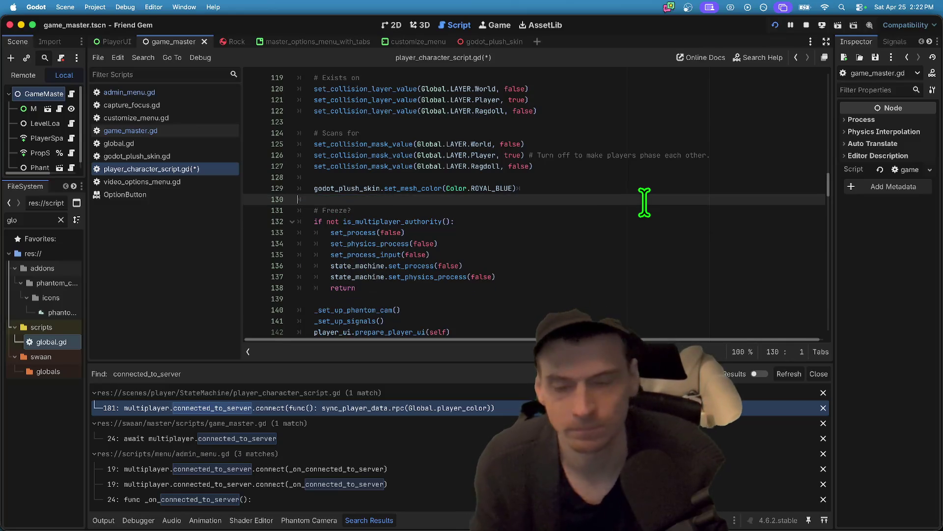
- Open global.gd from the script list
scroll(644, 201, down, 14)
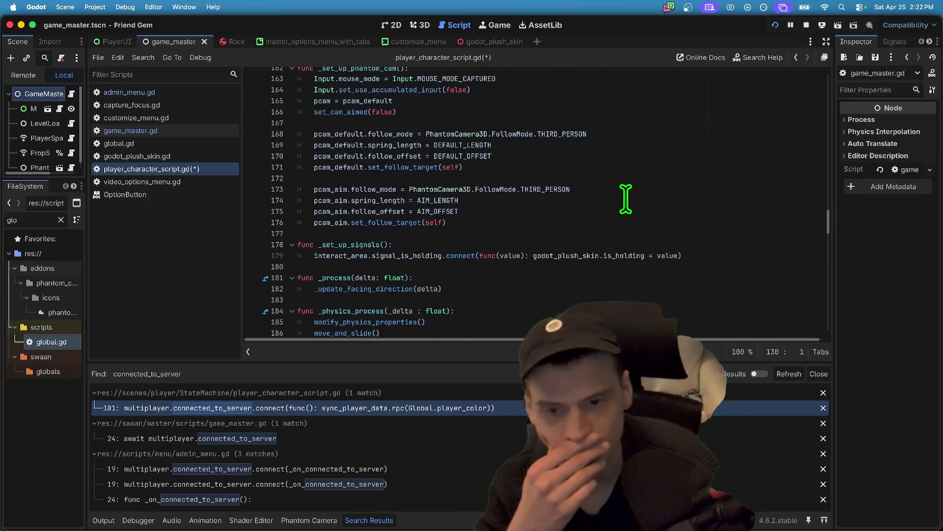
scroll(626, 199, down, 1)
scroll(626, 211, up, 10)
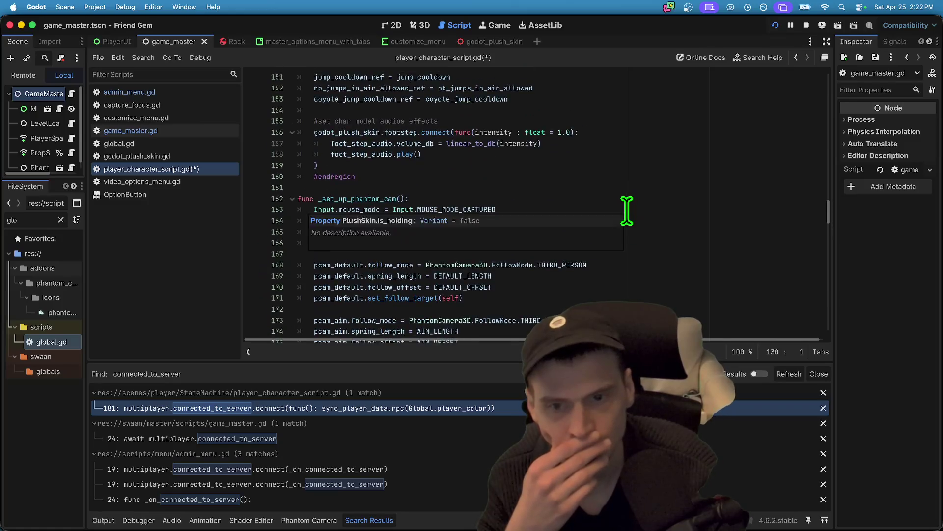
click(209, 152)
click(209, 145)
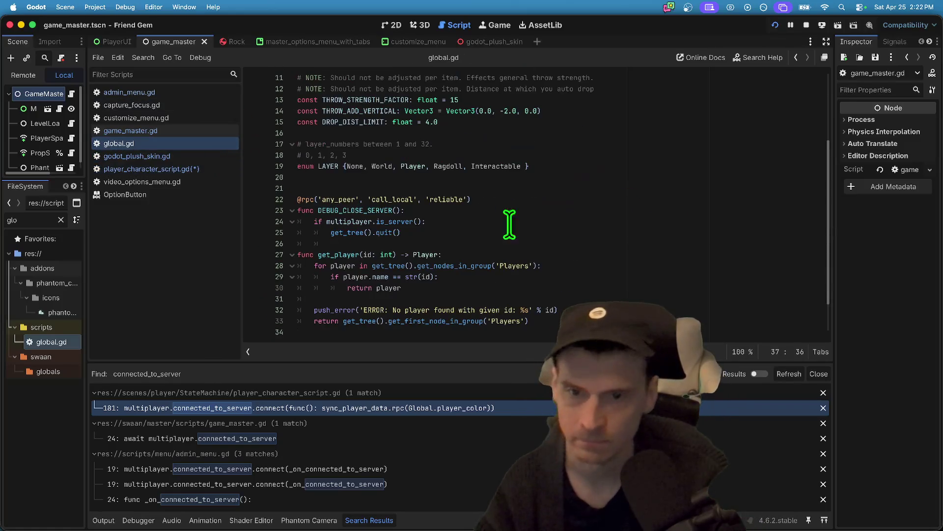
- Add 'var username: String : set = set_user_name' below the player_color variable in global.gd
scroll(546, 193, down, 1)
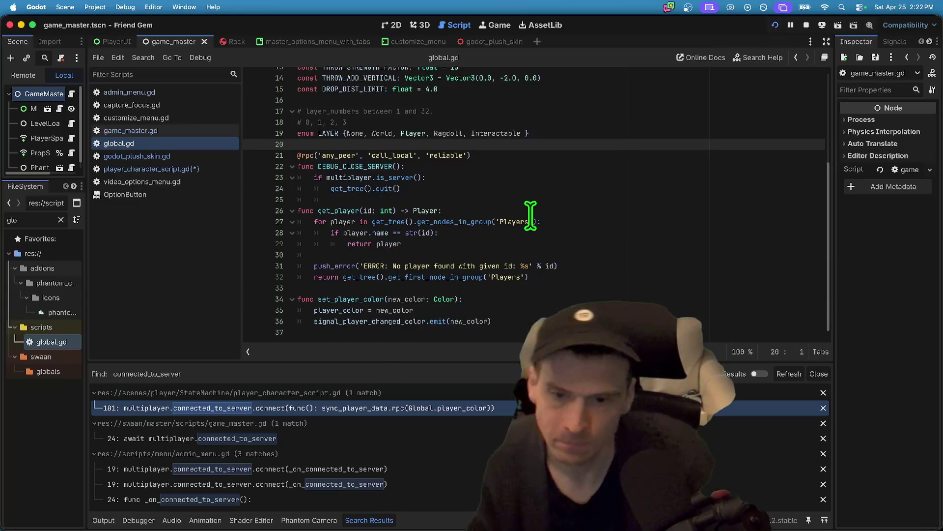
click(344, 332)
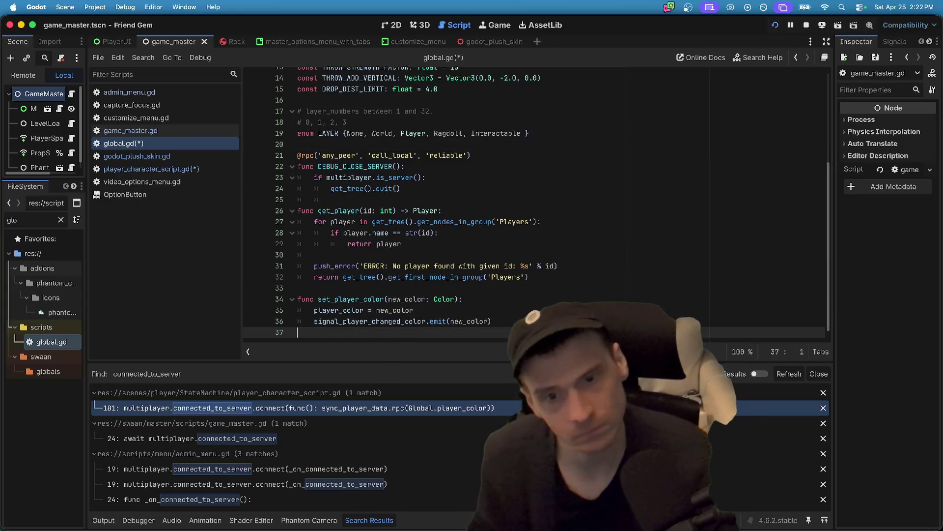
key(Return)
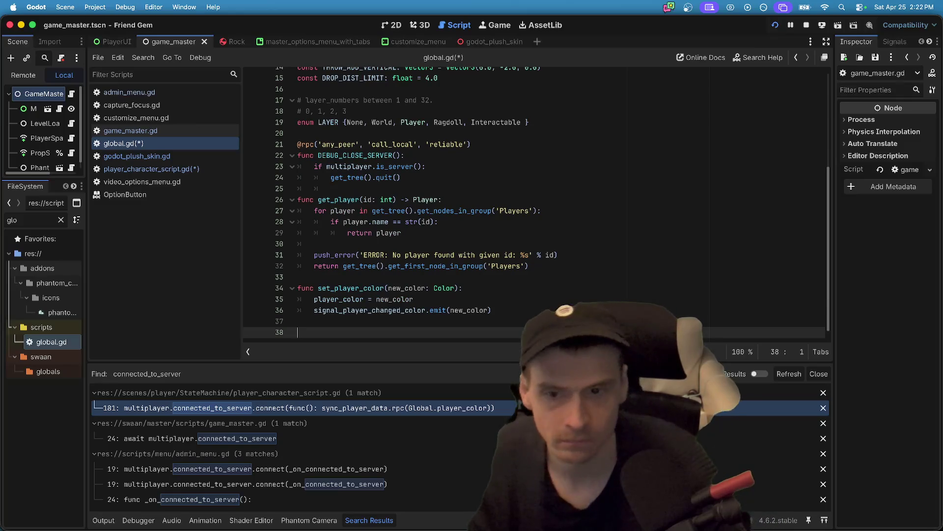
text(nc syn)
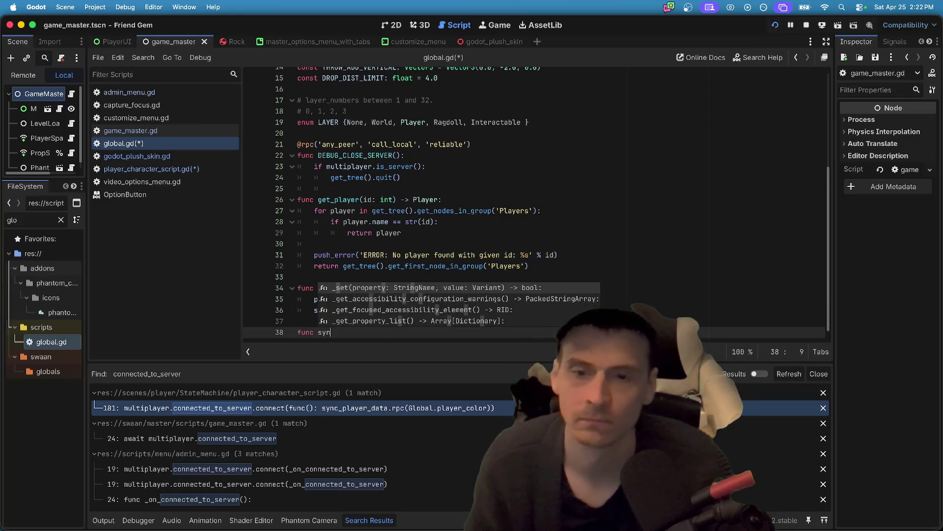
text(c_player_data():)
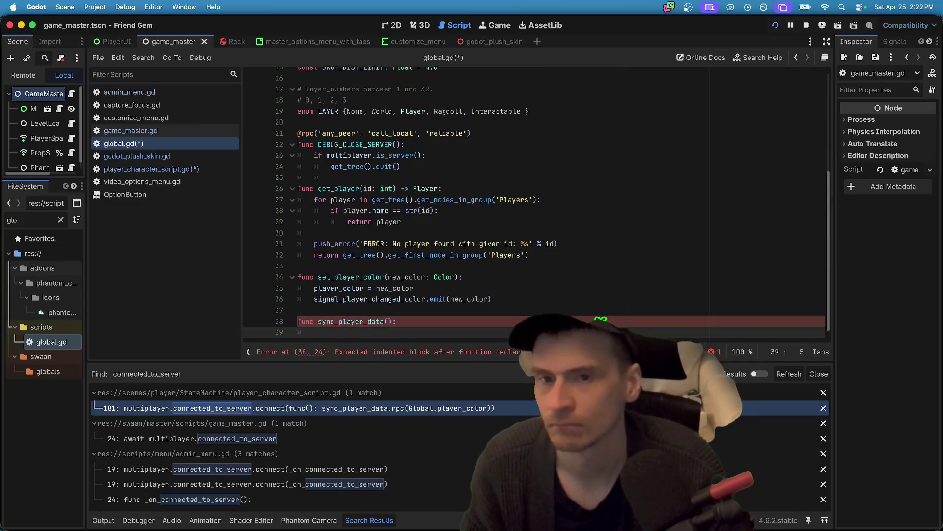
scroll(518, 221, up, 5)
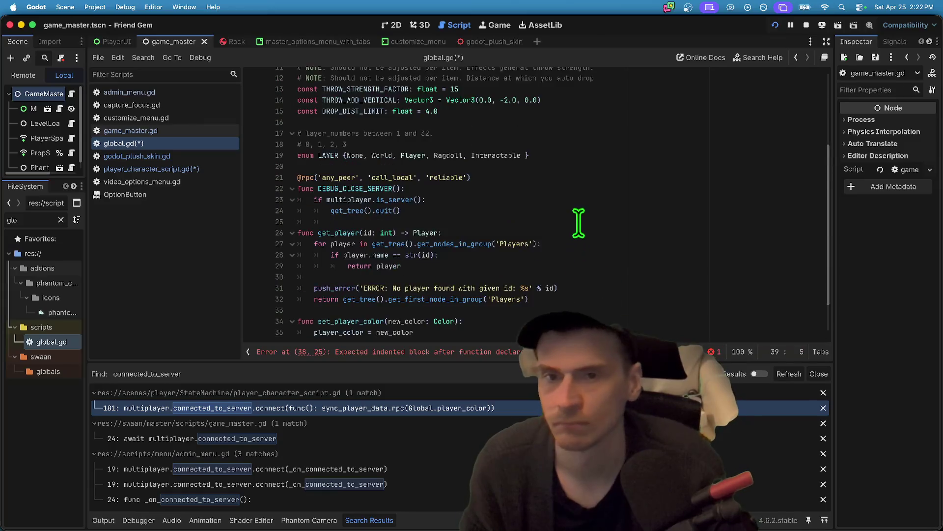
click(590, 161)
key(Return)
key(Up)
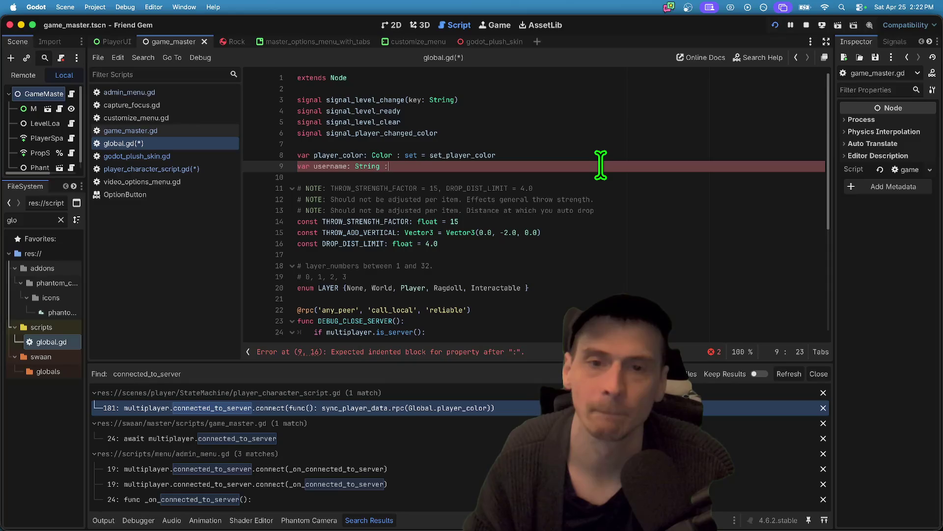
text(set_user_name)
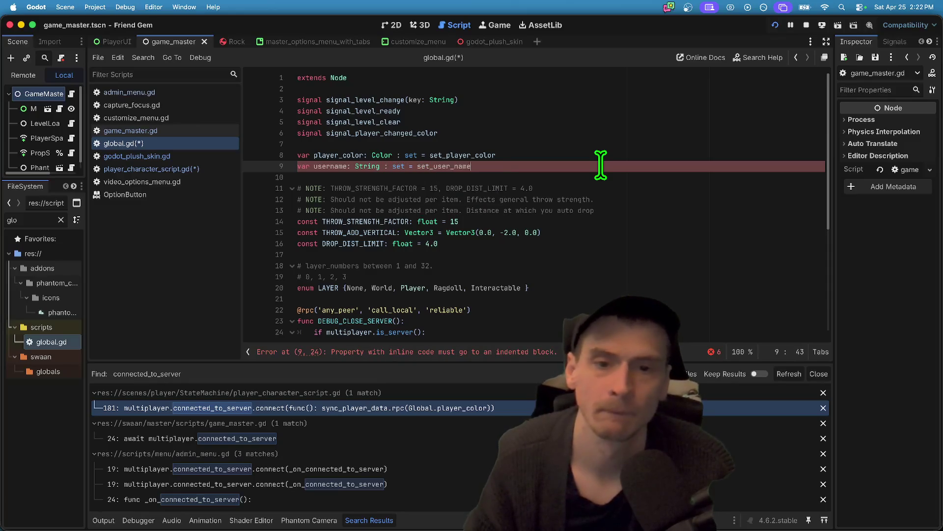
click(364, 166)
- Delete the unfinished sync_player_data stub and the signal emit line in set_player_color
scroll(577, 201, down, 5)
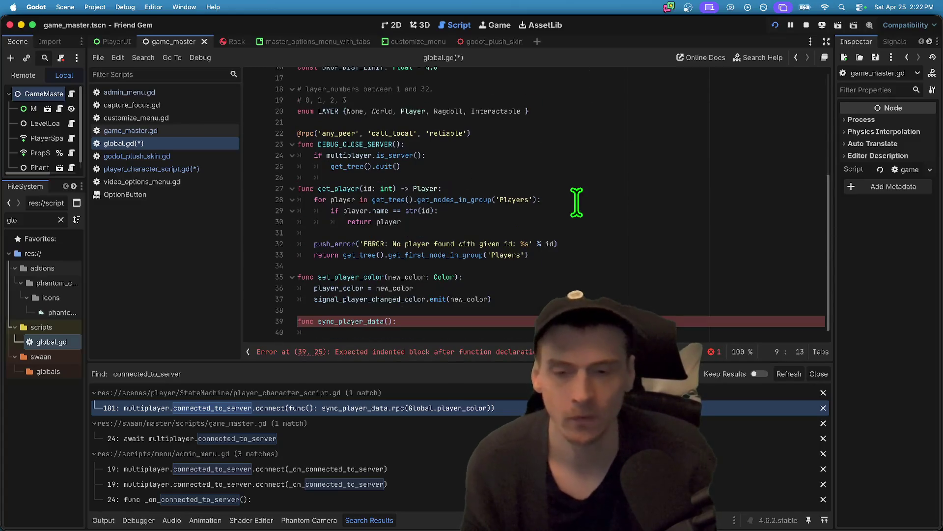
drag(553, 296, 554, 319)
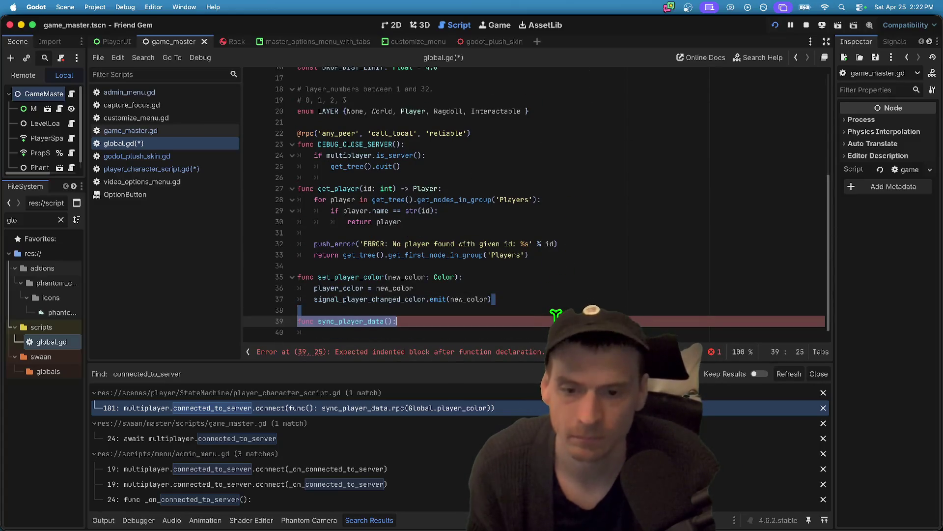
key(BackSpace)
double_click(393, 299)
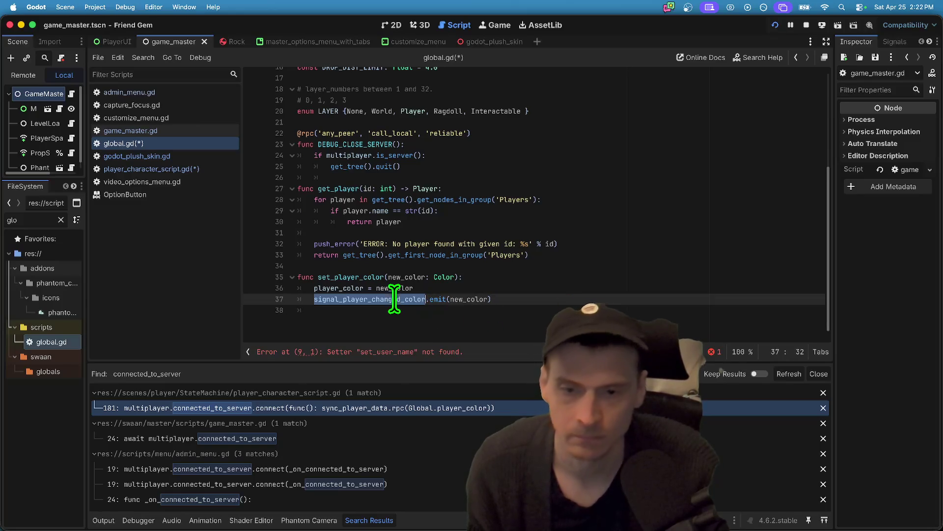
text(sign)
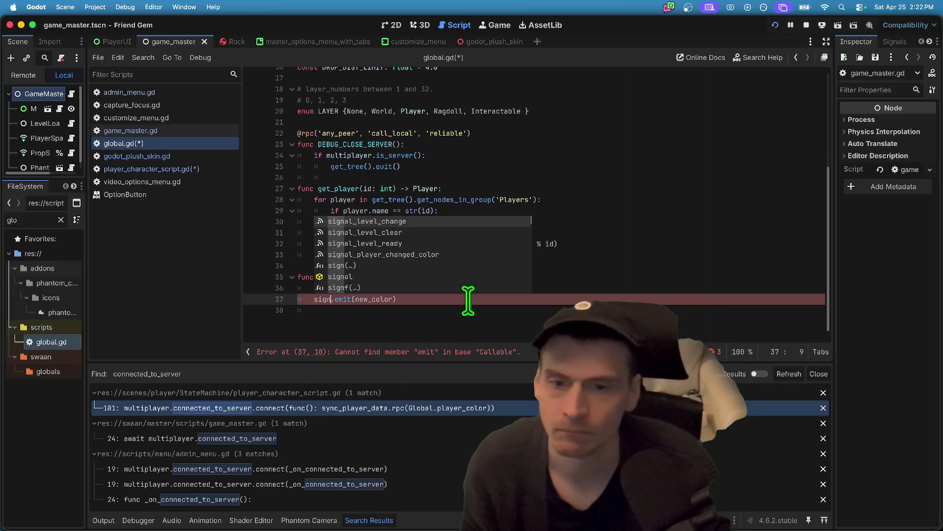
key(Escape)
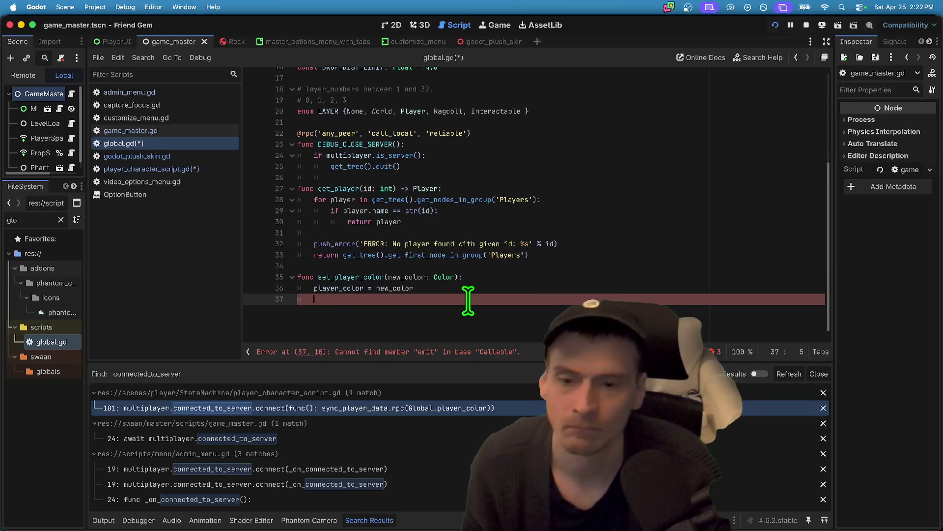
key(Tab)
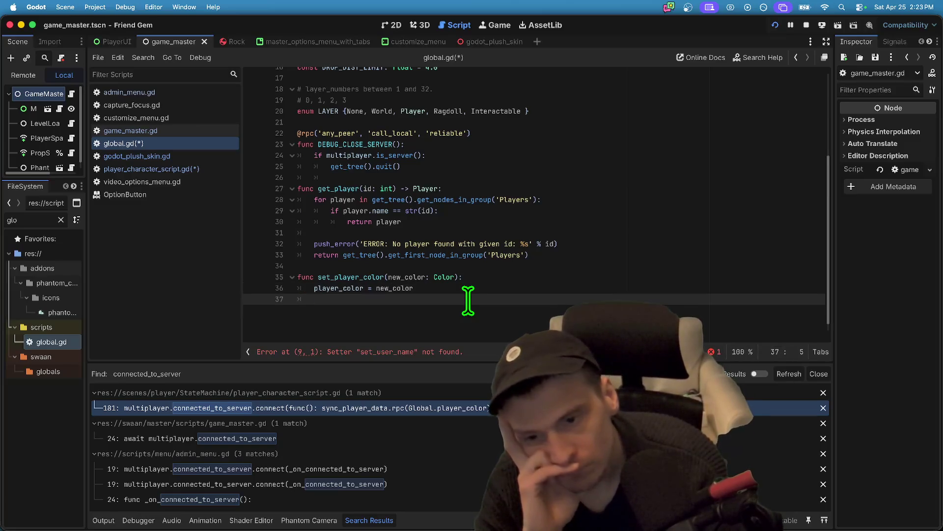
- Rename the line 9 setter to set_username and start a matching set_username function below set_player_color
key(Return)
text(func user)
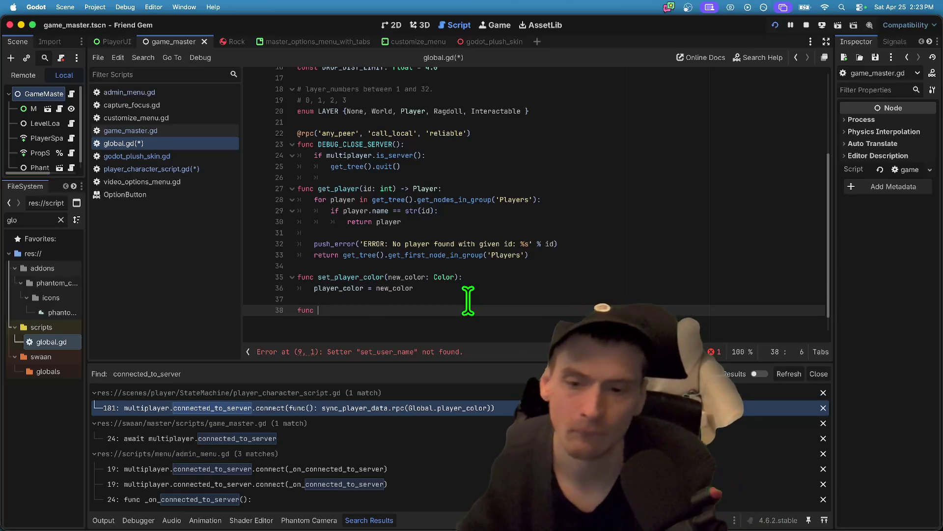
key(BackSpace)
key(BackSpace)
key(BackSpace)
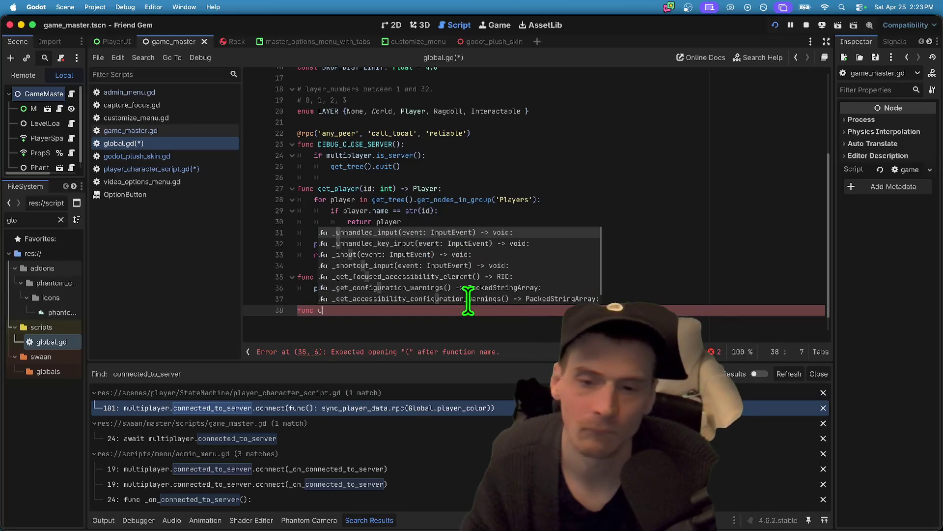
text(t_player_)
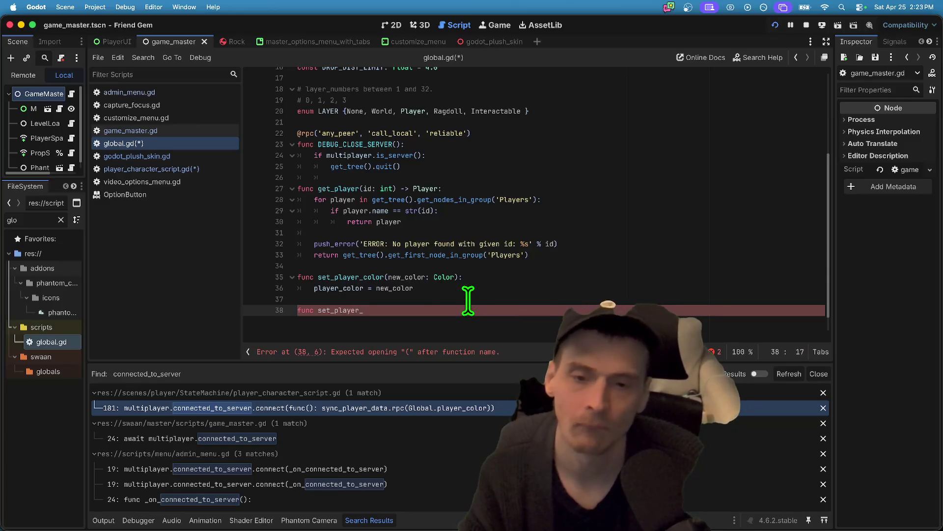
scroll(467, 300, up, 5)
double_click(464, 167)
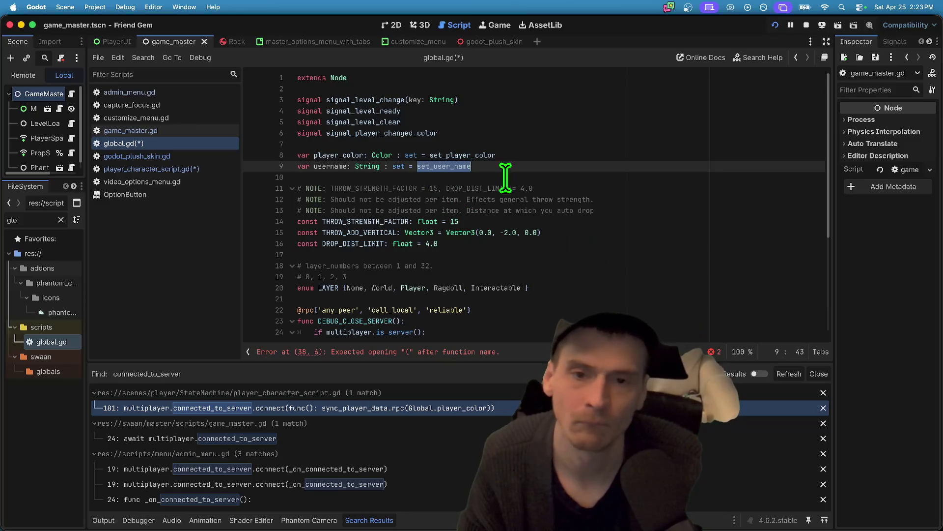
click(515, 167)
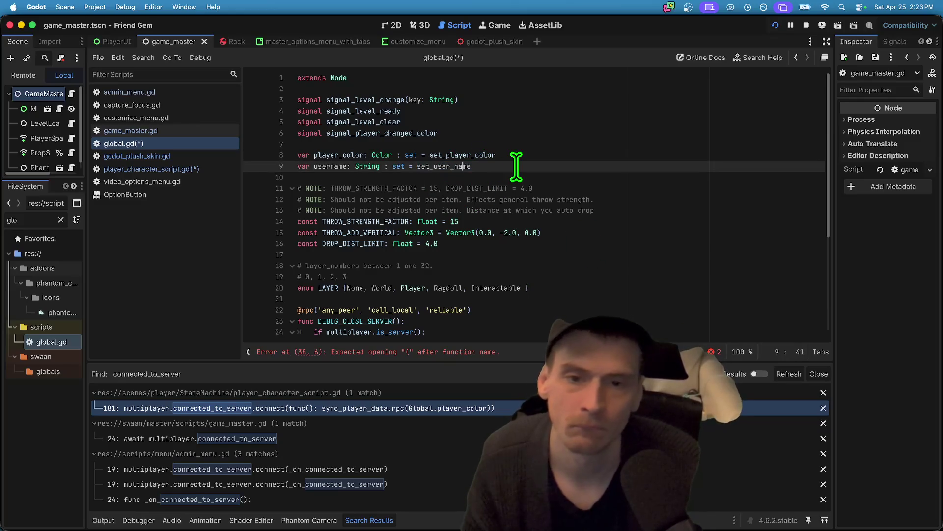
double_click(468, 166)
key(ctrl+c)
scroll(481, 245, down, 5)
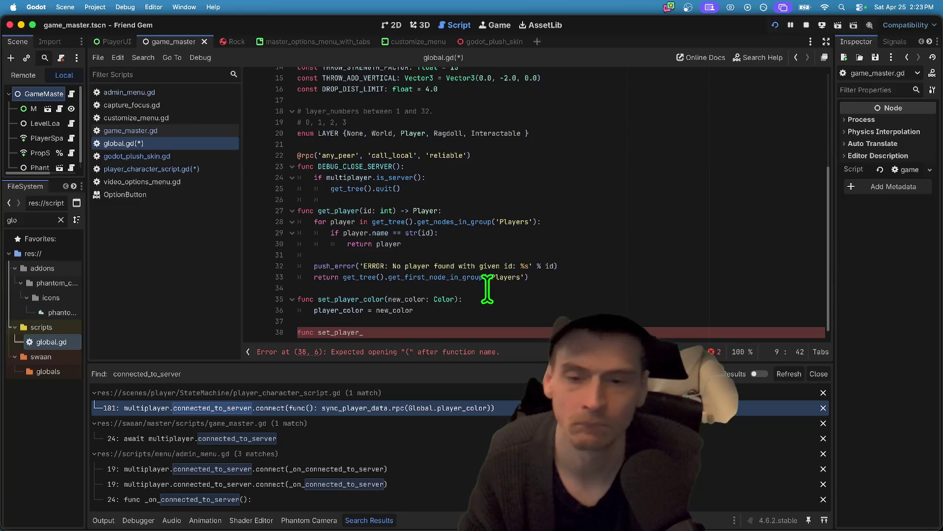
double_click(472, 331)
key(ctrl+v)
- Give set_username a new_value: String parameter and make its body assign username = new_value
text((username)
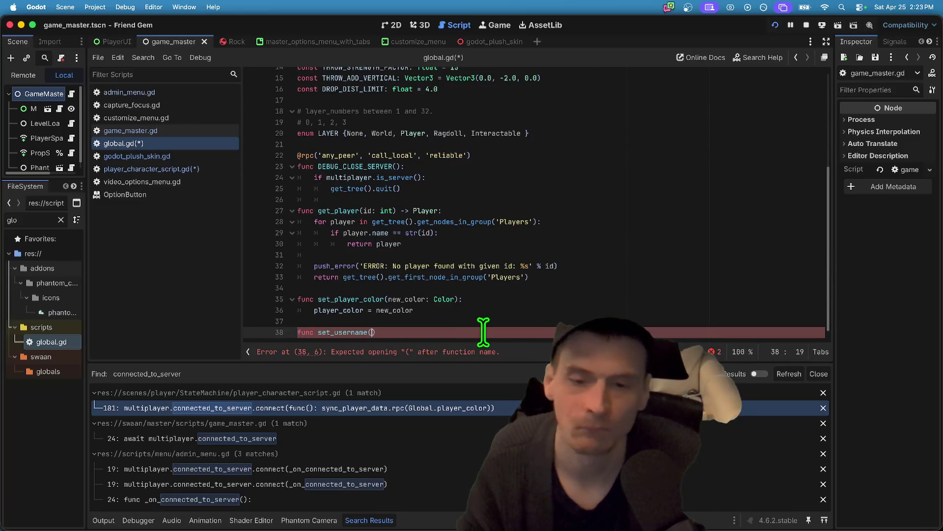
text(: Stiring)
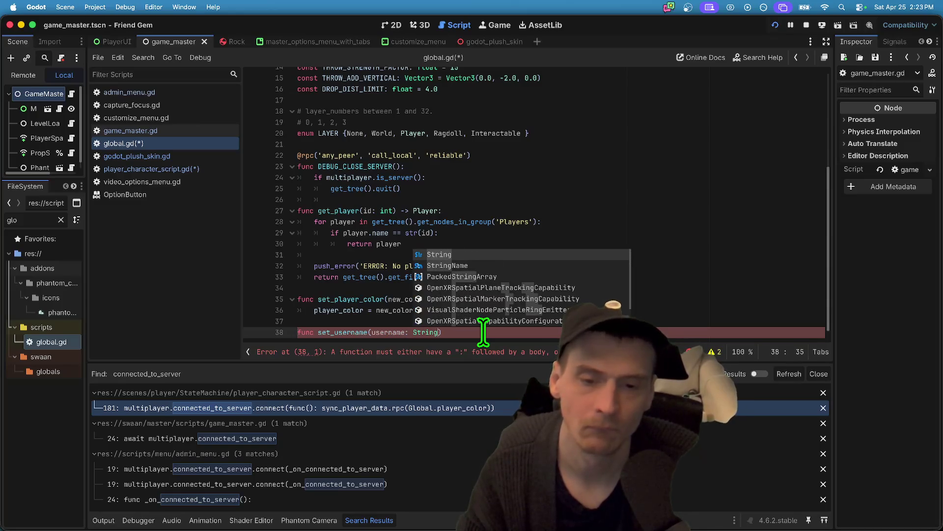
key(Return)
text():)
key(Return)
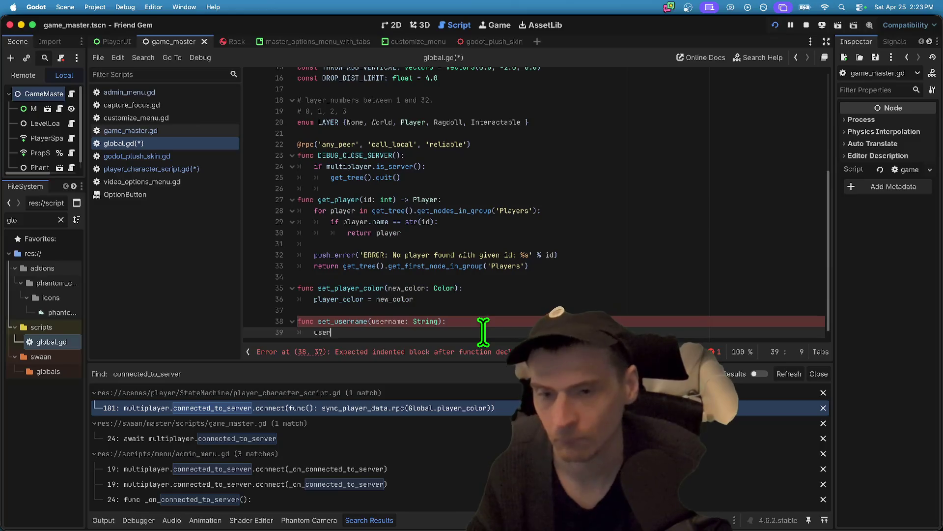
text(username =)
double_click(389, 322)
text(new_value)
key(Down)
text(new_value)
key(Return)
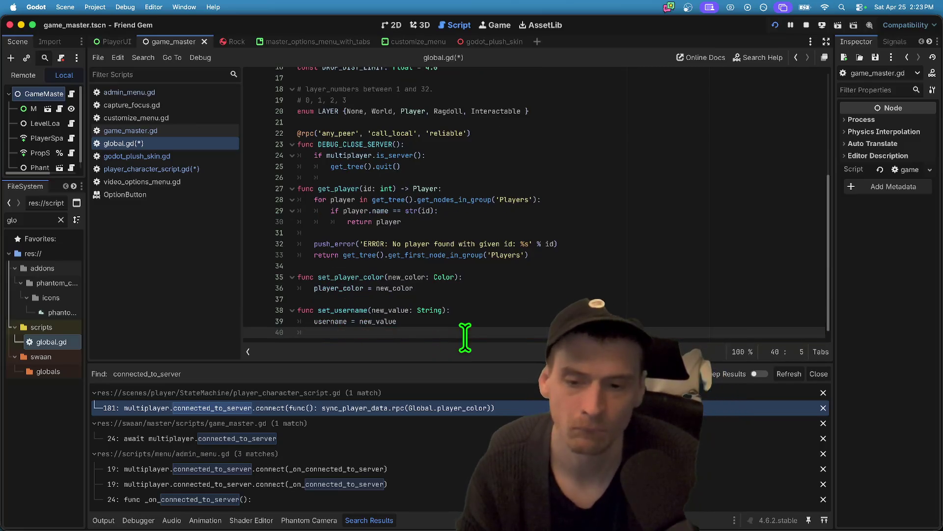
key(Tab)
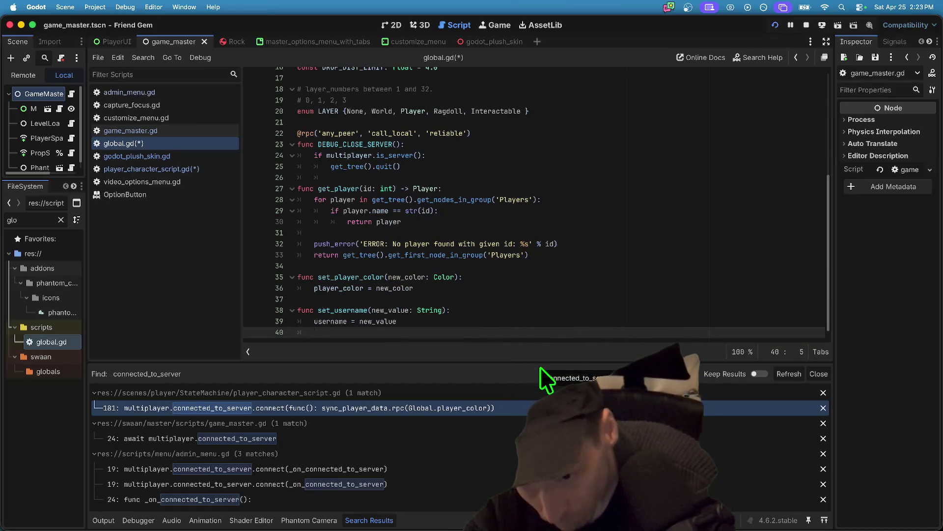
- Insert a signal call in the setter and rename the declared signal to signal_player_data_changed
text(si)
key(Down)
key(Down)
key(Down)
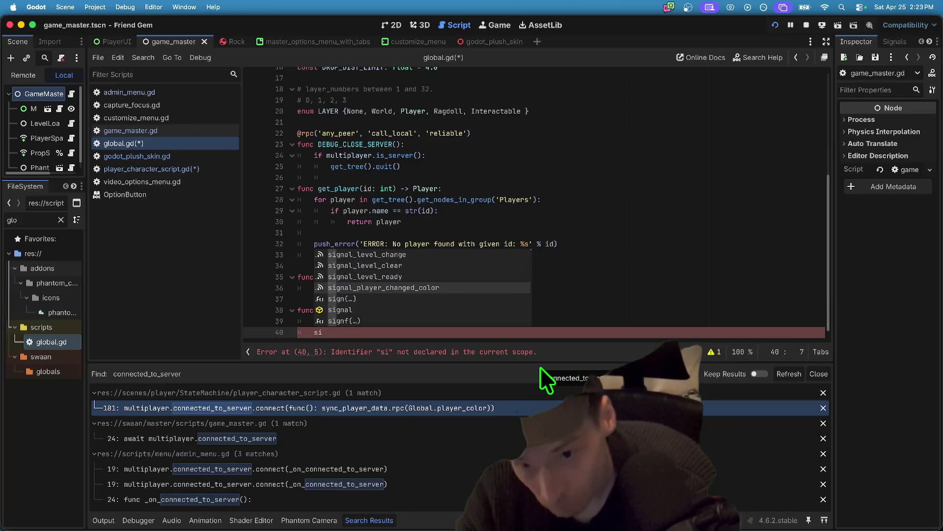
key(Return)
scroll(474, 263, up, 5)
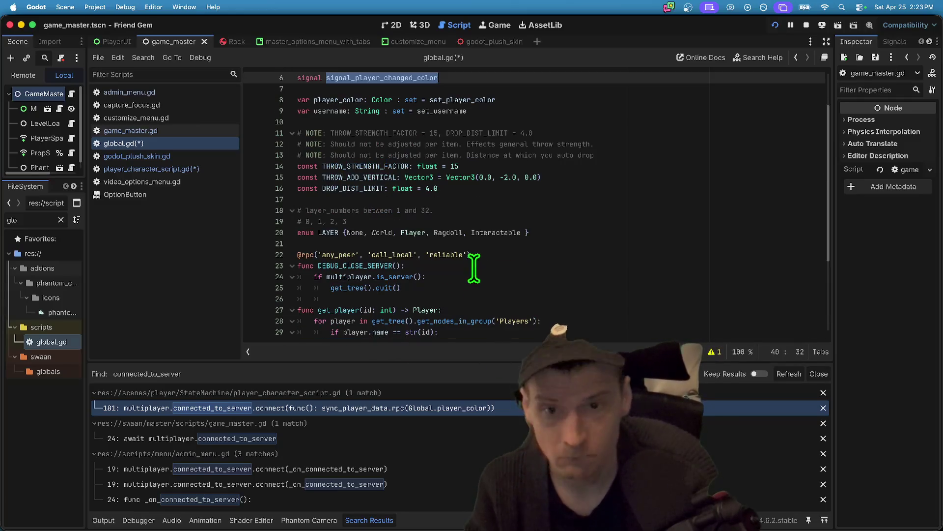
scroll(485, 257, down, 6)
scroll(508, 249, up, 4)
scroll(508, 249, up, 3)
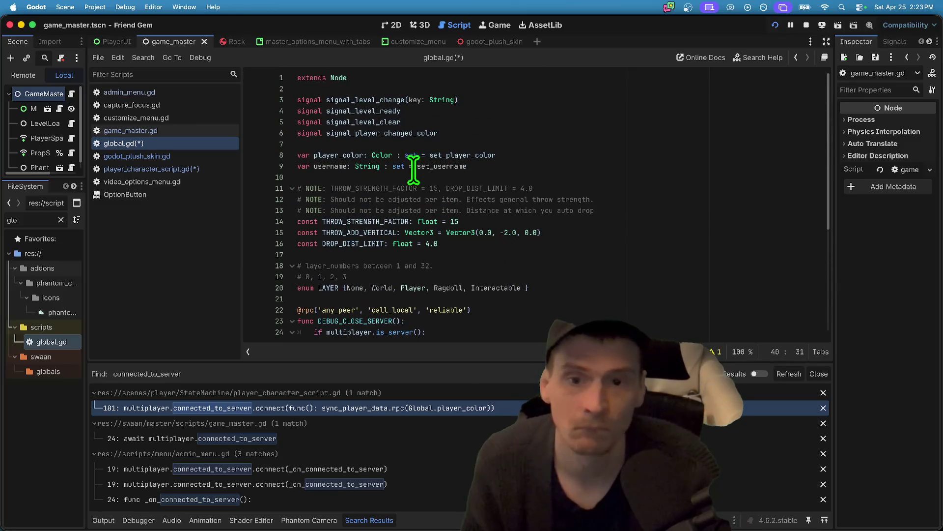
click(427, 133)
key(BackSpace)
key(BackSpace)
key(BackSpace)
text(l signal_d)
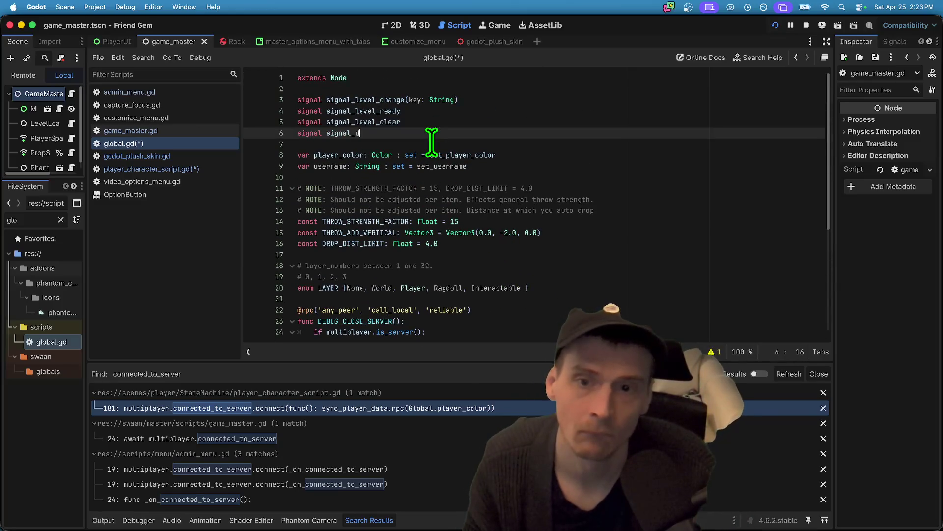
key(BackSpace)
text(pl)
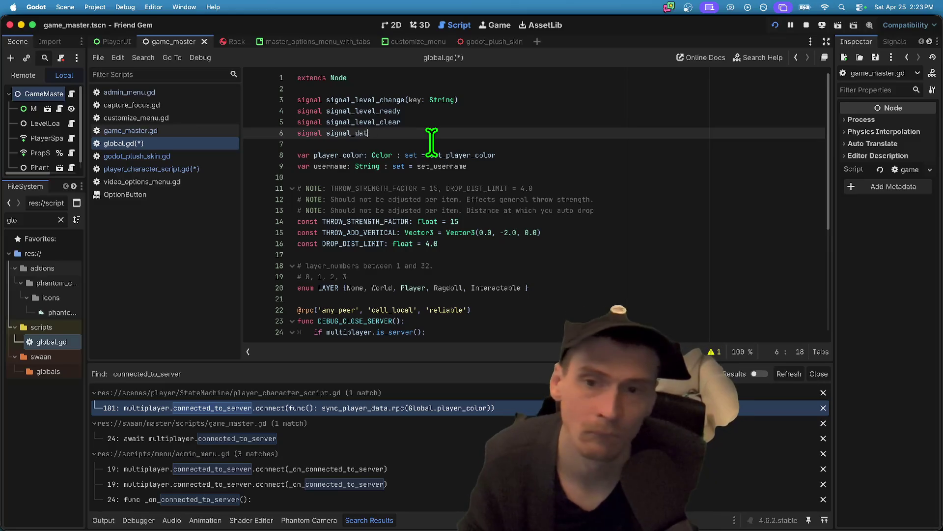
text(ayer_data)
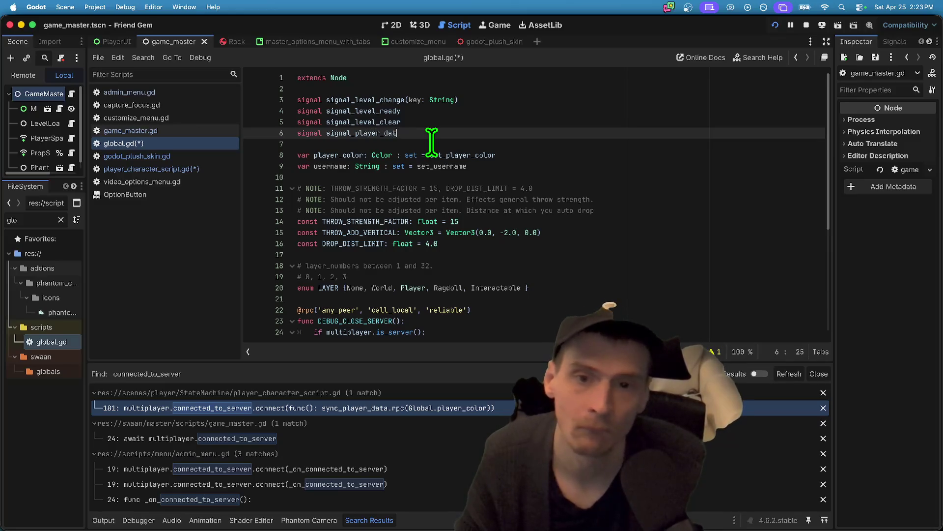
text(_changed)
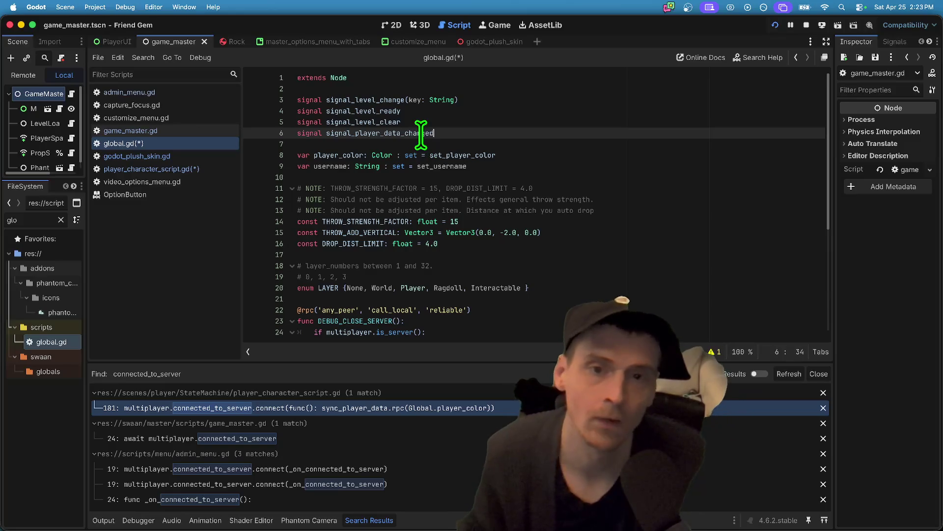
- Place signal_player_data_changed calls in both set_player_color and set_username
double_click(421, 132)
key(ctrl+c)
scroll(489, 204, down, 5)
double_click(423, 332)
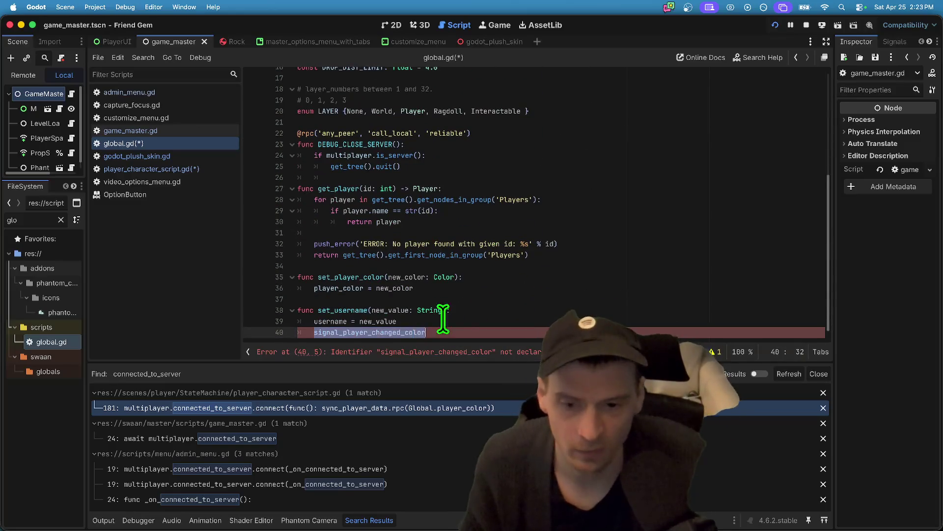
key(ctrl+v)
click(490, 293)
key(Down)
key(Down)
key(Down)
key(ctrl+x)
key(Up)
key(Up)
key(Up)
key(ctrl+v)
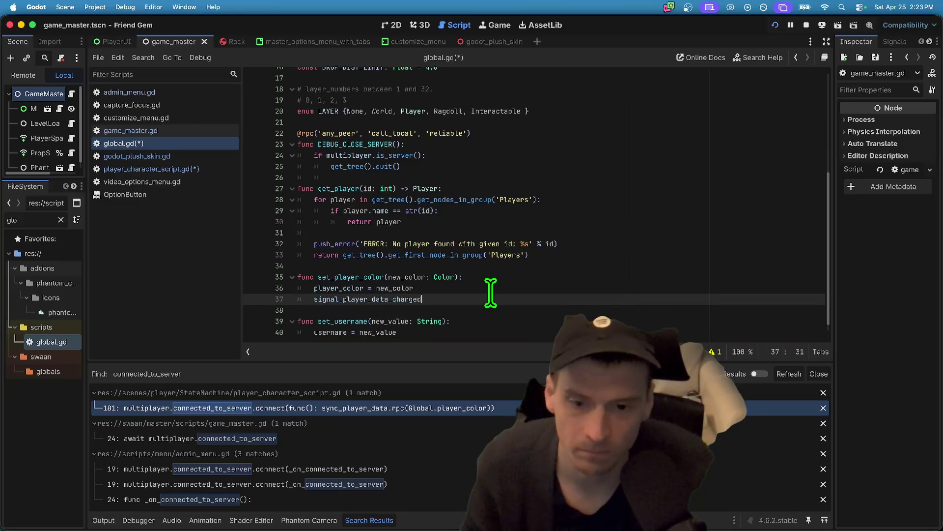
click(487, 321)
key(Down)
key(Return)
key(ctrl+v)
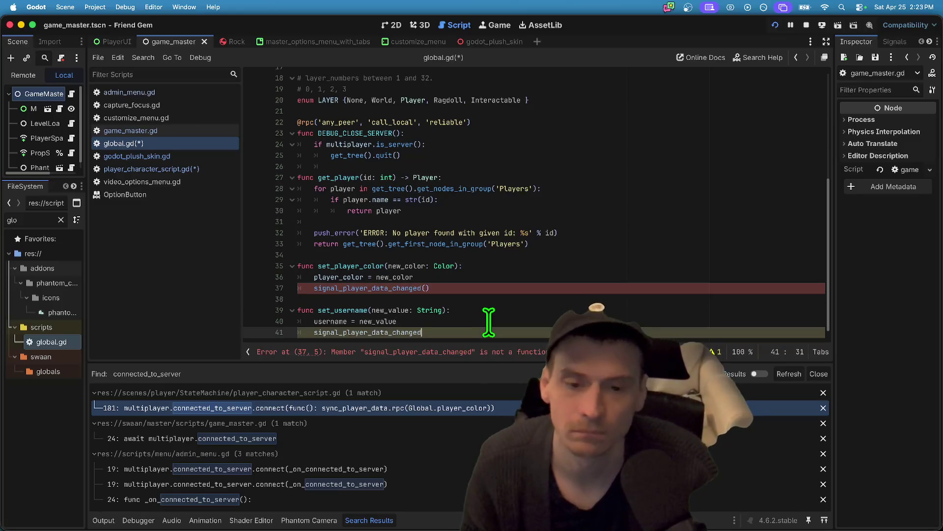
- Turn the call into signal_player_data_changed.emit(username, player_color)
click(499, 287)
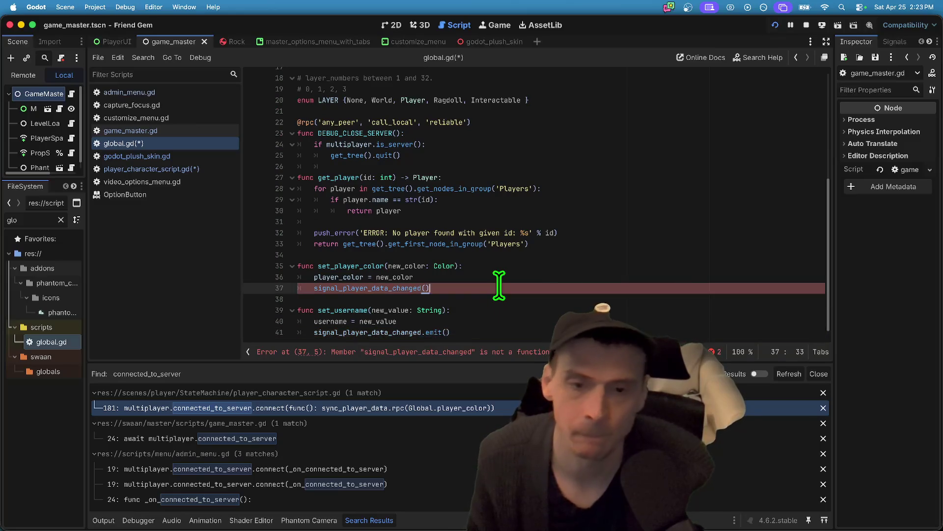
key(BackSpace)
text(.emit()
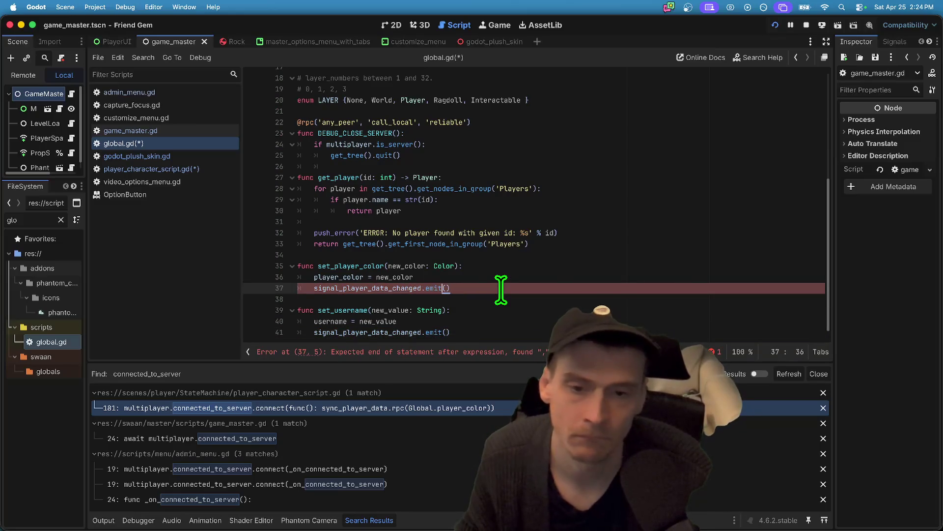
text(user)
key(Return)
text(col)
key(BackSpace)
key(BackSpace)
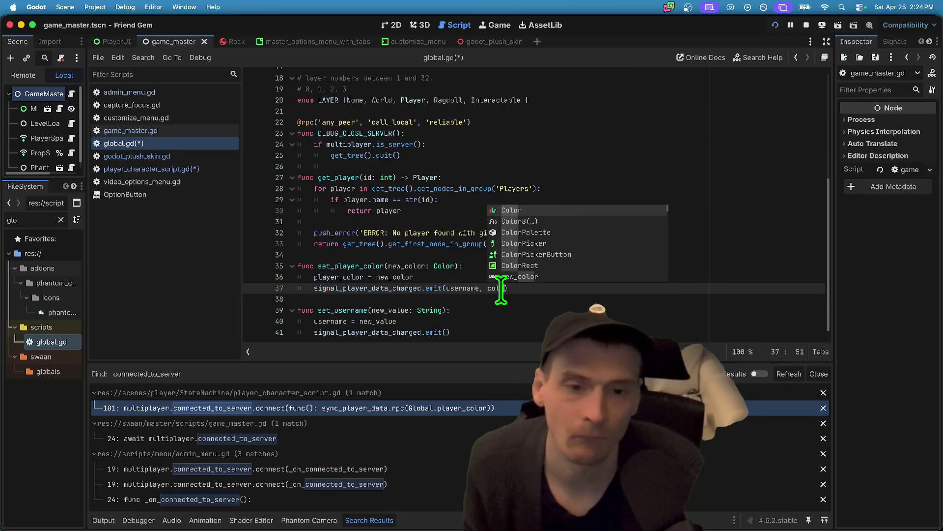
text(p)
key(BackSpace)
key(BackSpace)
text(player)
key(Return)
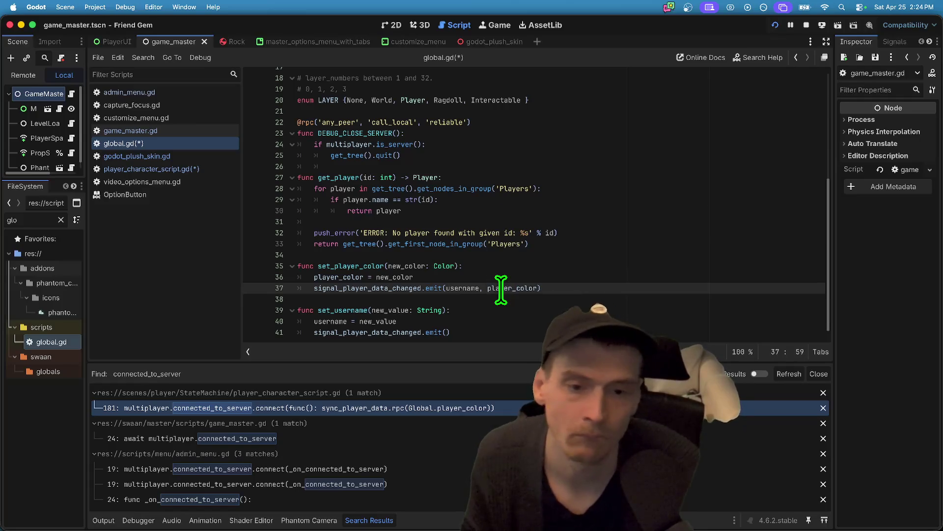
key(Down)
key(Down)
key(Down)
key(Left)
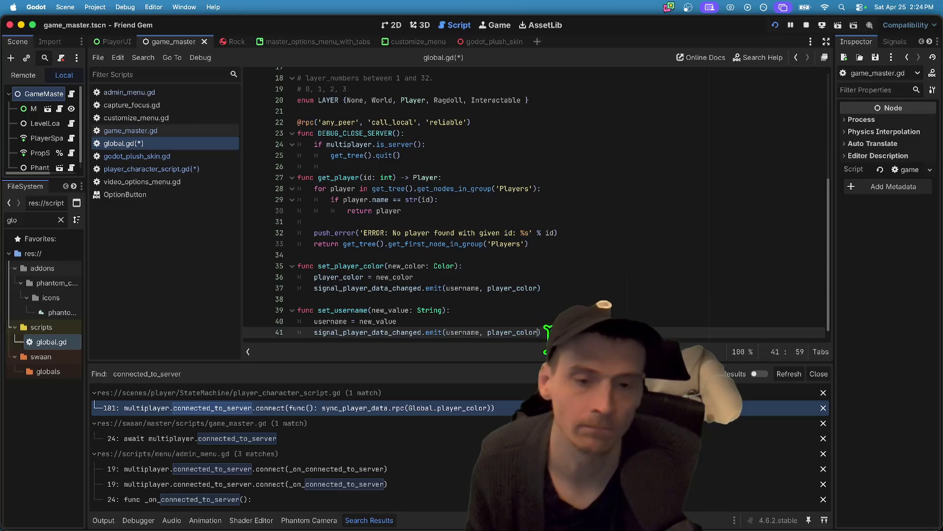
scroll(521, 197, up, 10)
click(520, 133)
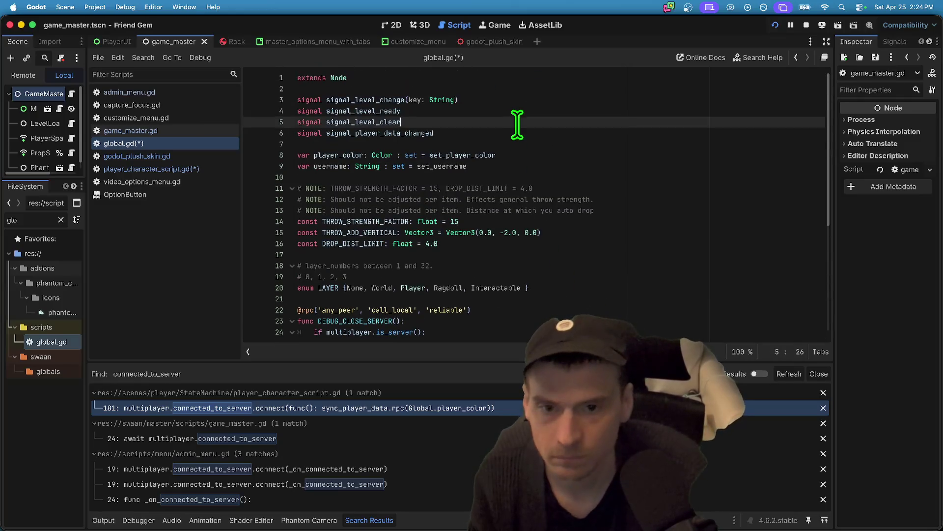
- Give the signal declaration (username, player_color) parameters and add a TODO comment above it
key(ctrl+v)
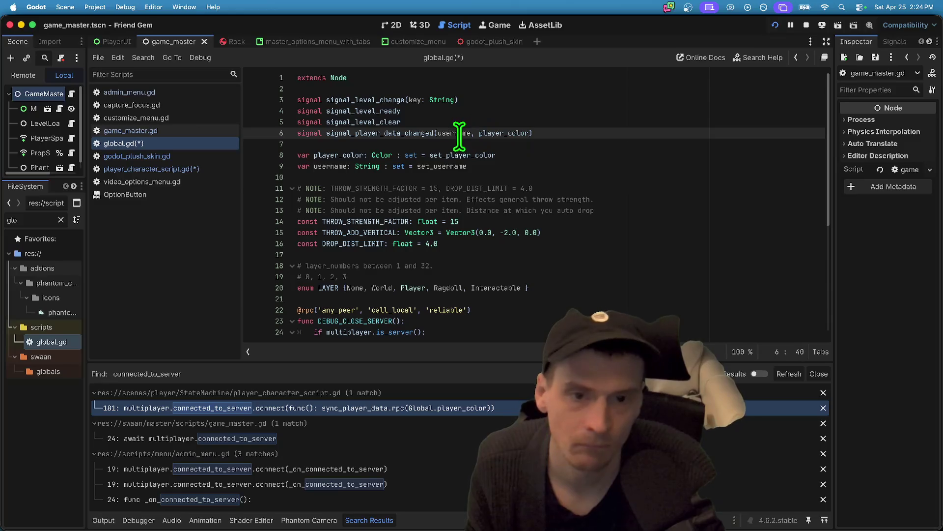
click(473, 134)
key(Up)
key(End)
key(Return)
key(Return)
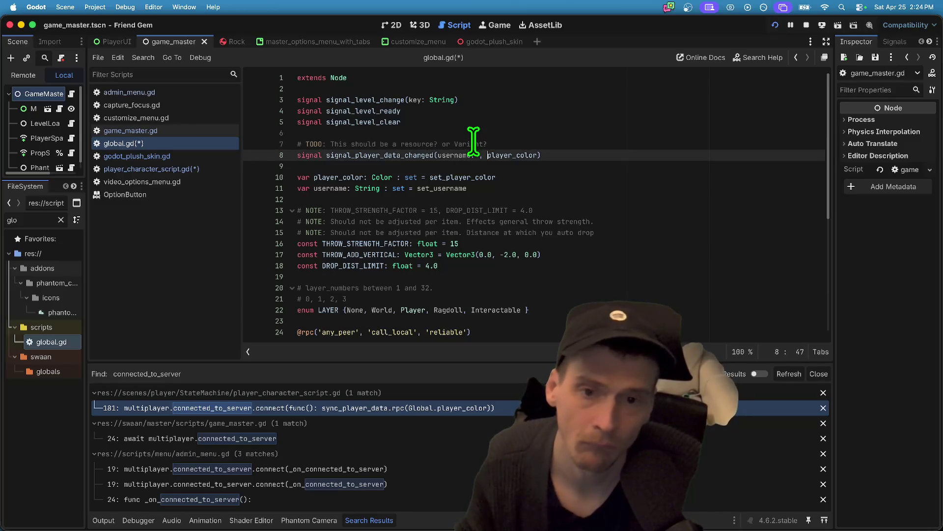
key(Return)
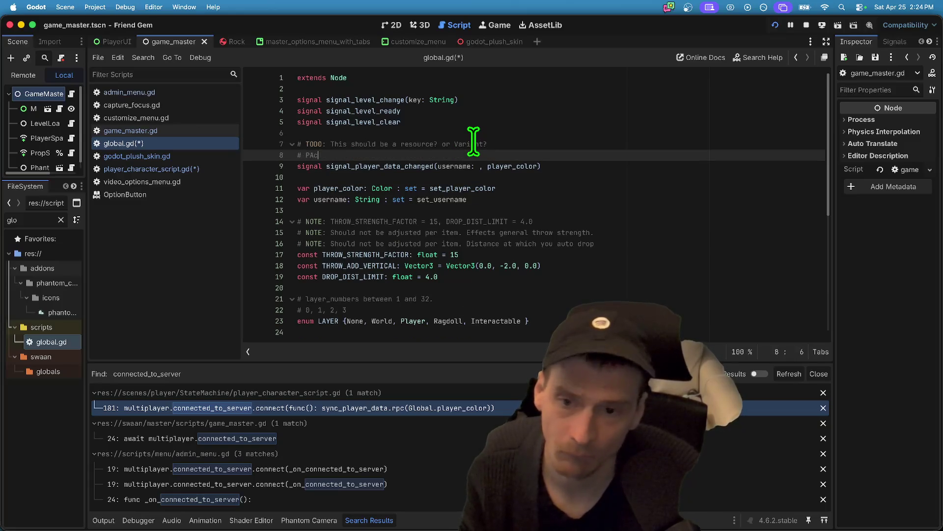
key(BackSpace)
key(BackSpace)
key(BackSpace)
key(Down)
key(End)
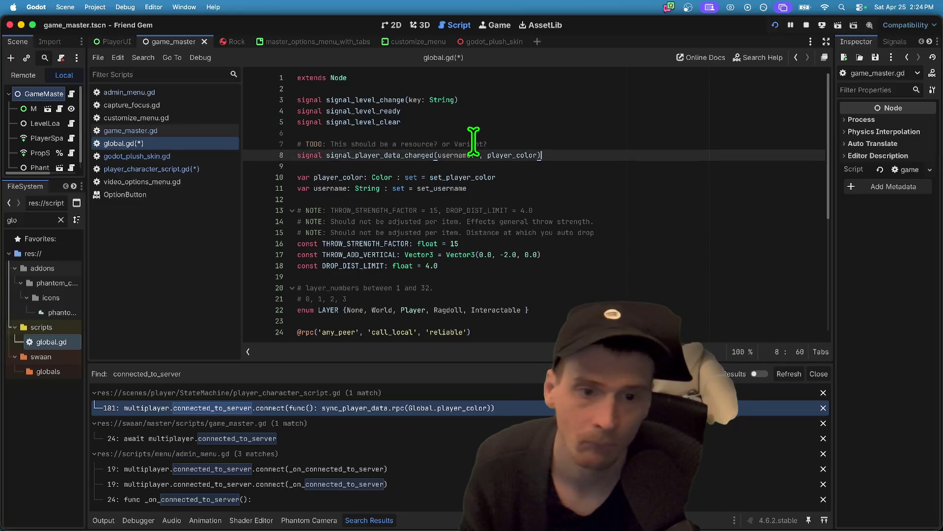
- Review where signal_player_data_changed is emitted, then open player_character_script.gd
double_click(359, 155)
scroll(442, 167, down, 5)
scroll(448, 172, down, 2)
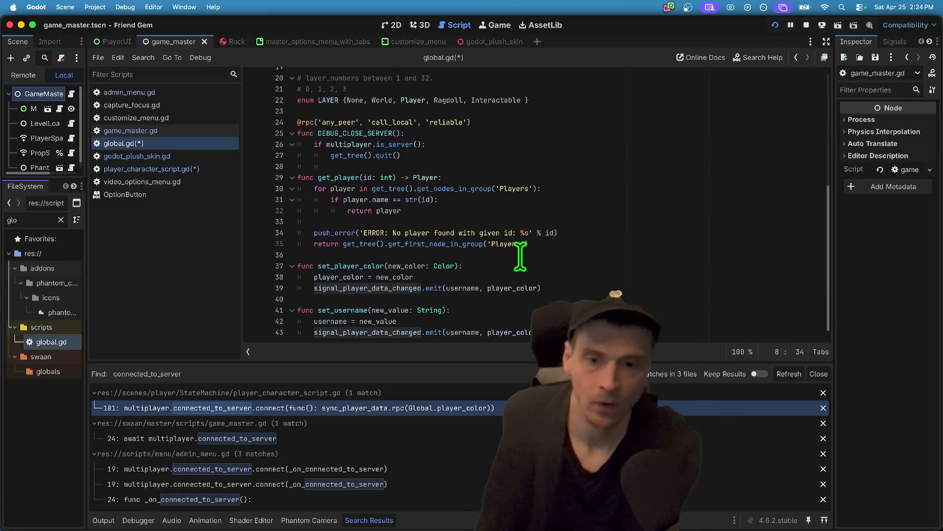
double_click(346, 288)
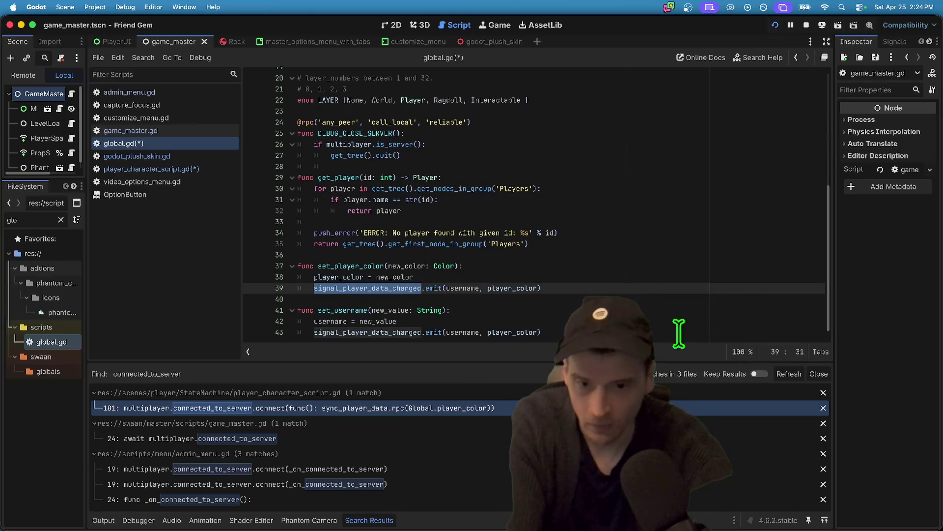
click(205, 168)
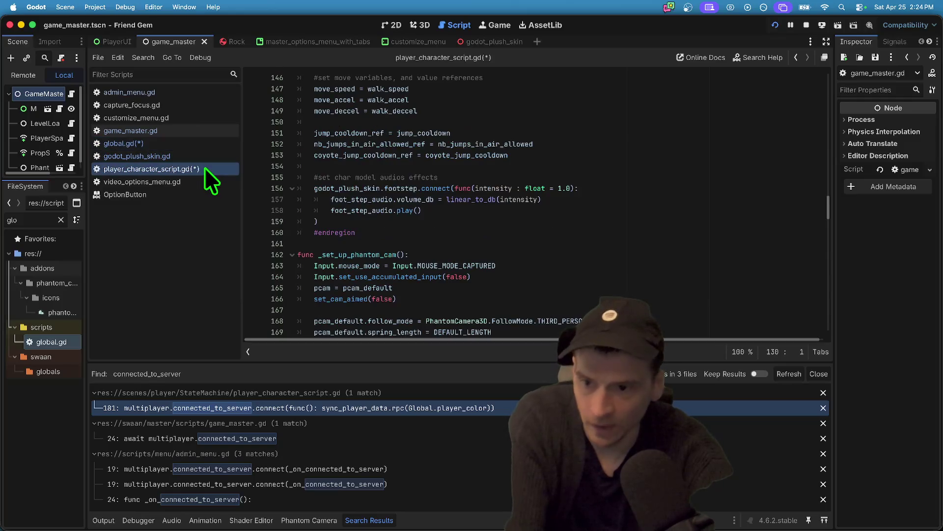
- In _set_up_signals, connect Global.signal_player_data_changed to the sync_player_data callback
click(648, 209)
scroll(649, 206, up, 10)
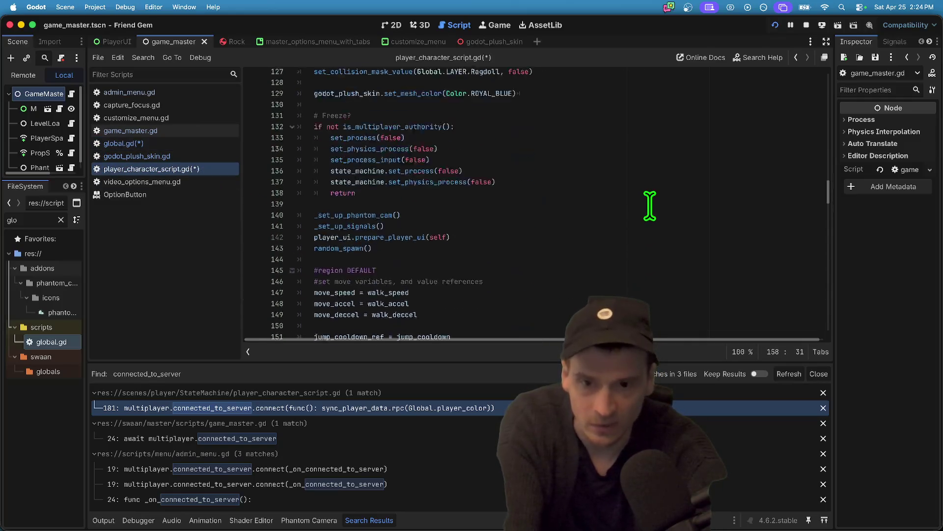
scroll(634, 261, down, 3)
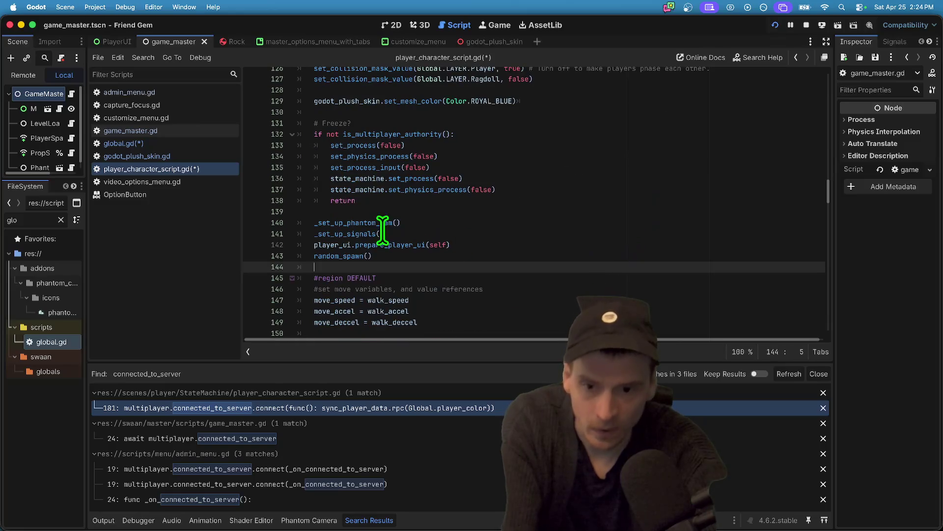
super+click(322, 238)
click(564, 211)
key(super+Return)
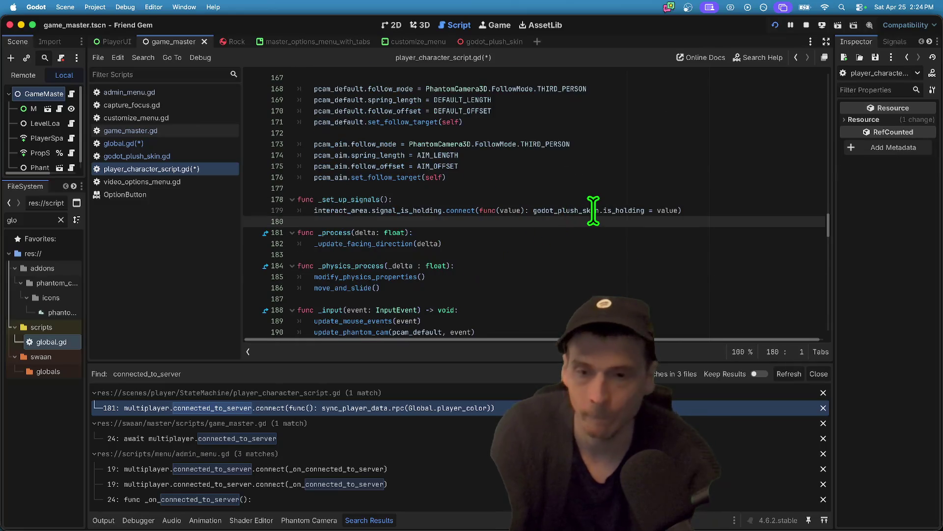
text(bal.signal_player_data_changed)
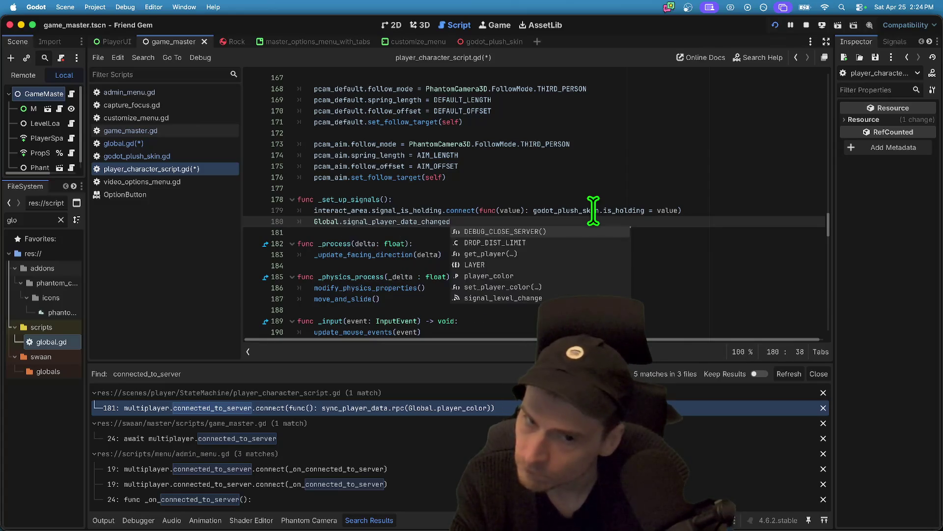
text(.connect()
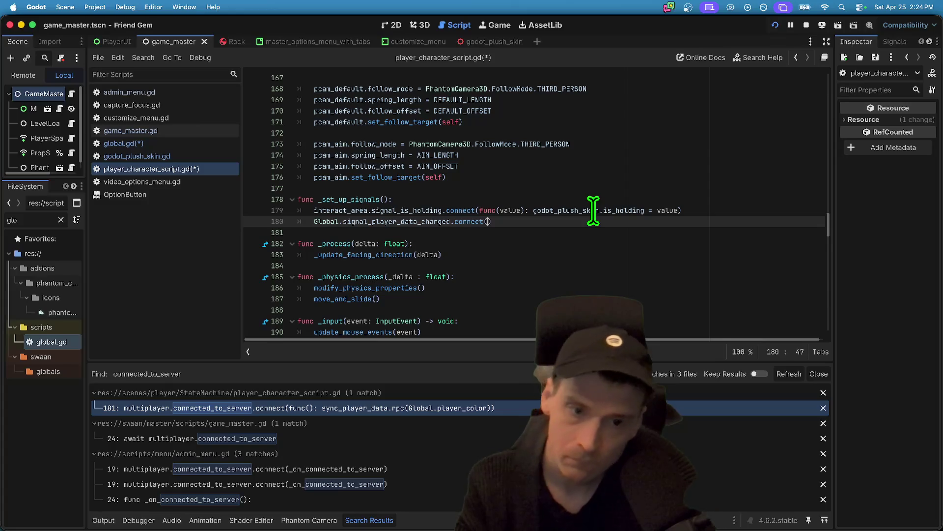
key(BackSpace)
key(BackSpace)
text(set)
key(BackSpace)
key(BackSpace)
key(BackSpace)
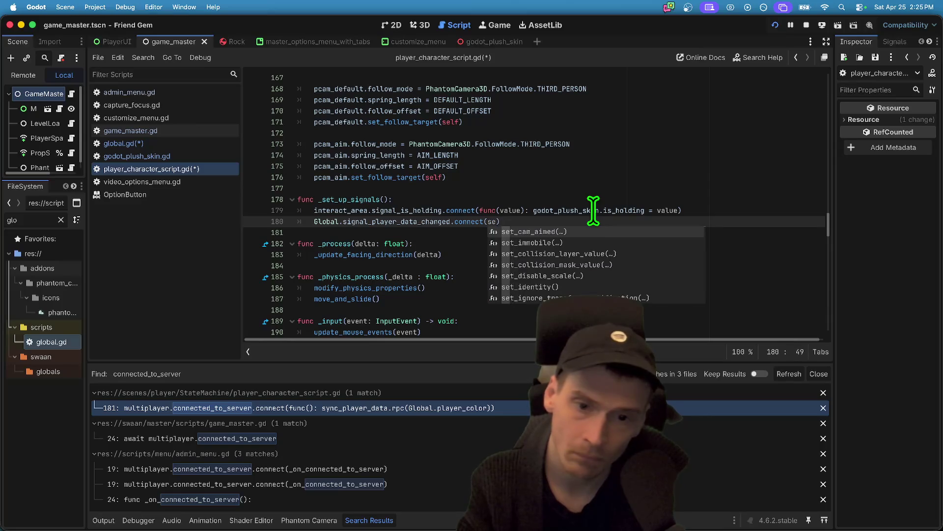
key(BackSpace)
text(ync_player_da)
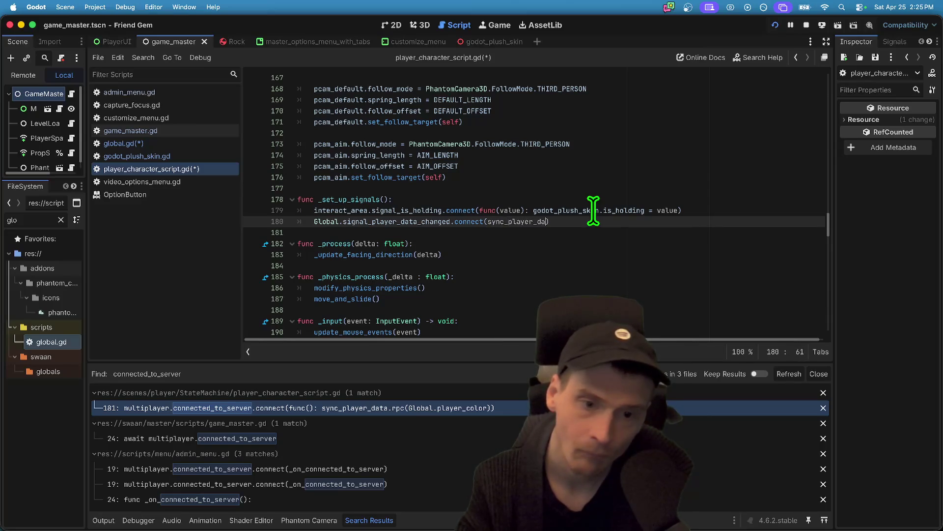
text(ta)
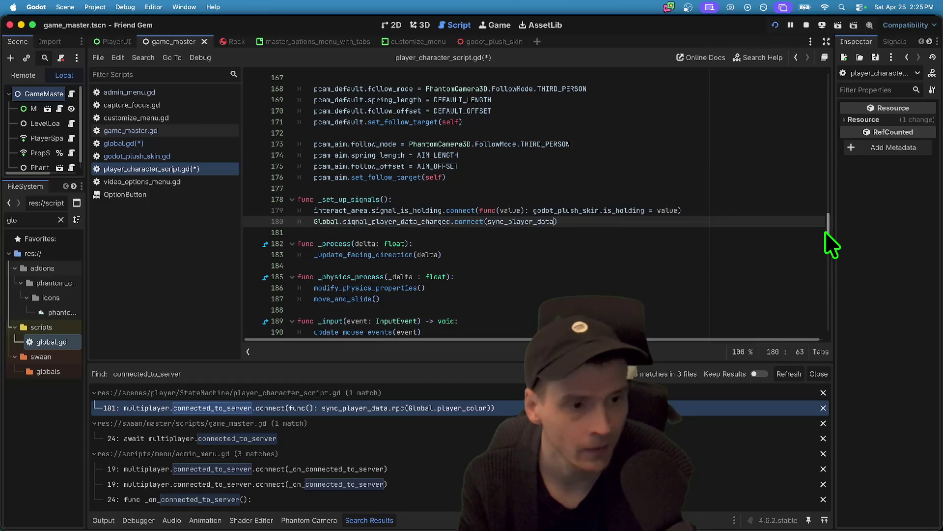
- Locate the sync_player_data function and return to its connection on line 180
drag(827, 234, 829, 373)
click(472, 237)
double_click(341, 215)
click(452, 215)
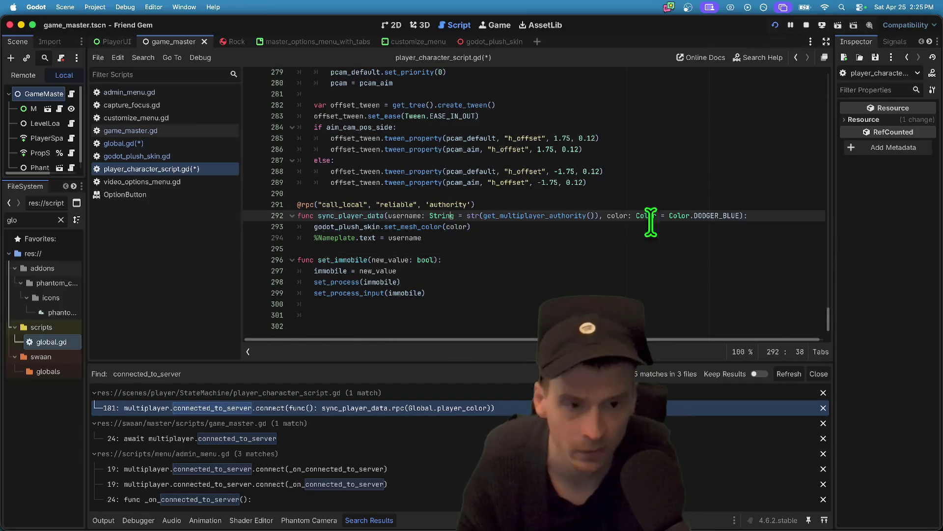
key(Down)
key(Down)
key(Down)
click(522, 293)
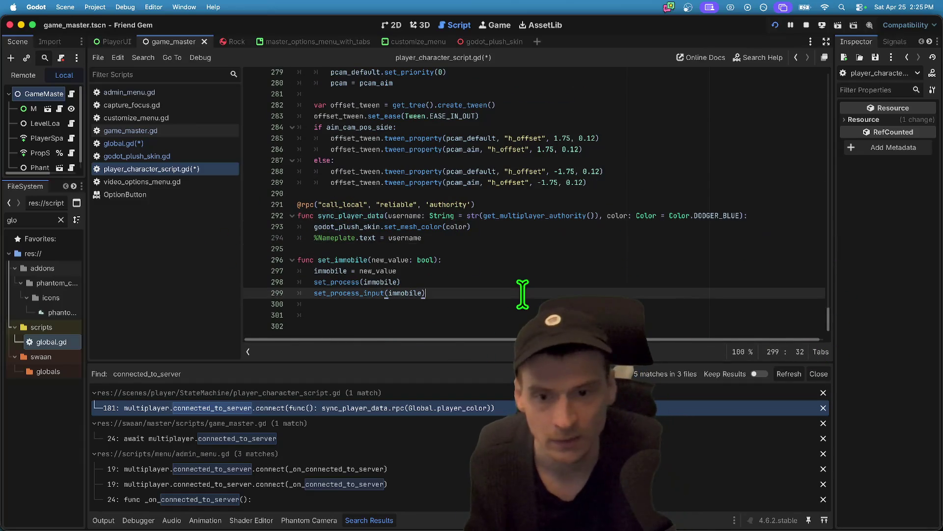
double_click(368, 216)
key(F3)
scroll(547, 174, up, 3)
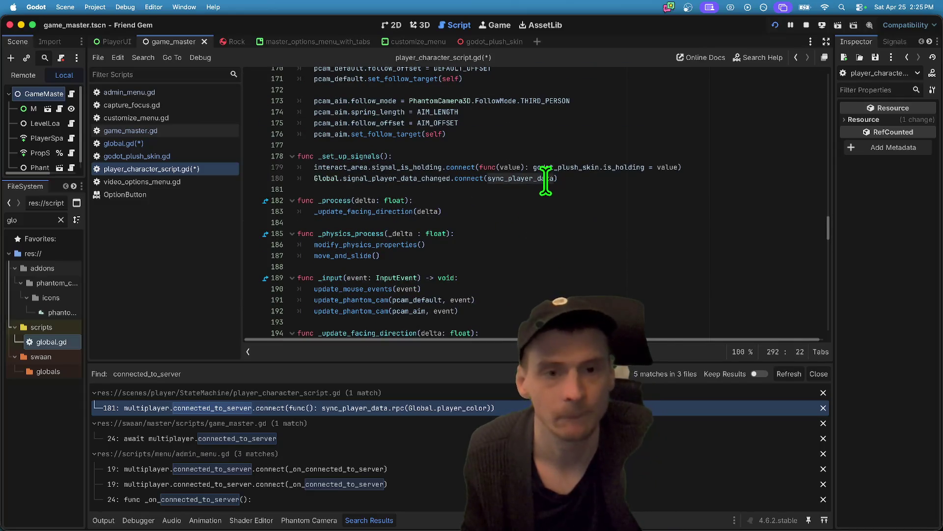
click(704, 188)
double_click(515, 178)
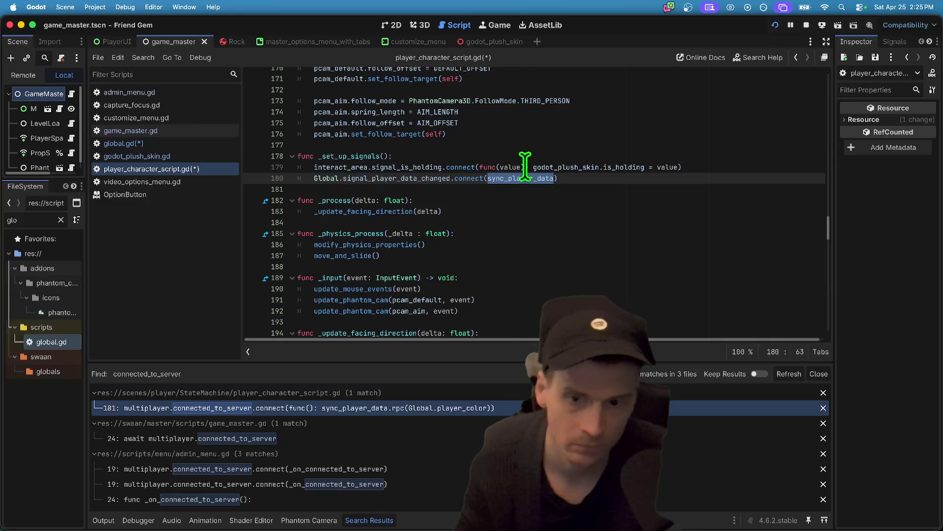
click(700, 168)
- Start new line 180 with a sync_player_data call passing Global.player_color and Global.username
key(Return)
text(sync_player_data()
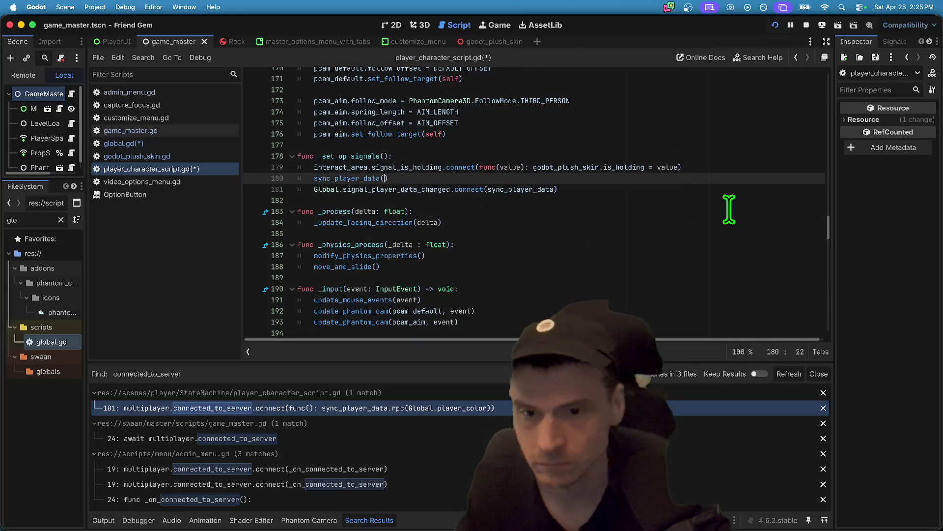
text(Global)
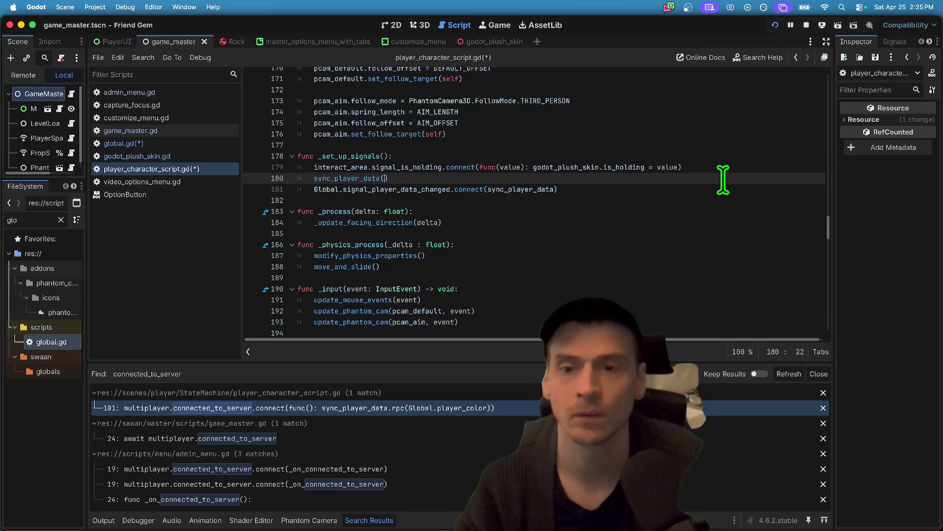
text(bal.)
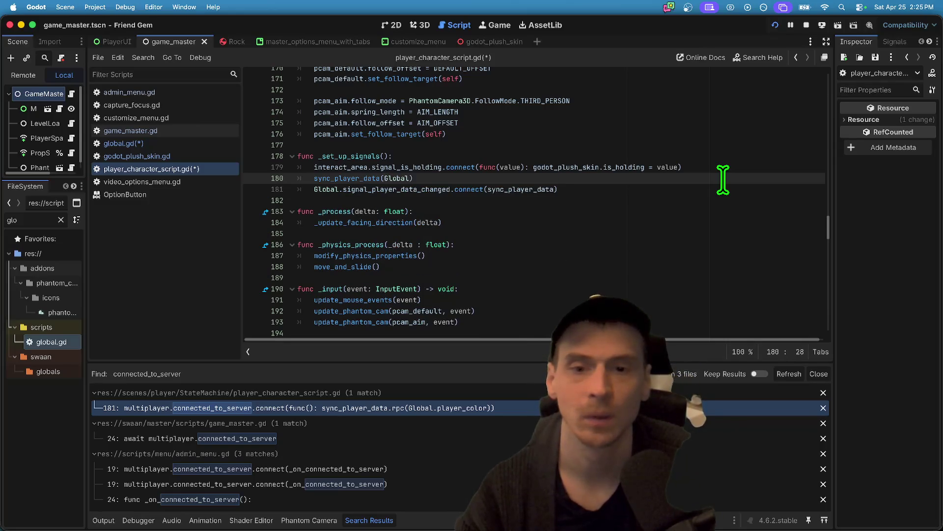
text(pla)
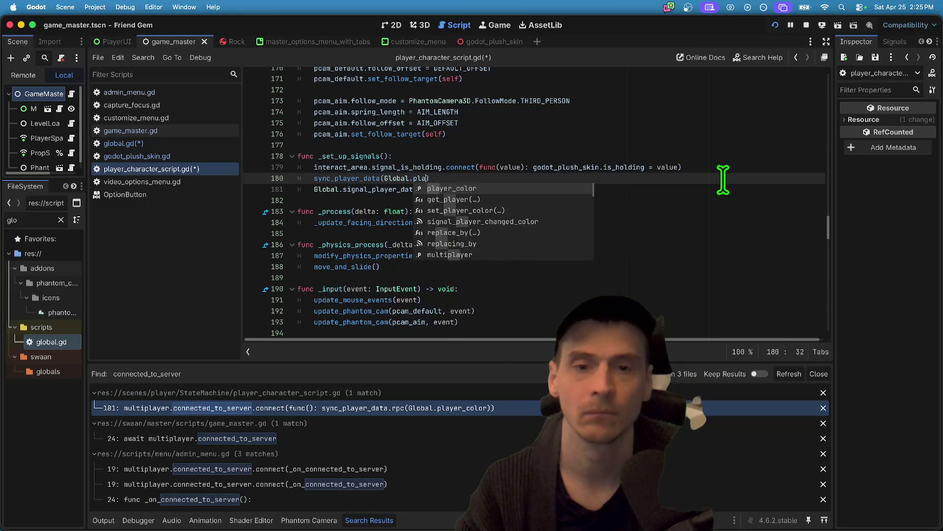
key(Return)
text(, G)
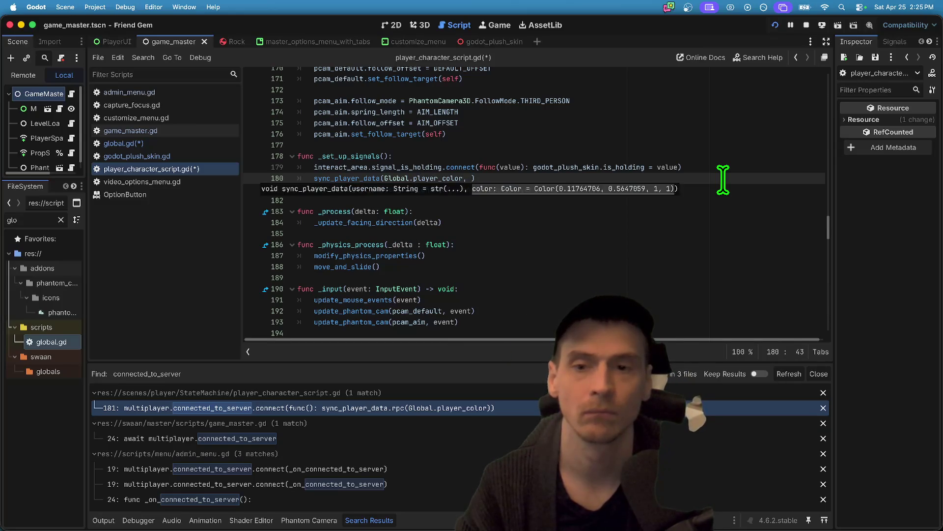
text(lobal.)
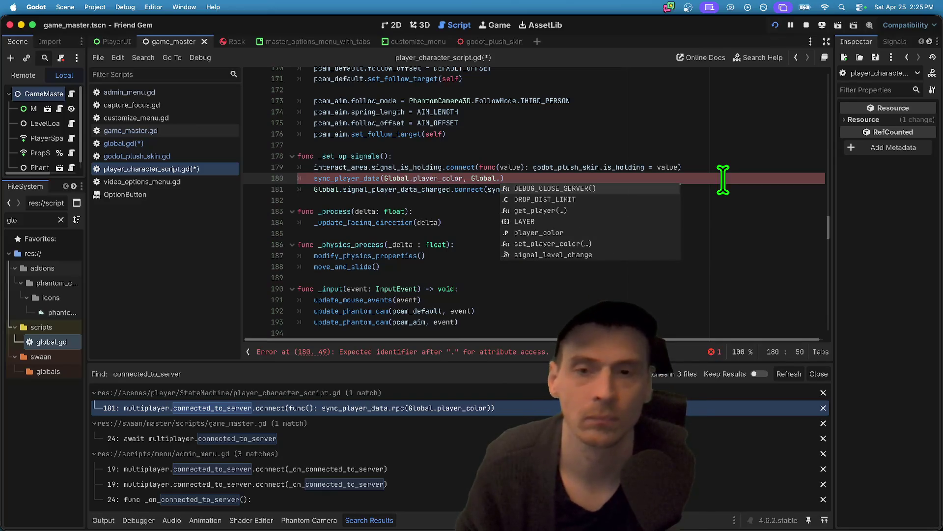
key(Escape)
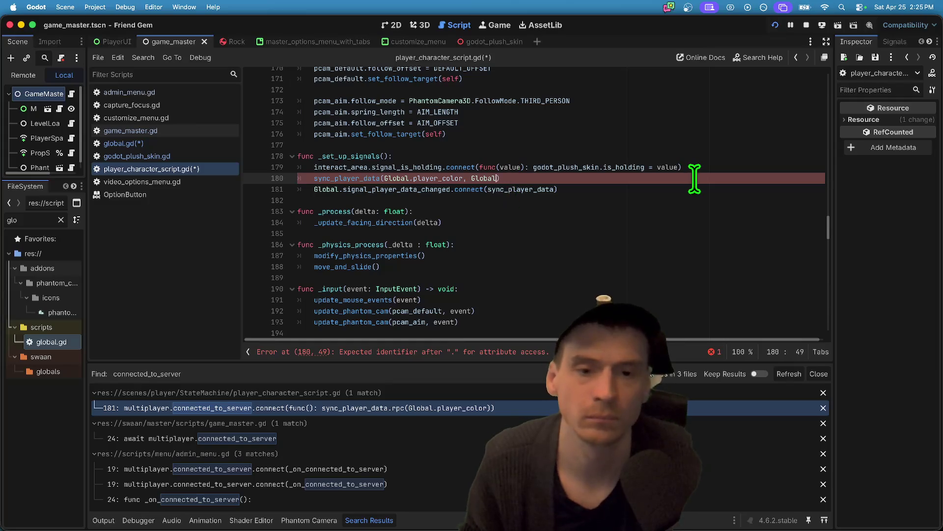
key(BackSpace)
text(l.user)
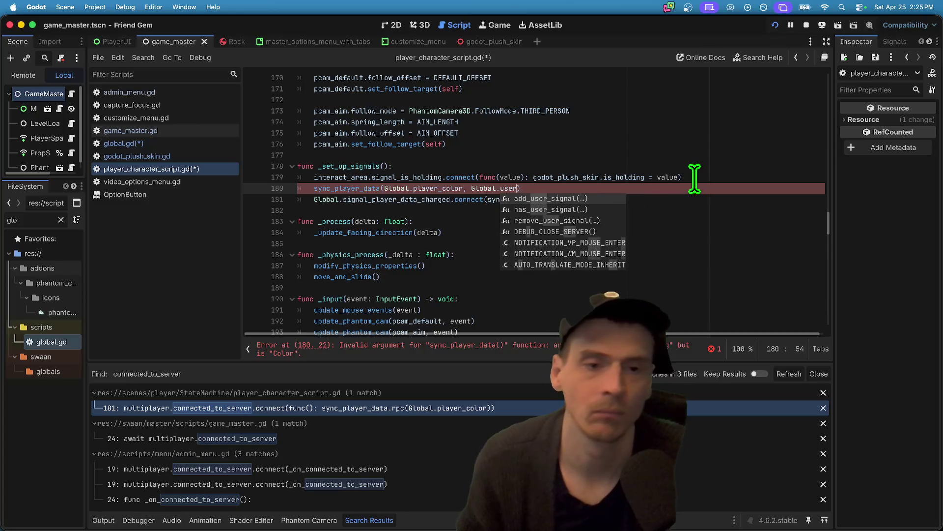
text(name)
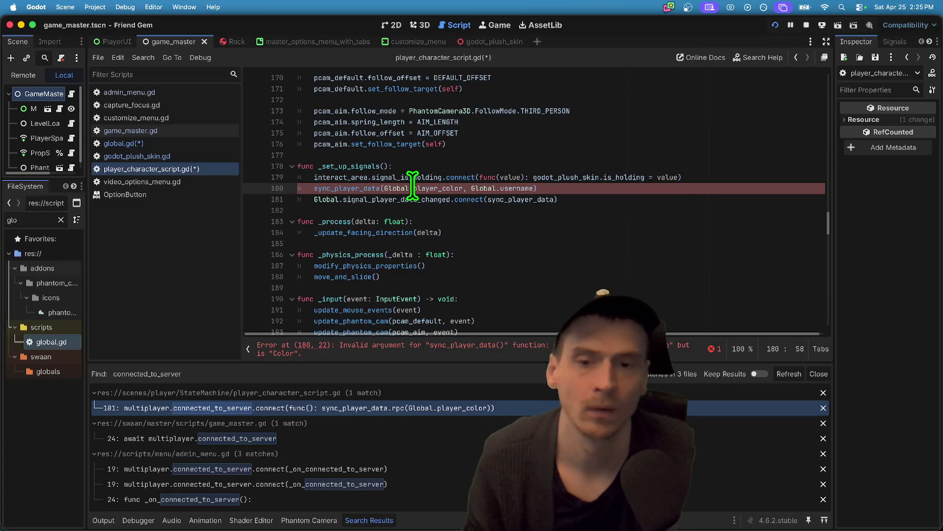
- Check the Global script's definitions, save all scripts, and go to the error on line 180
super+click(486, 189)
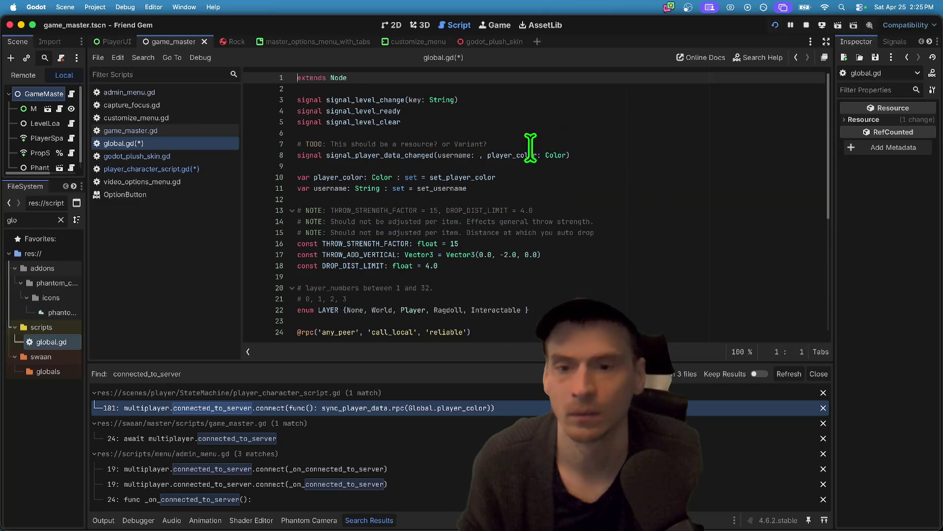
click(345, 188)
key(super+s)
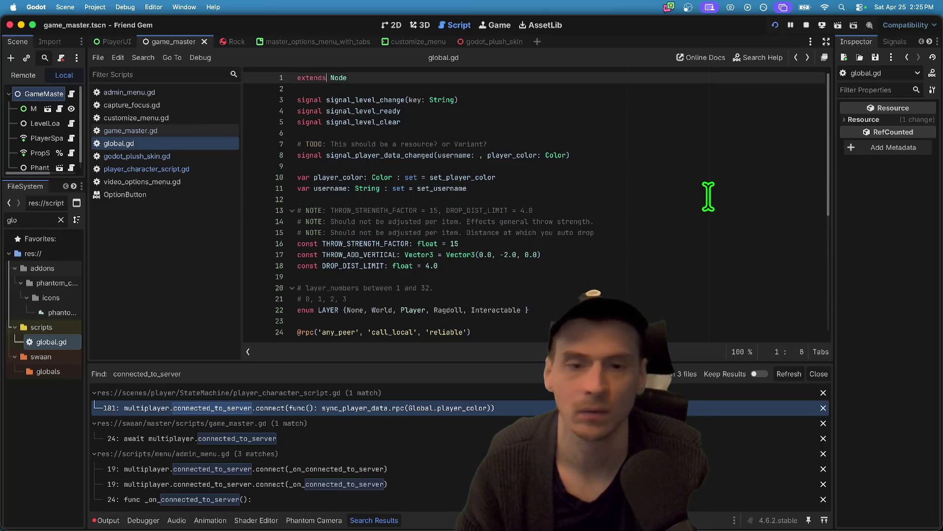
click(177, 169)
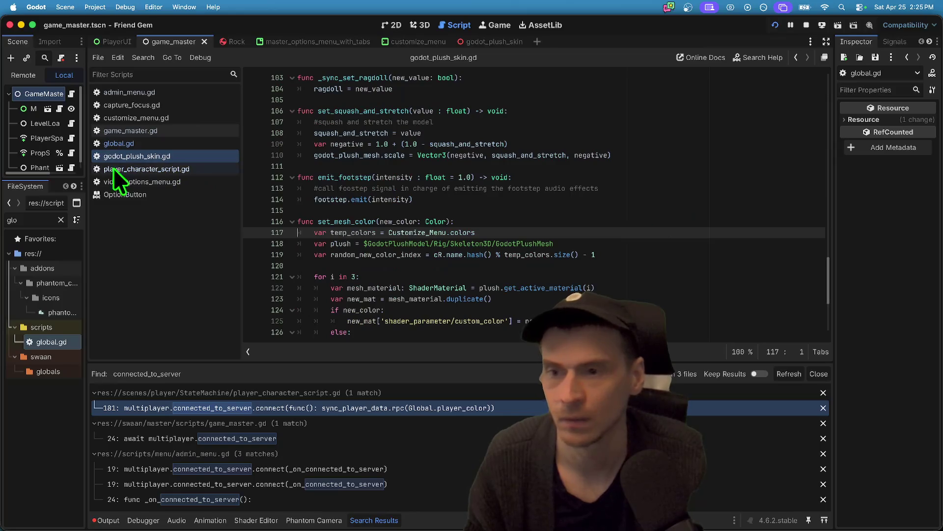
click(739, 240)
click(546, 348)
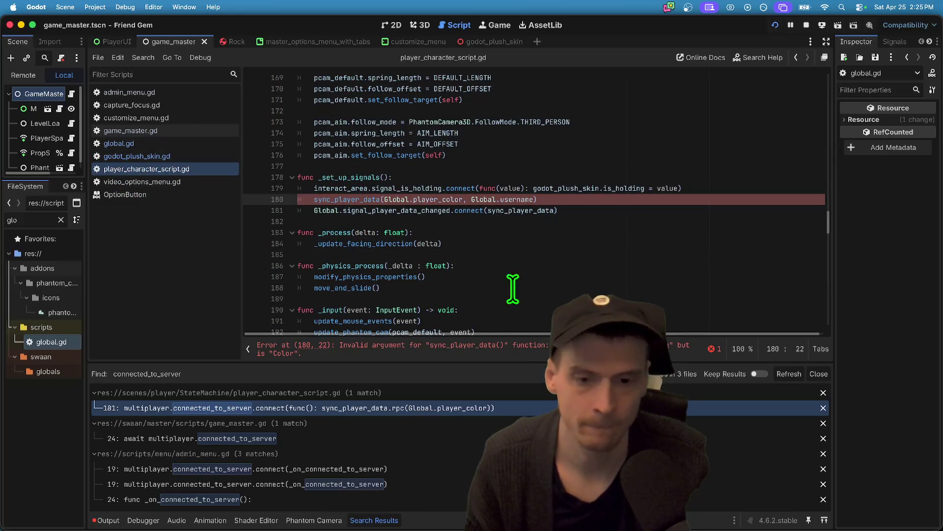
- Reorder the arguments to sync_player_data(Global.username, Global.player_color)
double_click(337, 199)
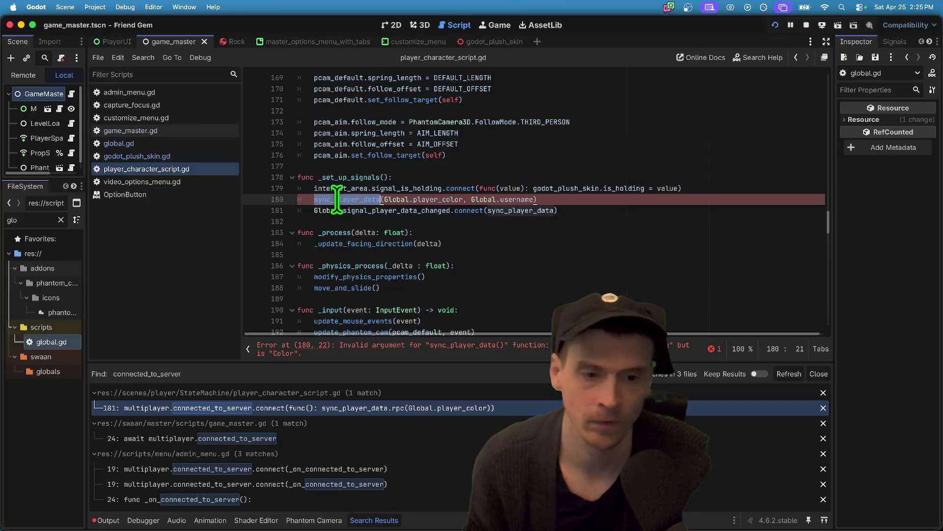
double_click(437, 199)
key(BackSpace)
key(alt+BackSpace)
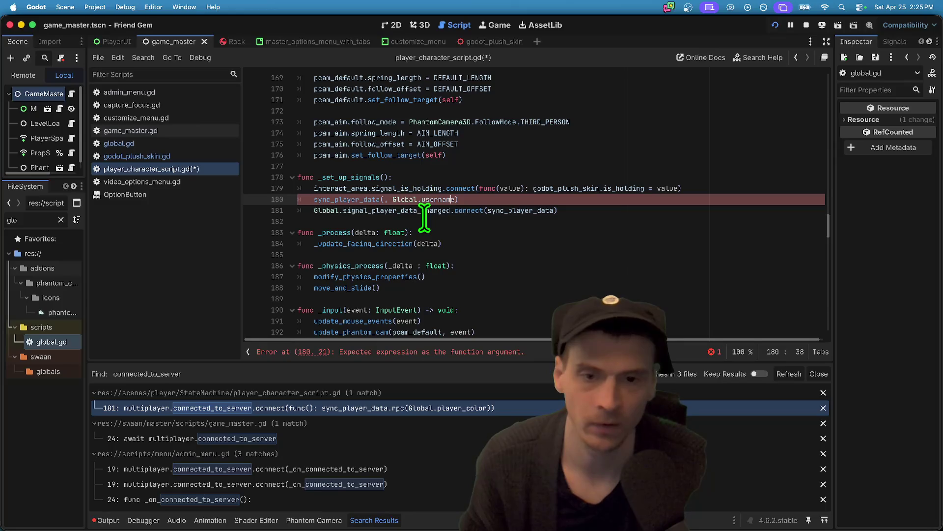
key(End)
key(Left)
text(, Global.player_color)
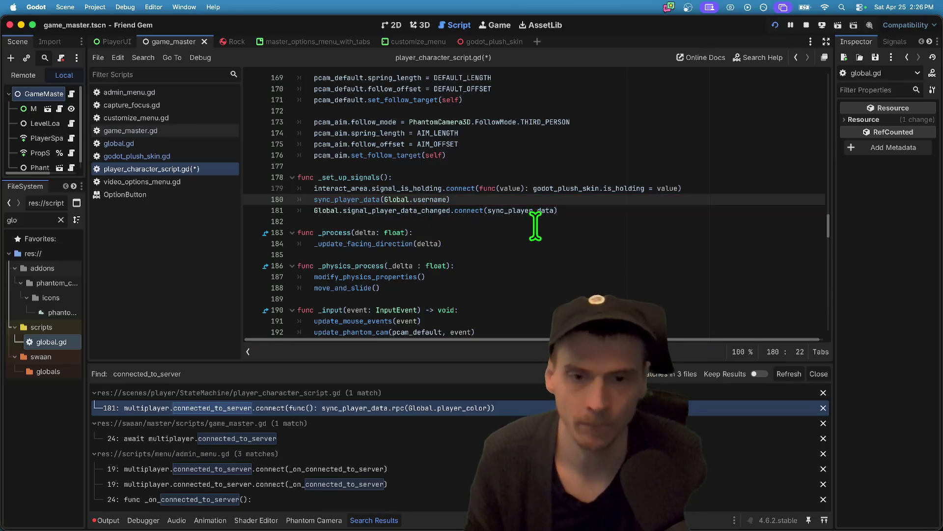
key(Escape)
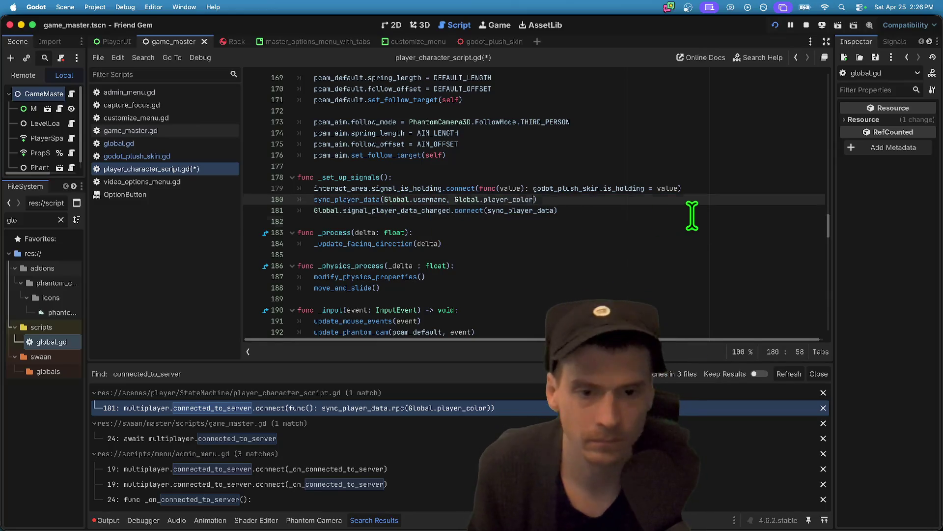
- Turn the call into sync_player_data.rpc(Global.username, Global.player_color)
key(Home)
key(Home)
key(Down)
key(Down)
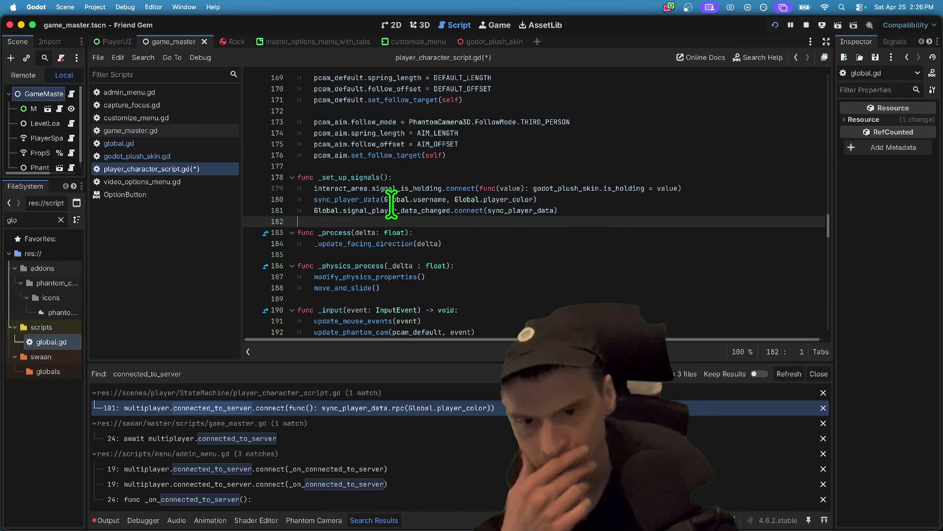
click(375, 199)
key(Right)
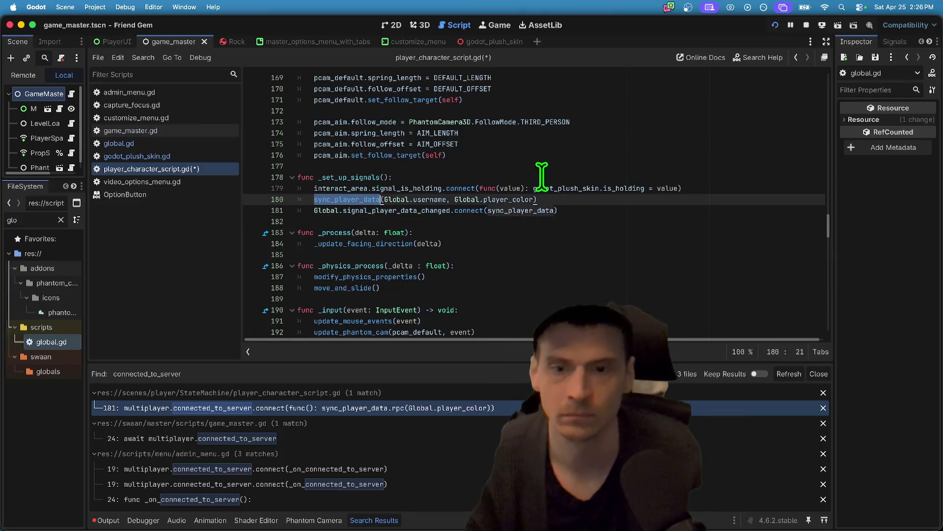
text(.rpc)
double_click(358, 199)
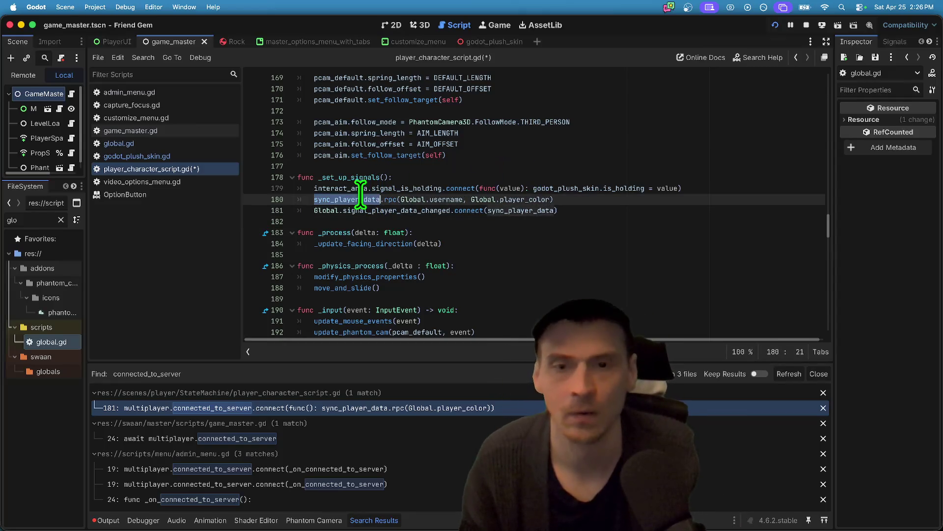
click(610, 199)
- Insert an empty line above the rpc call for a comment
double_click(344, 177)
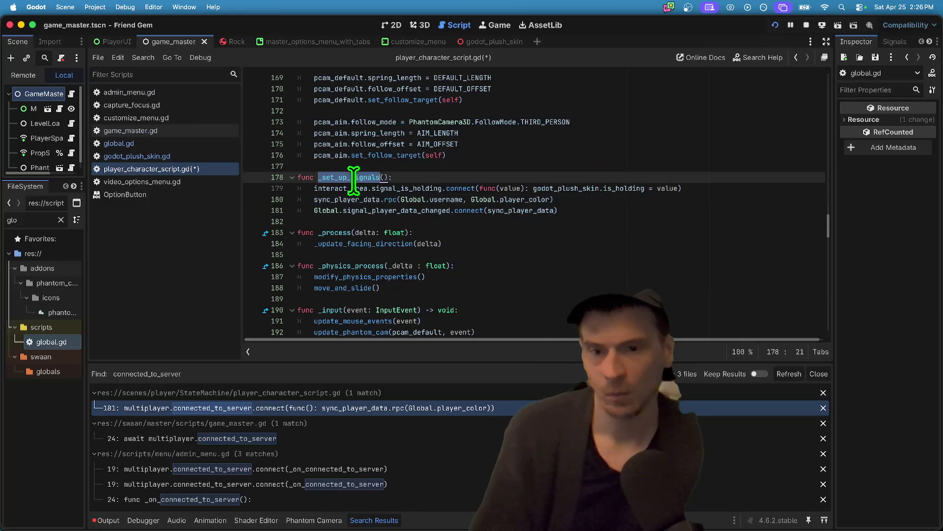
drag(314, 199, 719, 208)
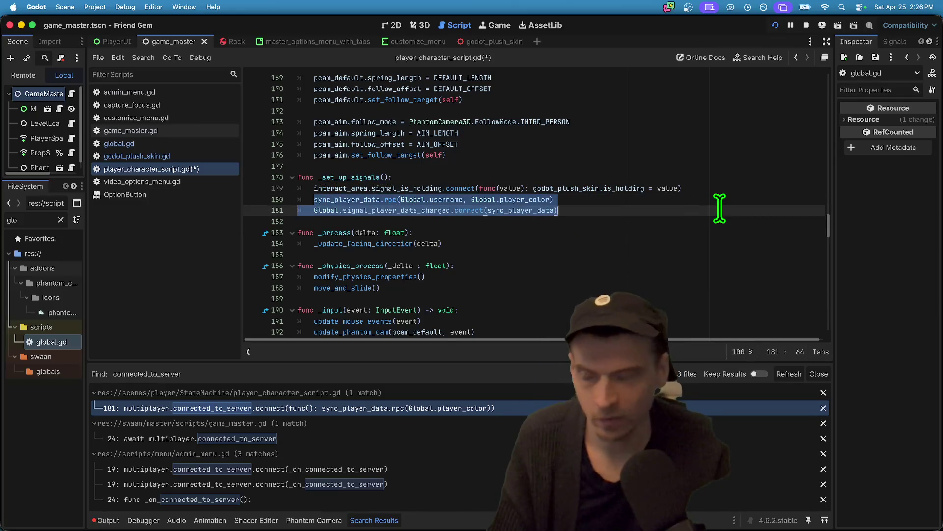
key(Left)
key(Return)
key(Up)
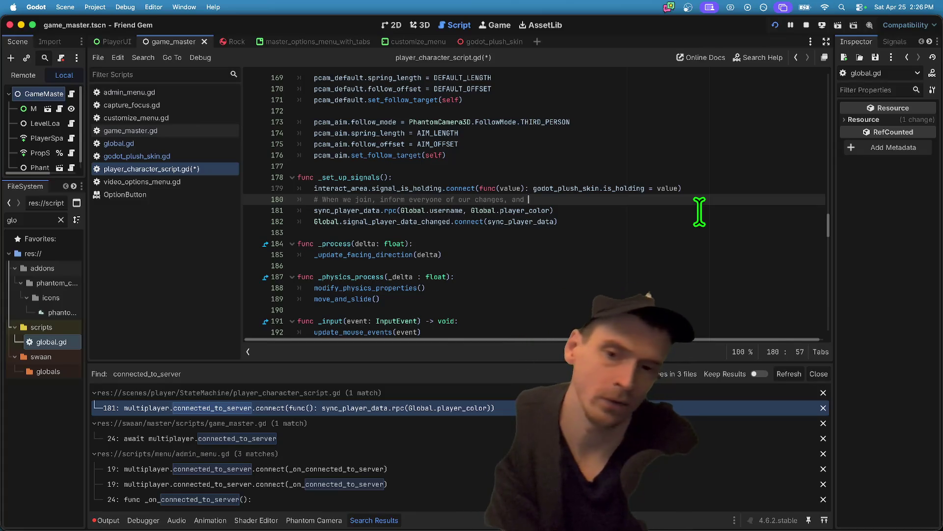
- Save the script with the 'When we join, inform everyone of our changes, and connect to updates' comment
key(super+s)
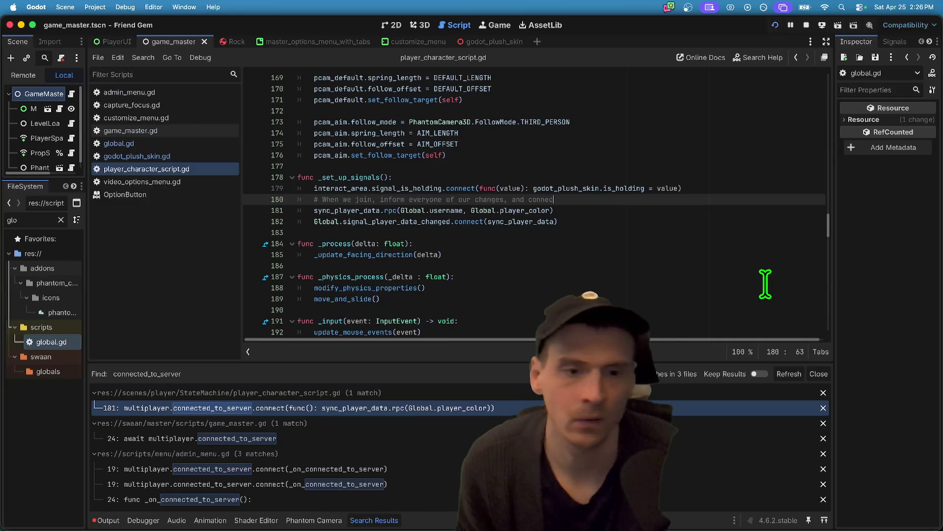
super+click(521, 221)
- Start a lambda in the signal_player_data_changed connect call that forwards to sync_player_data.rpc
key(alt+Left)
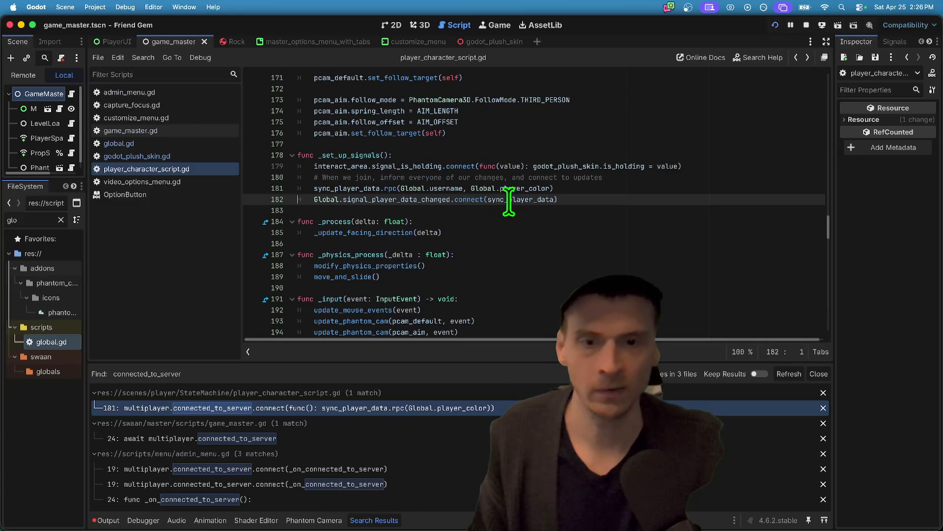
double_click(509, 202)
key(Left)
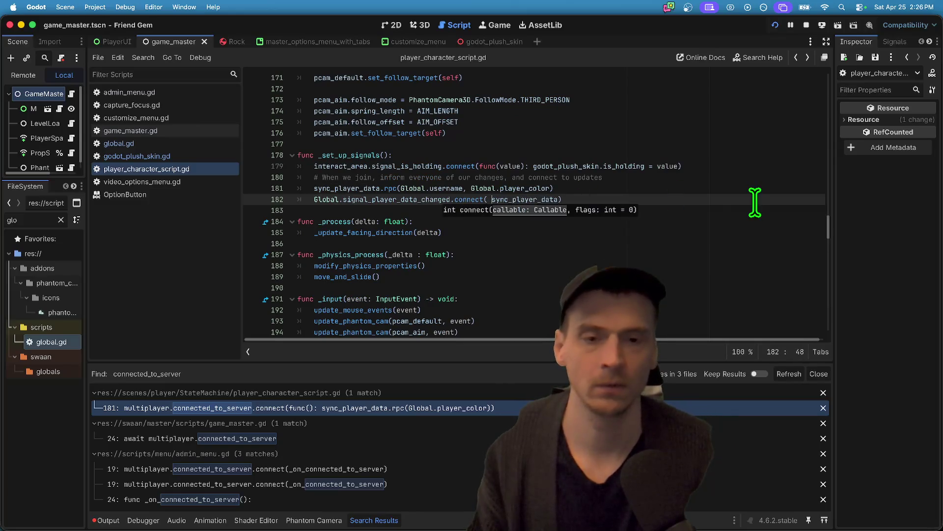
text((v)
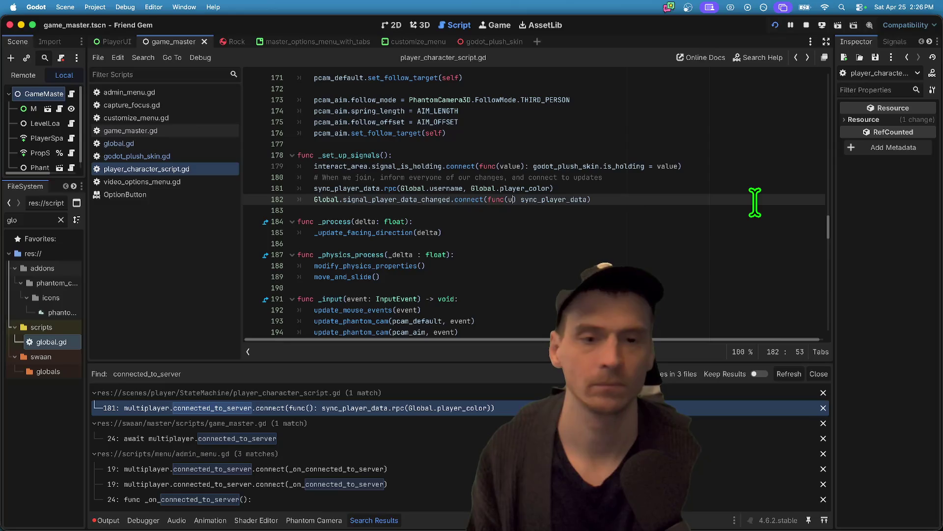
text(ser, c)
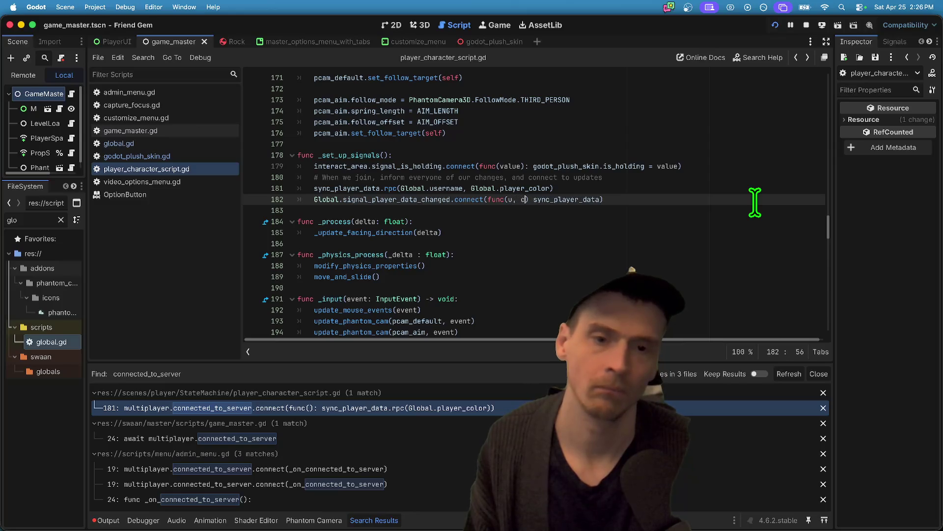
click(755, 202)
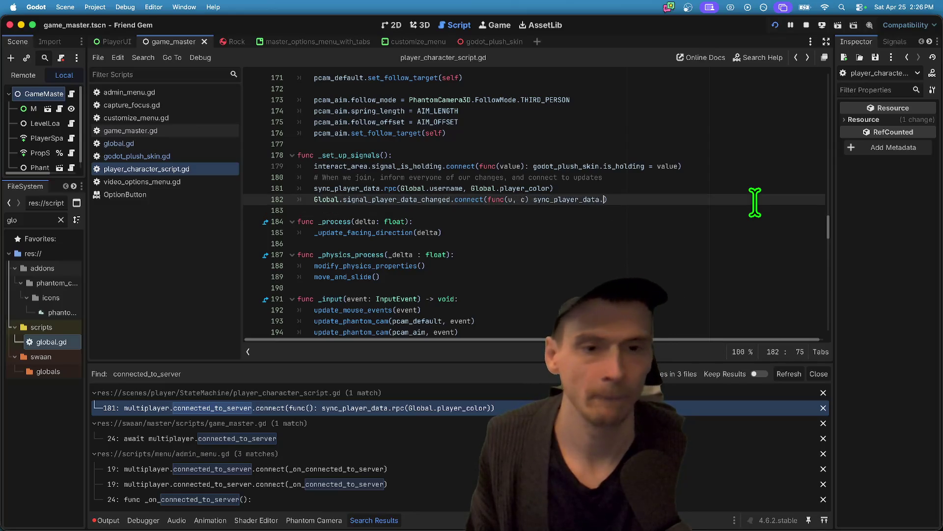
text(c)
key(Return)
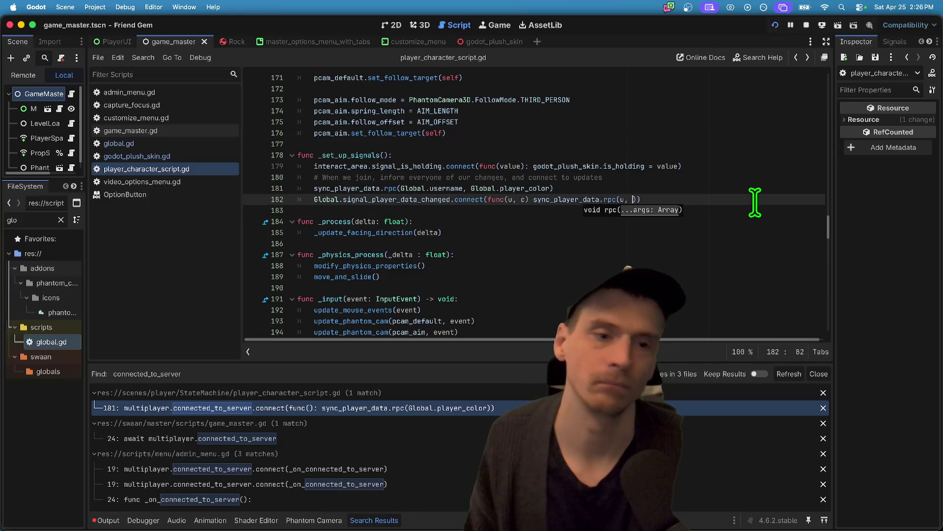
text(c)))
key(Down)
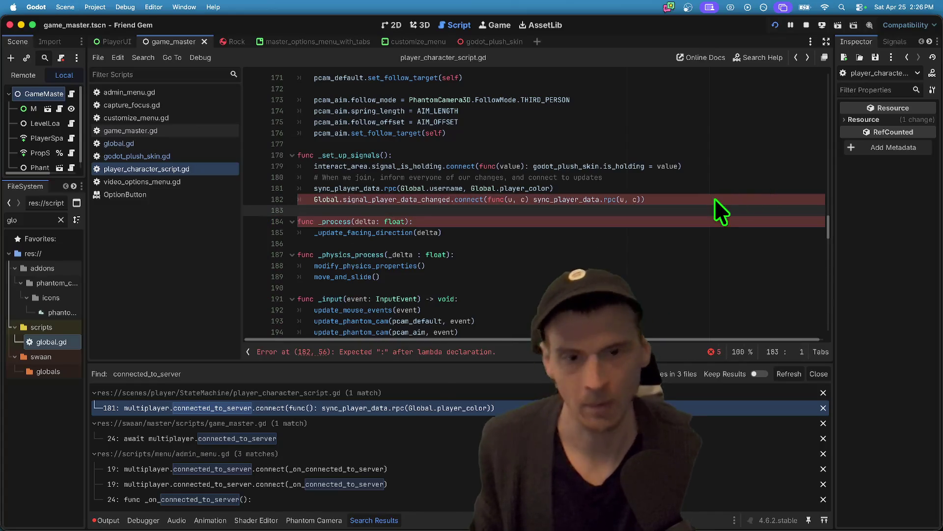
click(806, 26)
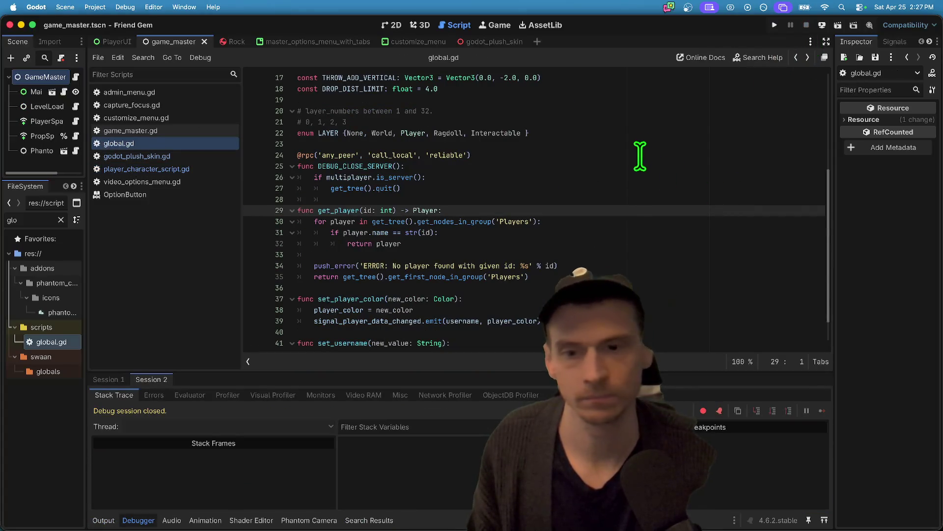
click(123, 168)
- Finish the lambda as func(user, color): sync_player_data.rpc(user, color), save, and run
click(525, 199)
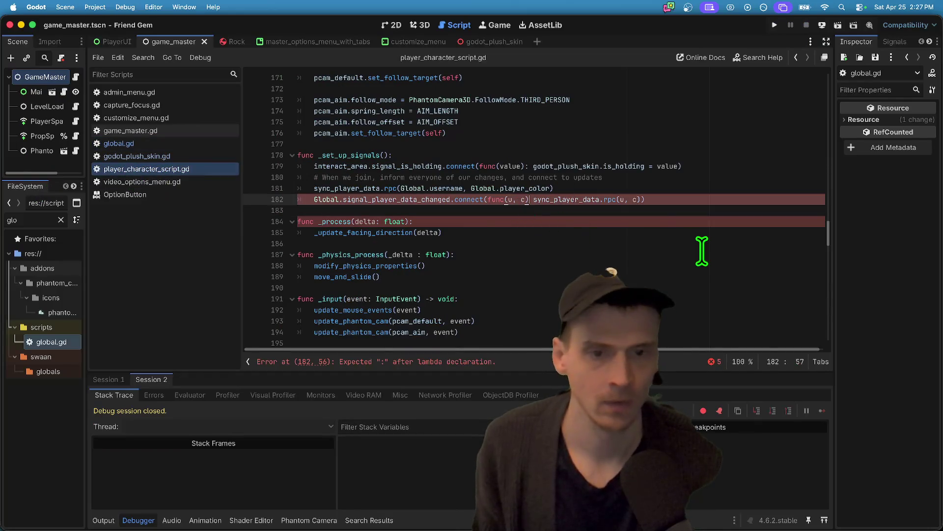
text(:)
click(711, 189)
double_click(512, 199)
text(user, color)
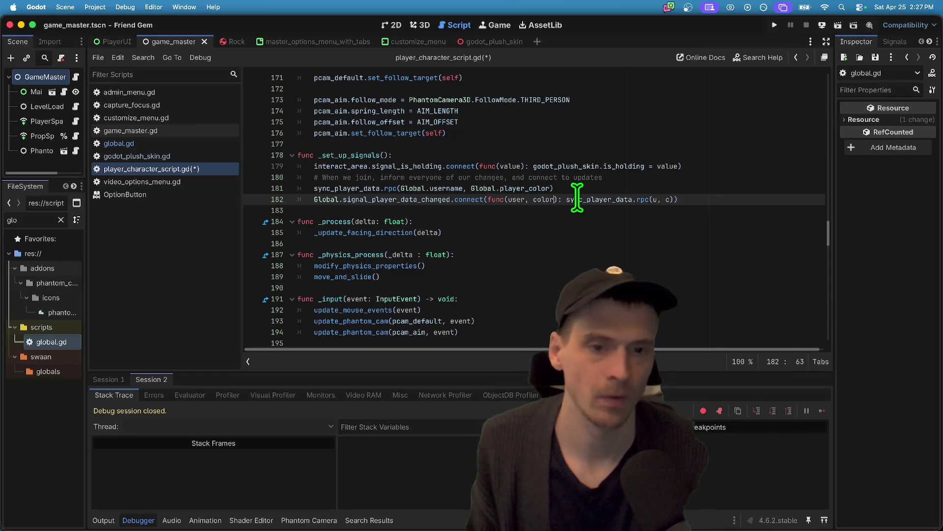
double_click(657, 199)
text(user)
key(Right)
key(Right)
key(Right)
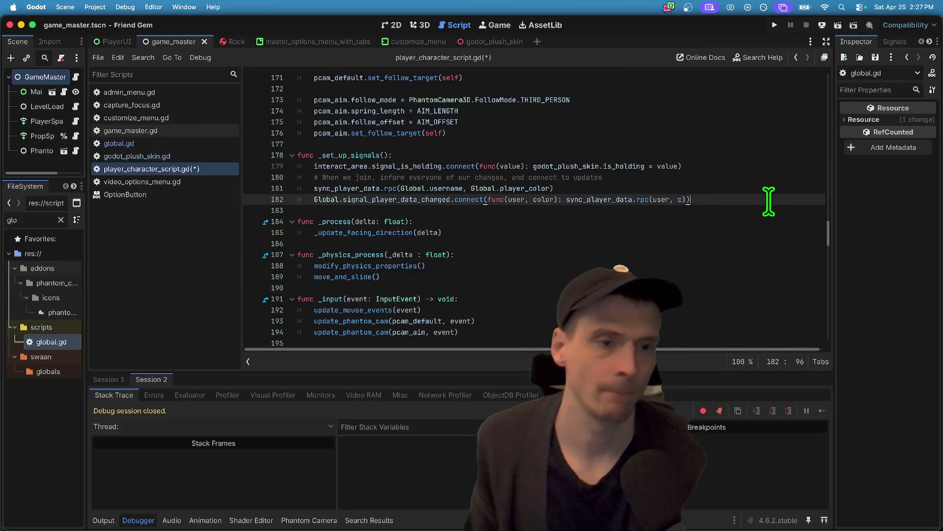
text(olor)
key(End)
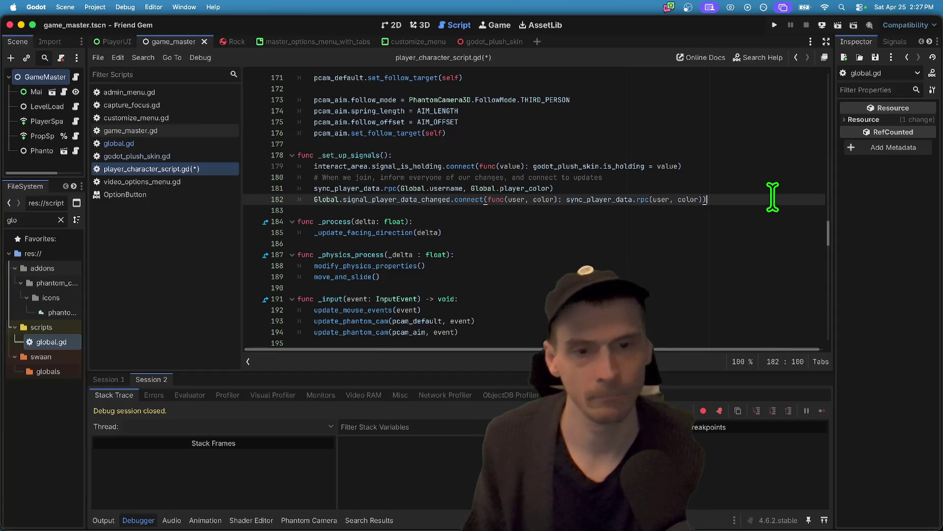
key(ctrl+s)
key(super+b)
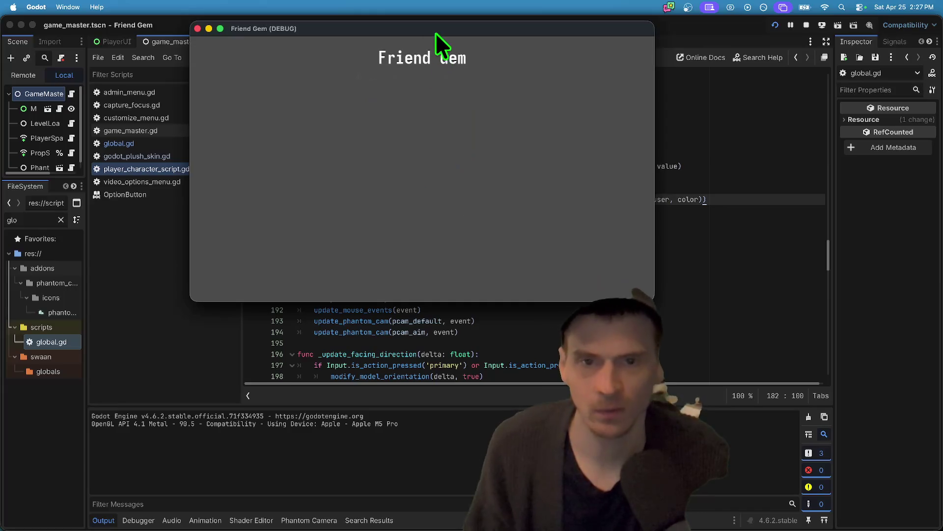
- Host the Awesome Game session from the first game window
drag(435, 33, 322, 53)
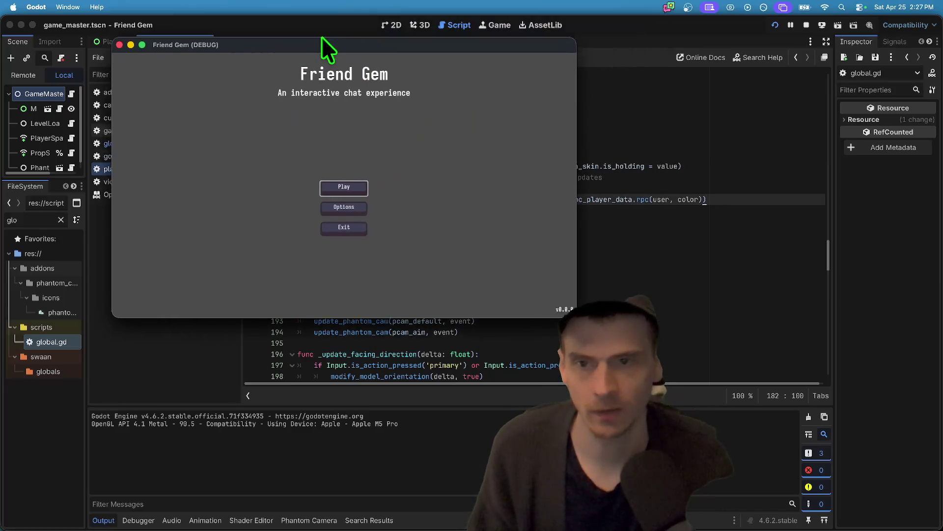
key(Return)
click(329, 144)
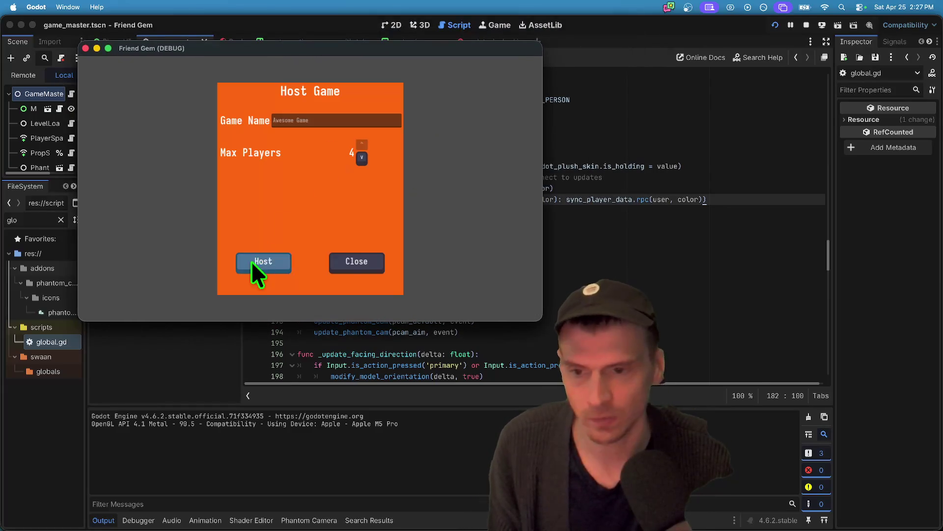
click(251, 261)
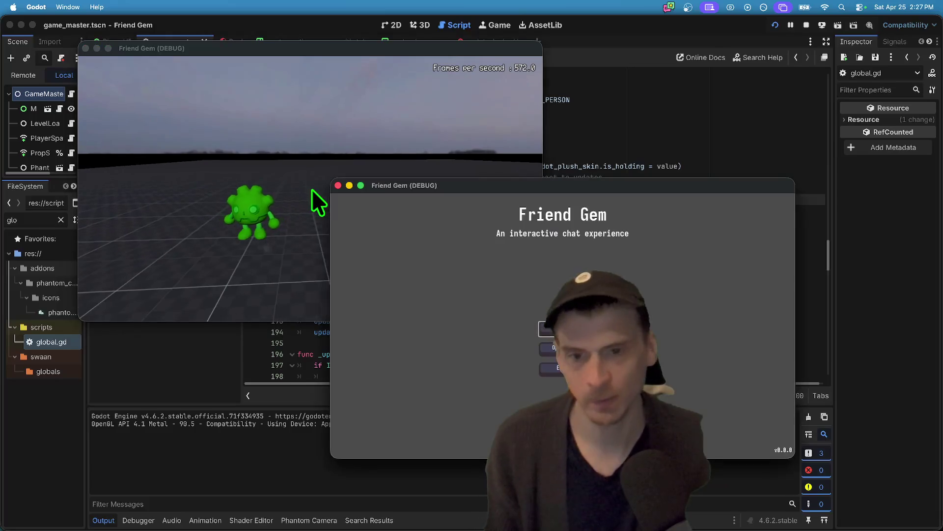
drag(487, 190, 547, 181)
click(515, 187)
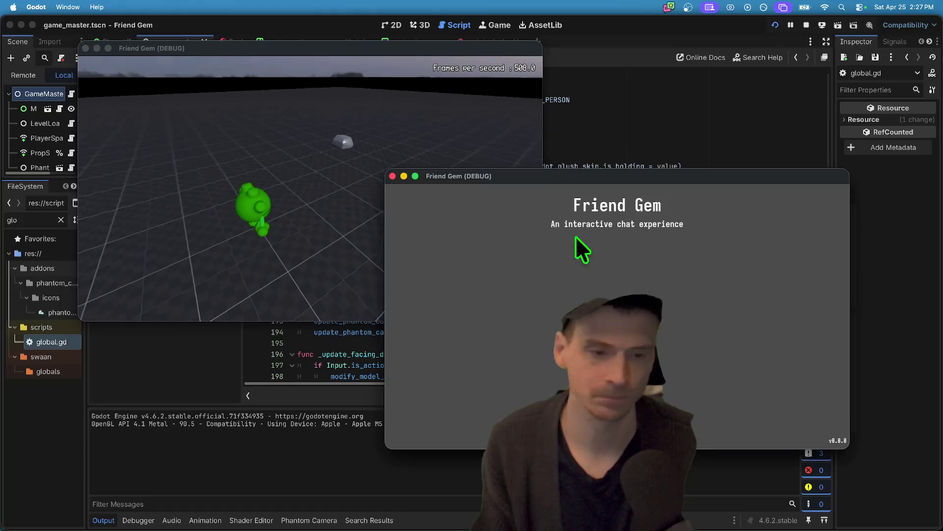
- In the second game window, set the player colour to purple under Settings > Customize
click(576, 237)
click(617, 290)
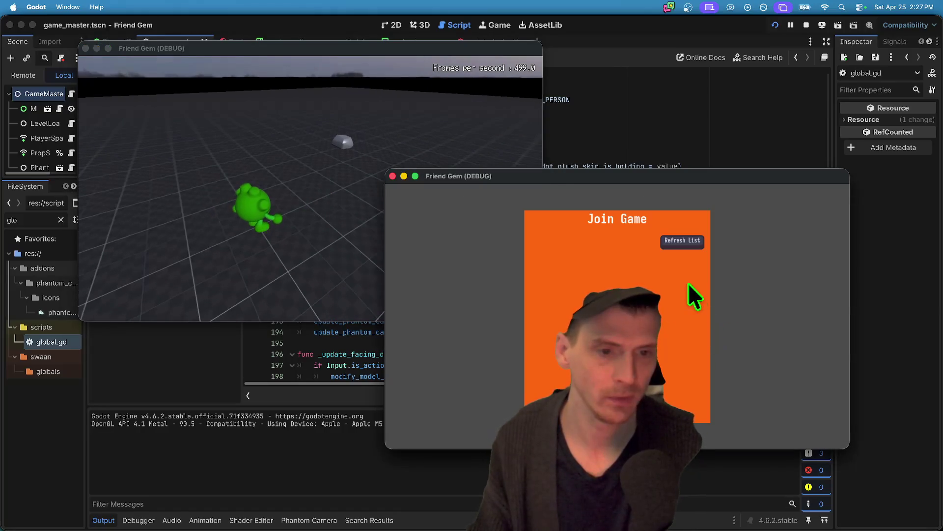
key(Escape)
click(634, 315)
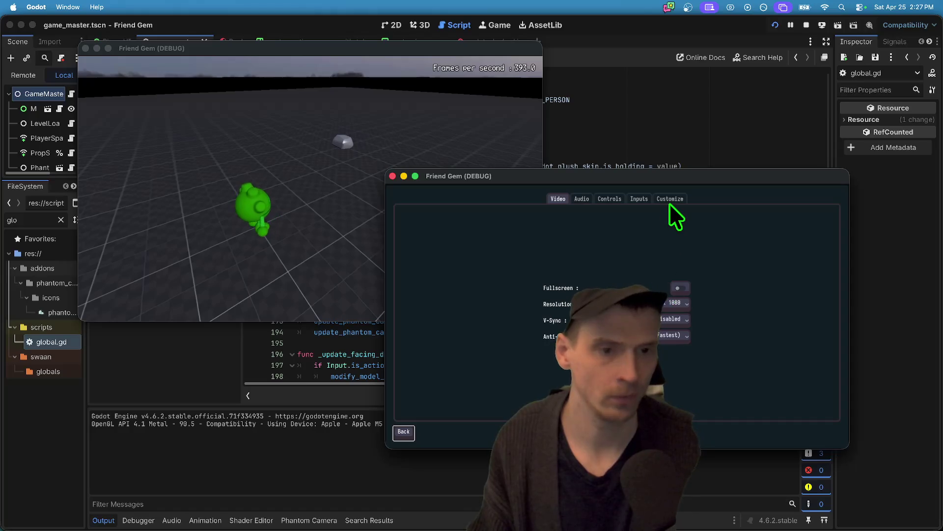
click(670, 199)
click(661, 246)
click(664, 290)
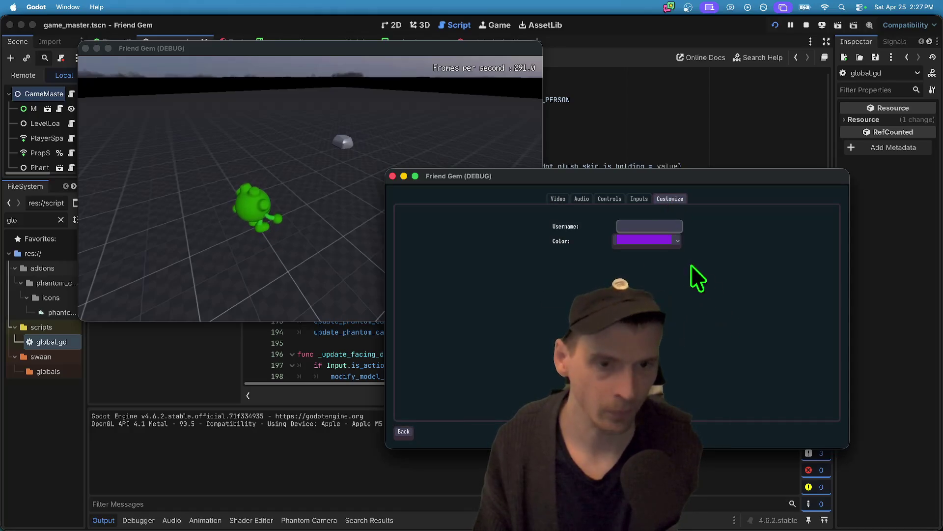
click(557, 199)
click(402, 431)
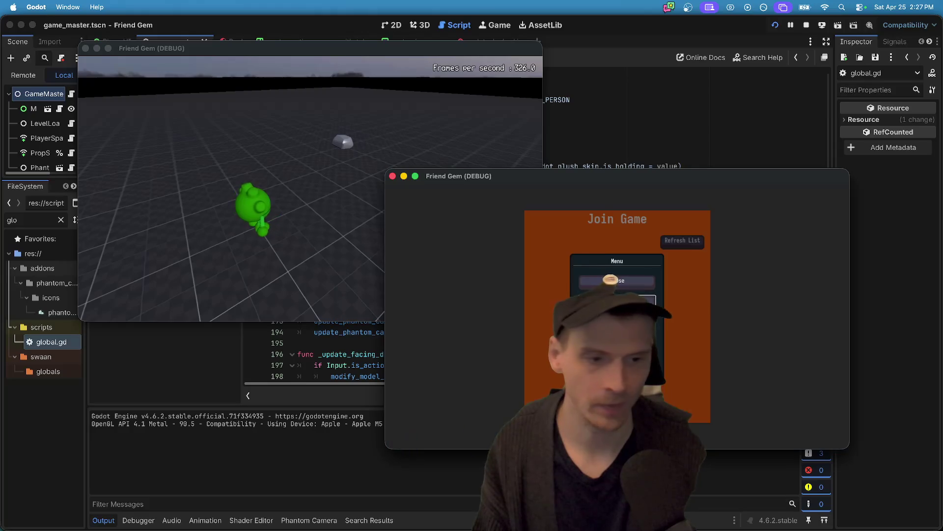
click(671, 298)
- Refresh the game list, join Awesome Game, and return to the editor
click(683, 242)
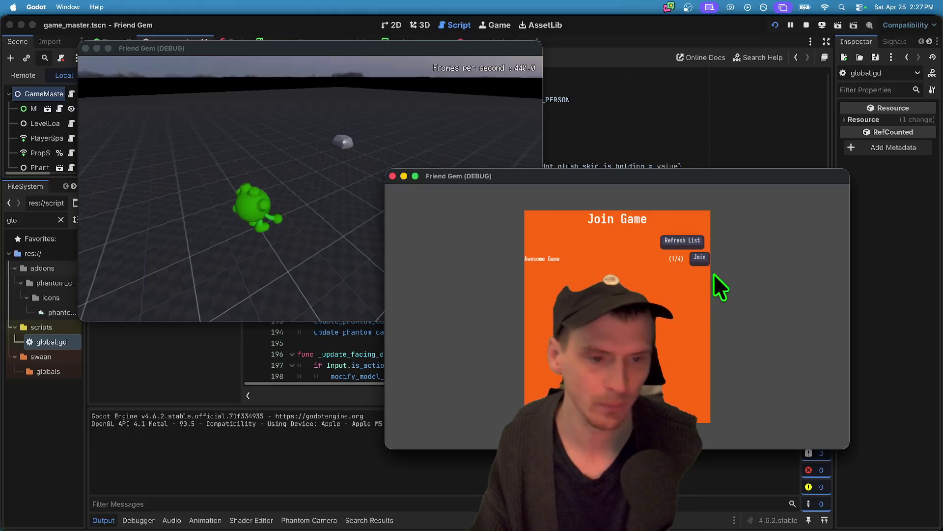
click(700, 259)
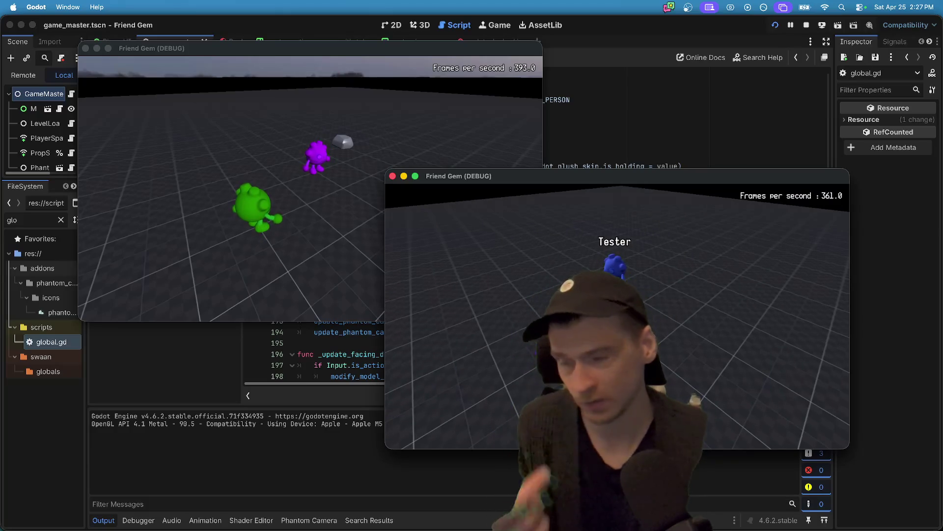
key(super+Tab)
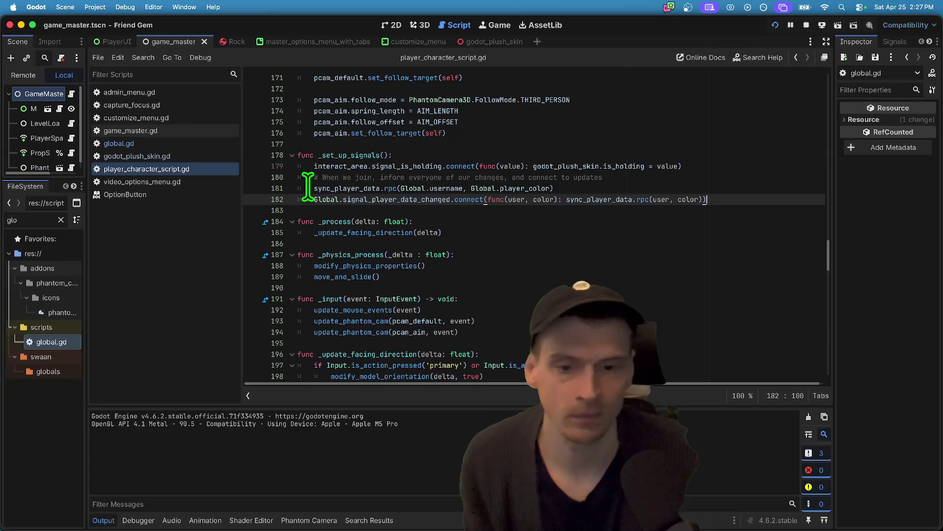
double_click(347, 154)
scroll(463, 179, up, 10)
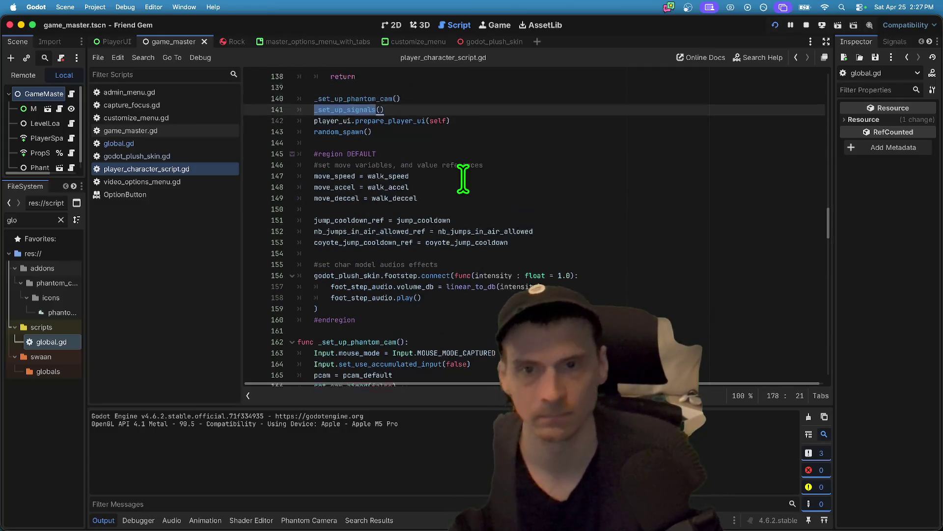
super+click(373, 179)
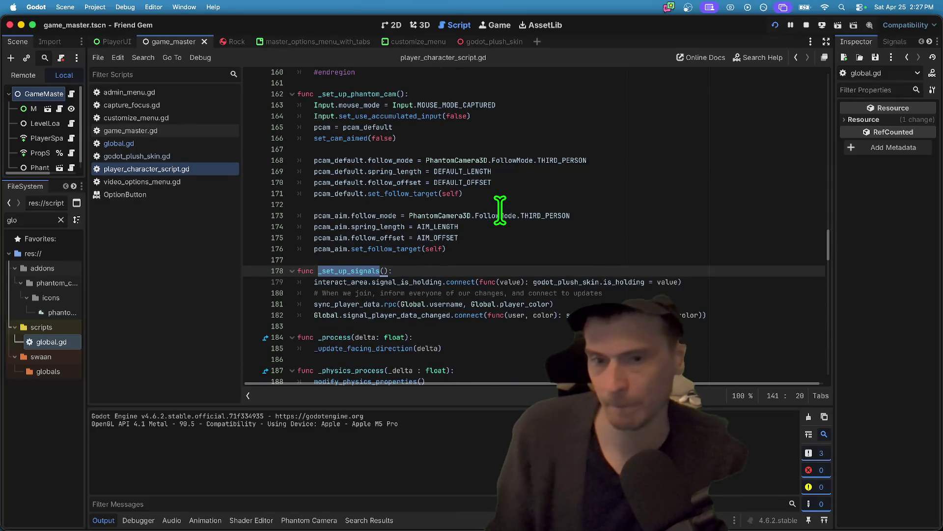
scroll(656, 258, down, 15)
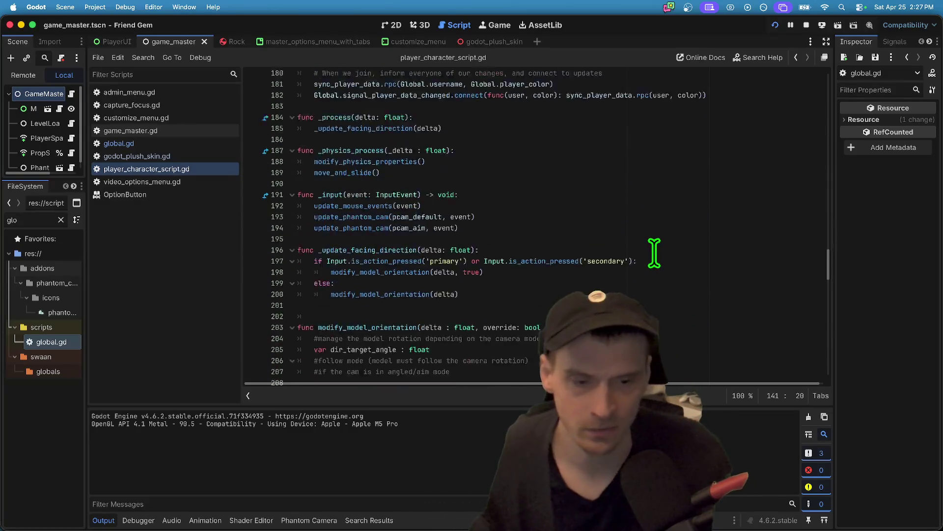
scroll(653, 251, down, 15)
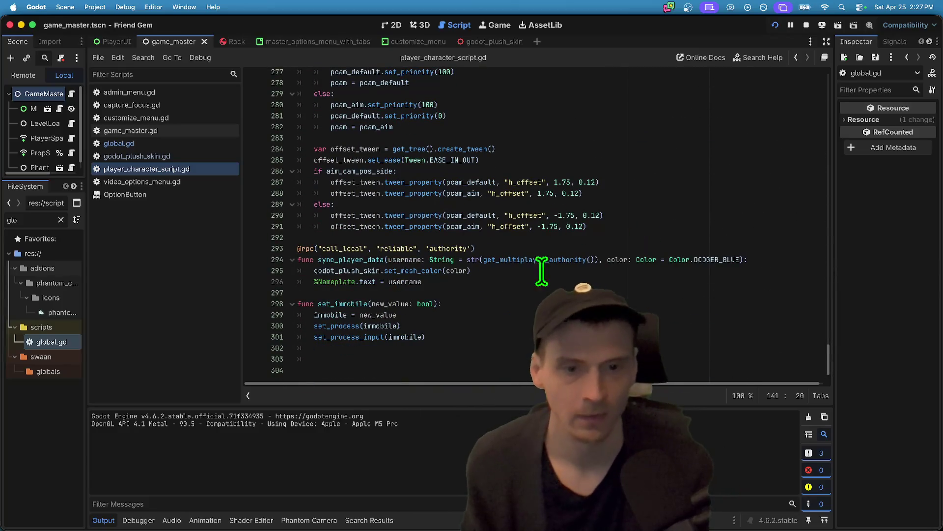